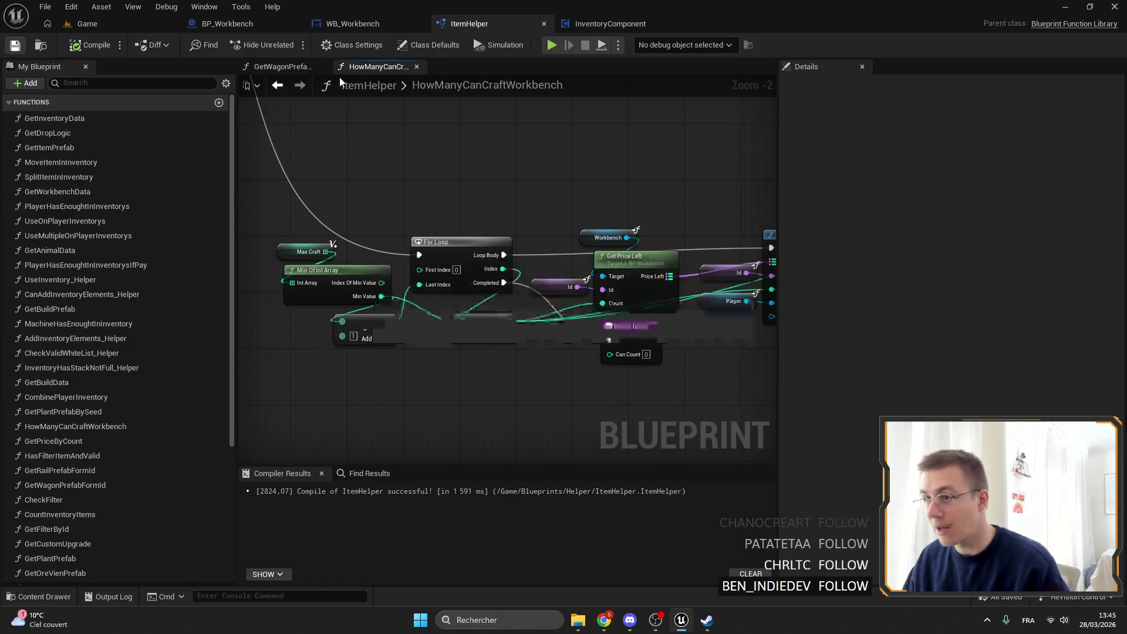
Step: Check WB_Workbench's SetupSlider graph, then go back to the Game level editor
{"action": "left_click", "coordinate": [363, 26]}
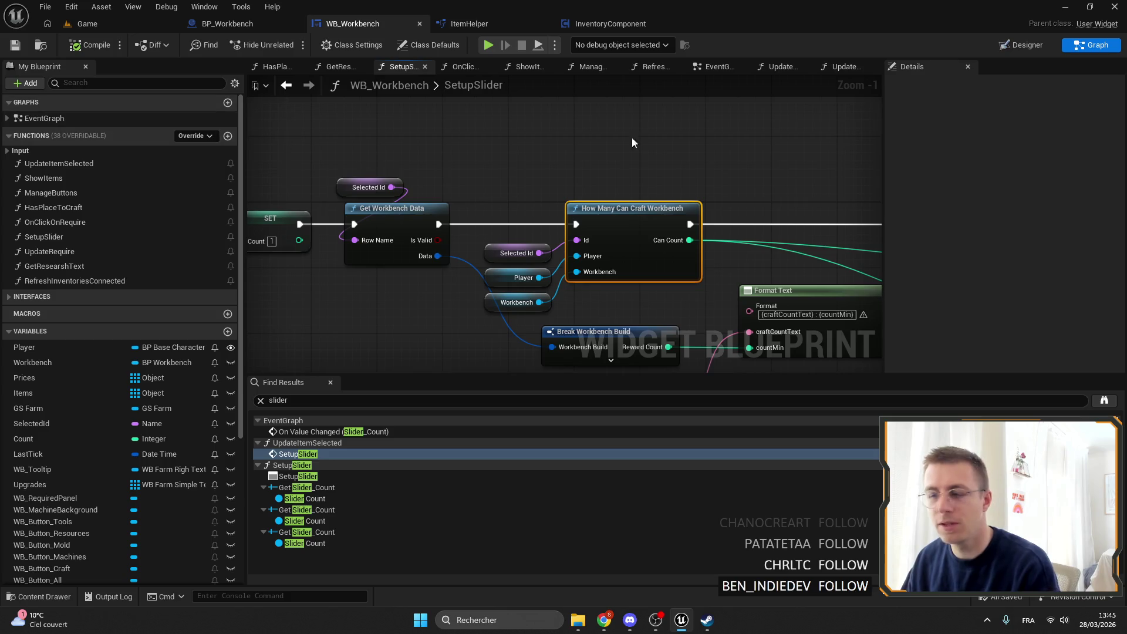
{"action": "left_click", "coordinate": [87, 24]}
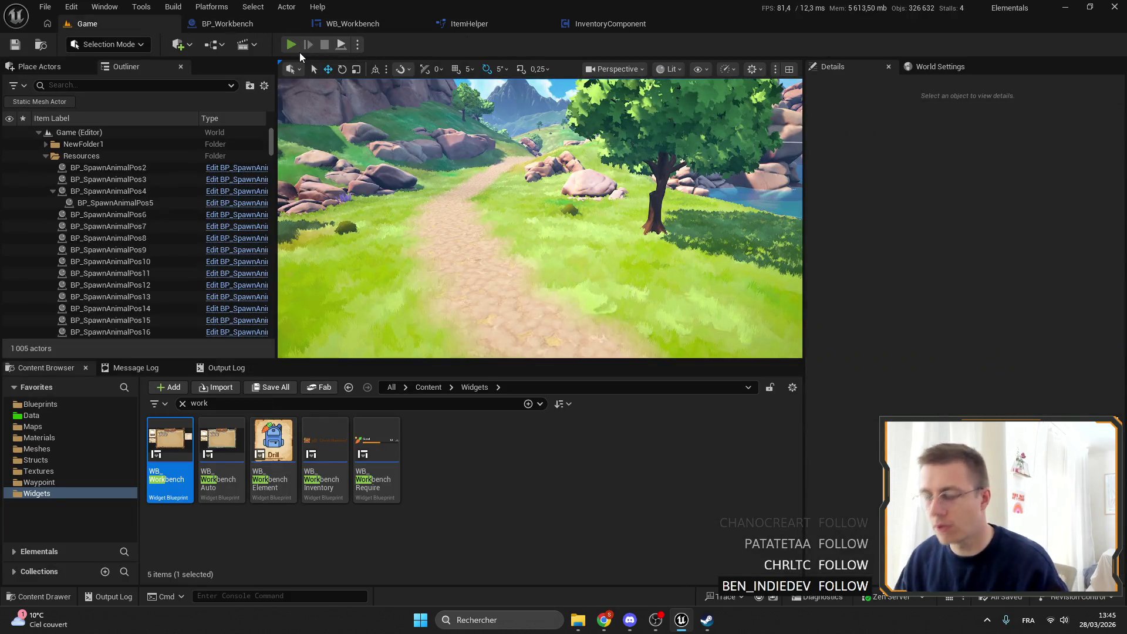
Step: Start a play session and view the Axe (Stone) recipe in the workbench crafting window
{"action": "left_click", "coordinate": [291, 44]}
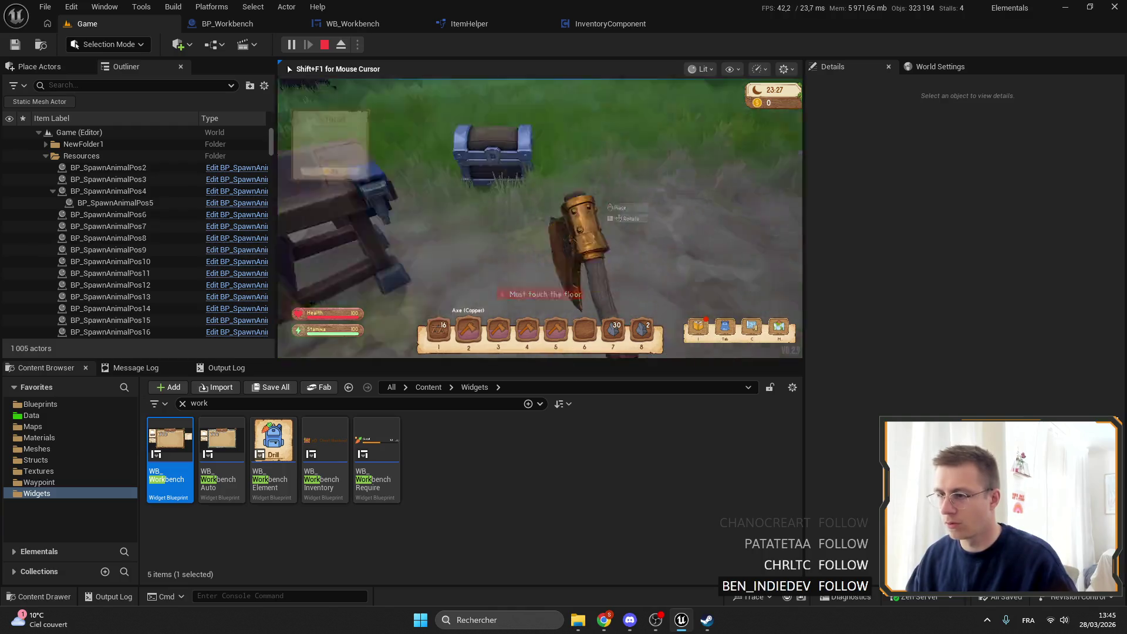
{"action": "key", "text": "e"}
{"action": "left_click", "coordinate": [431, 160]}
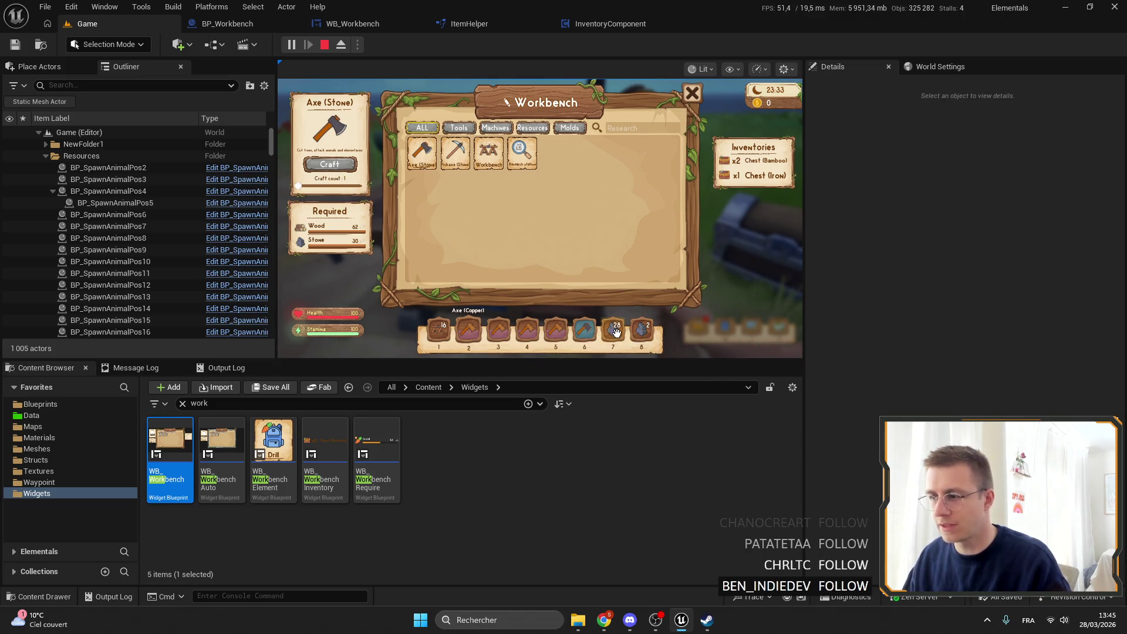
Step: Open the backpack and toggle it closed and open again
{"action": "key", "text": "Tab"}
{"action": "key", "text": "Tab"}
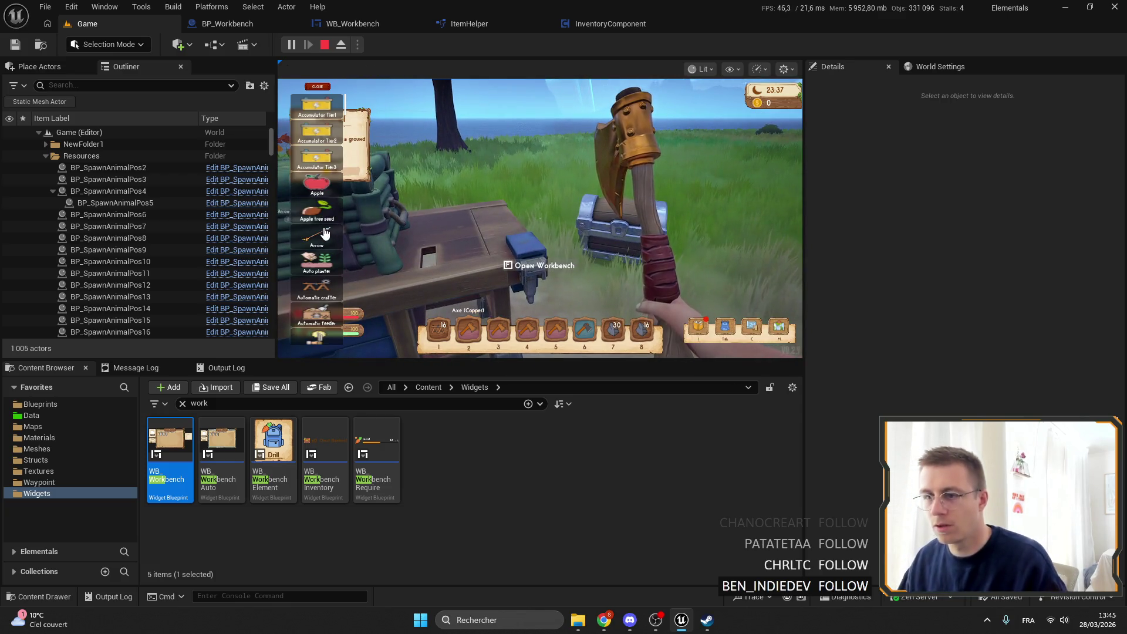
{"action": "left_click", "coordinate": [317, 87]}
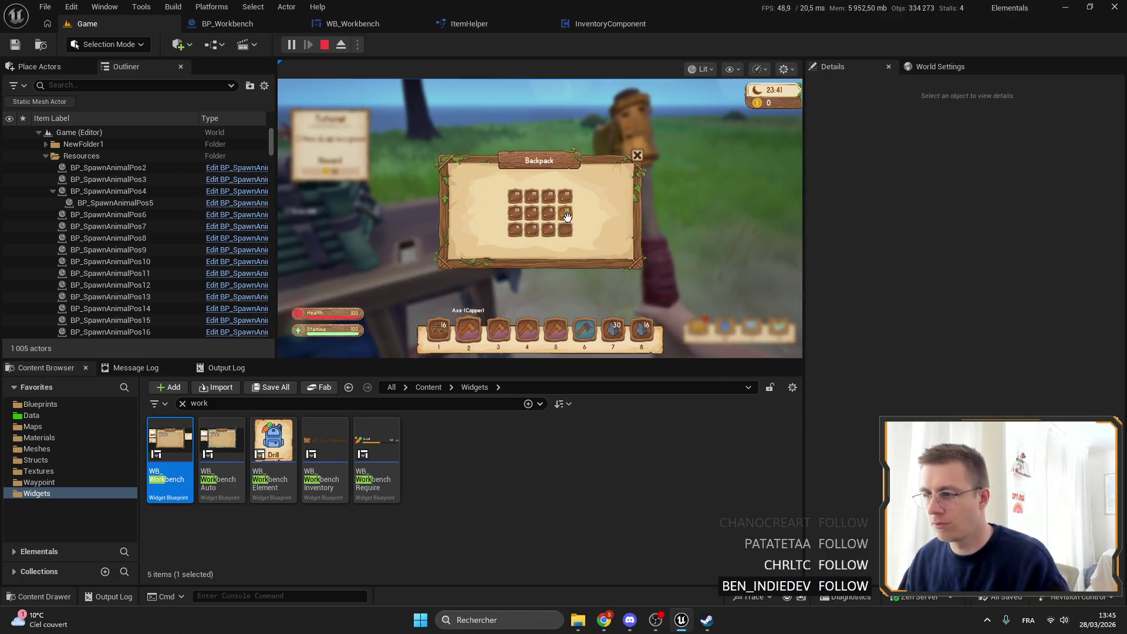
{"action": "key", "text": "Tab"}
{"action": "key", "text": "Tab"}
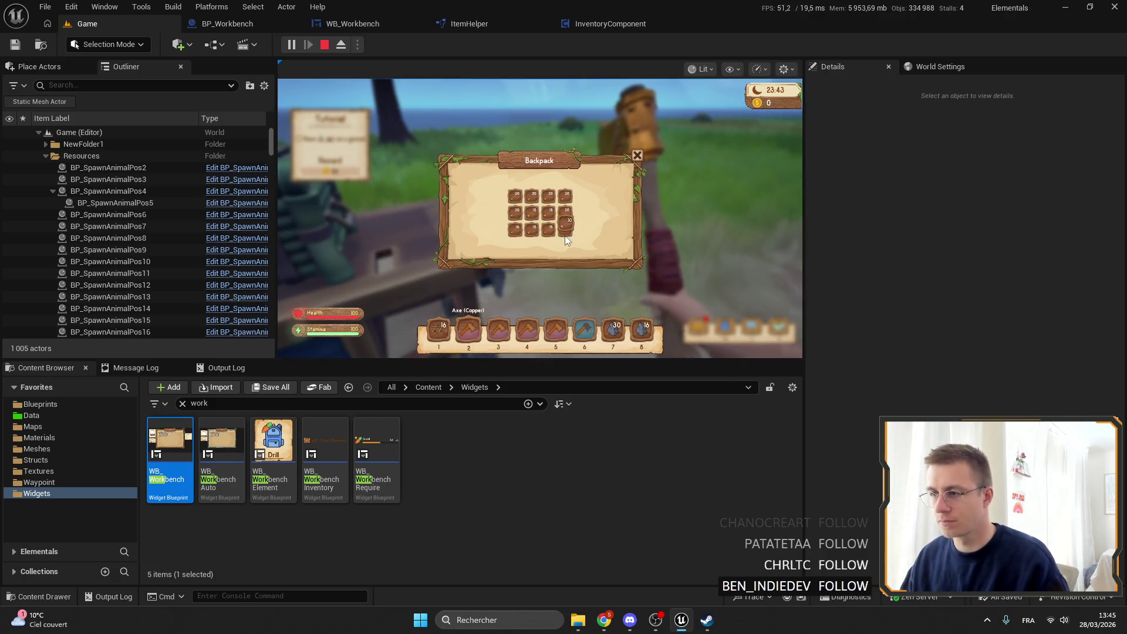
{"action": "key", "text": "Tab"}
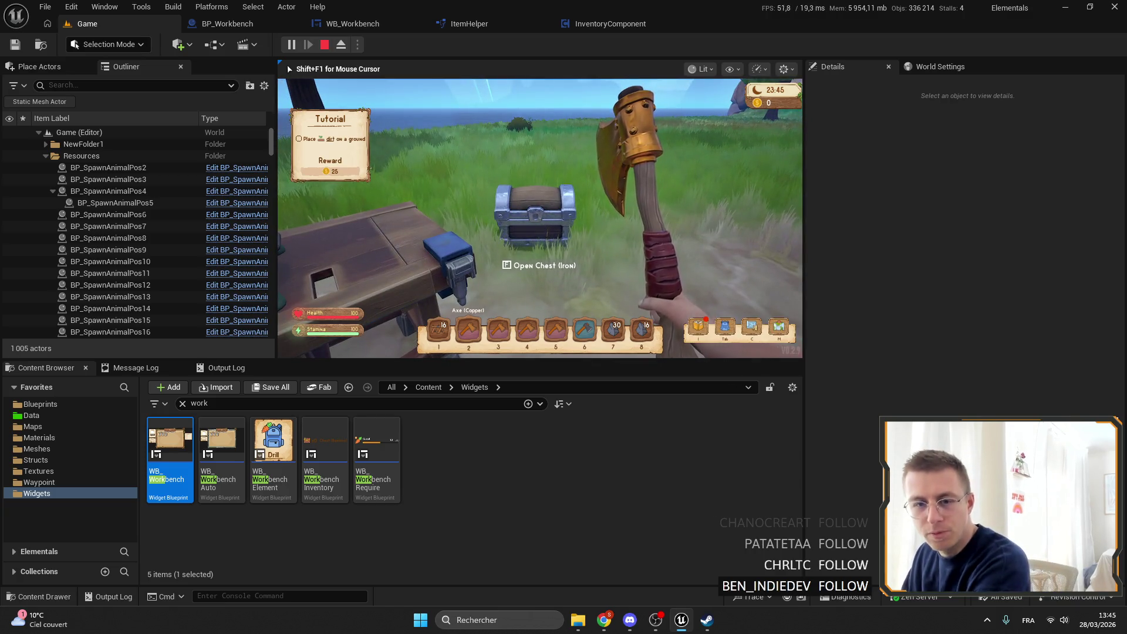
{"action": "key", "text": "F11"}
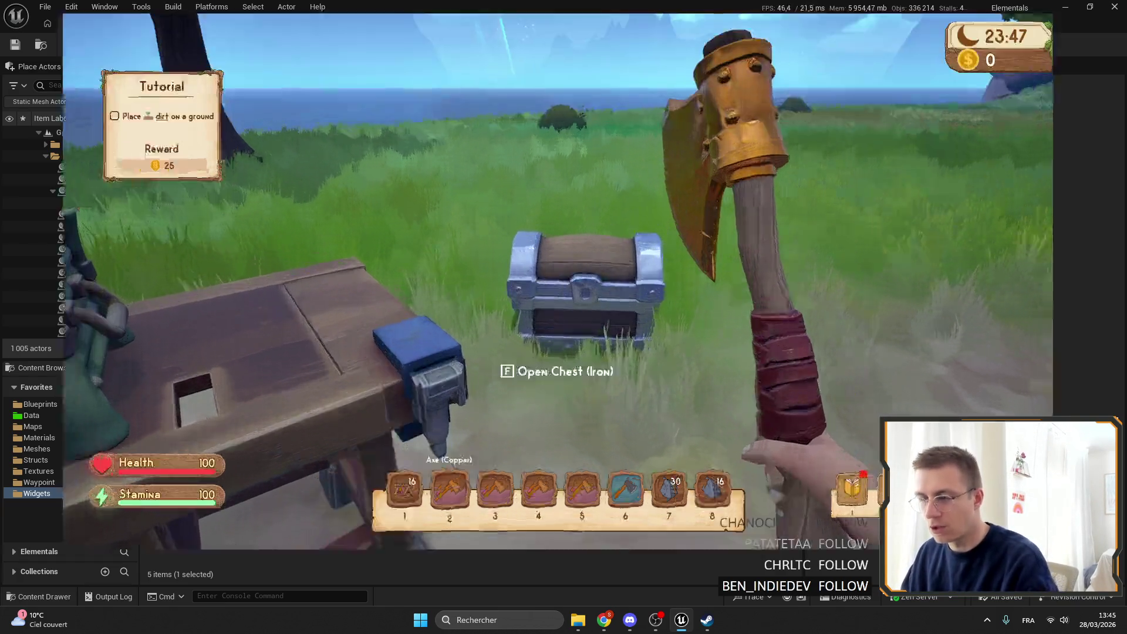
Step: Open and close the workbench crafting window, then check the backpack
{"action": "key", "text": "f"}
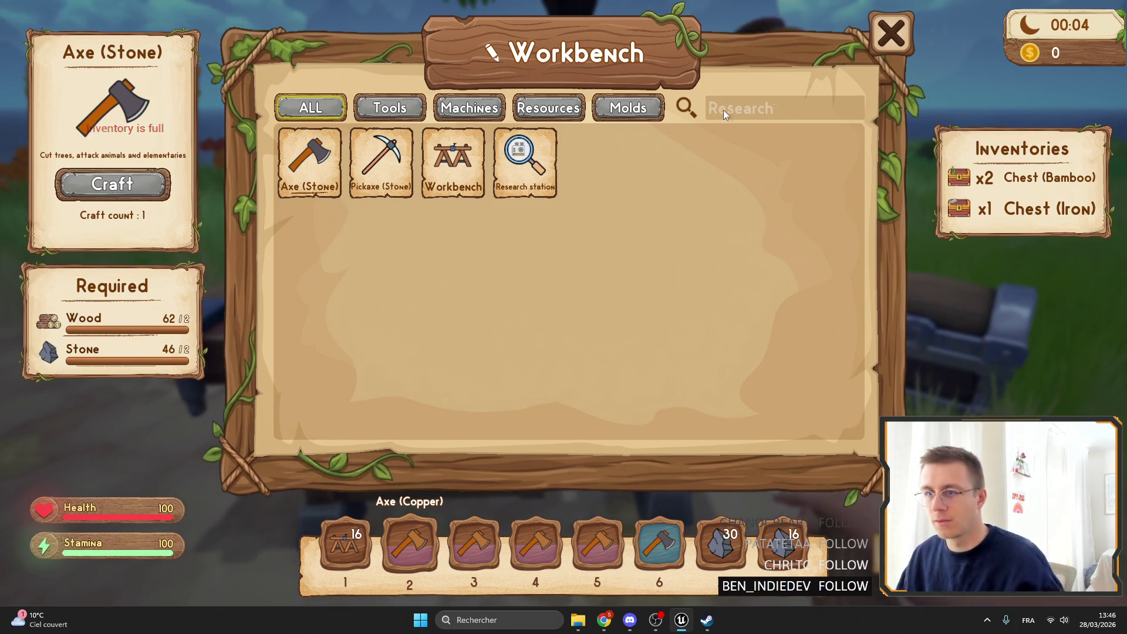
{"action": "left_click", "coordinate": [878, 39]}
{"action": "key", "text": "Tab"}
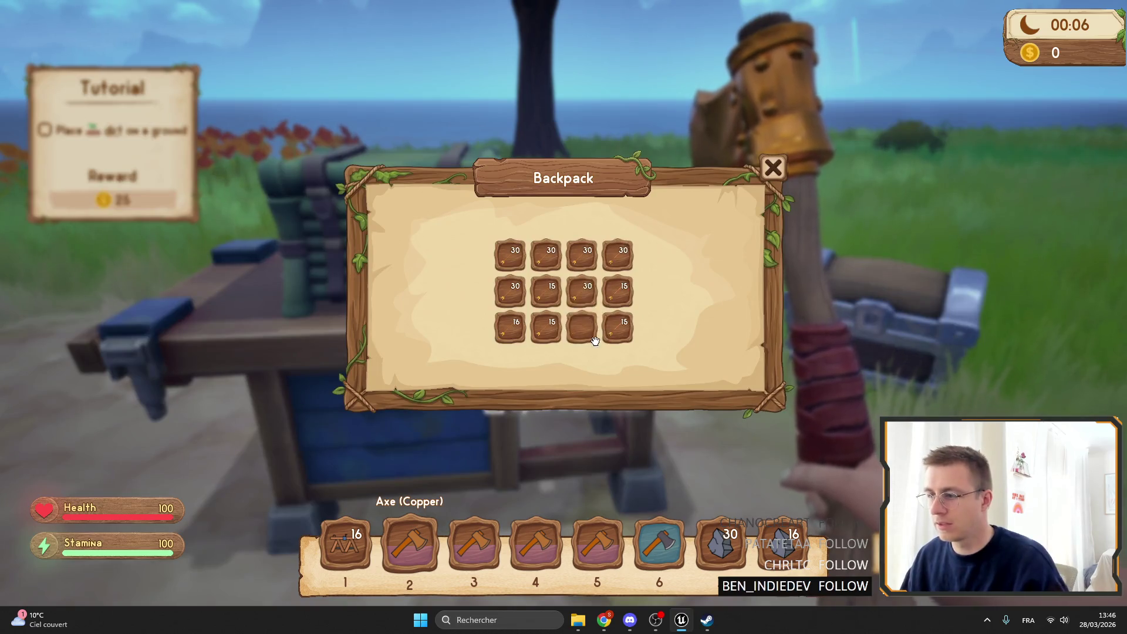
{"action": "key", "text": "Tab"}
Step: Craft one Axe (Stone) at the workbench, leaving 58 wood and 42 stone
{"action": "key", "text": "e"}
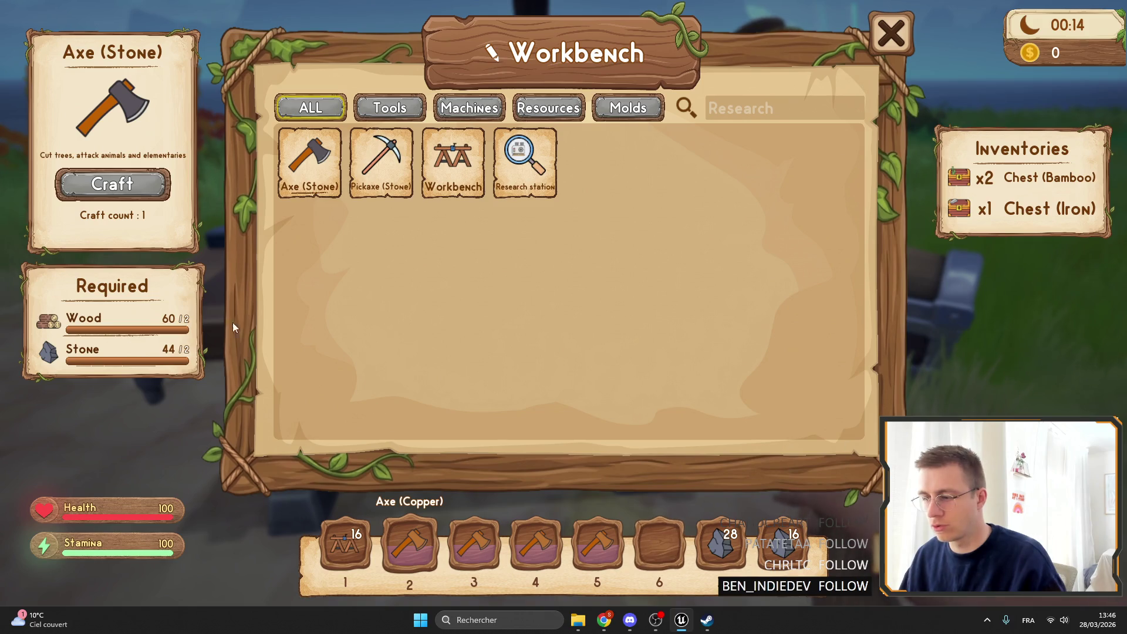
{"action": "left_click", "coordinate": [110, 186]}
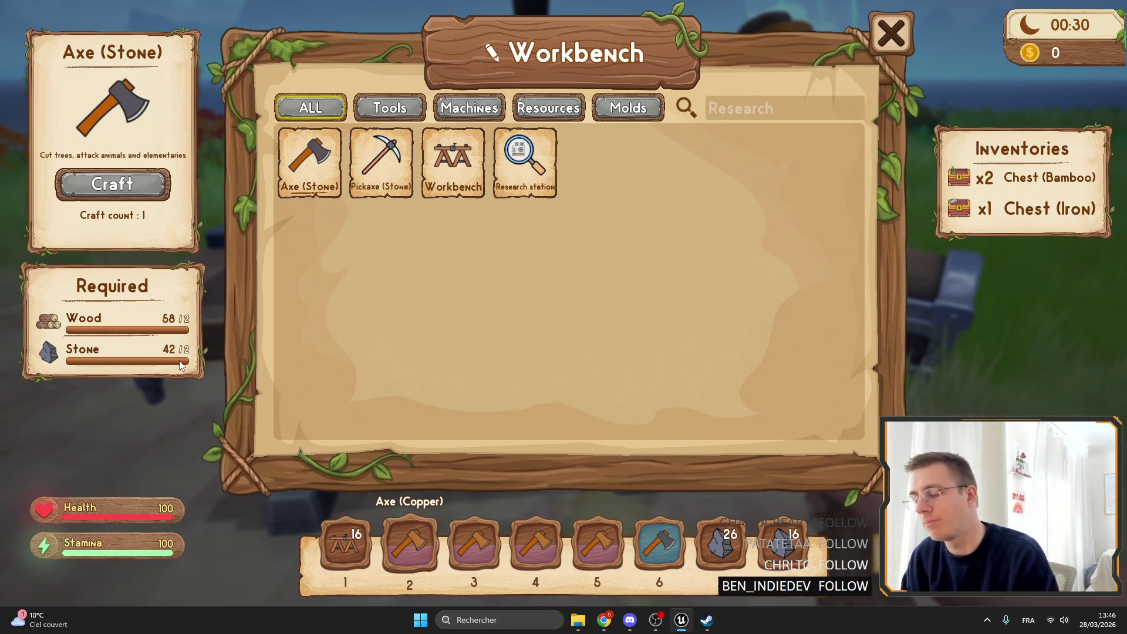
{"action": "key", "text": "Escape"}
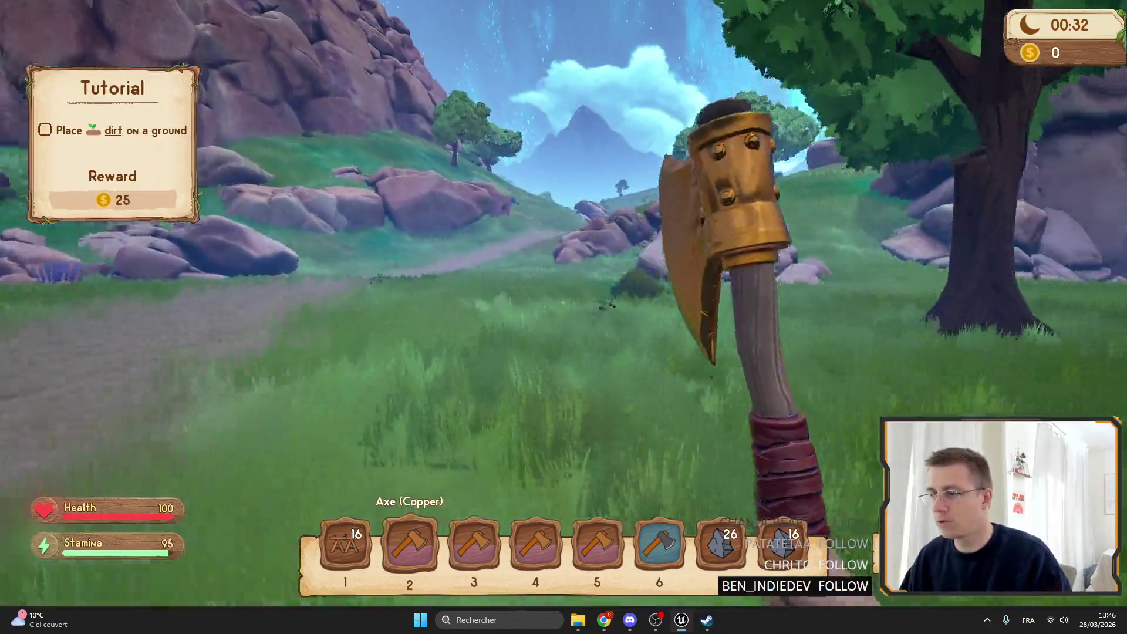
Step: Climb the slope swinging the axe, destroy the fire creature, and try picking up its fire orb
{"action": "left_click", "coordinate": [563, 317]}
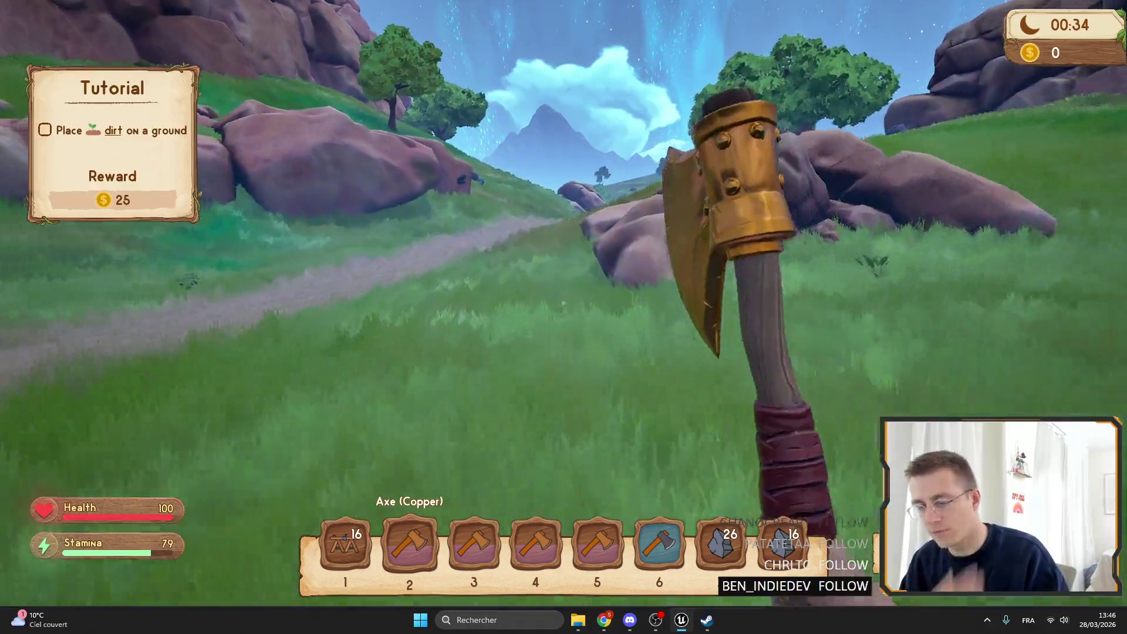
{"action": "left_click", "coordinate": [563, 317]}
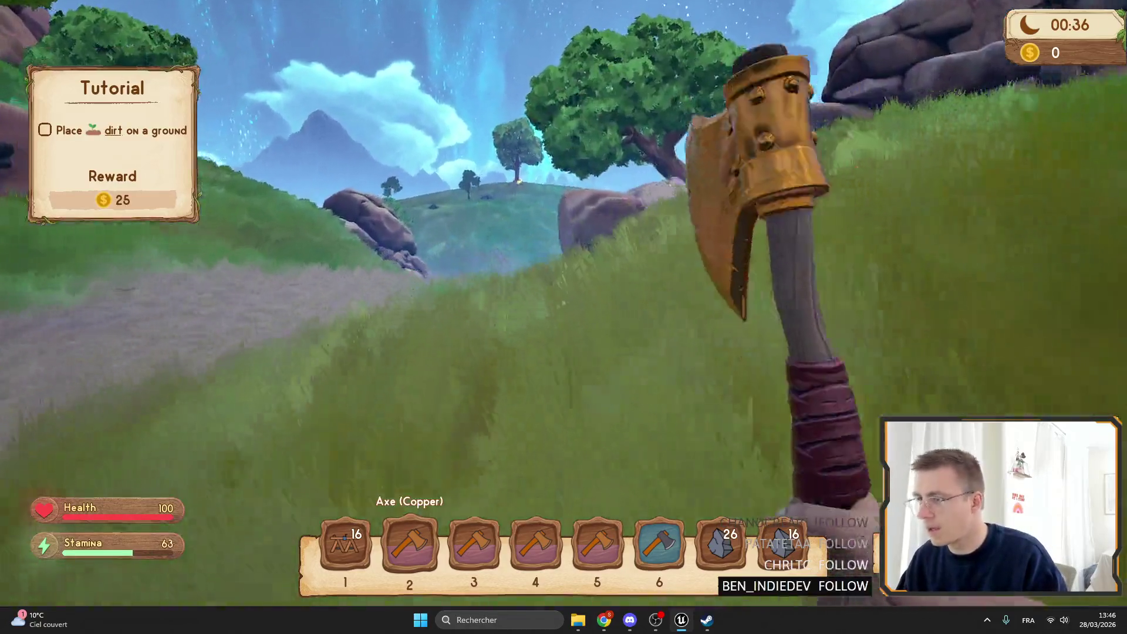
{"action": "left_click", "coordinate": [563, 317]}
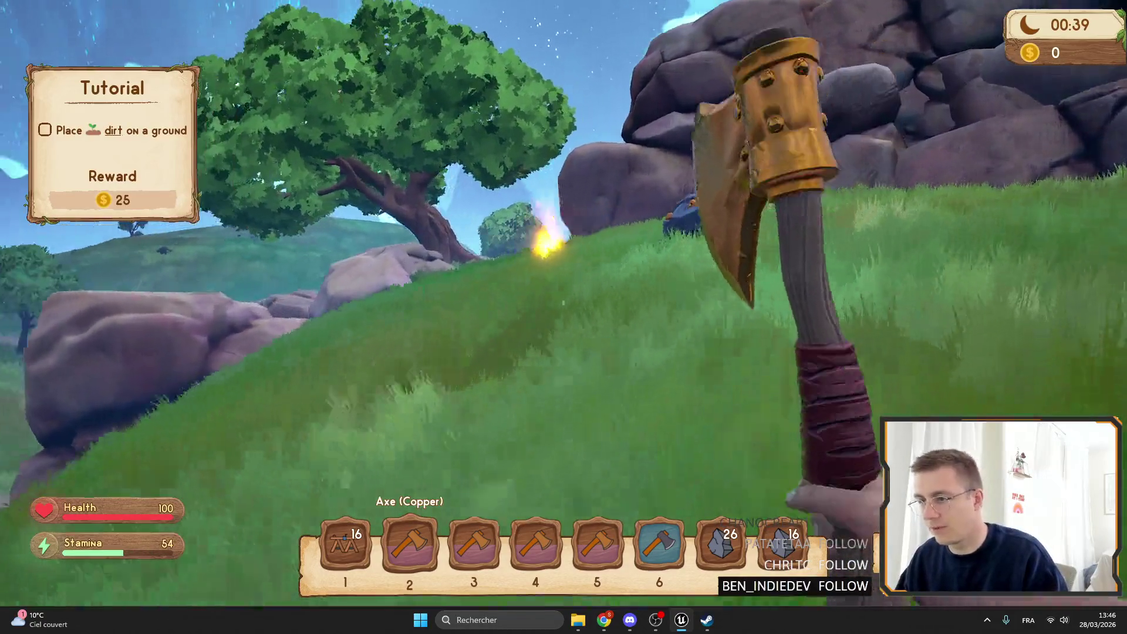
{"action": "key", "text": "w"}
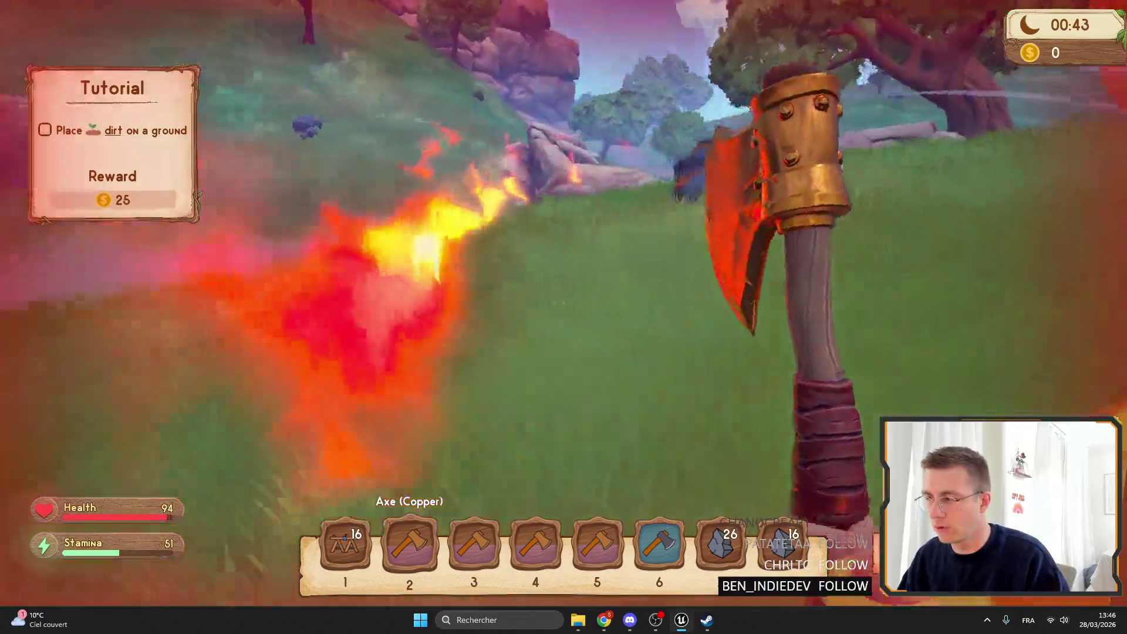
{"action": "left_click", "coordinate": [563, 317]}
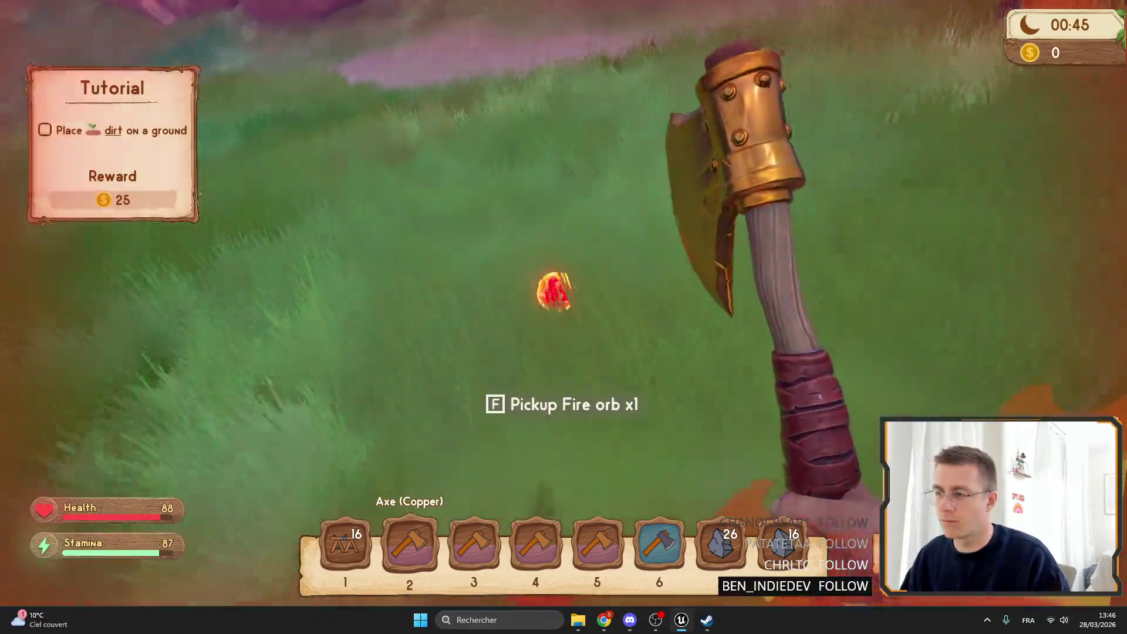
{"action": "key", "text": "f"}
Step: Check the backpack for space, then walk back toward the bench and chest
{"action": "key", "text": "Tab"}
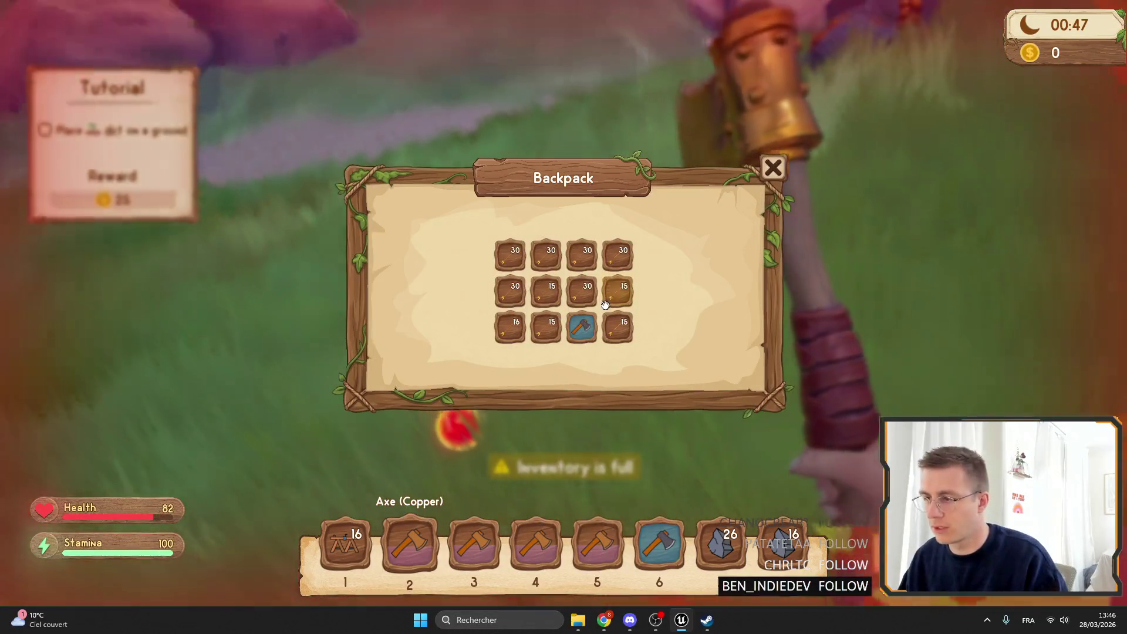
{"action": "key", "text": "Tab"}
{"action": "key", "text": "Tab"}
{"action": "key", "text": "Tab"}
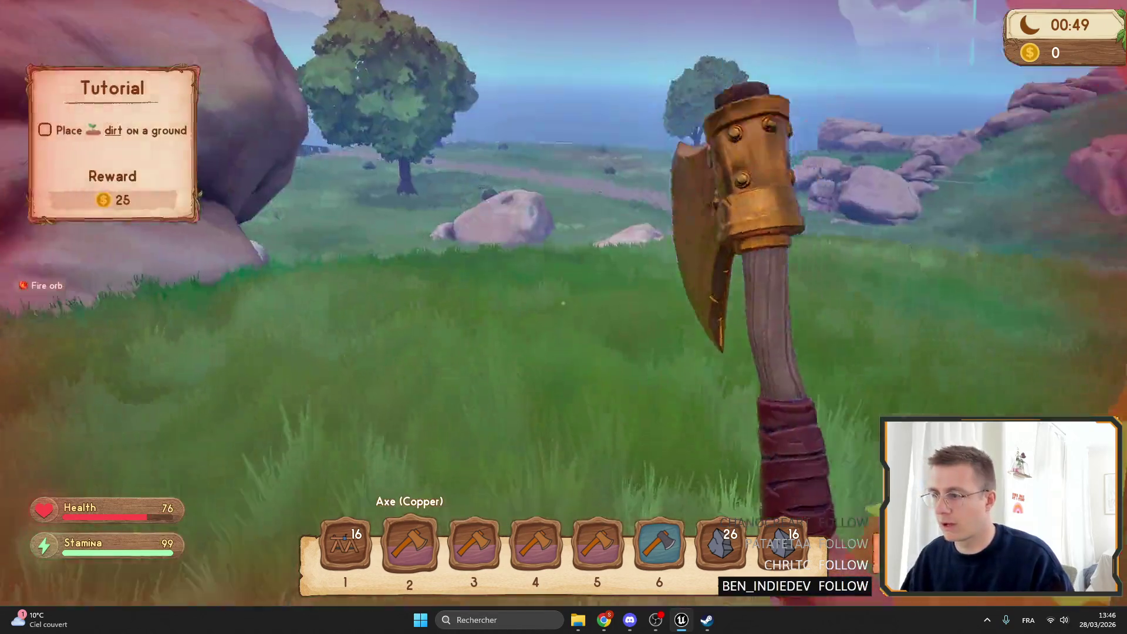
{"action": "key", "text": "w"}
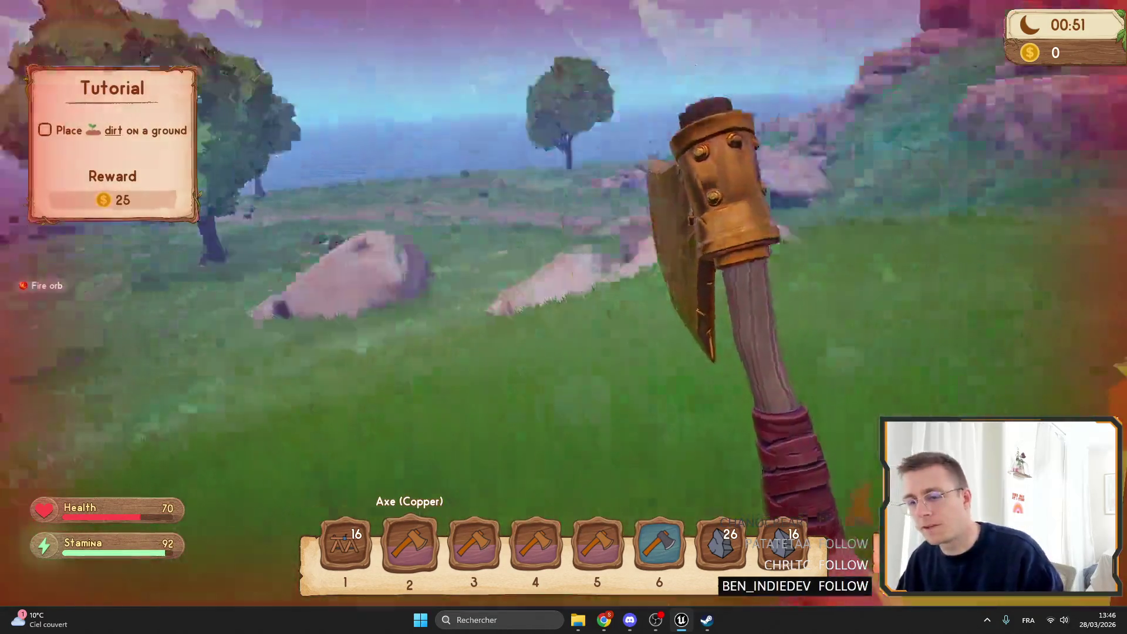
{"action": "key", "text": "w"}
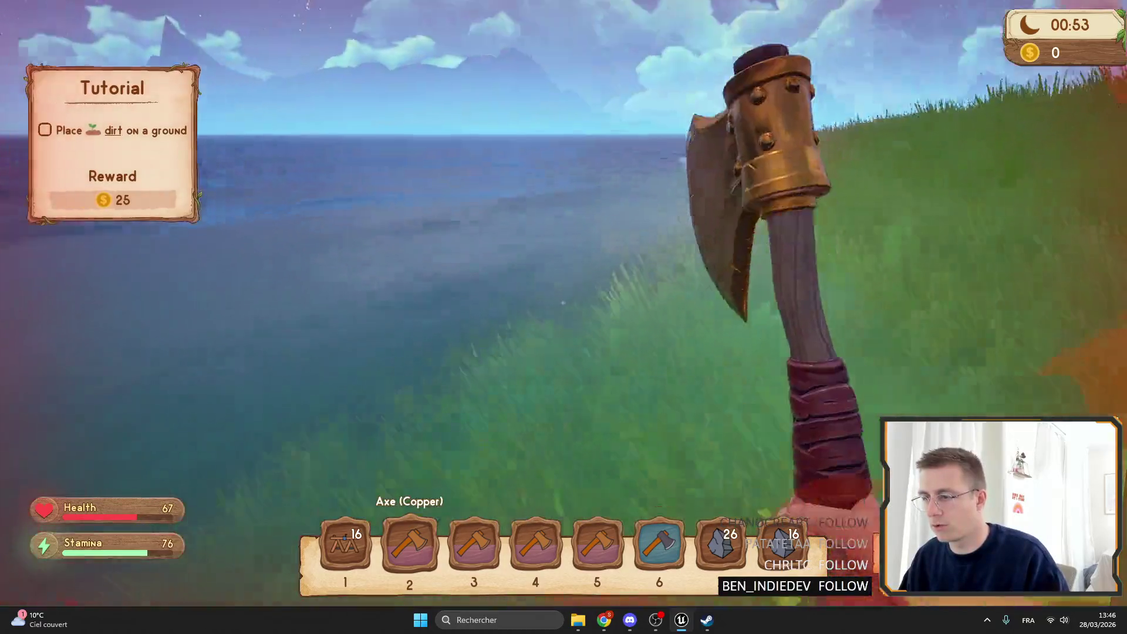
{"action": "key", "text": "w"}
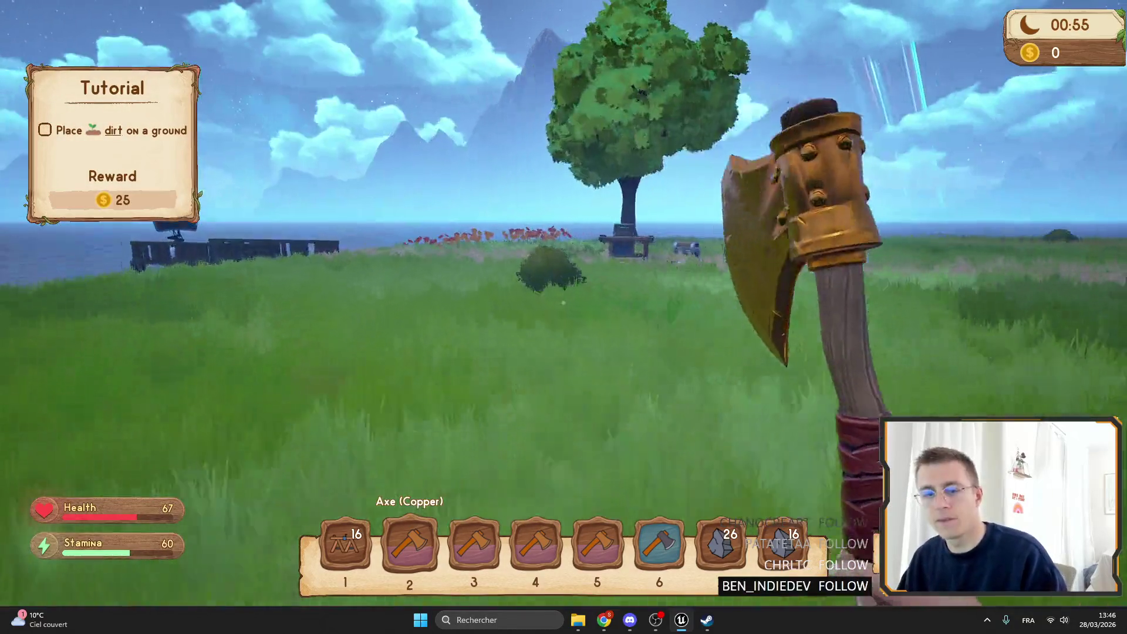
{"action": "key", "text": "w"}
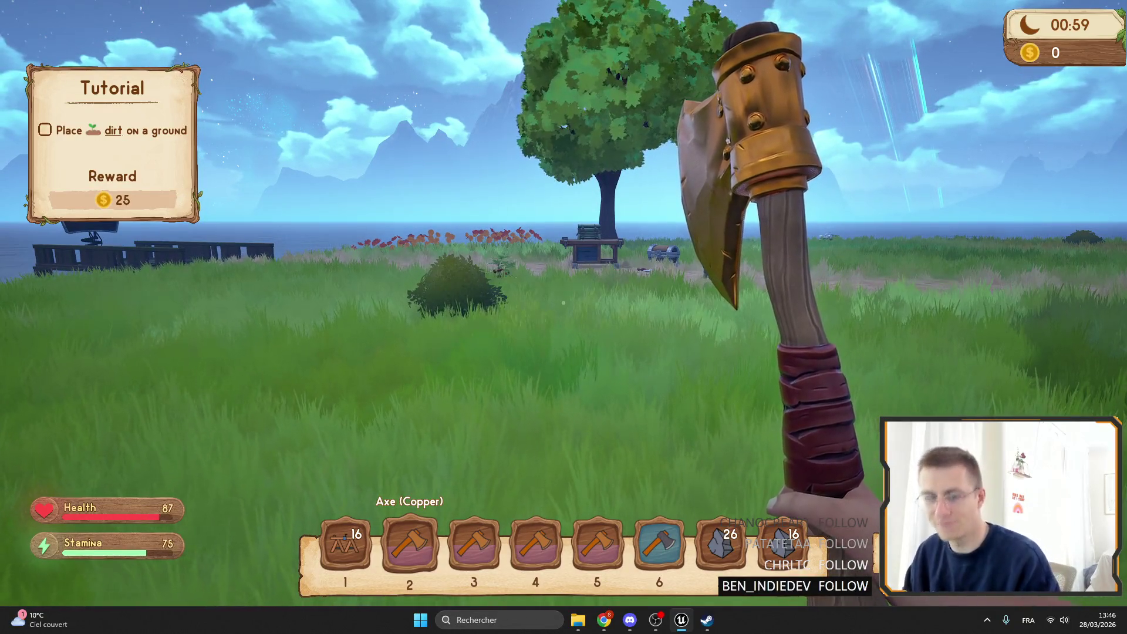
Step: Walk toward the workbench, pausing and resuming the game from the pause menu
{"action": "key", "text": "w"}
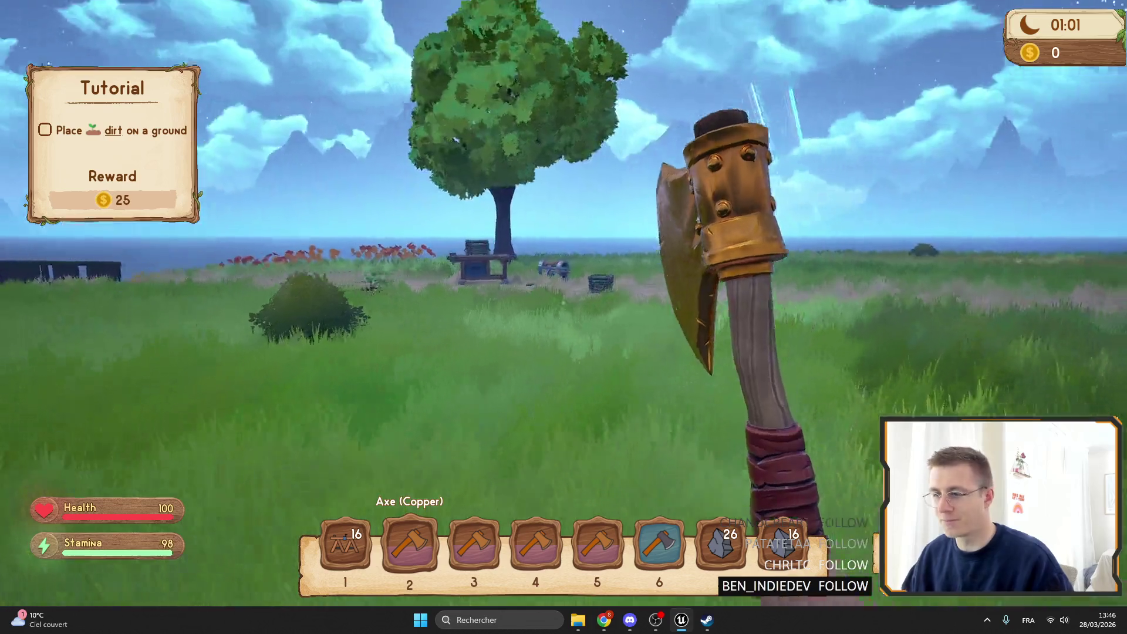
{"action": "key", "text": "Tab"}
{"action": "key", "text": "Tab"}
{"action": "key", "text": "Escape"}
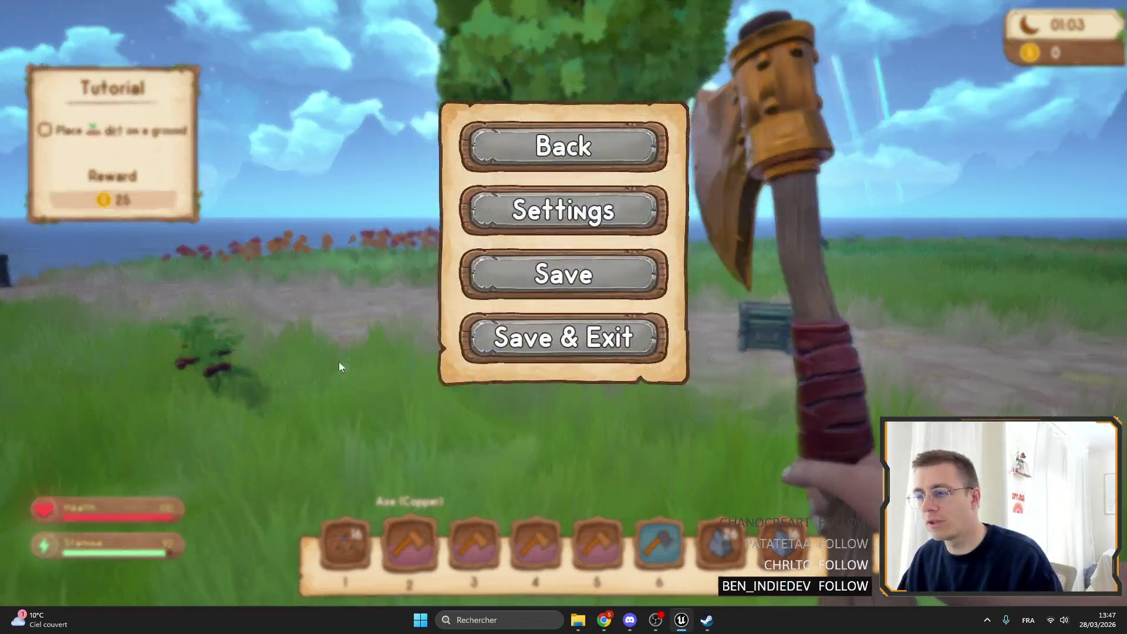
{"action": "key", "text": "Escape"}
{"action": "key", "text": "w"}
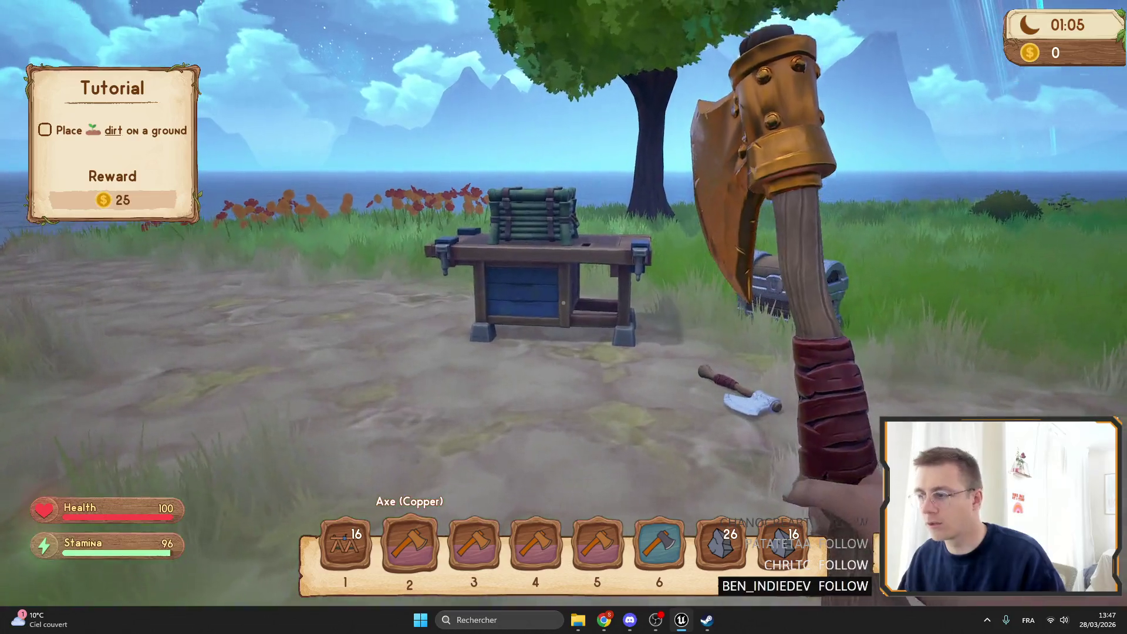
{"action": "key", "text": "Escape"}
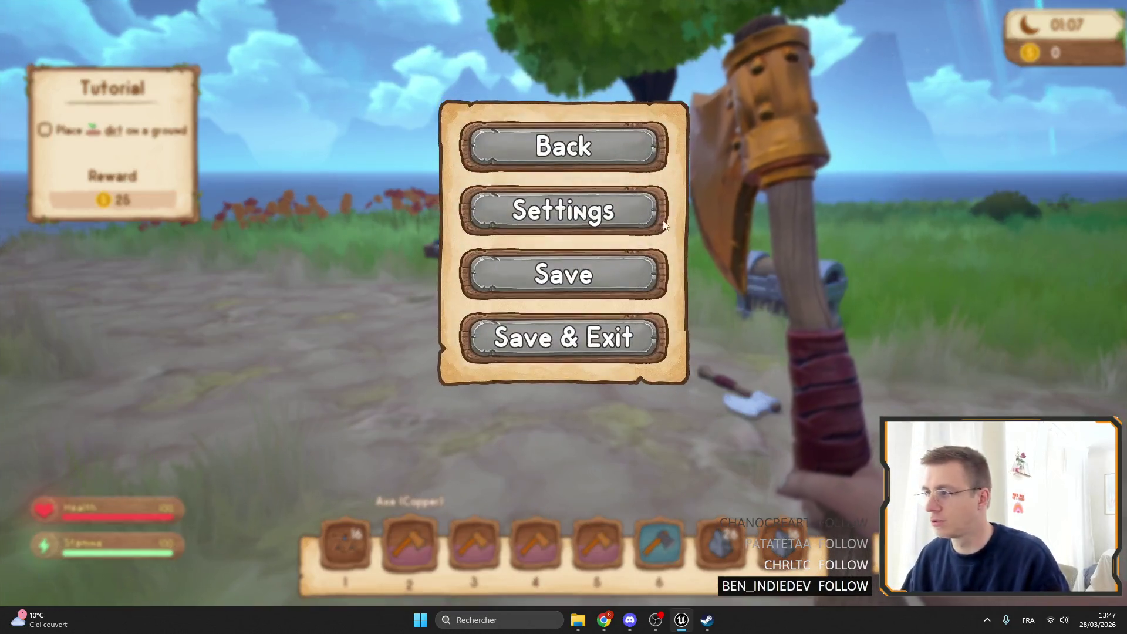
{"action": "left_click", "coordinate": [574, 269]}
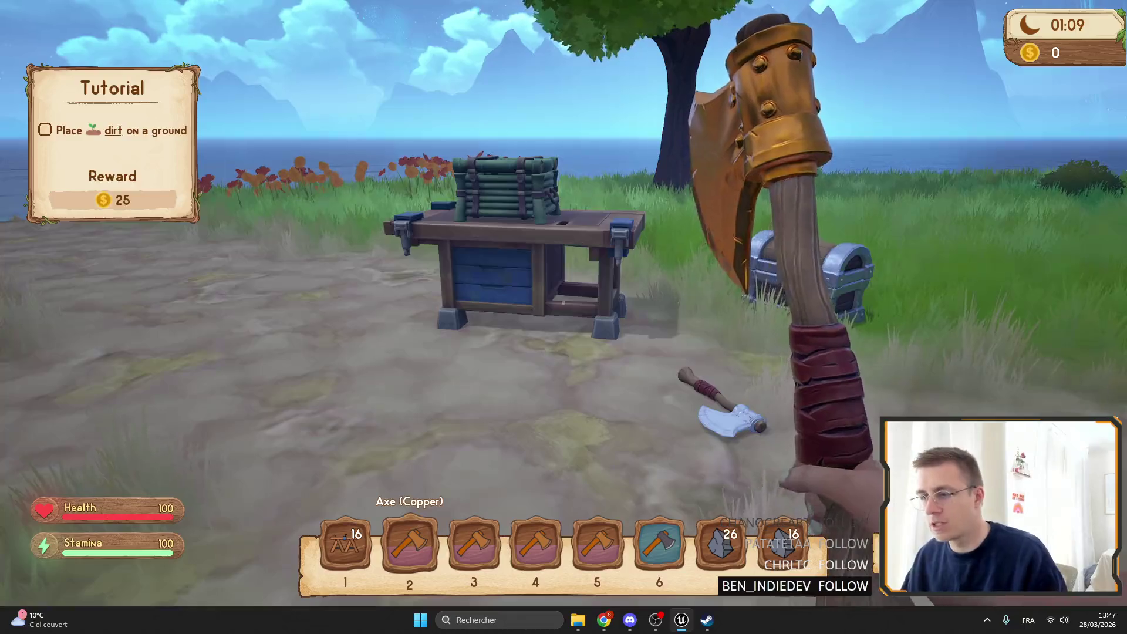
Step: Open the workbench to check its two bamboo chests and one iron chest, then close it
{"action": "key", "text": "w"}
{"action": "key", "text": "e"}
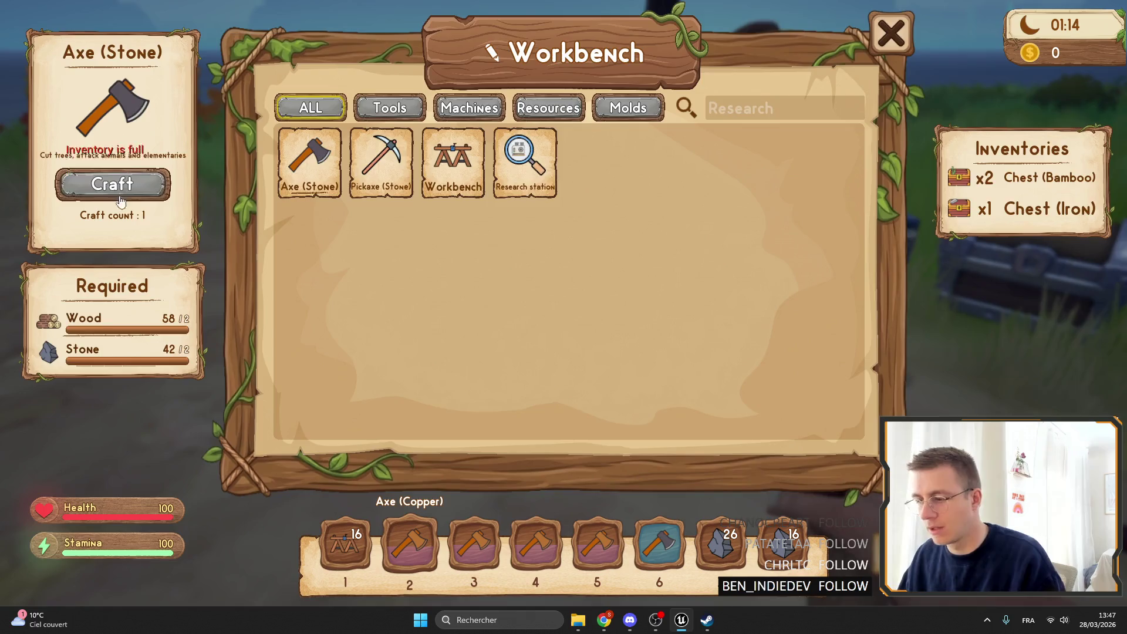
{"action": "key", "text": "Escape"}
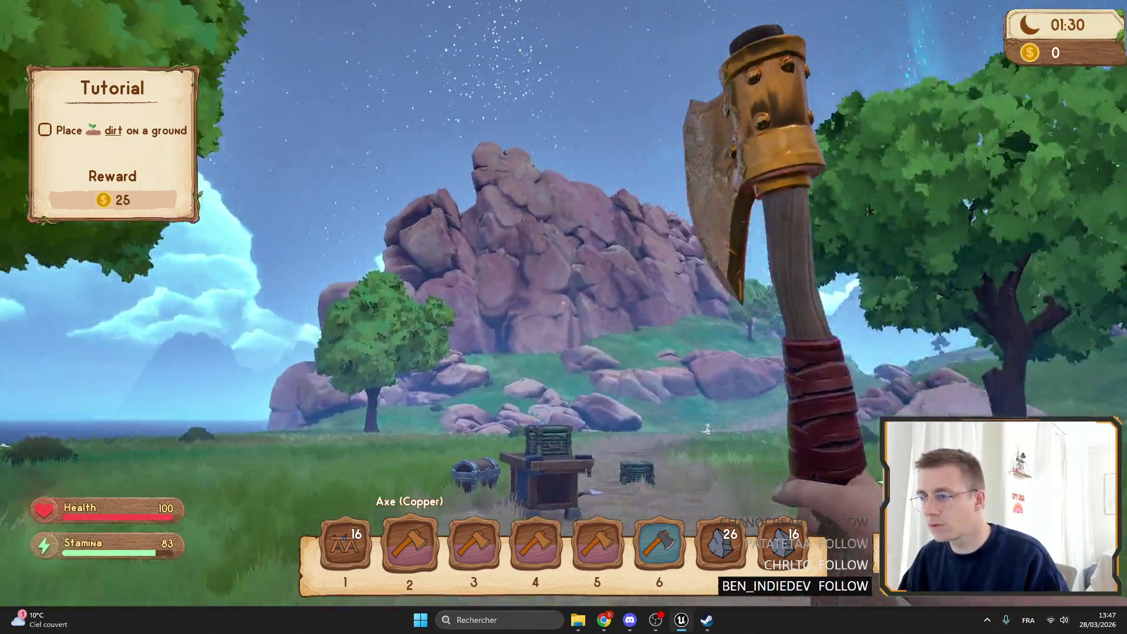
Step: Check the backpack, then pick up the 30 arrows lying near the workbench
{"action": "key", "text": "Tab"}
{"action": "key", "text": "Tab"}
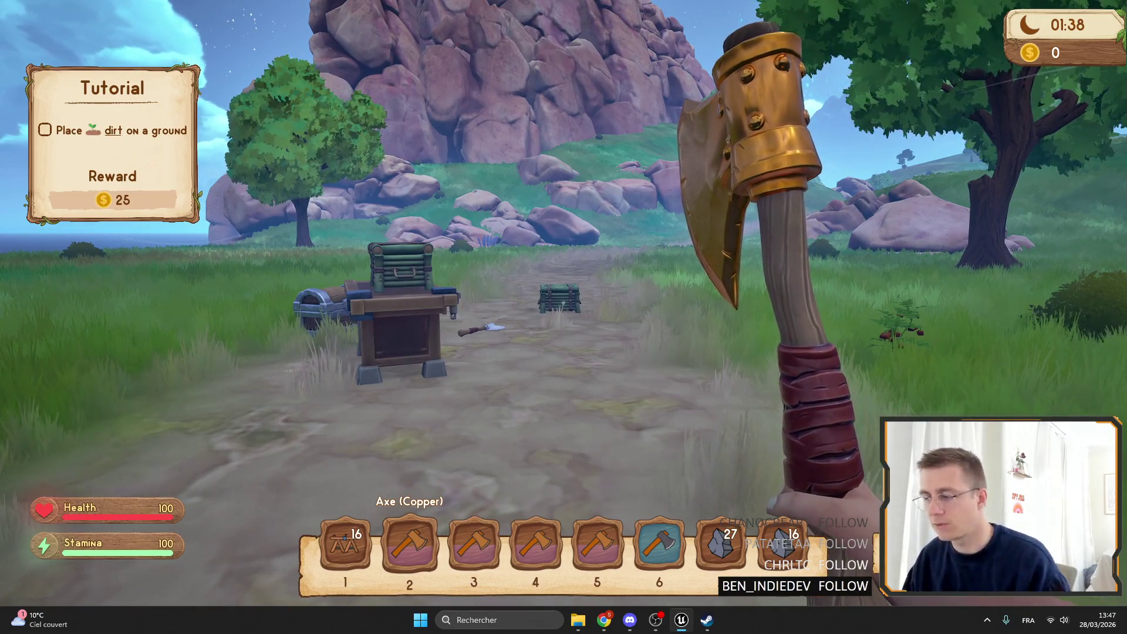
{"action": "key", "text": "Tab"}
{"action": "key", "text": "Tab"}
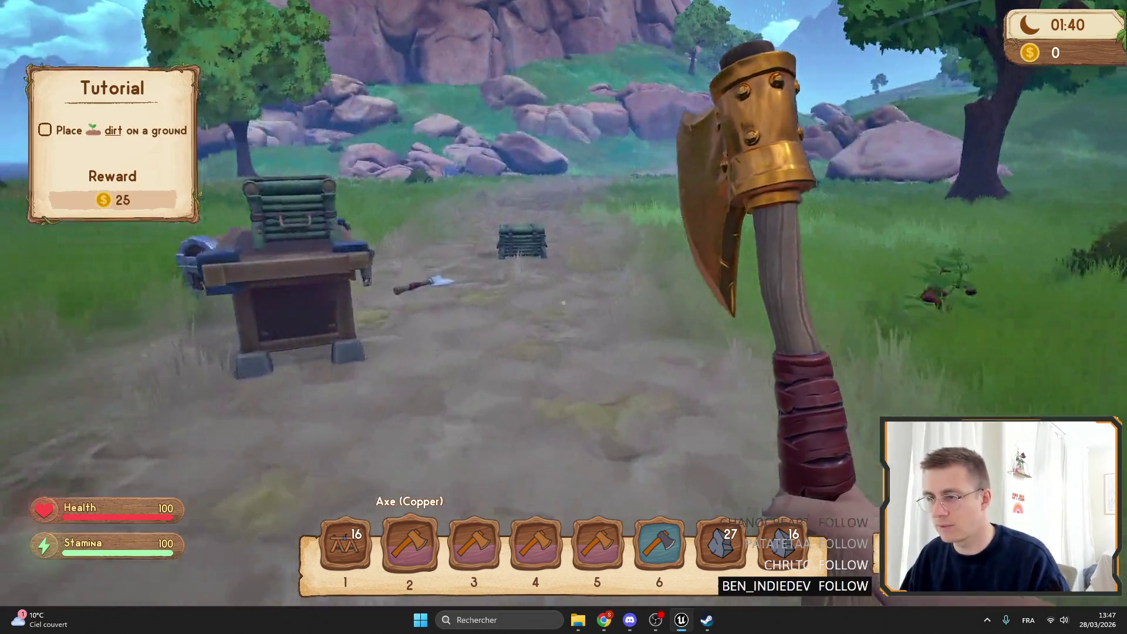
{"action": "key", "text": "Tab"}
{"action": "key", "text": "Tab"}
{"action": "key", "text": "w"}
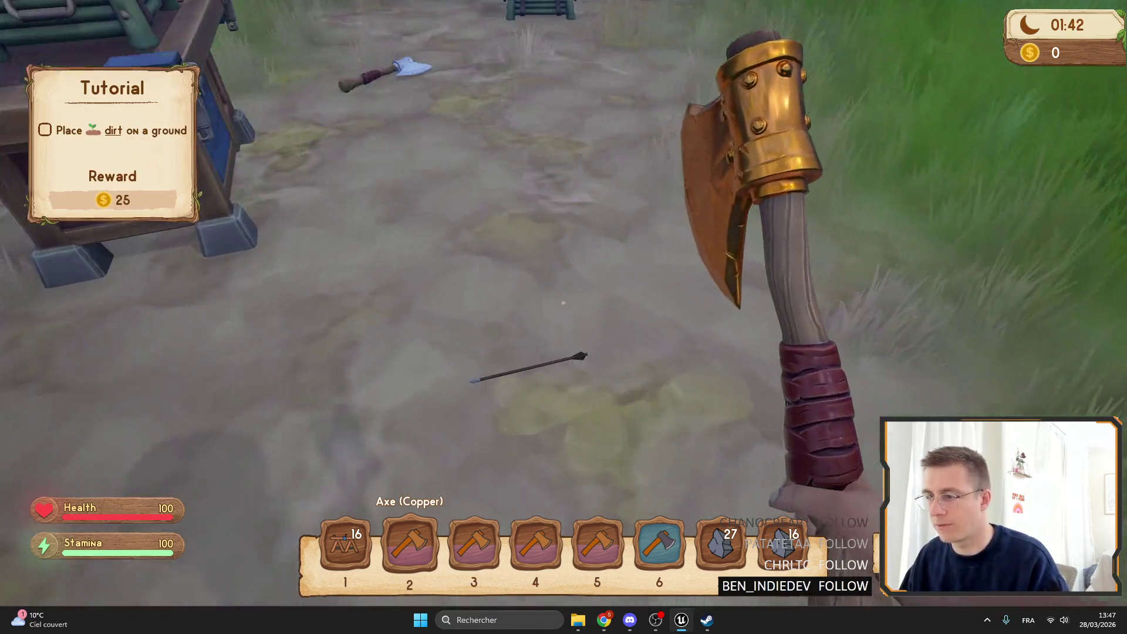
{"action": "key", "text": "f"}
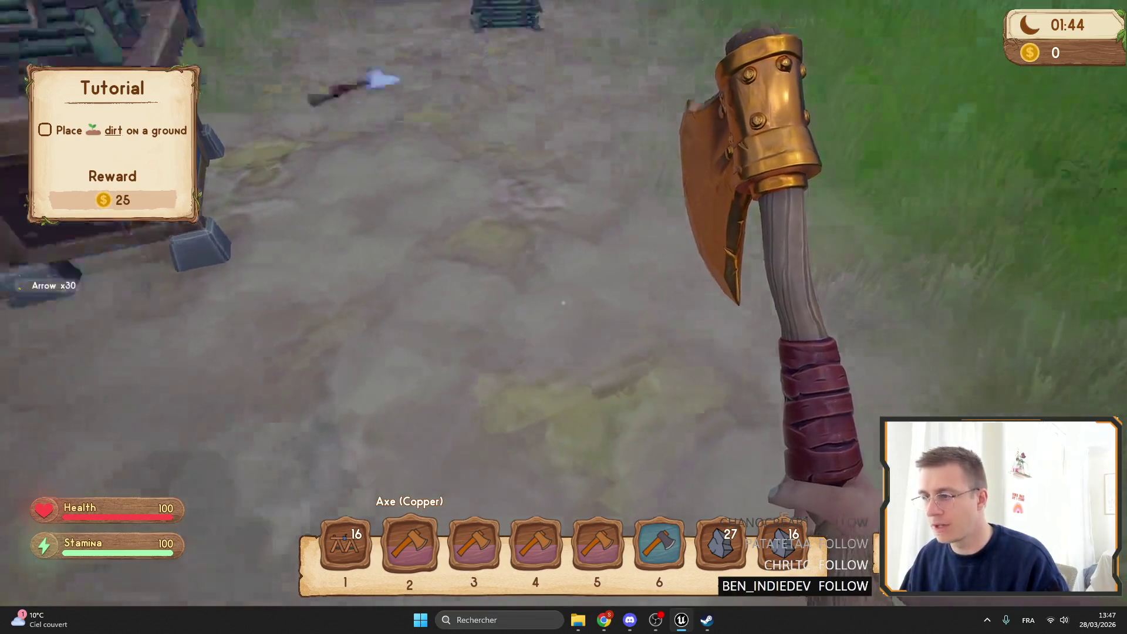
{"action": "key", "text": "Tab"}
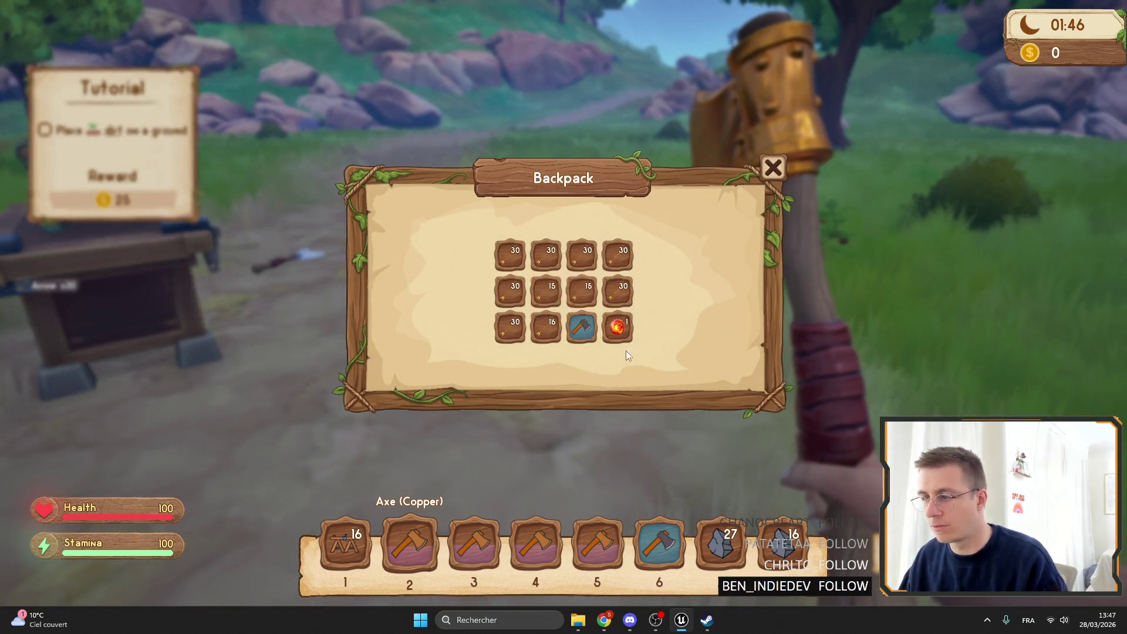
{"action": "key", "text": "Tab"}
Step: Walk back to the workbench and chests, swinging the copper axe repeatedly
{"action": "key", "text": "w"}
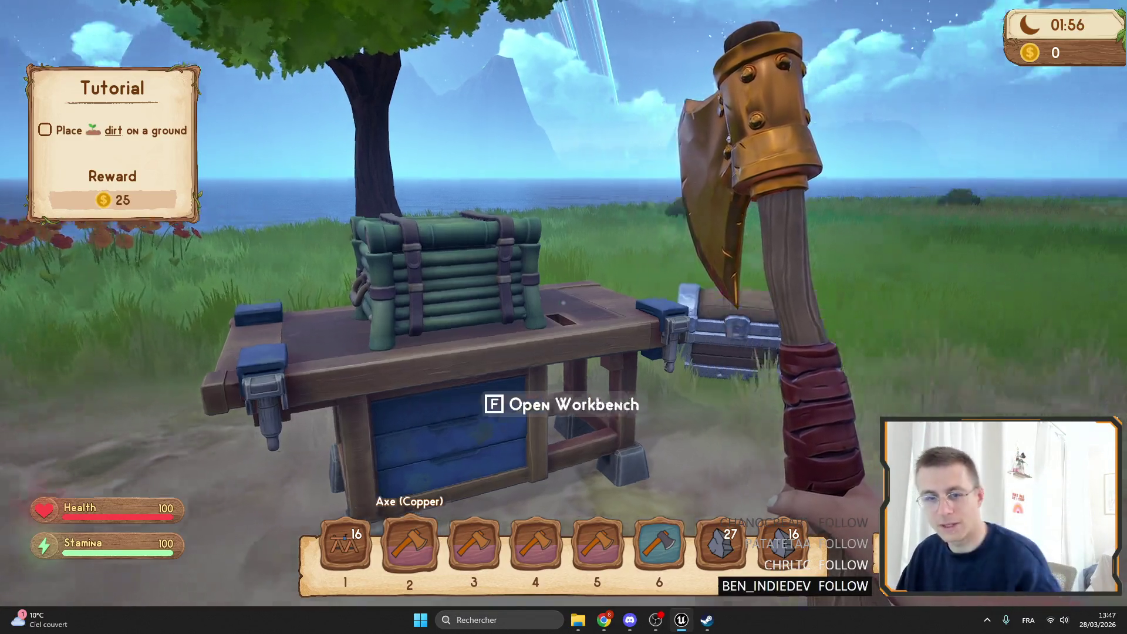
{"action": "left_click", "coordinate": [562, 303]}
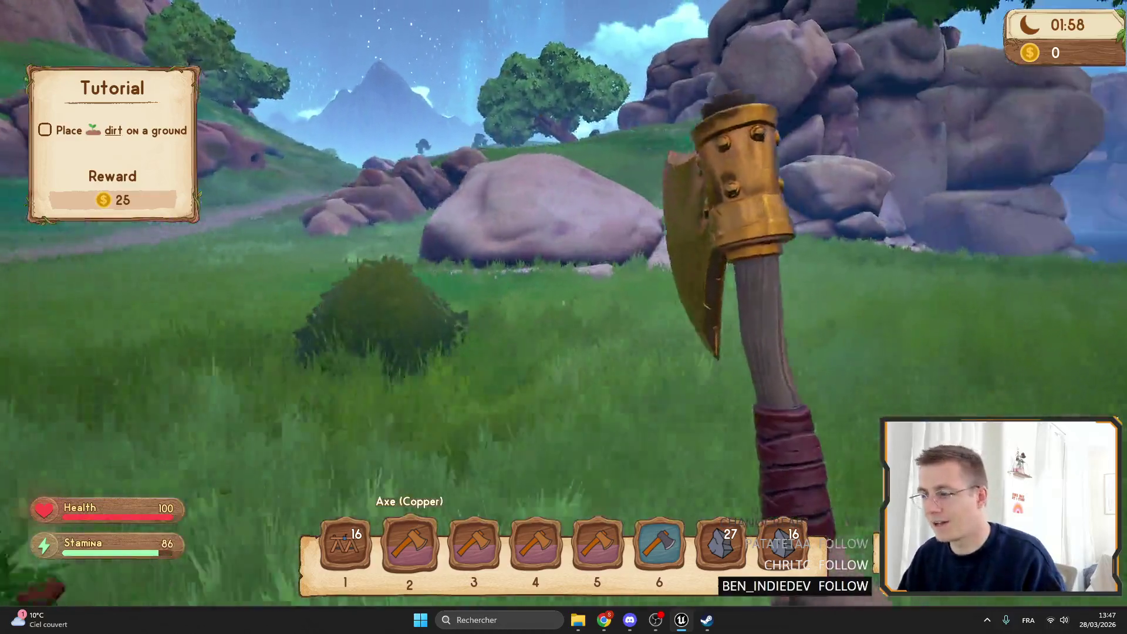
{"action": "left_click", "coordinate": [562, 303]}
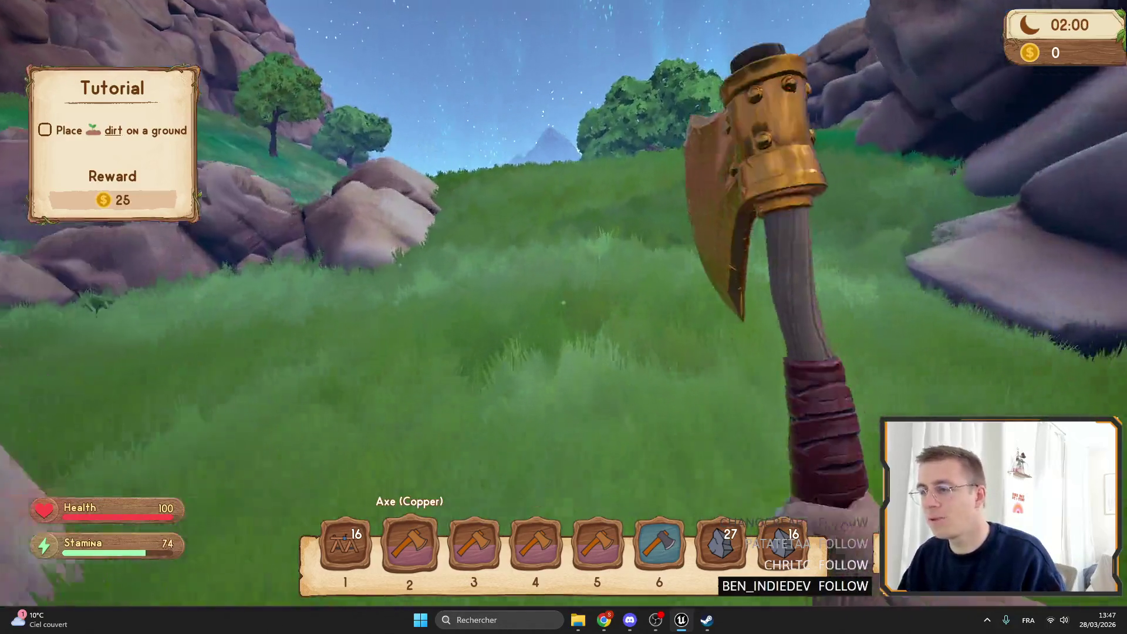
{"action": "left_click", "coordinate": [562, 303]}
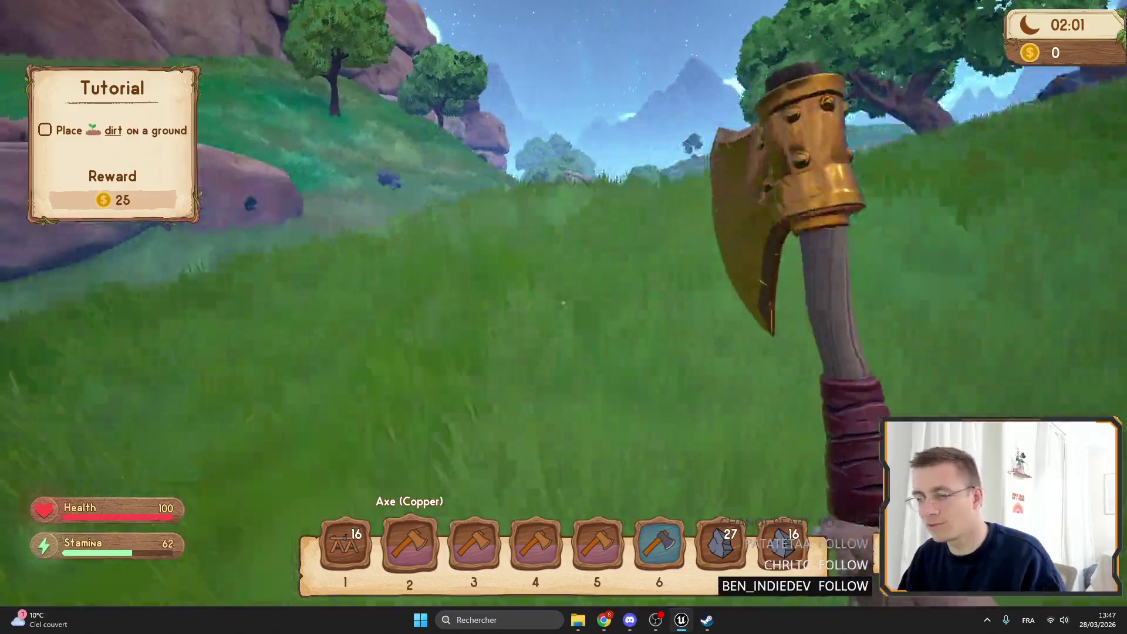
{"action": "left_click", "coordinate": [562, 303]}
{"action": "left_click", "coordinate": [563, 303]}
{"action": "left_click", "coordinate": [563, 302]}
{"action": "left_click", "coordinate": [563, 303]}
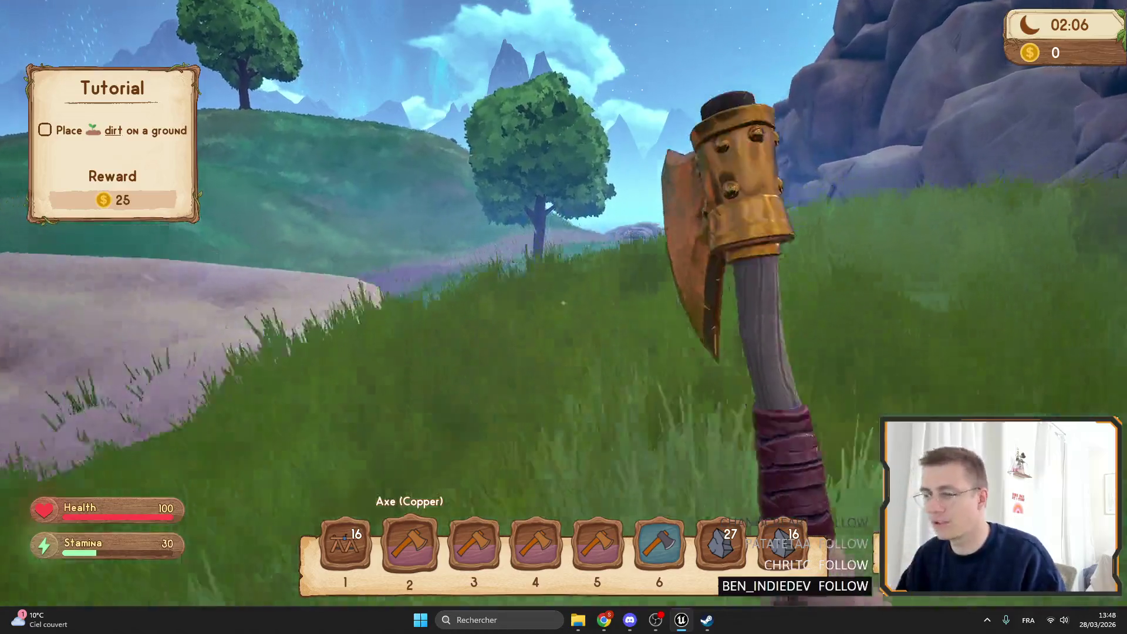
{"action": "left_click", "coordinate": [563, 302]}
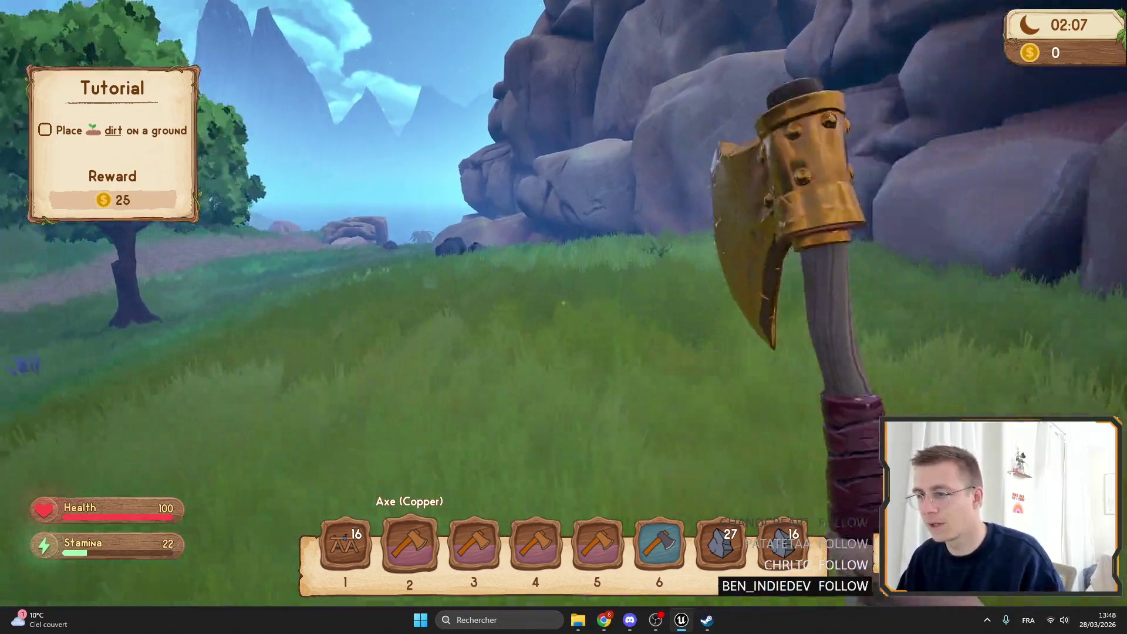
Step: Switch to the stone axe in hotbar slot 6 and run the shore path to a palm tree
{"action": "scroll", "coordinate": [563, 303], "scroll_direction": "down", "scroll_amount": 4}
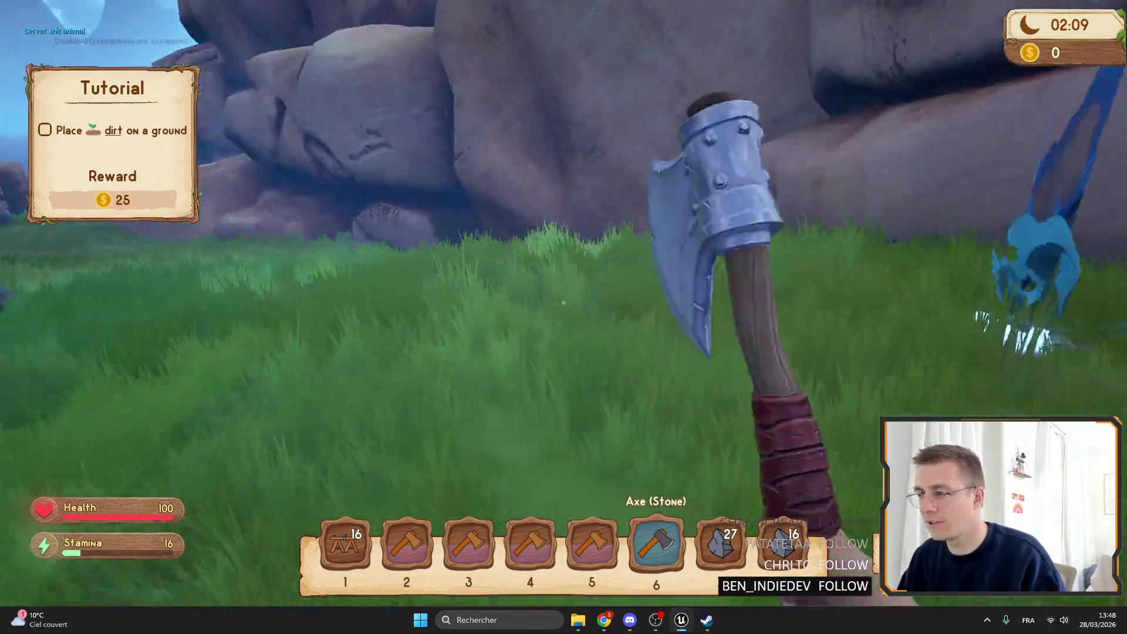
{"action": "left_click", "coordinate": [563, 303]}
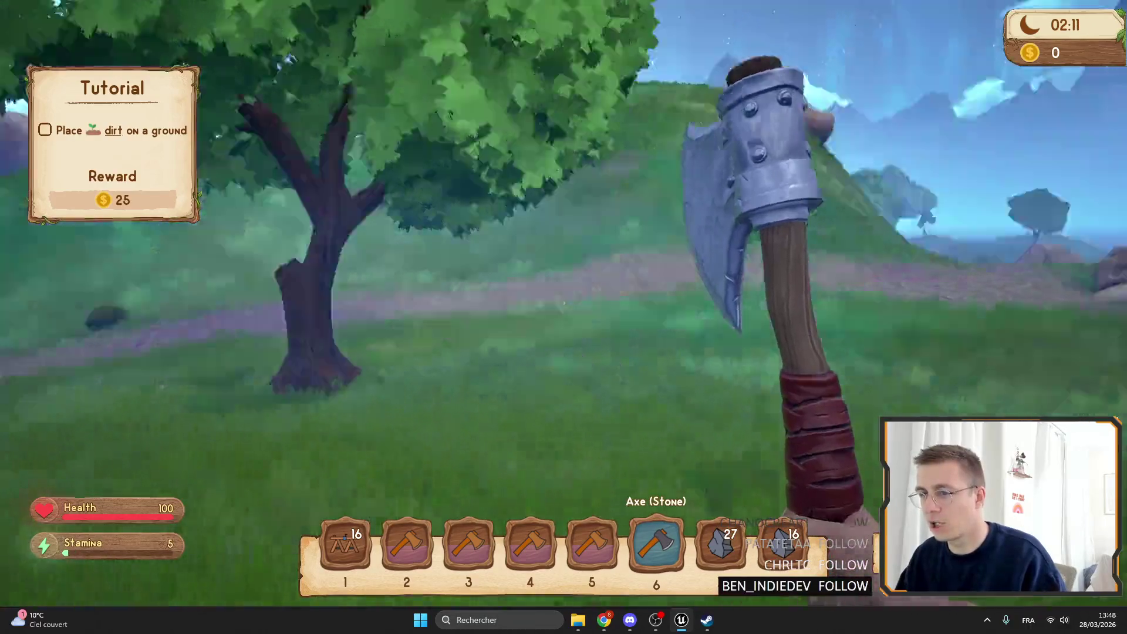
{"action": "key", "text": "shift"}
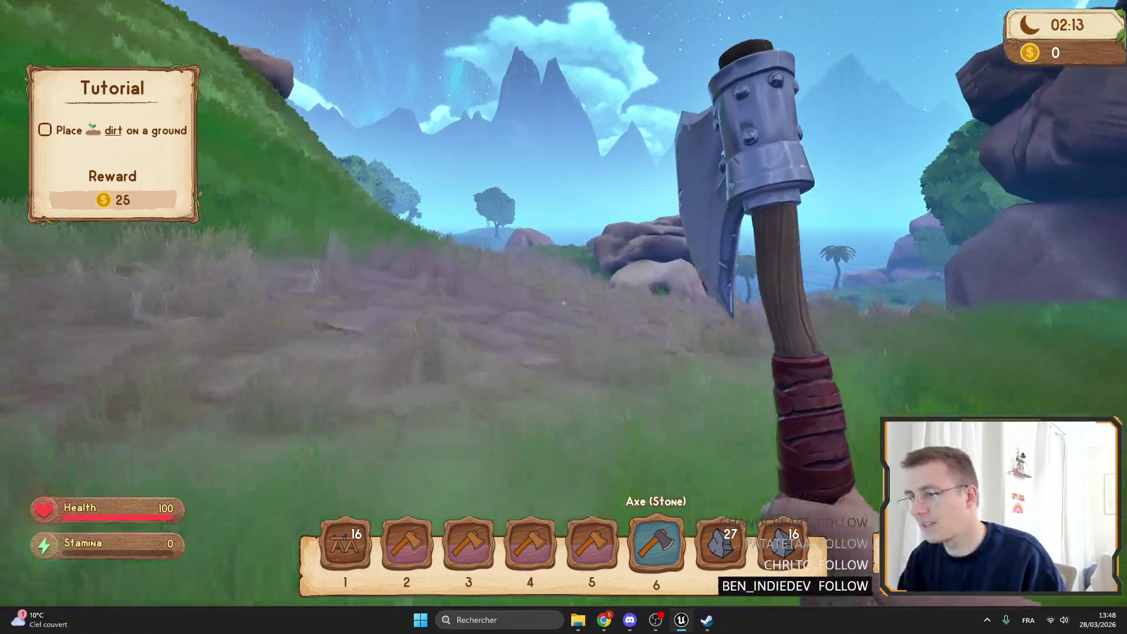
{"action": "key", "text": "w"}
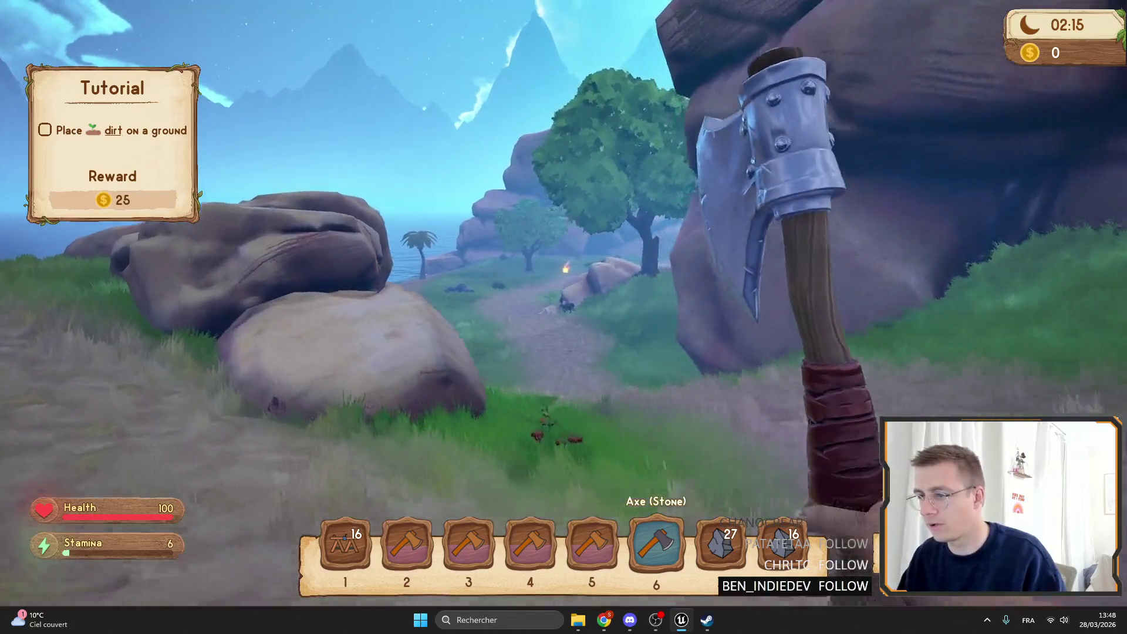
{"action": "key", "text": "shift"}
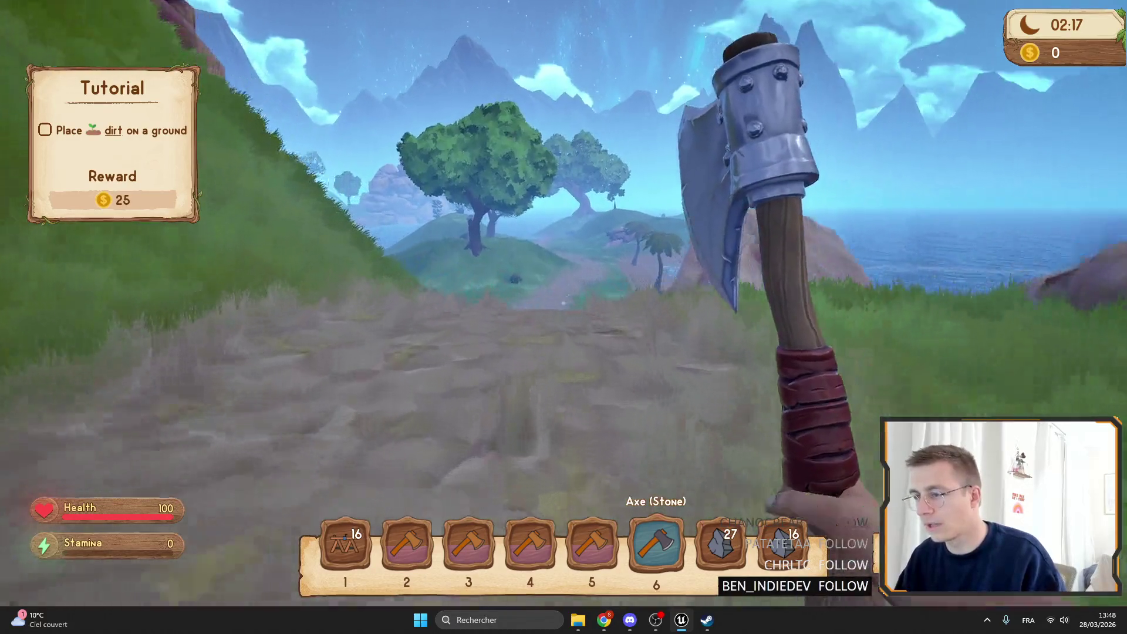
{"action": "key", "text": "w"}
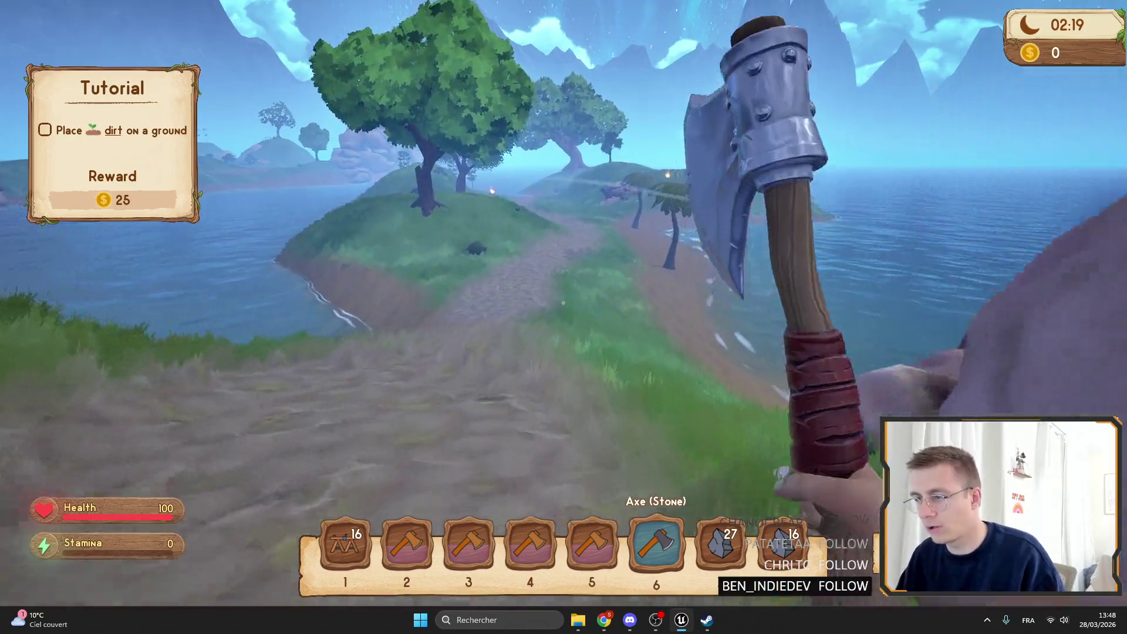
{"action": "key", "text": "w"}
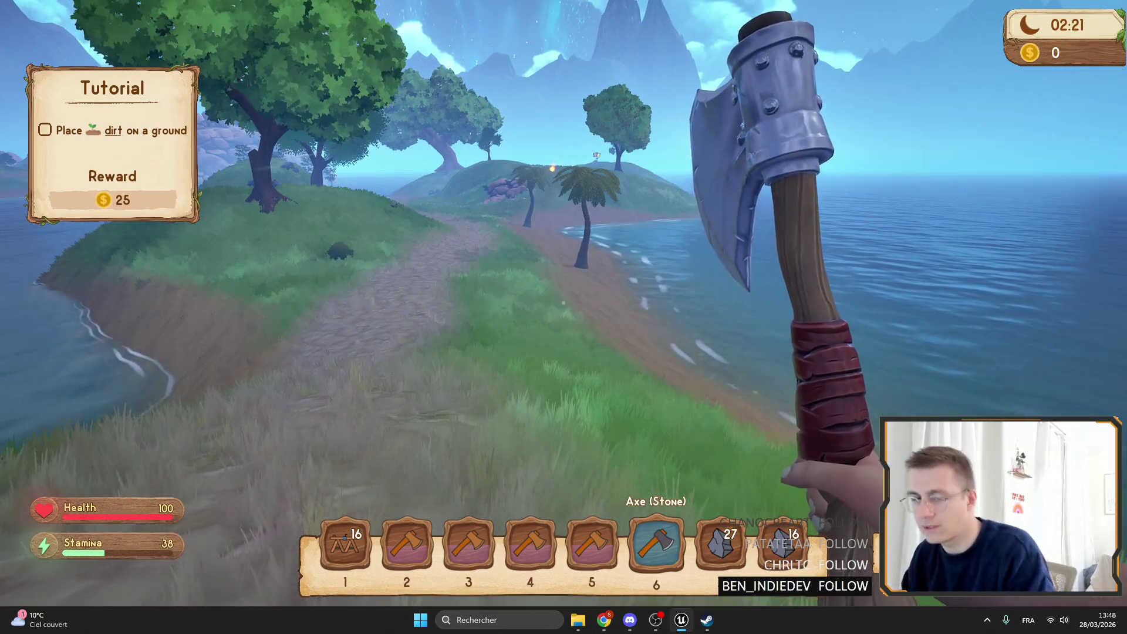
{"action": "key", "text": "shift+w"}
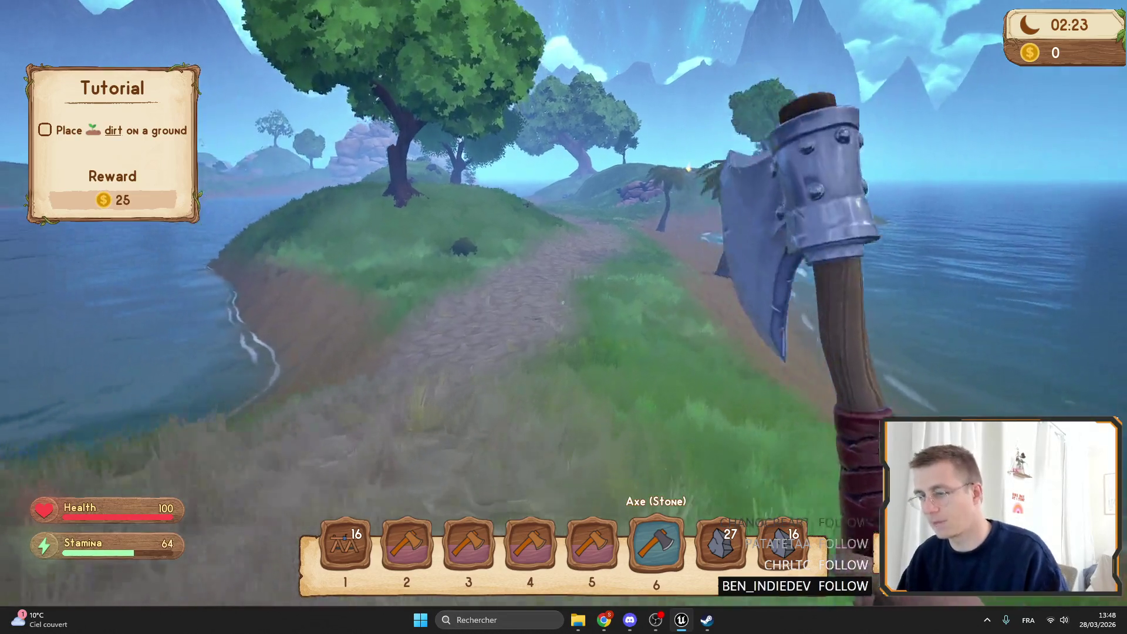
{"action": "key", "text": "w"}
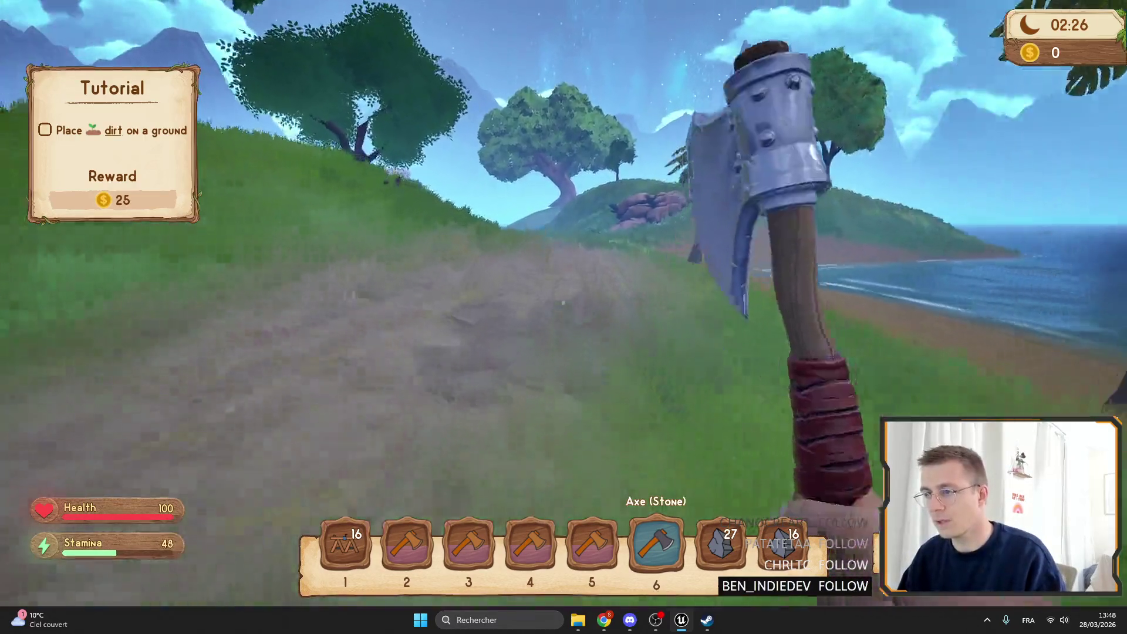
{"action": "left_click", "coordinate": [564, 317]}
Step: Chop two palm trees with the stone axe until 'Inventory is full' appears
{"action": "left_click", "coordinate": [563, 317]}
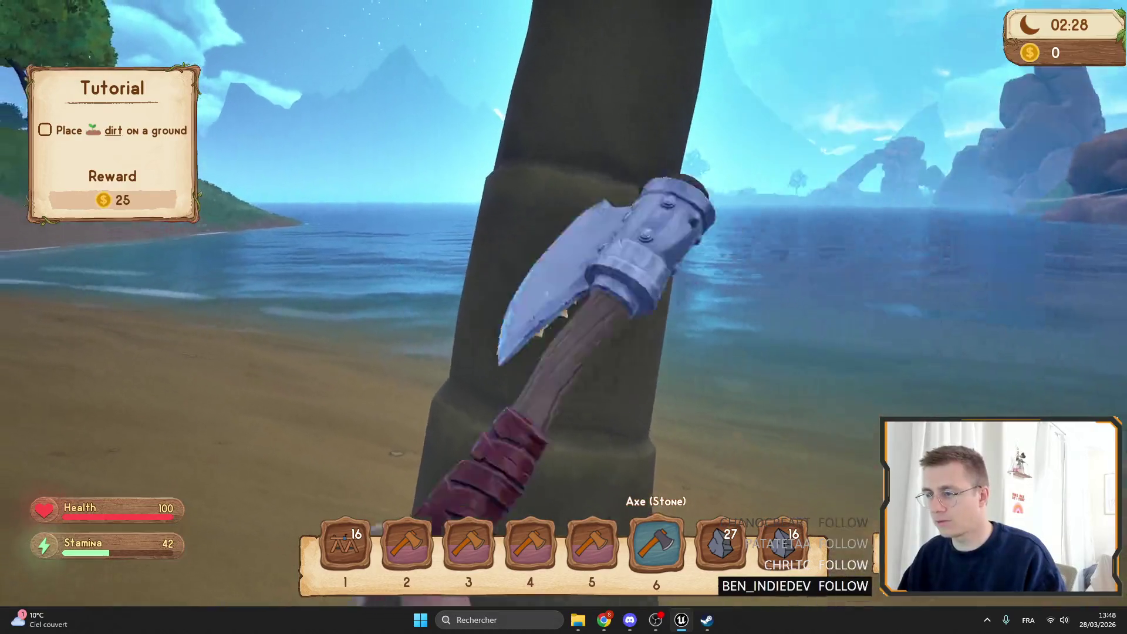
{"action": "left_click", "coordinate": [563, 316]}
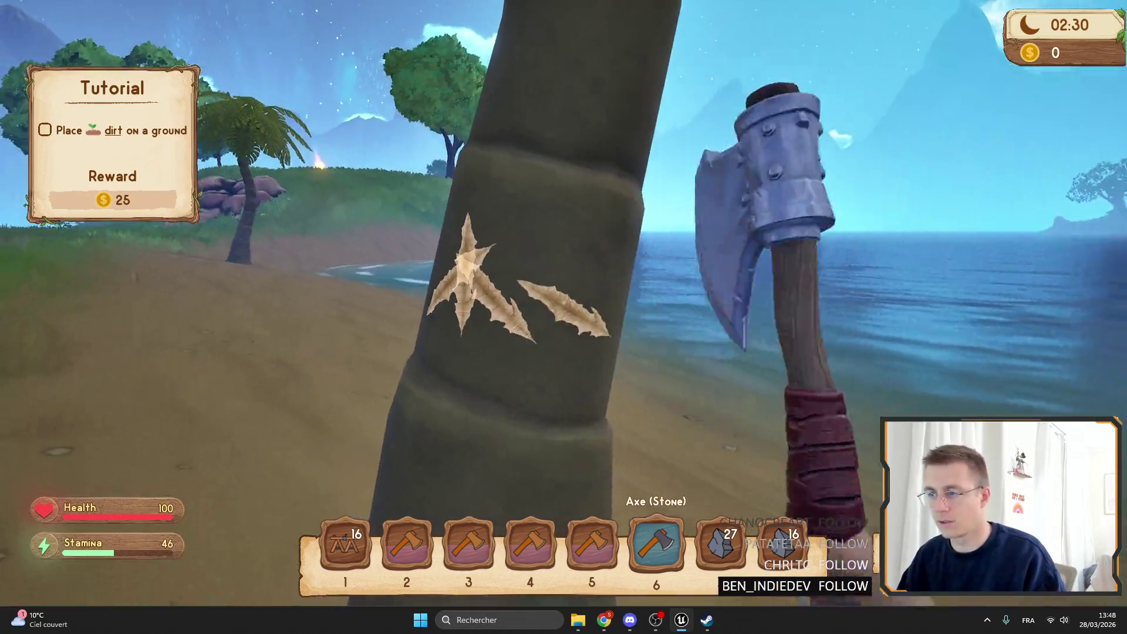
{"action": "key", "text": "s"}
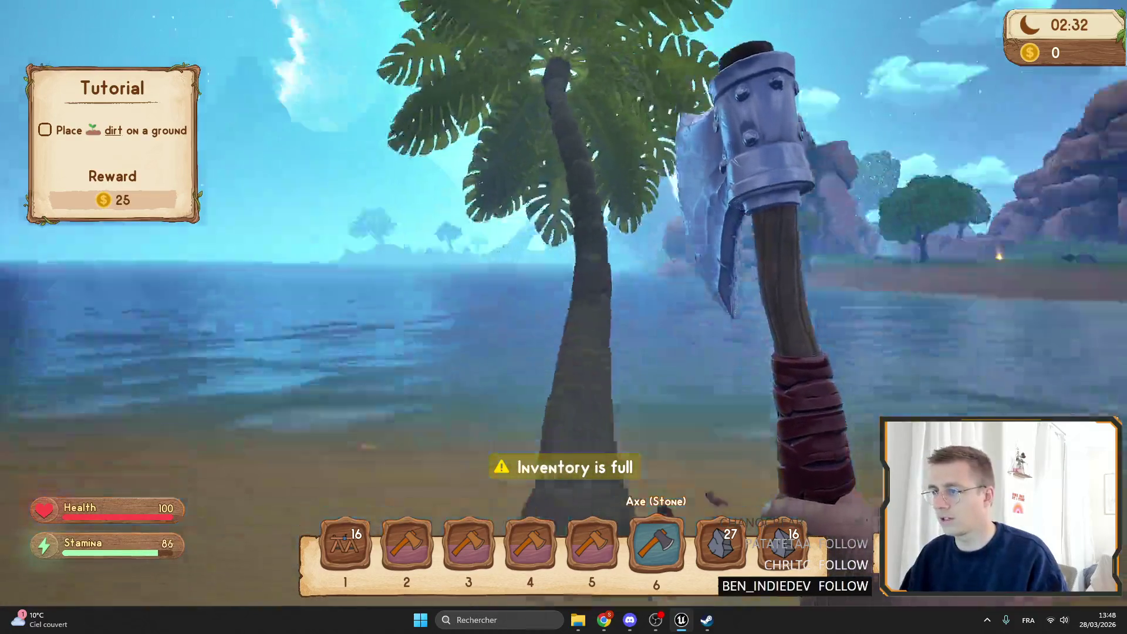
{"action": "key", "text": "w"}
{"action": "key", "text": "w"}
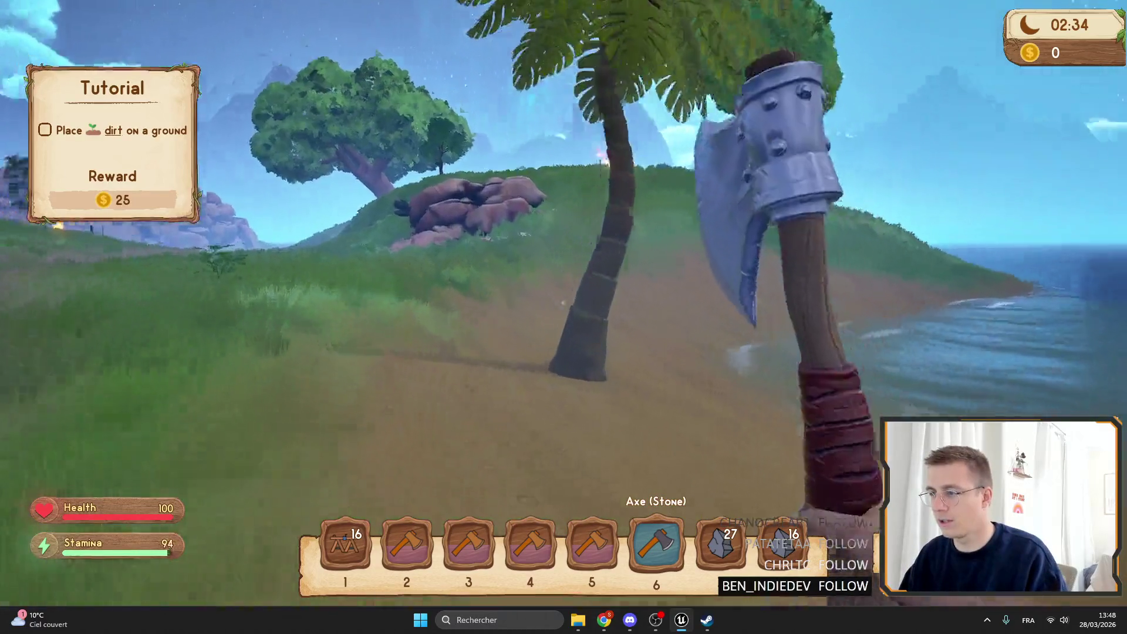
{"action": "left_click", "coordinate": [564, 317]}
{"action": "left_click", "coordinate": [562, 303]}
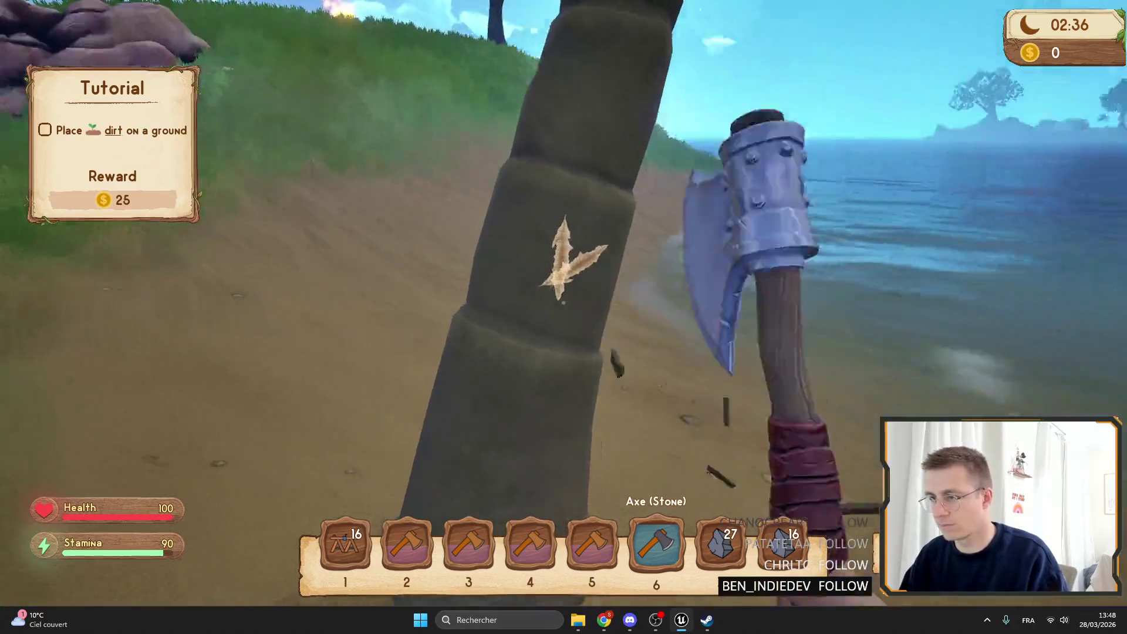
{"action": "left_click", "coordinate": [564, 302]}
{"action": "left_click", "coordinate": [563, 317]}
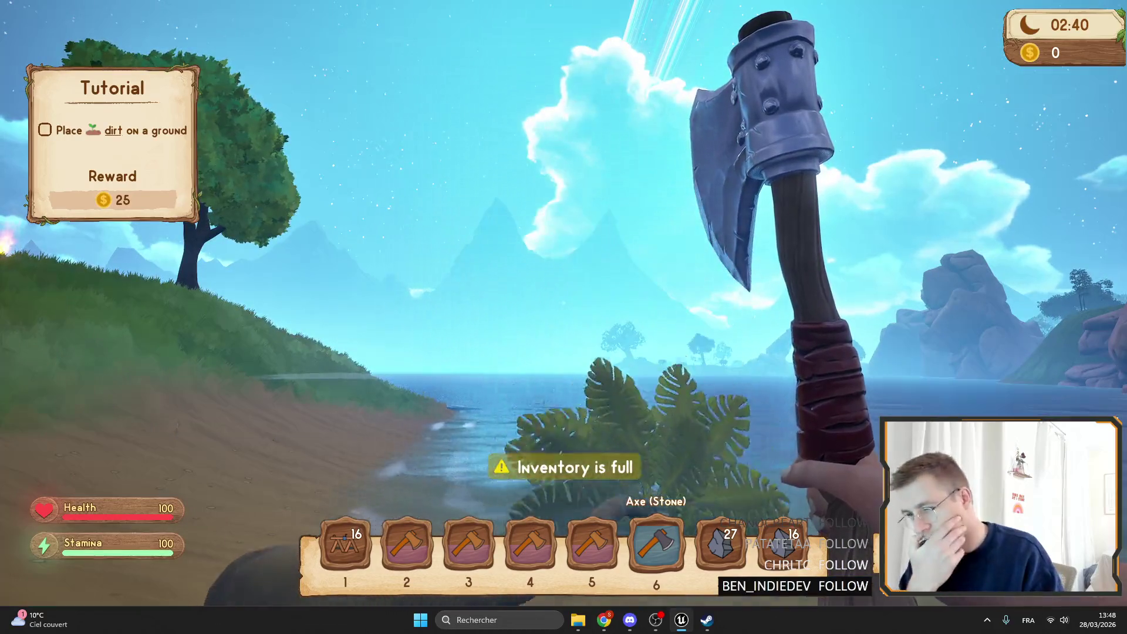
{"action": "key", "text": "shift+w"}
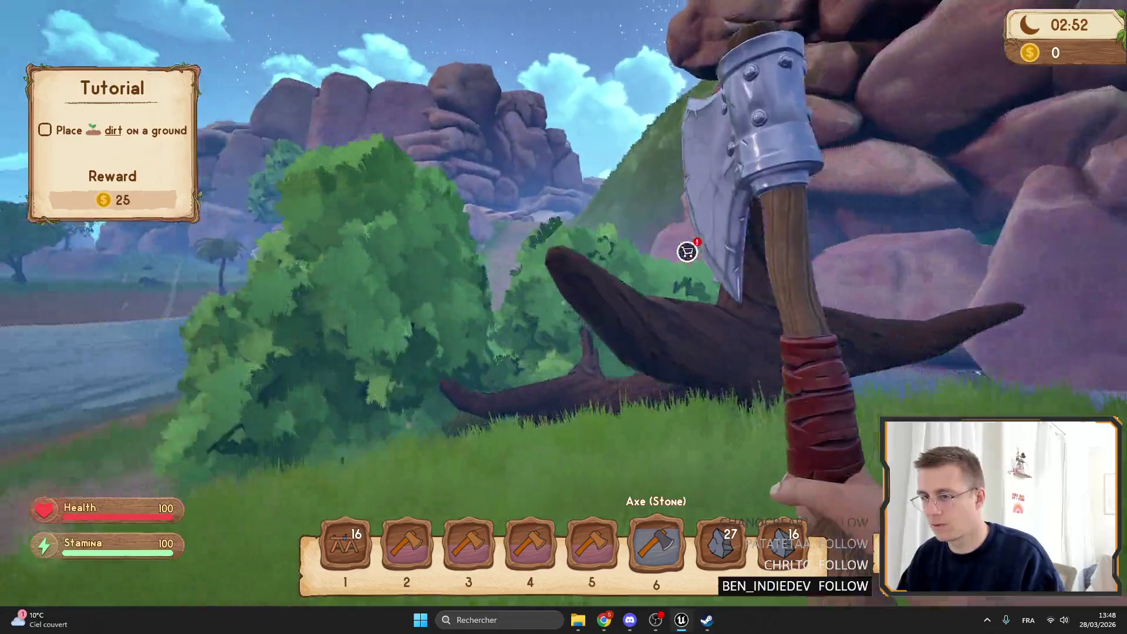
Step: Sprint across the island back to base and open the workbench crafting window
{"action": "key", "text": "shift+w"}
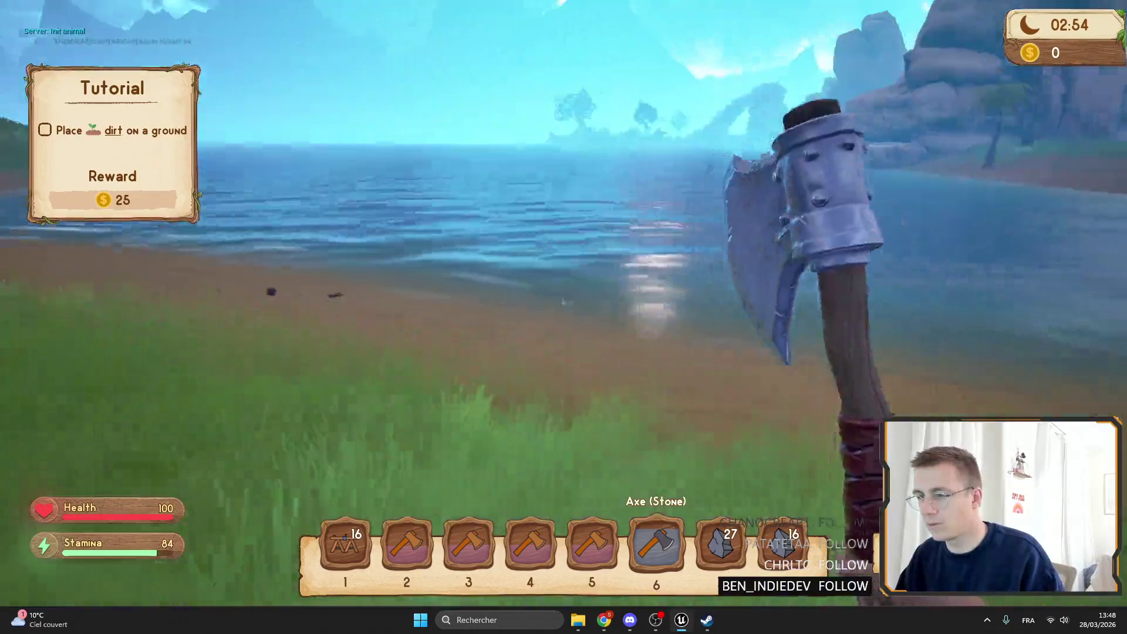
{"action": "key", "text": "shift+w"}
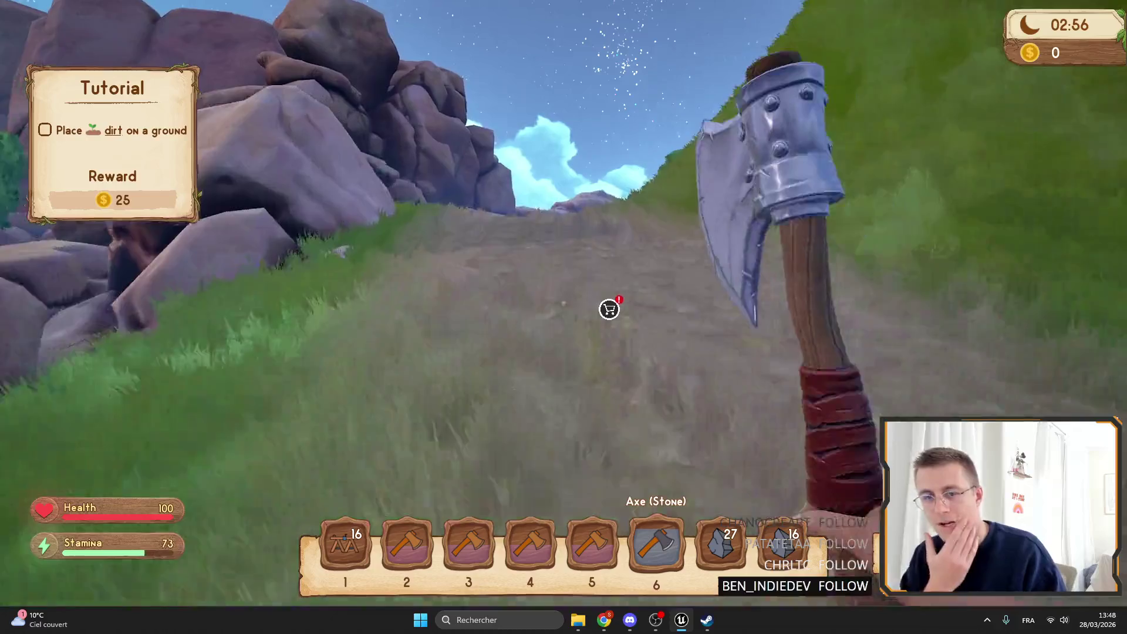
{"action": "key", "text": "shift+w"}
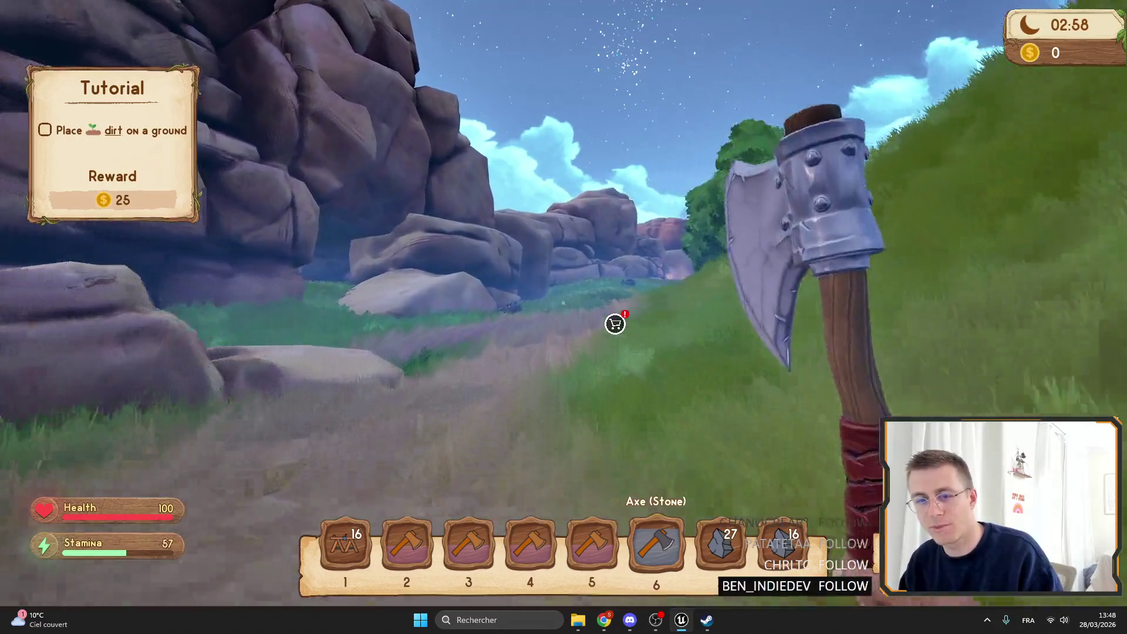
{"action": "key", "text": "shift+w"}
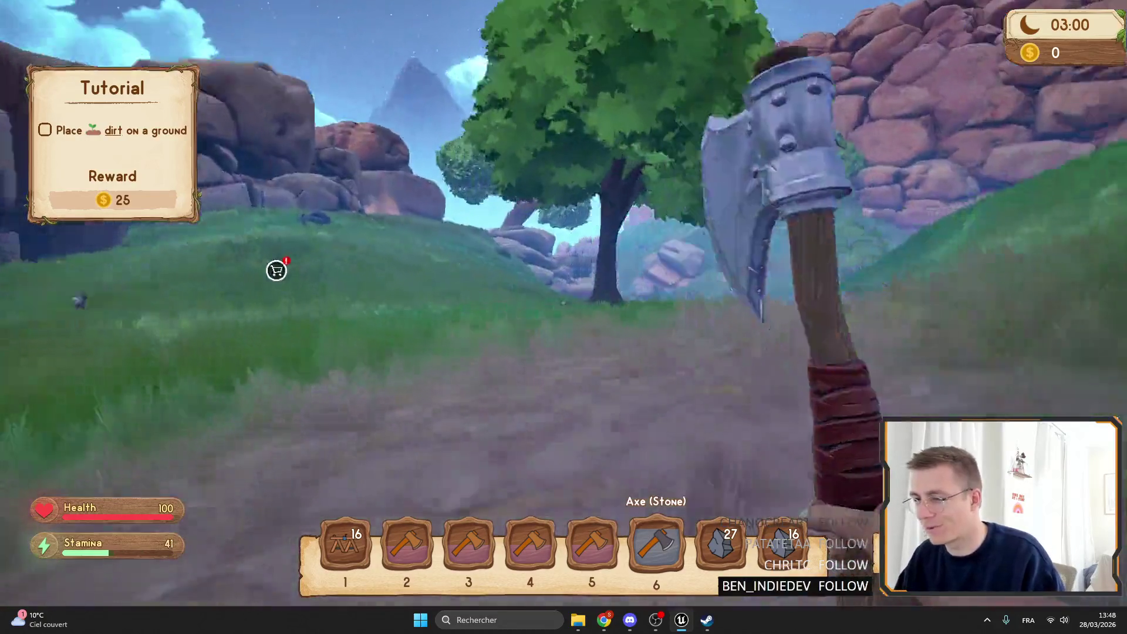
{"action": "key", "text": "shift+w"}
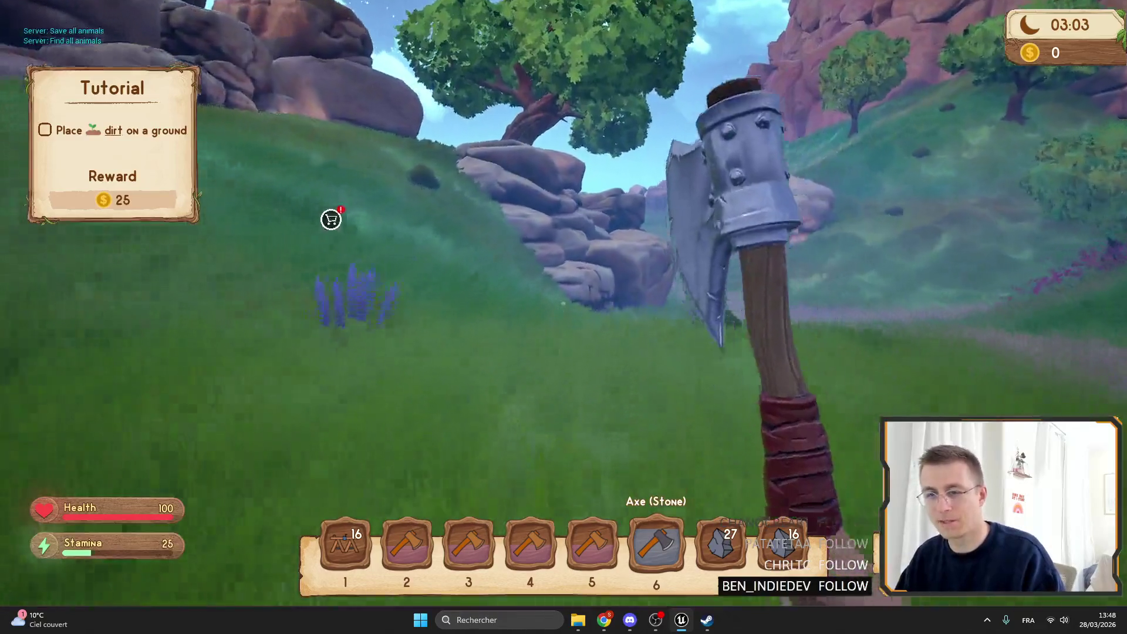
{"action": "key", "text": "w"}
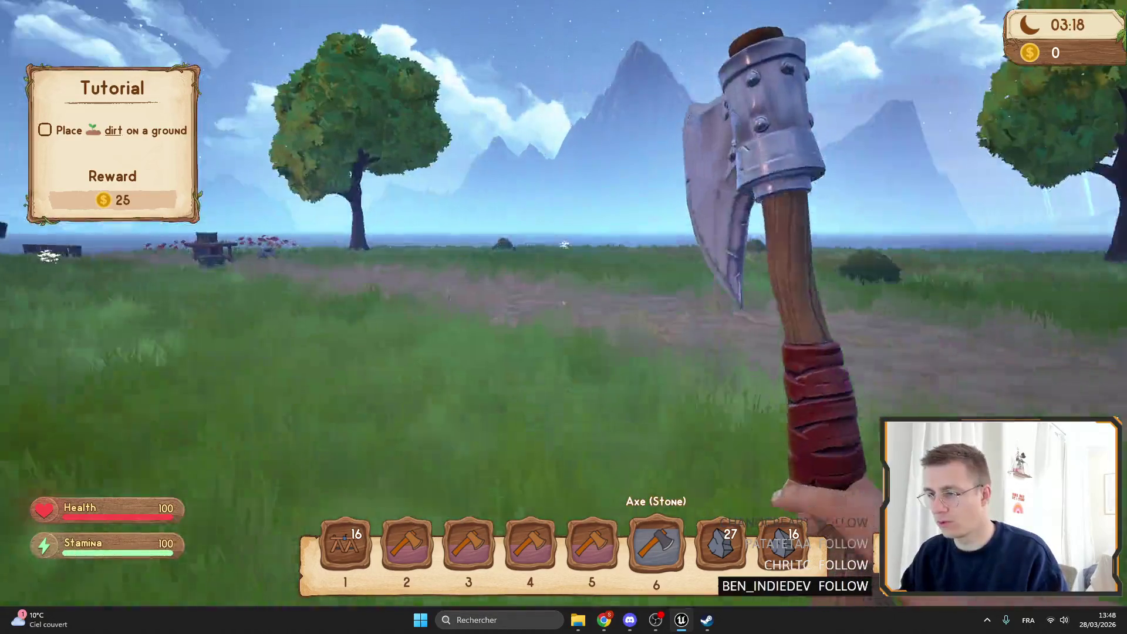
{"action": "key", "text": "shift+w"}
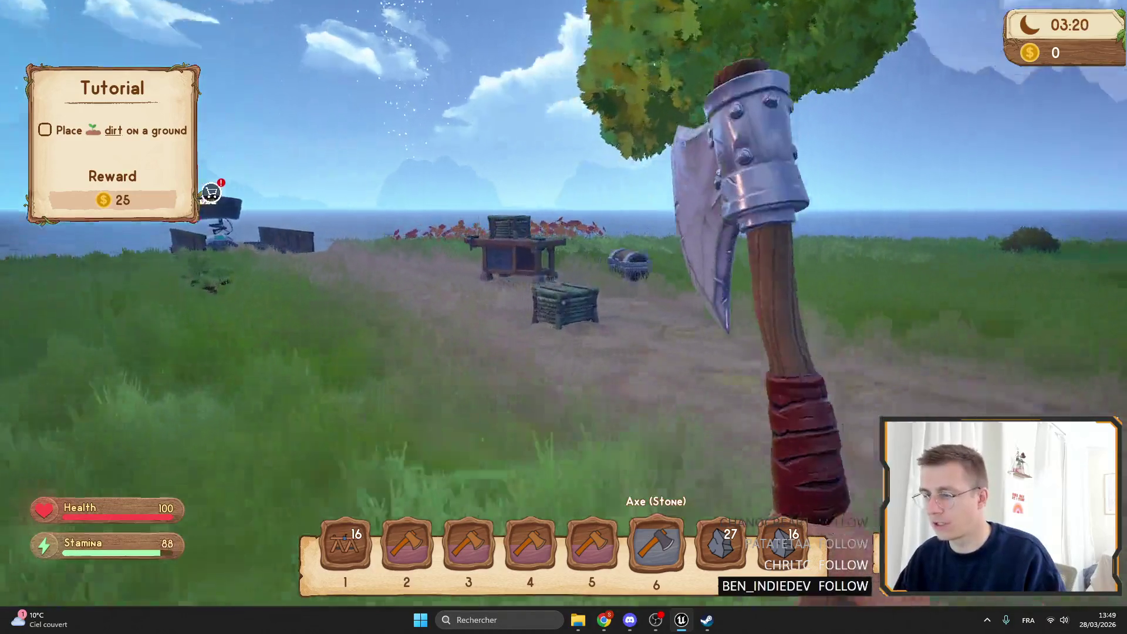
{"action": "key", "text": "shift+w"}
{"action": "key", "text": "e"}
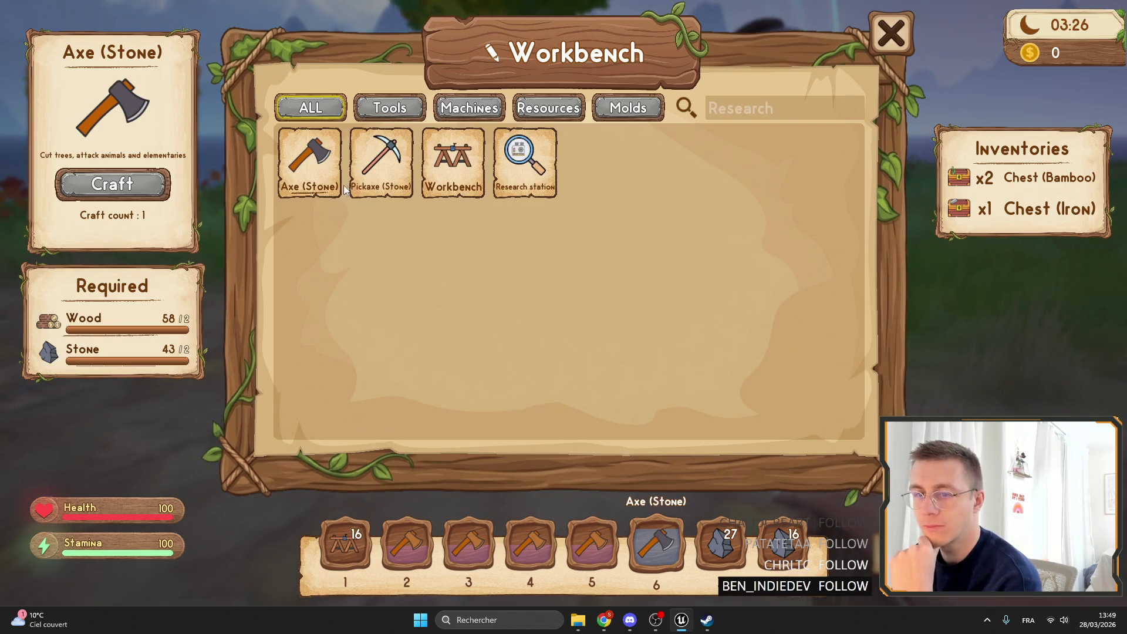
Step: Select the Workbench recipe and craft four Workbenches, leaving 18 wood
{"action": "left_click", "coordinate": [382, 161]}
{"action": "left_click", "coordinate": [328, 170]}
{"action": "left_click", "coordinate": [455, 164]}
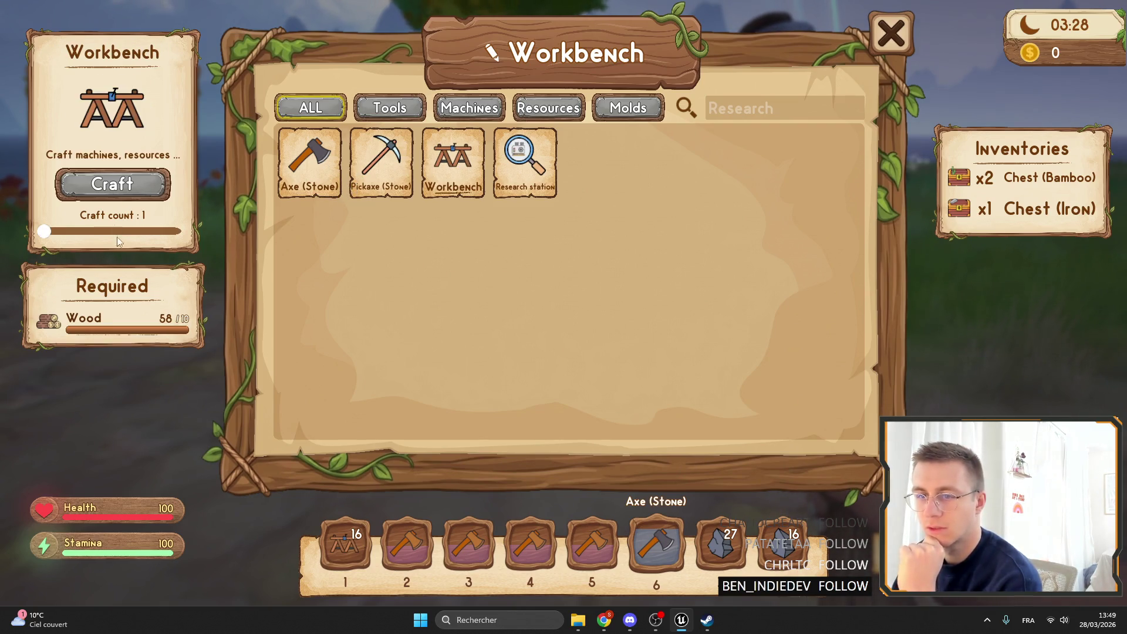
{"action": "left_click", "coordinate": [132, 189]}
{"action": "left_click", "coordinate": [133, 189]}
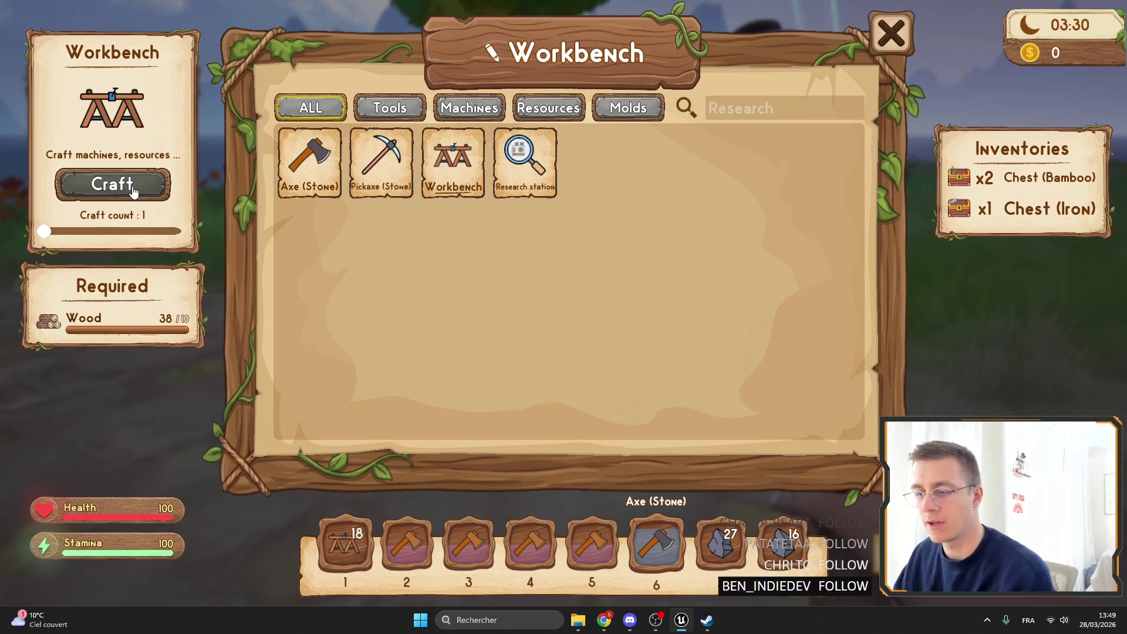
{"action": "left_click", "coordinate": [132, 190]}
{"action": "left_click", "coordinate": [132, 190]}
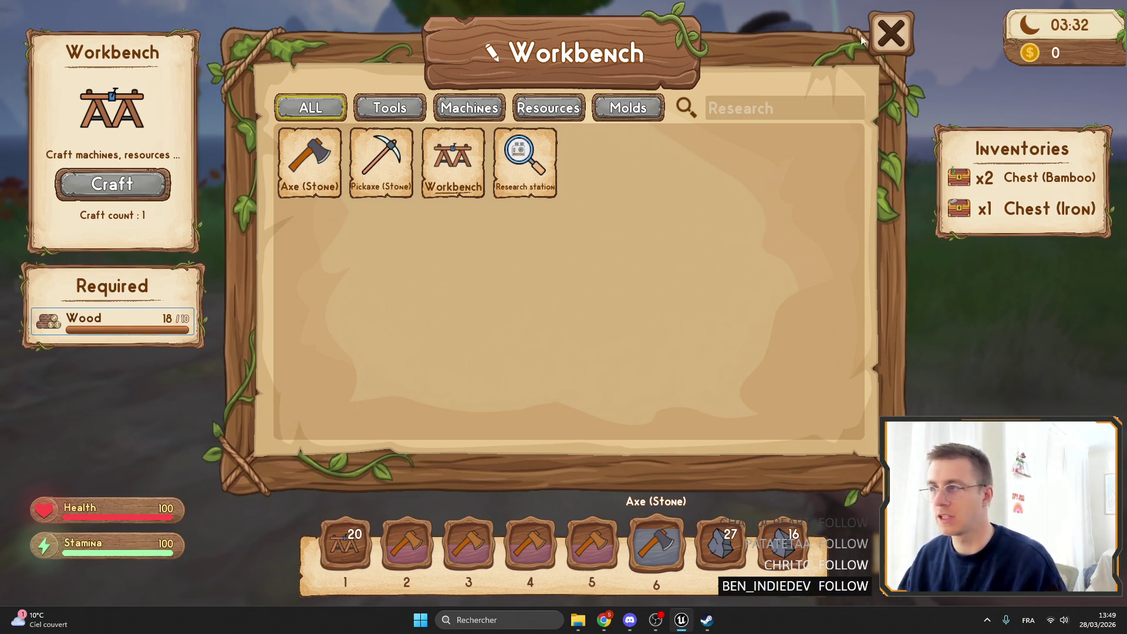
Step: Drop the Workbench stack from the backpack onto the ground
{"action": "left_click", "coordinate": [889, 35]}
{"action": "key", "text": "Tab"}
{"action": "left_click_drag", "start_coordinate": [509, 327], "coordinate": [345, 543]}
{"action": "key", "text": "Tab"}
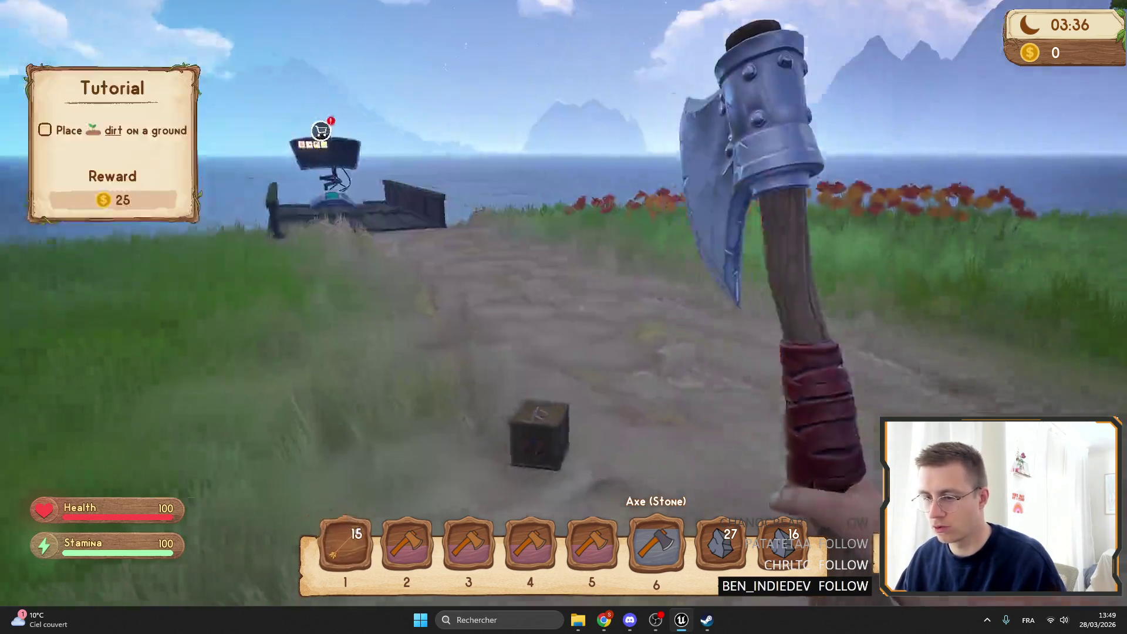
Step: Retry crafting Workbenches, confirming the inventory still reports full
{"action": "key", "text": "e"}
{"action": "left_click", "coordinate": [134, 202]}
{"action": "left_click", "coordinate": [134, 203]}
{"action": "left_click", "coordinate": [134, 202]}
{"action": "key", "text": "Escape"}
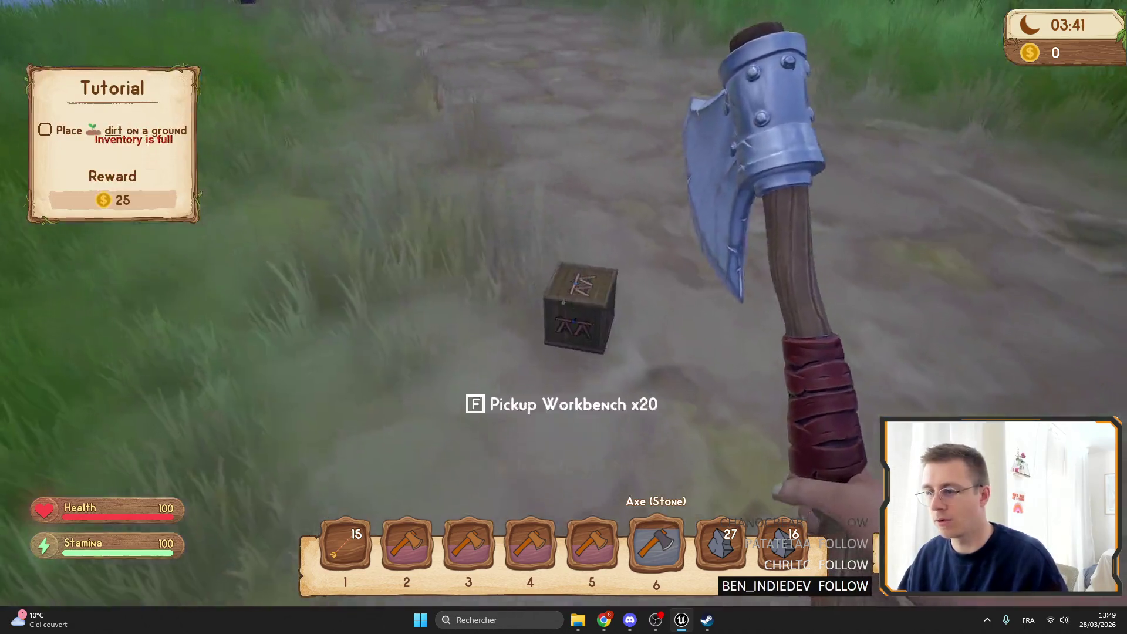
{"action": "key", "text": "f"}
{"action": "key", "text": "Tab"}
{"action": "key", "text": "Tab"}
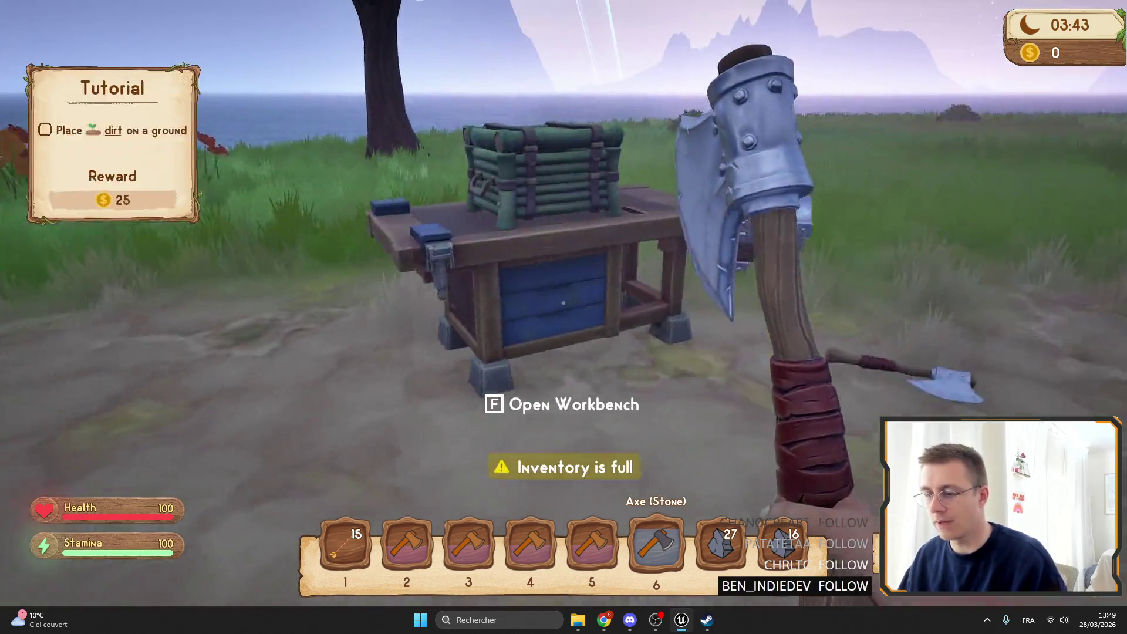
Step: Try crafting an Axe (Stone), getting the inventory-full warning, then check the backpack
{"action": "key", "text": "f"}
{"action": "left_click", "coordinate": [331, 163]}
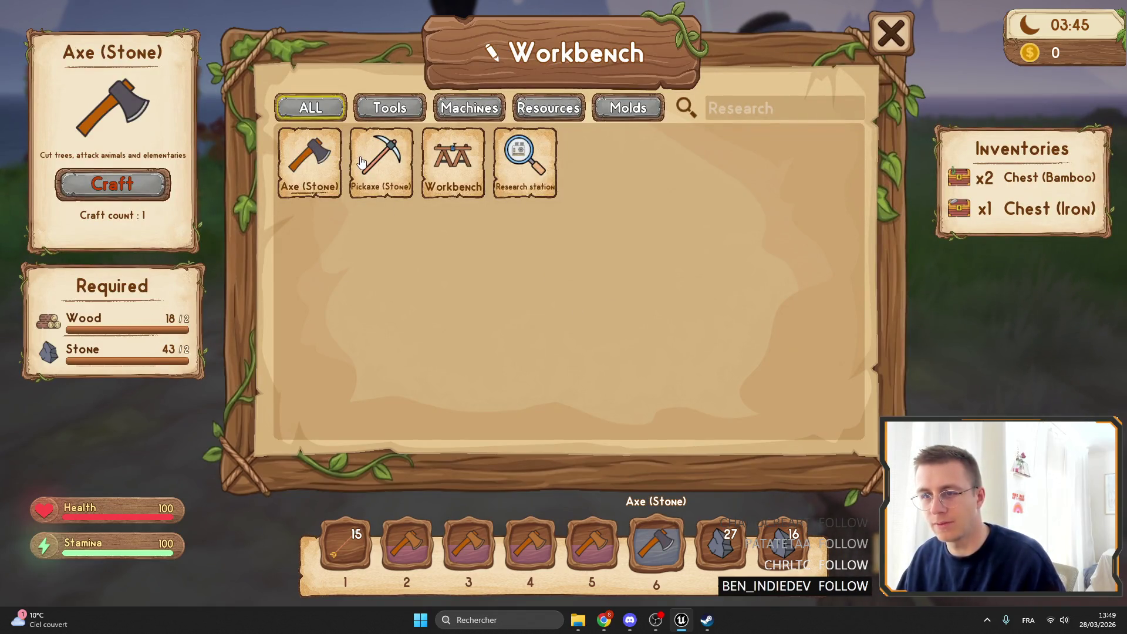
{"action": "left_click", "coordinate": [112, 184]}
{"action": "double_click", "coordinate": [112, 184]}
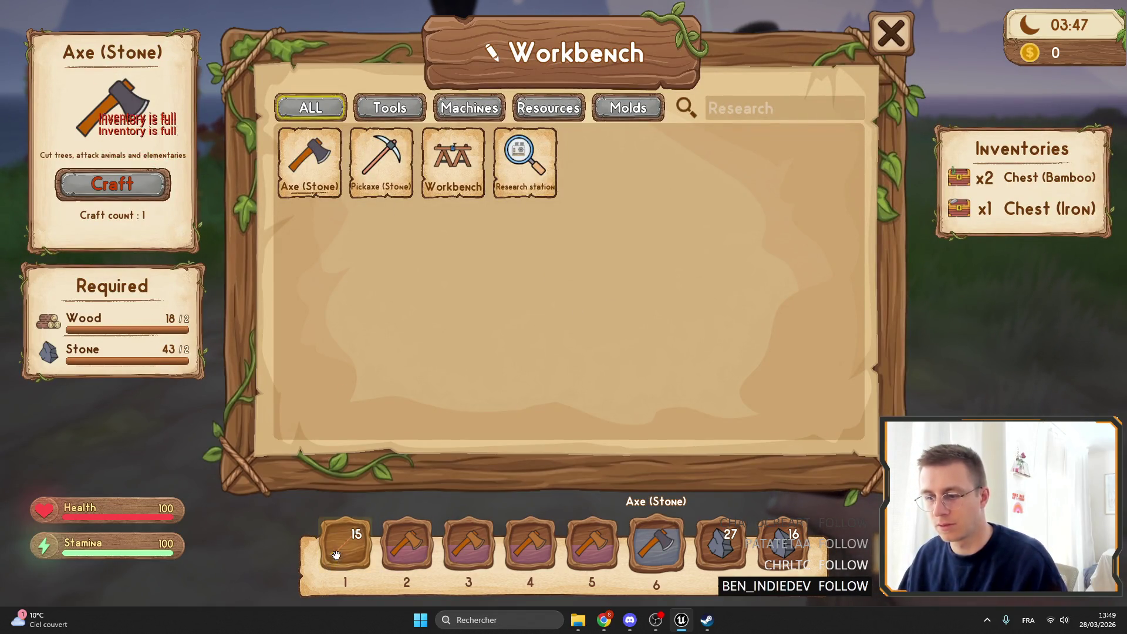
{"action": "key", "text": "Escape"}
{"action": "key", "text": "Tab"}
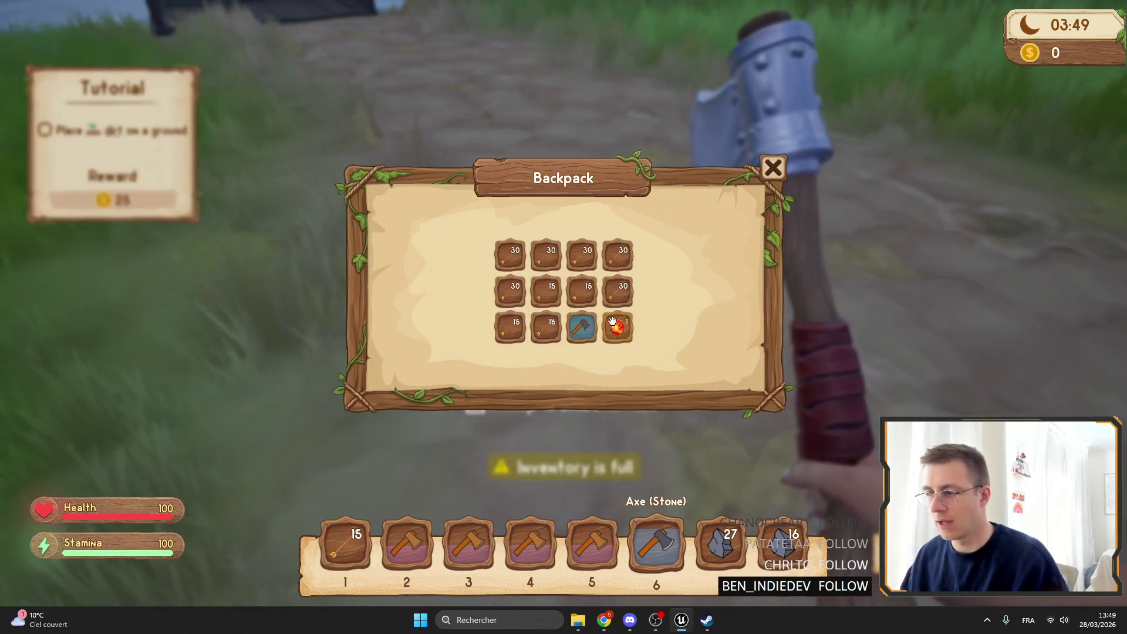
{"action": "key", "text": "Tab"}
Step: Retry the stone axe craft between backpack checks, then open the iron chest's storage
{"action": "key", "text": "e"}
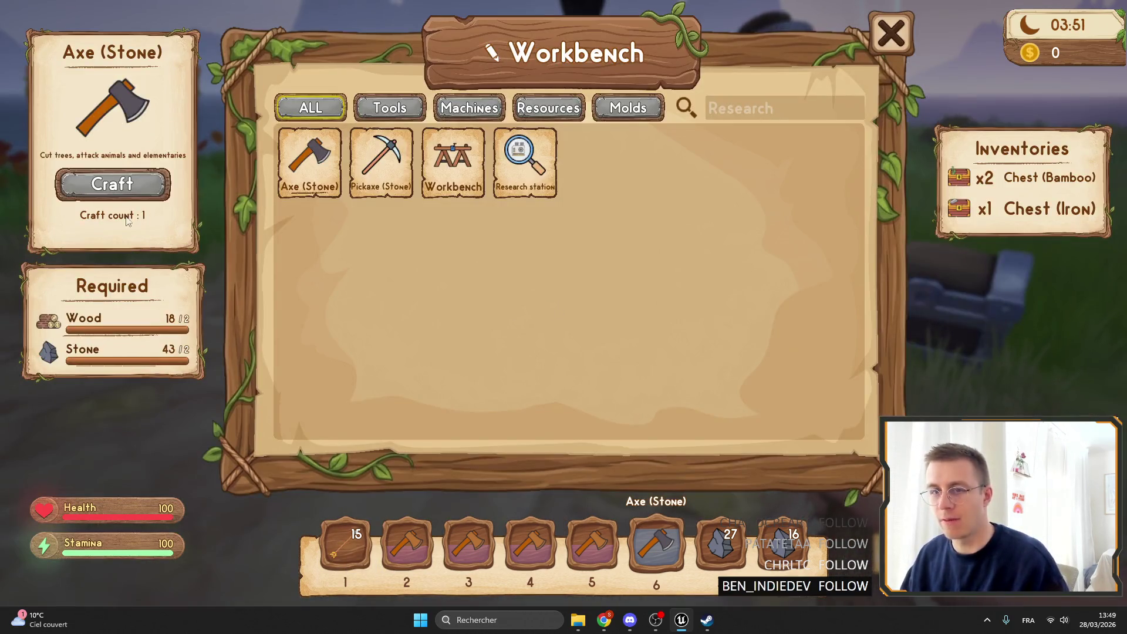
{"action": "key", "text": "Escape"}
{"action": "key", "text": "Tab"}
{"action": "key", "text": "Tab"}
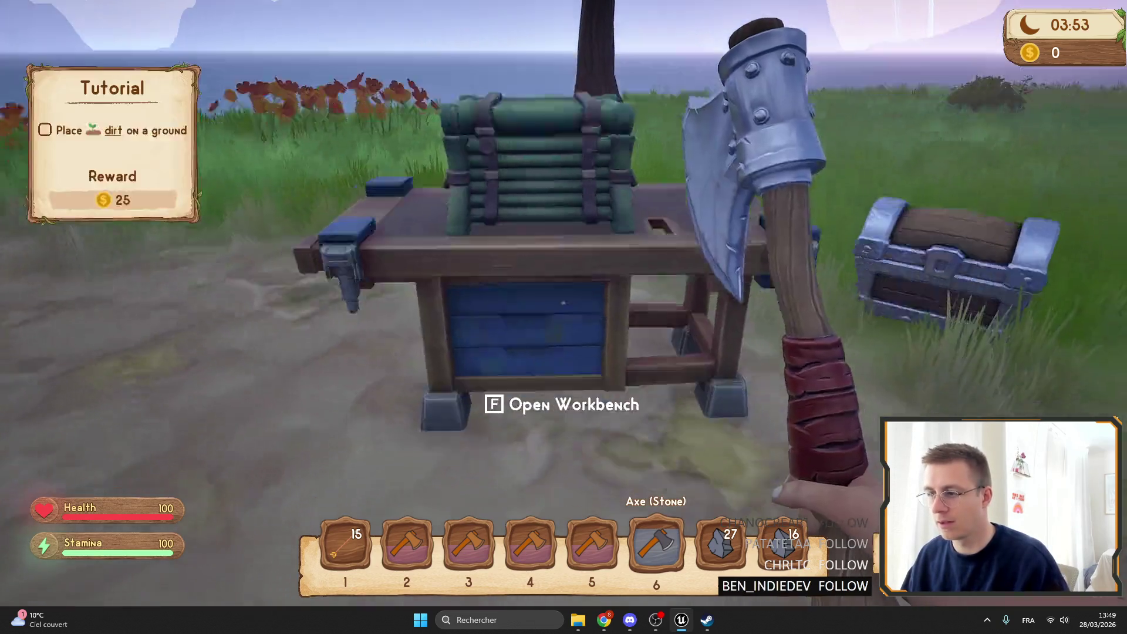
{"action": "key", "text": "Tab"}
{"action": "key", "text": "Tab"}
{"action": "key", "text": "f"}
{"action": "double_click", "coordinate": [91, 181]}
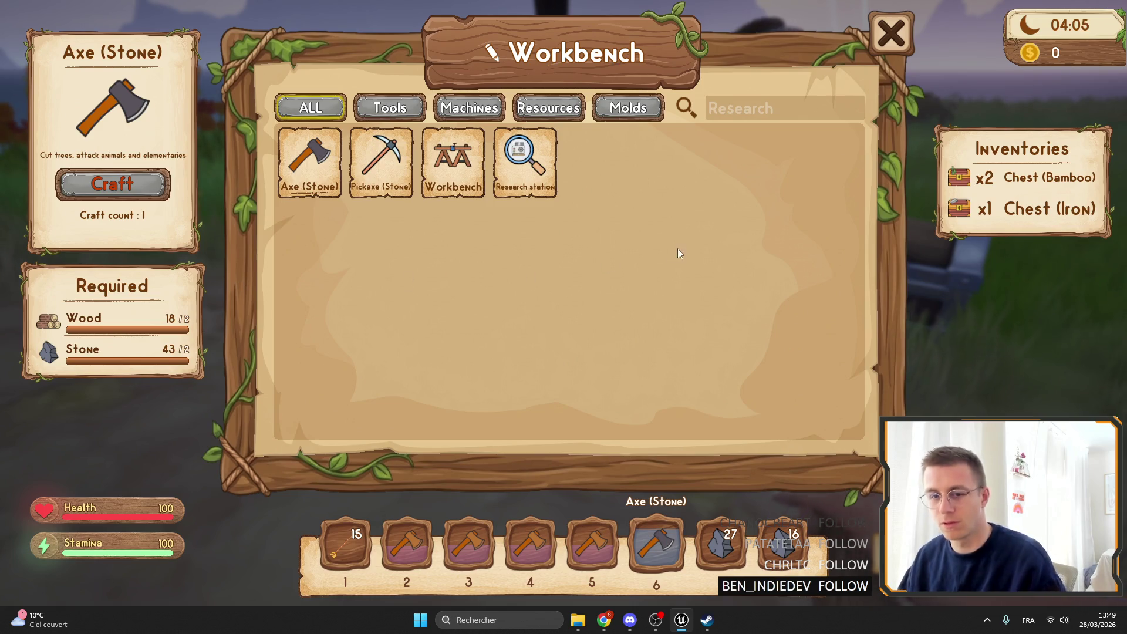
{"action": "key", "text": "Escape"}
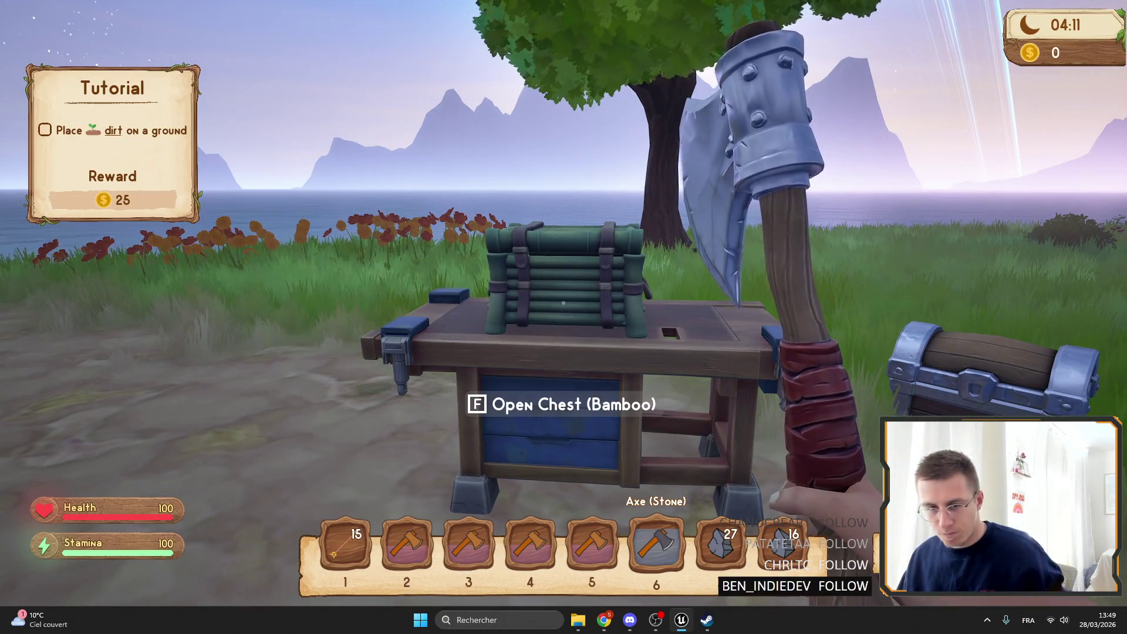
{"action": "key", "text": "f"}
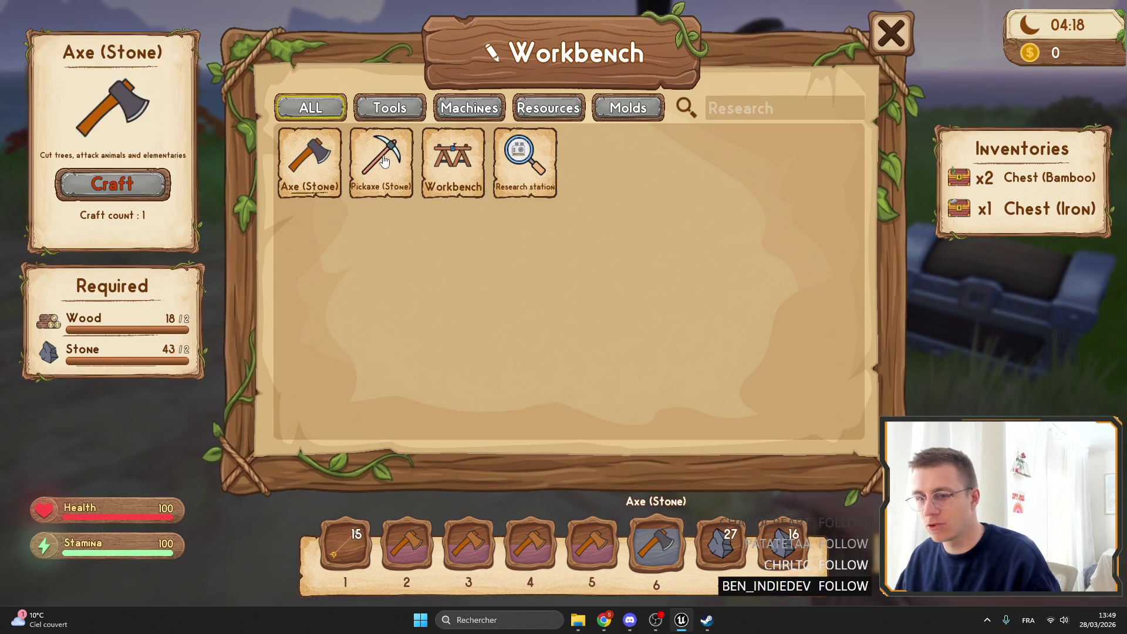
{"action": "key", "text": "Escape"}
{"action": "key", "text": "f"}
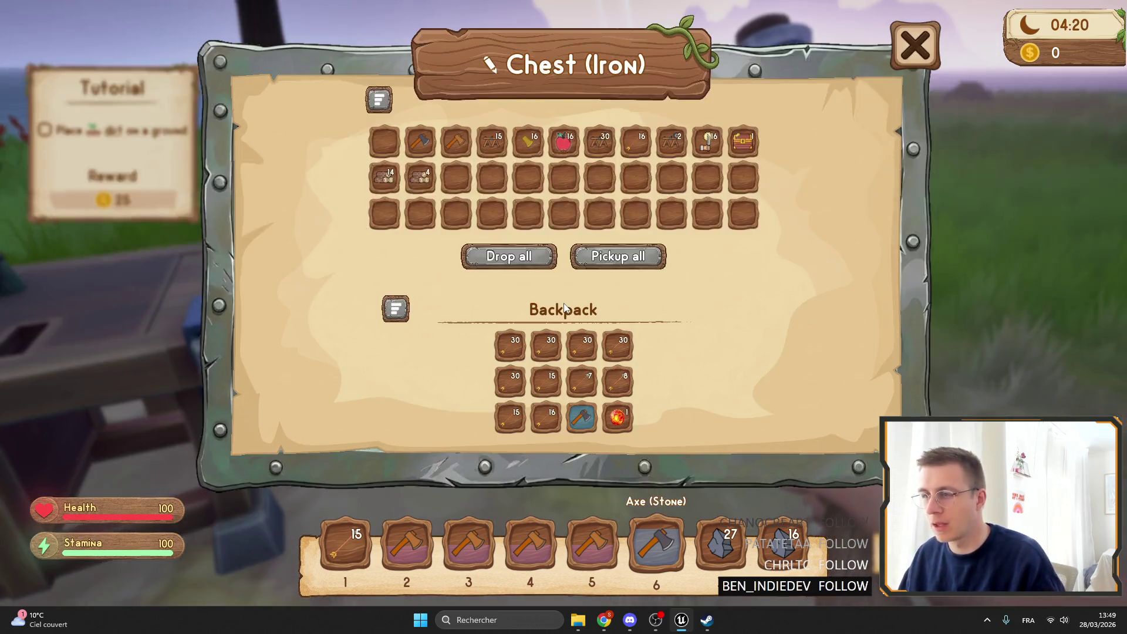
Step: Play-test moving a stone axe, sorting the backpack, the crafting window and iron chest, then stop
{"action": "left_click", "coordinate": [502, 379]}
{"action": "key", "text": "r"}
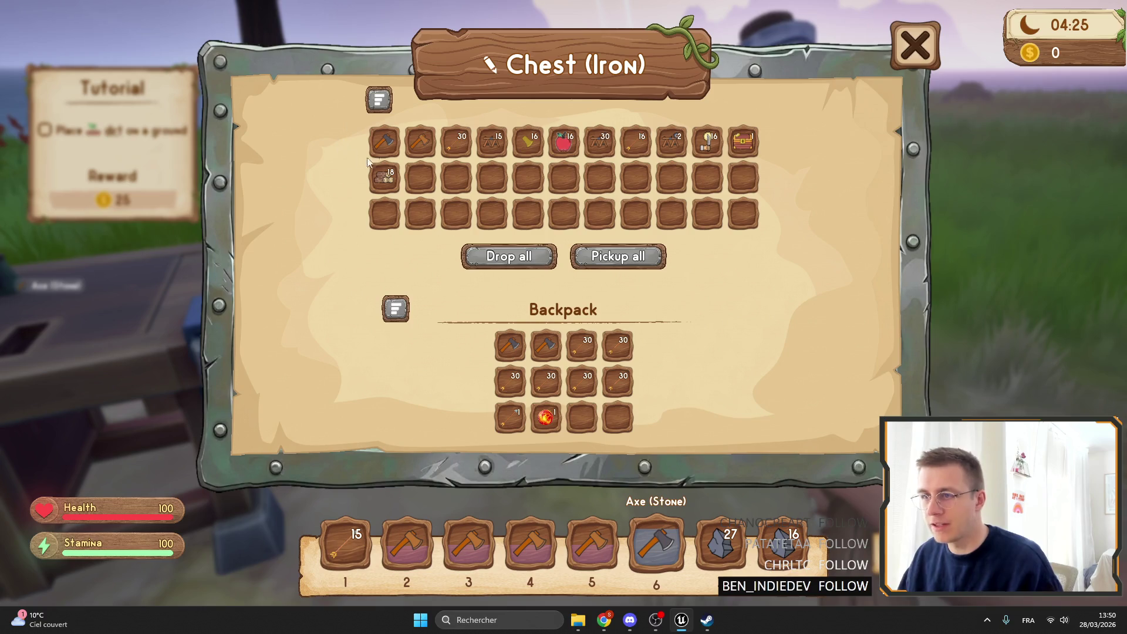
{"action": "key", "text": "Escape"}
{"action": "key", "text": "f"}
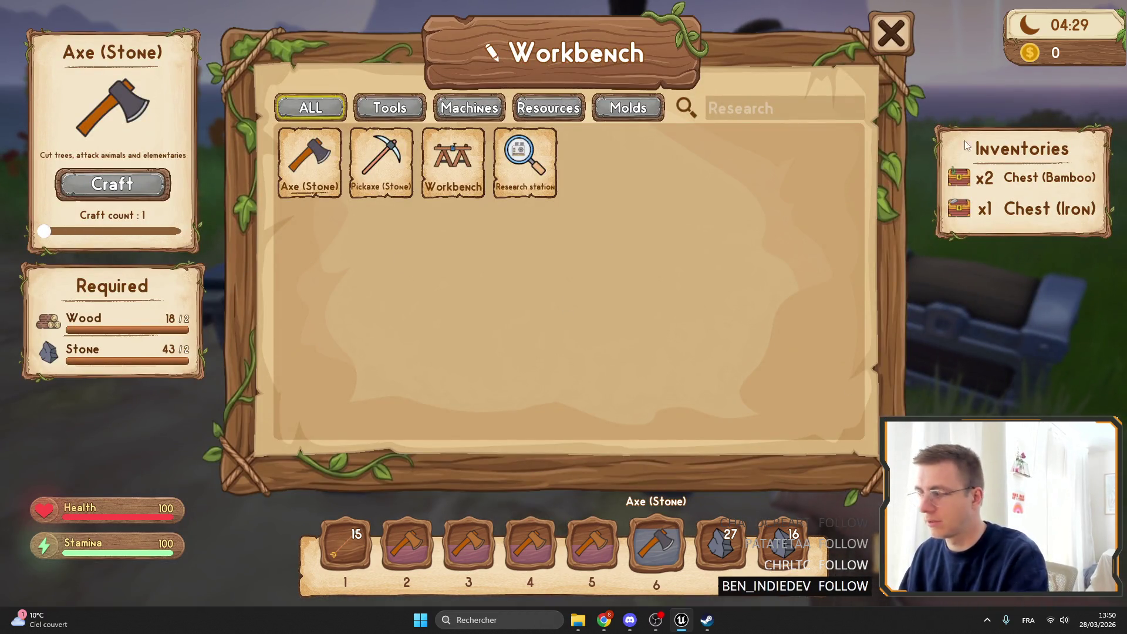
{"action": "key", "text": "Escape"}
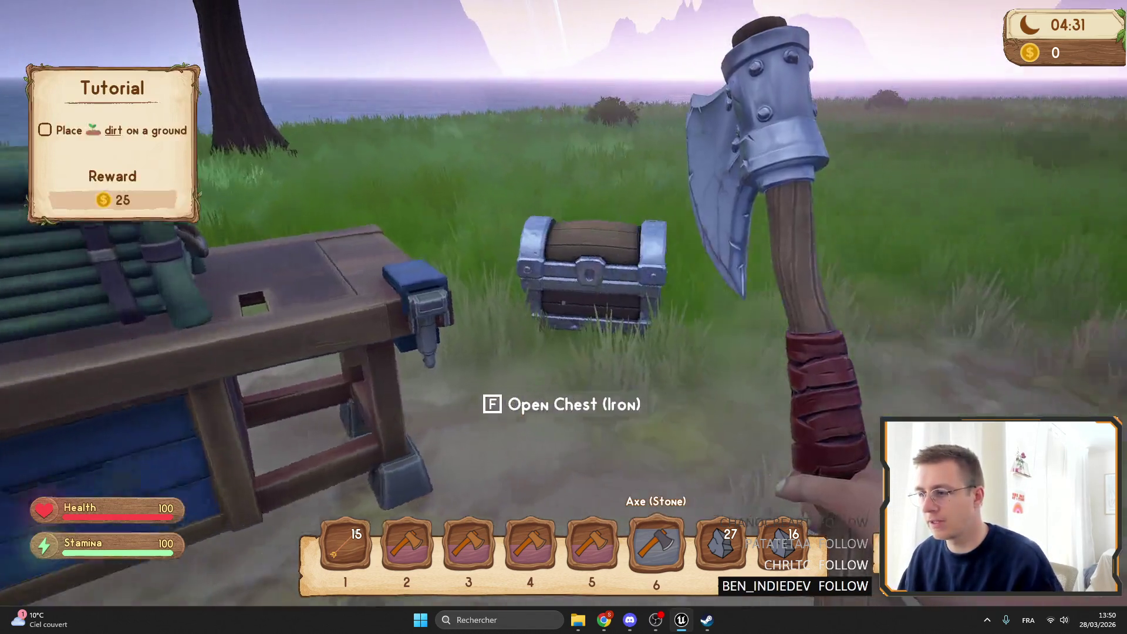
{"action": "key", "text": "f"}
{"action": "key", "text": "Escape"}
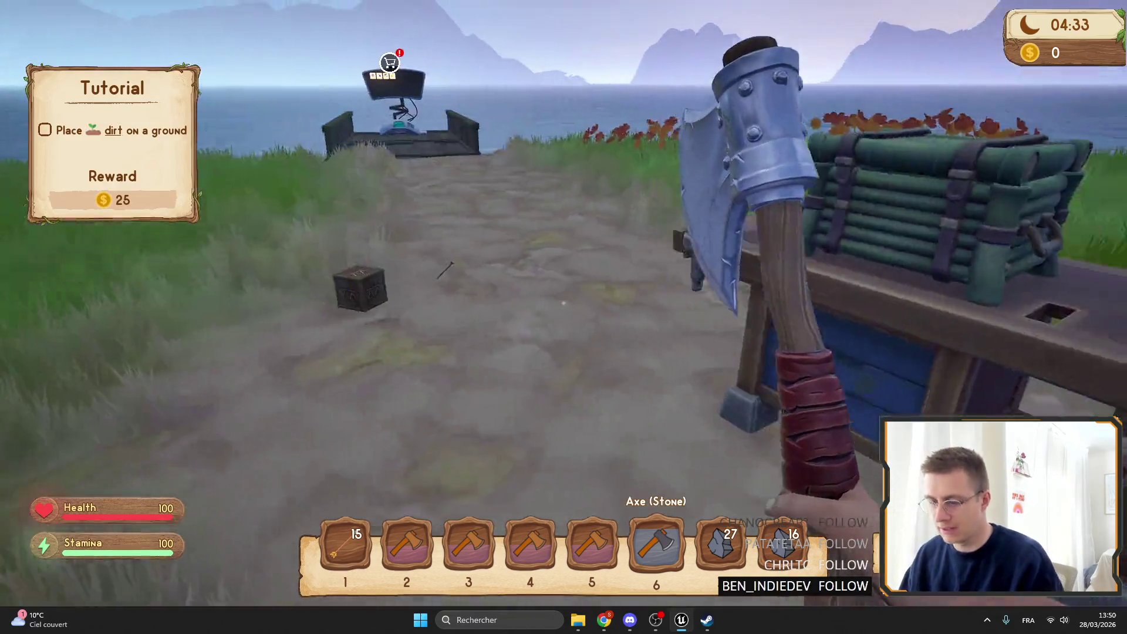
{"action": "key", "text": "Escape"}
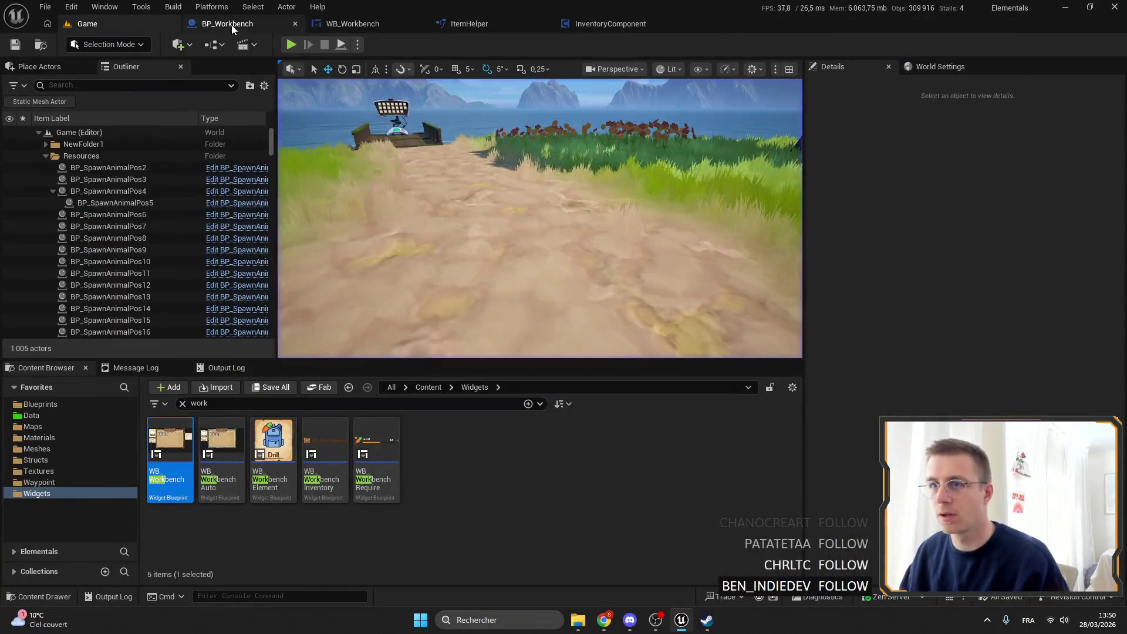
Step: Switch to WB_Workbench and open its EventGraph from the My Blueprint panel
{"action": "left_click", "coordinate": [232, 24]}
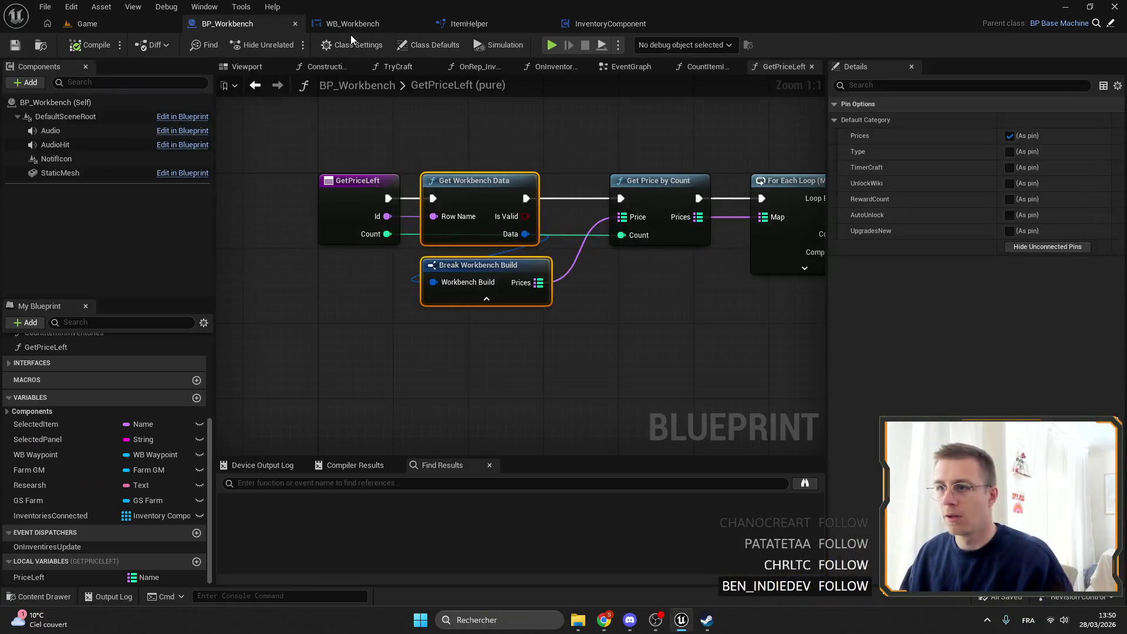
{"action": "left_click", "coordinate": [381, 21]}
{"action": "scroll", "coordinate": [563, 235], "scroll_direction": "down", "scroll_amount": 5}
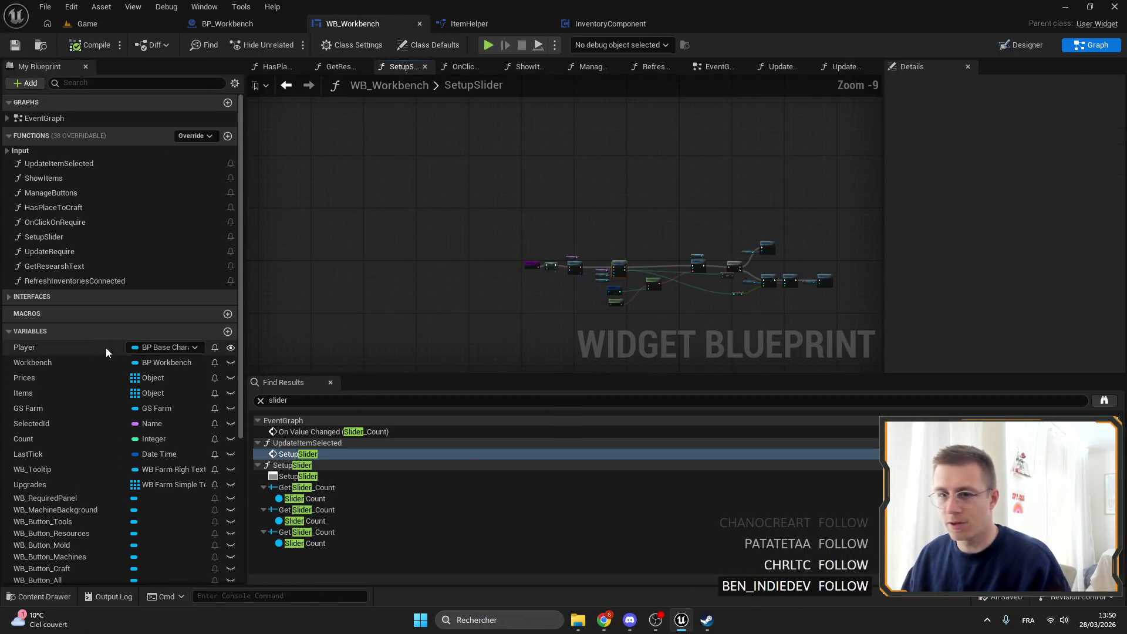
{"action": "double_click", "coordinate": [89, 121]}
{"action": "scroll", "coordinate": [612, 340], "scroll_direction": "down", "scroll_amount": 4}
{"action": "scroll", "coordinate": [629, 263], "scroll_direction": "up", "scroll_amount": 5}
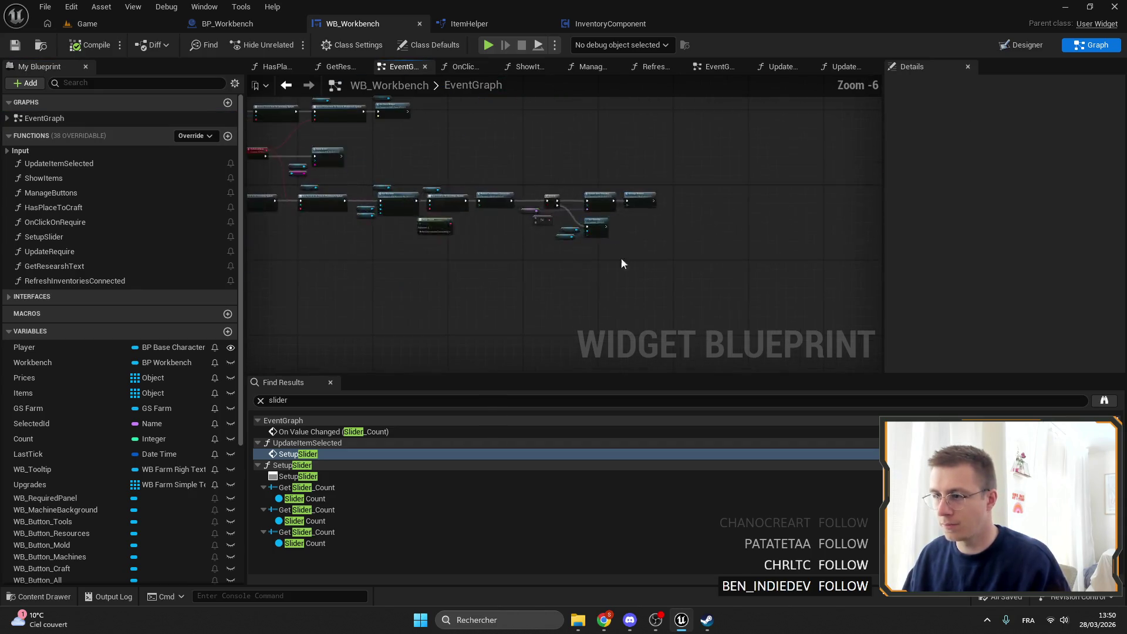
Step: Add a new function named BindOnInventories and open its graph
{"action": "left_click", "coordinate": [228, 136]}
{"action": "type", "text": "BindOn"}
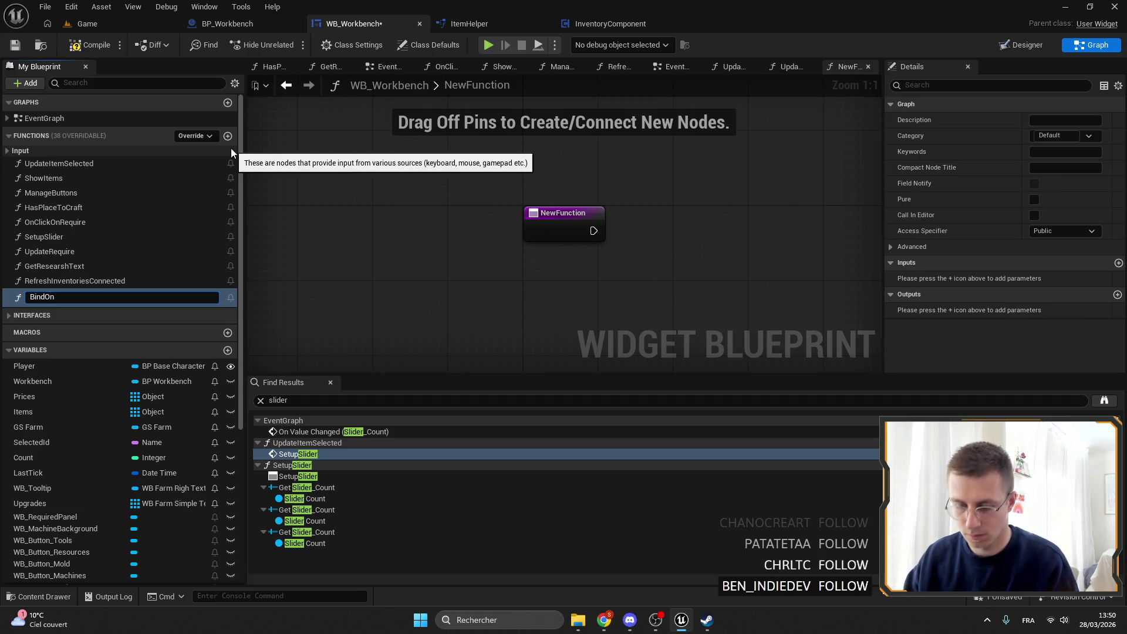
{"action": "type", "text": "ies"}
{"action": "key", "text": "Return"}
{"action": "left_click", "coordinate": [117, 136]}
{"action": "double_click", "coordinate": [103, 295]}
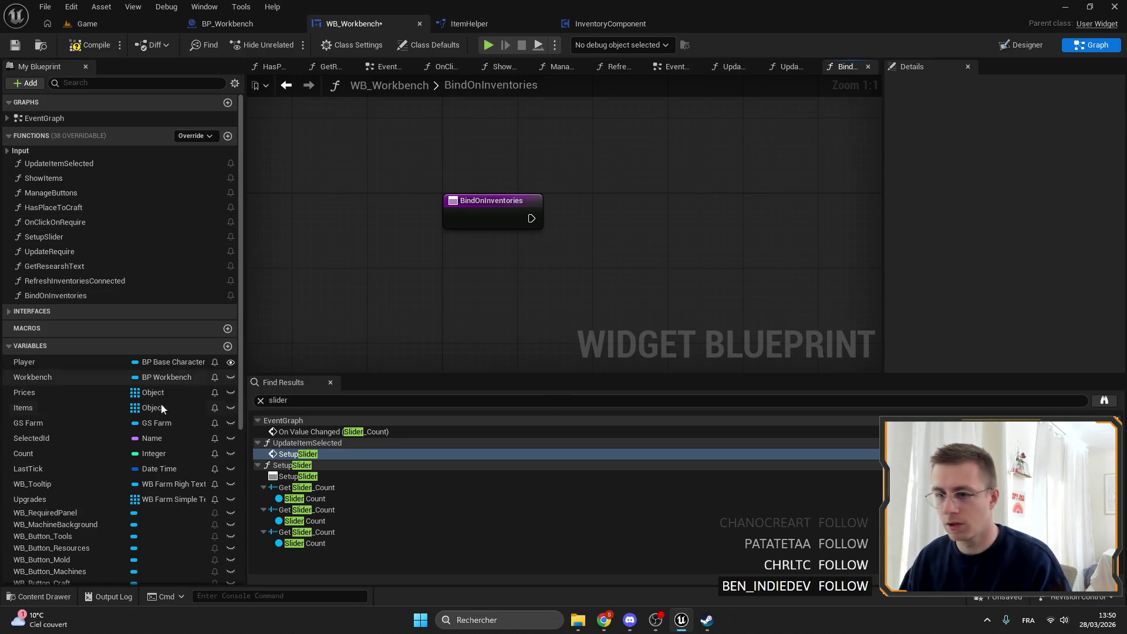
{"action": "scroll", "coordinate": [182, 392], "scroll_direction": "down", "scroll_amount": 3}
Step: Place a Workbench getter and get its Inventories Connected array
{"action": "mouse_move", "coordinate": [41, 284]}
{"action": "left_mouse_down"}
{"action": "mouse_move", "coordinate": [321, 280]}
{"action": "mouse_move", "coordinate": [428, 249]}
{"action": "mouse_move", "coordinate": [510, 269]}
{"action": "mouse_move", "coordinate": [557, 259]}
{"action": "left_mouse_up"}
{"action": "left_click", "coordinate": [469, 268]}
{"action": "type", "text": "transform"}
{"action": "key", "text": "Return"}
{"action": "key", "text": "Delete"}
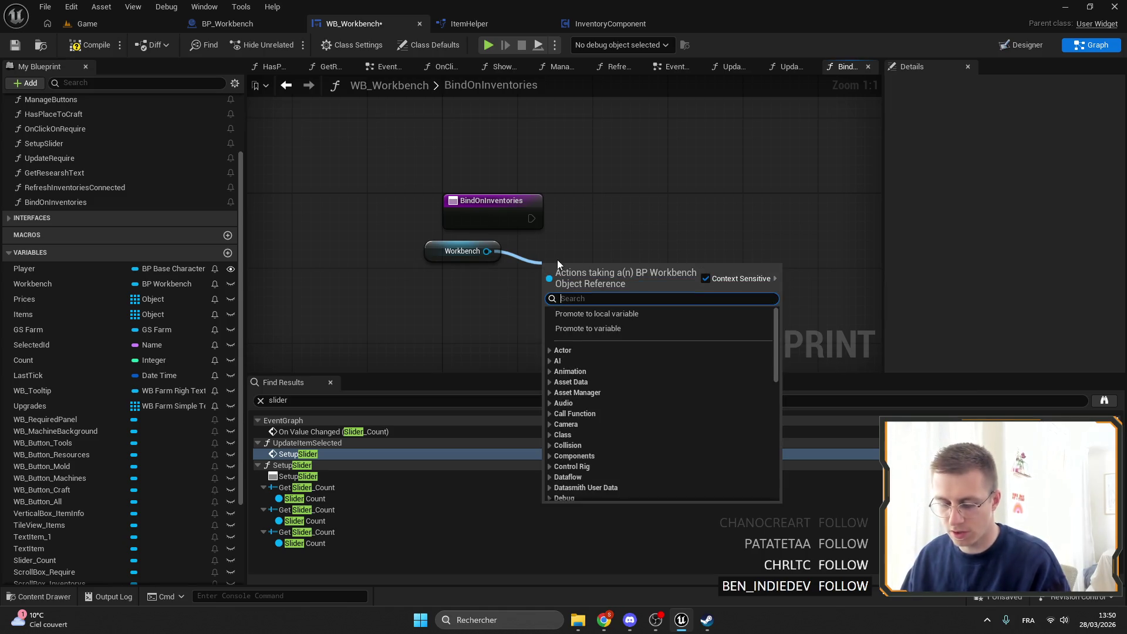
{"action": "type", "text": "invent"}
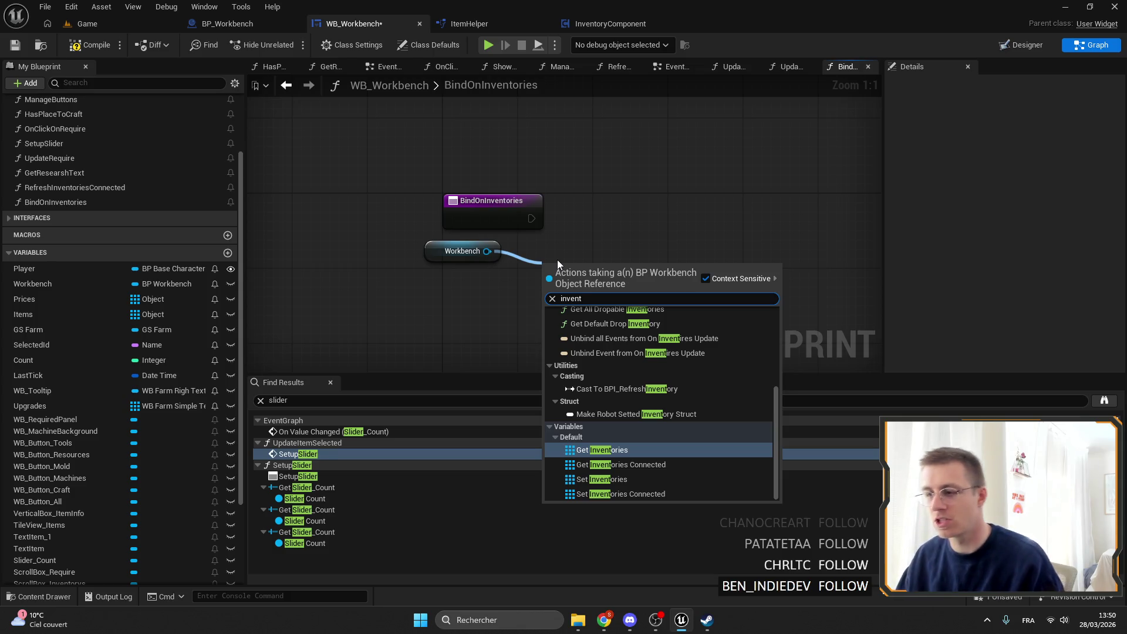
{"action": "left_click", "coordinate": [616, 464]}
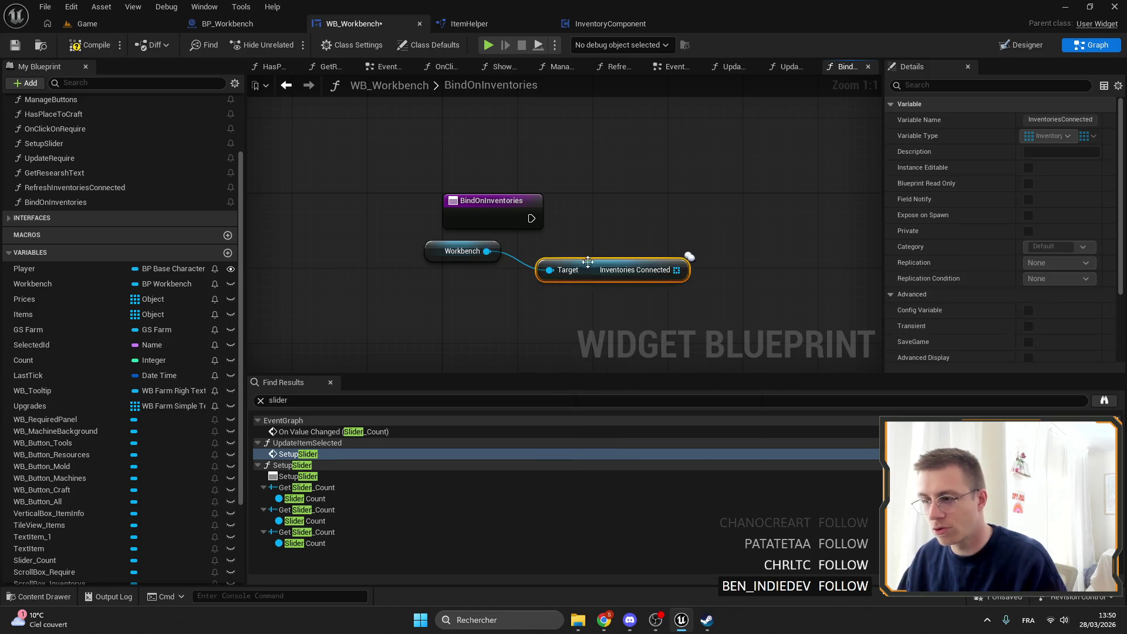
{"action": "left_click_drag", "start_coordinate": [589, 269], "coordinate": [450, 285]}
{"action": "left_click", "coordinate": [461, 250], "text": "shift"}
{"action": "left_click_drag", "start_coordinate": [629, 274], "coordinate": [523, 278]}
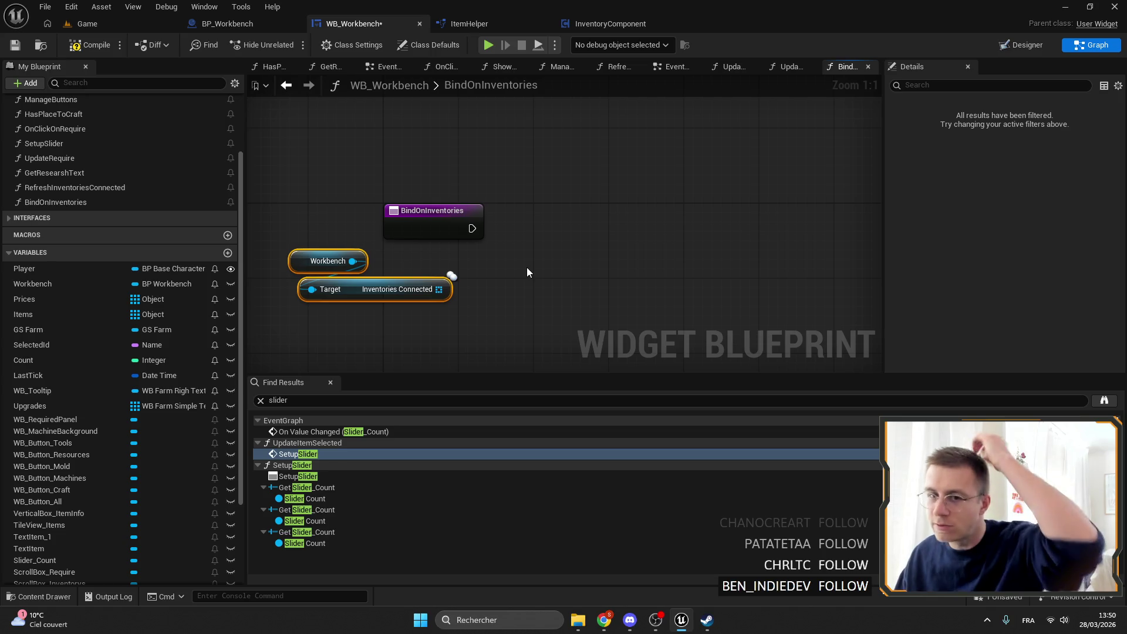
Step: Add a For Each Loop over Inventories Connected wired to the function entry, and tidy the nodes
{"action": "mouse_move", "coordinate": [439, 289]}
{"action": "left_mouse_down"}
{"action": "mouse_move", "coordinate": [494, 269]}
{"action": "mouse_move", "coordinate": [545, 181]}
{"action": "left_mouse_up"}
{"action": "type", "text": "for"}
{"action": "key", "text": "Return"}
{"action": "mouse_move", "coordinate": [472, 228]}
{"action": "left_mouse_down"}
{"action": "mouse_move", "coordinate": [526, 201]}
{"action": "mouse_move", "coordinate": [572, 225]}
{"action": "left_mouse_up"}
{"action": "left_click_drag", "start_coordinate": [461, 308], "coordinate": [284, 246]}
{"action": "mouse_move", "coordinate": [370, 295]}
{"action": "left_mouse_down"}
{"action": "mouse_move", "coordinate": [530, 175]}
{"action": "mouse_move", "coordinate": [538, 183]}
{"action": "left_mouse_up"}
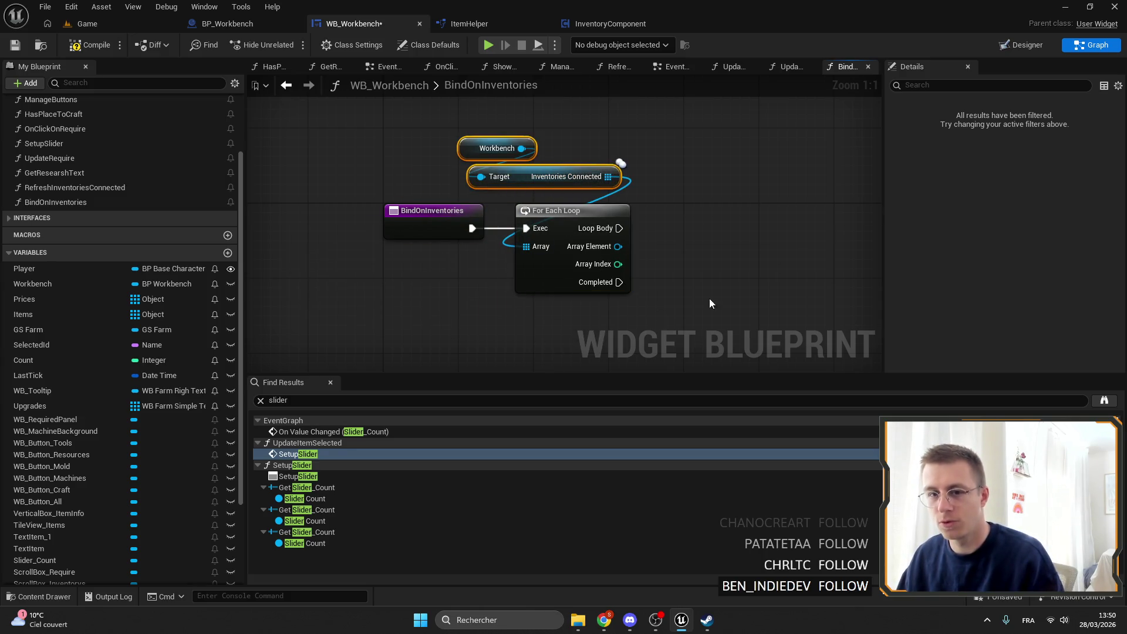
Step: Add an Is Valid check on the Array Element, driven by Loop Body
{"action": "mouse_move", "coordinate": [646, 162]}
{"action": "left_mouse_down"}
{"action": "mouse_move", "coordinate": [578, 133]}
{"action": "mouse_move", "coordinate": [517, 158]}
{"action": "left_mouse_up"}
{"action": "mouse_move", "coordinate": [508, 237]}
{"action": "left_mouse_down"}
{"action": "mouse_move", "coordinate": [592, 234]}
{"action": "mouse_move", "coordinate": [551, 205]}
{"action": "left_mouse_up"}
{"action": "left_click", "coordinate": [584, 199]}
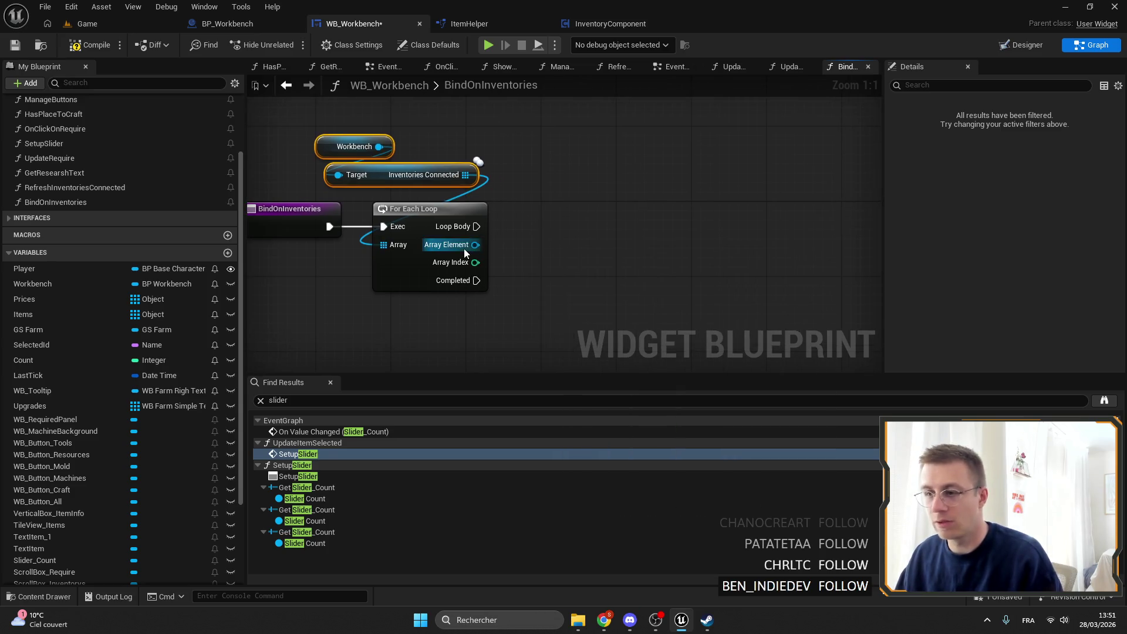
{"action": "left_click_drag", "start_coordinate": [475, 244], "coordinate": [513, 241]}
{"action": "type", "text": "is valid"}
{"action": "key", "text": "Down"}
{"action": "key", "text": "Return"}
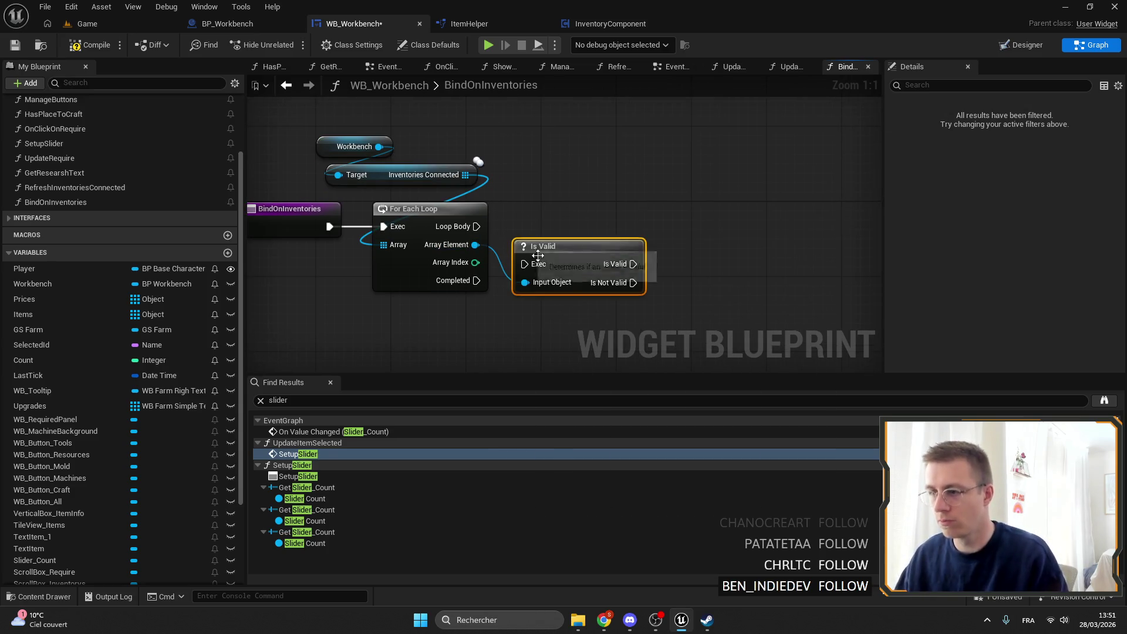
{"action": "left_click_drag", "start_coordinate": [590, 244], "coordinate": [589, 209]}
{"action": "left_click_drag", "start_coordinate": [476, 227], "coordinate": [524, 226]}
Step: Add a Bind Event to On Inventory Update on the element, wired after Is Valid
{"action": "left_click_drag", "start_coordinate": [458, 176], "coordinate": [350, 171]}
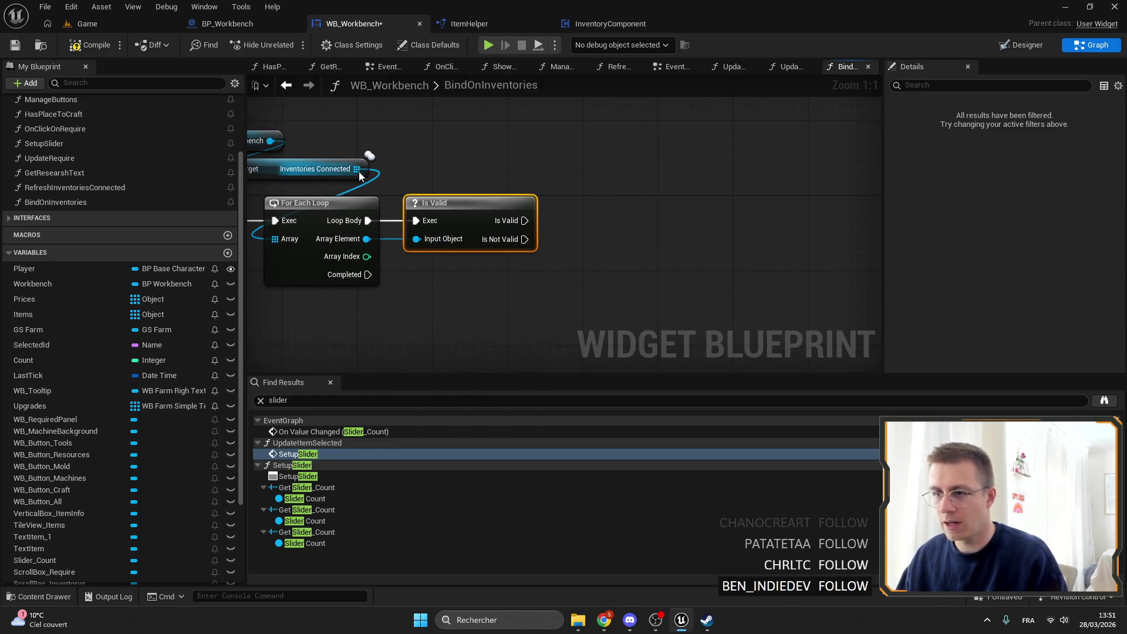
{"action": "left_click_drag", "start_coordinate": [366, 238], "coordinate": [484, 284]}
{"action": "type", "text": "bi"}
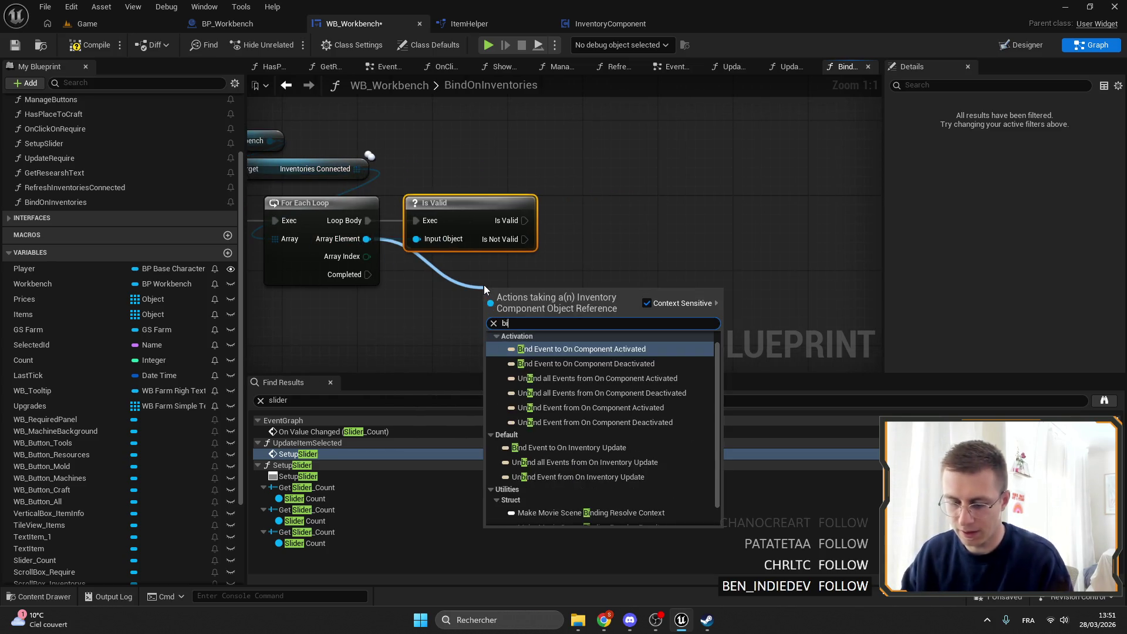
{"action": "type", "text": "nd inven"}
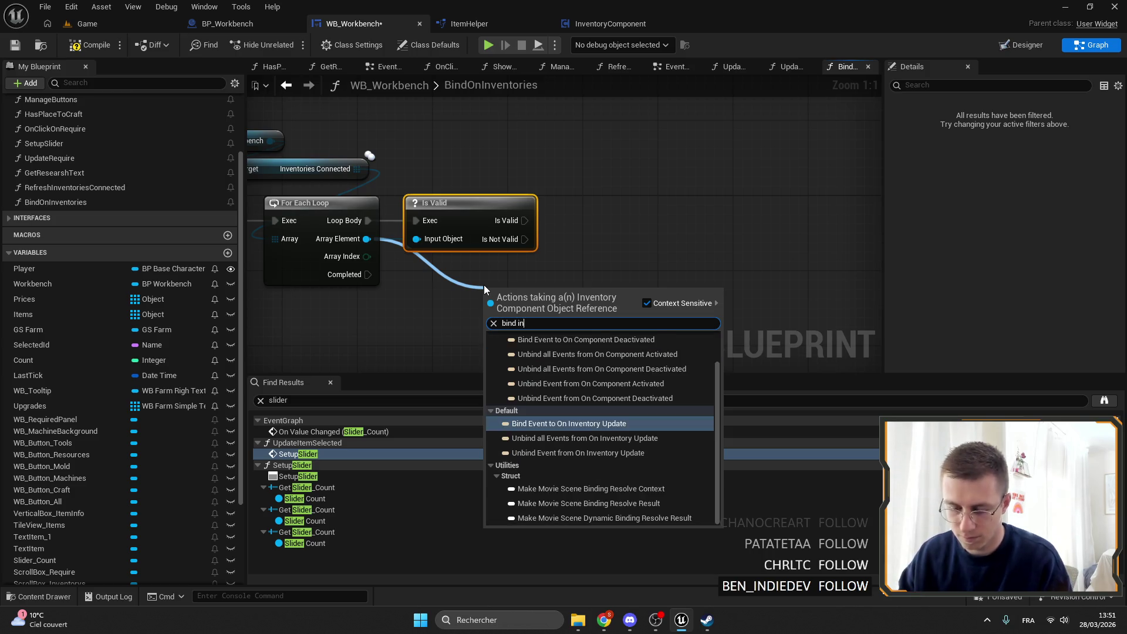
{"action": "key", "text": "Return"}
{"action": "left_click_drag", "start_coordinate": [487, 287], "coordinate": [577, 207]}
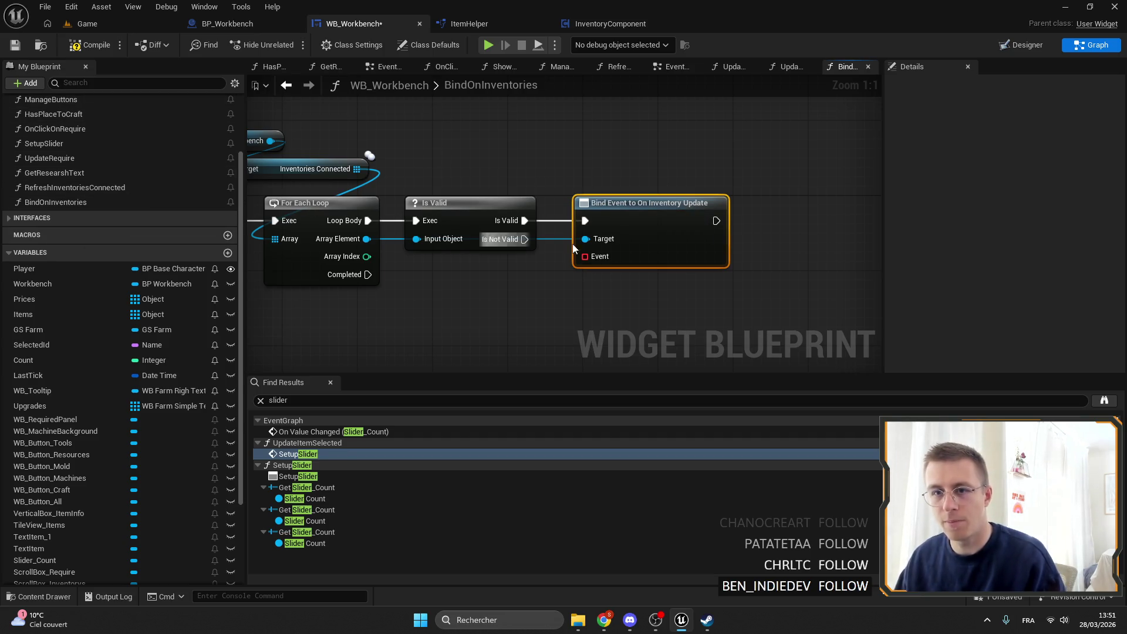
{"action": "left_click_drag", "start_coordinate": [543, 243], "coordinate": [508, 195]}
{"action": "mouse_move", "coordinate": [82, 158]}
{"action": "left_mouse_down"}
{"action": "mouse_move", "coordinate": [76, 172]}
{"action": "mouse_move", "coordinate": [449, 283]}
{"action": "mouse_move", "coordinate": [452, 259]}
{"action": "mouse_move", "coordinate": [424, 267]}
{"action": "left_mouse_up"}
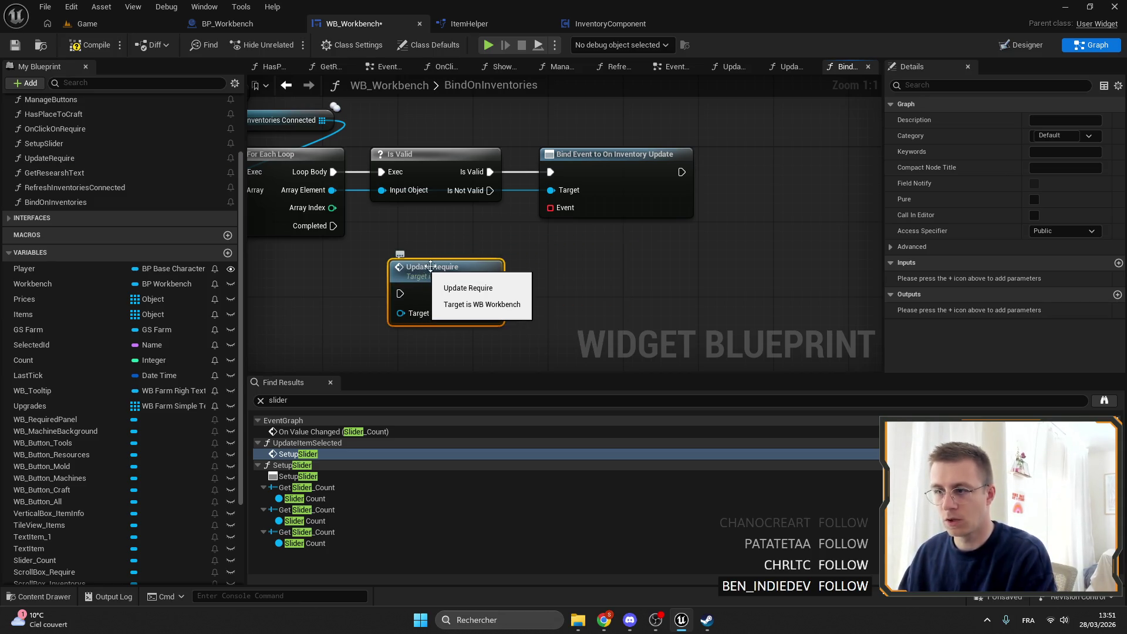
{"action": "key", "text": "Delete"}
Step: Feed the bind a Create Event calling Refresh(Inventory), then return to the EventGraph
{"action": "left_click_drag", "start_coordinate": [550, 208], "coordinate": [513, 249]}
{"action": "type", "text": "cre"}
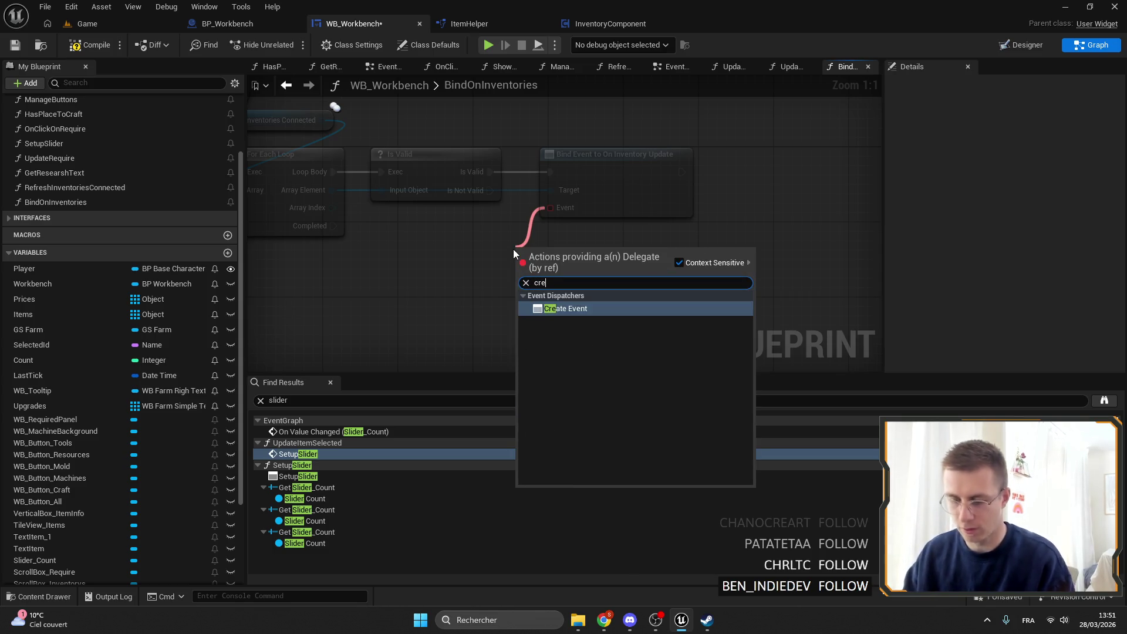
{"action": "key", "text": "Return"}
{"action": "mouse_move", "coordinate": [616, 251]}
{"action": "left_mouse_down"}
{"action": "mouse_move", "coordinate": [547, 244]}
{"action": "mouse_move", "coordinate": [476, 258]}
{"action": "mouse_move", "coordinate": [551, 249]}
{"action": "left_mouse_up"}
{"action": "left_click", "coordinate": [521, 303]}
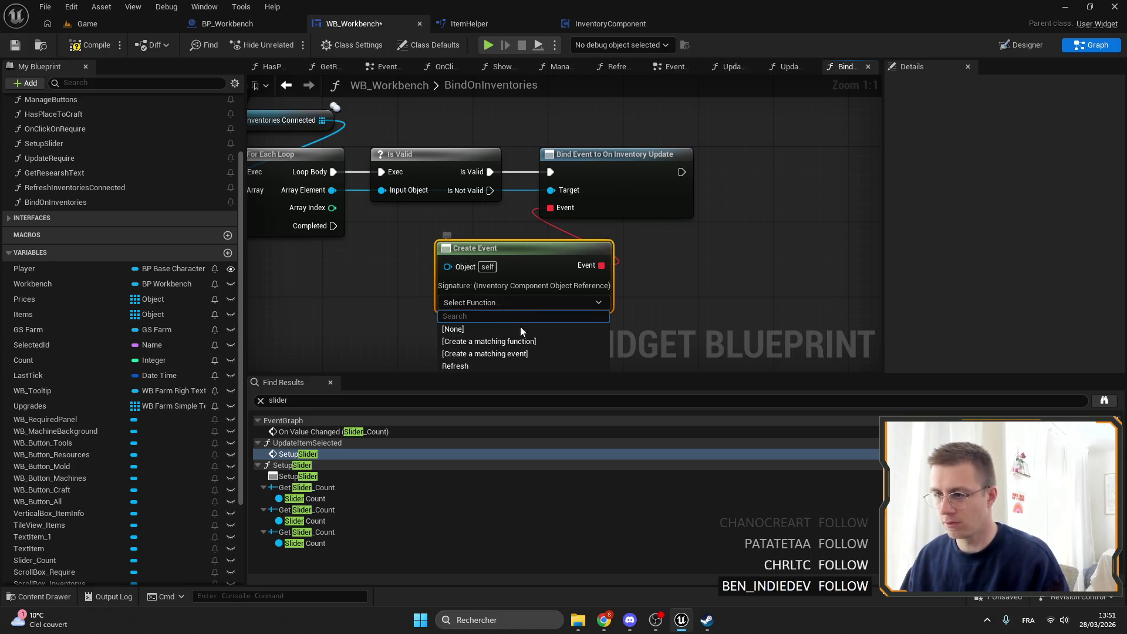
{"action": "left_click", "coordinate": [497, 368]}
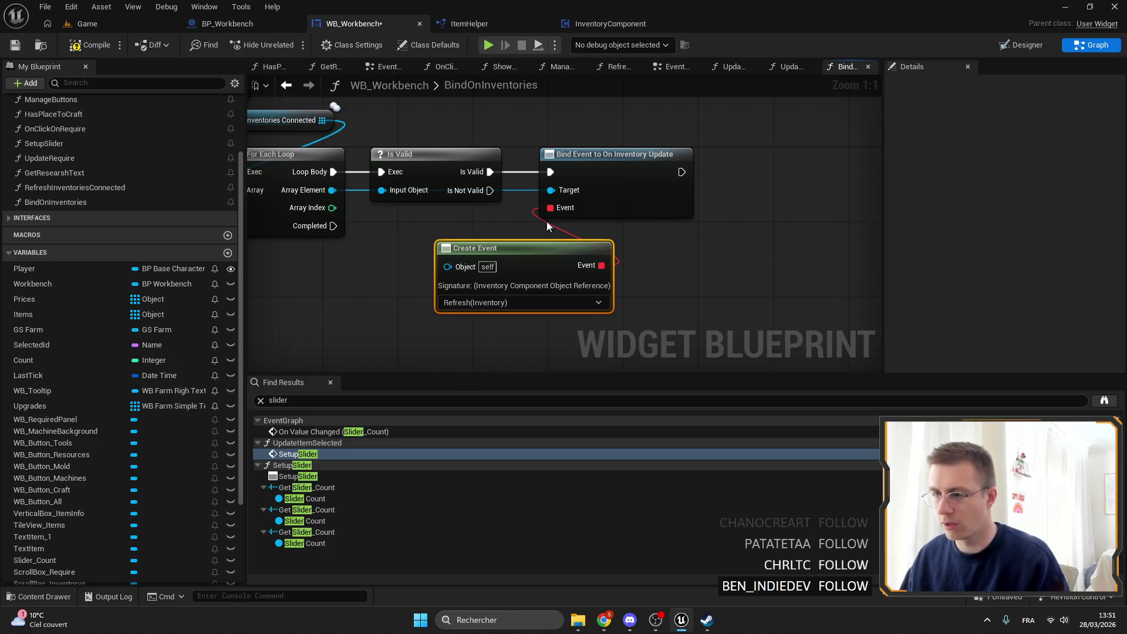
{"action": "left_click", "coordinate": [681, 67]}
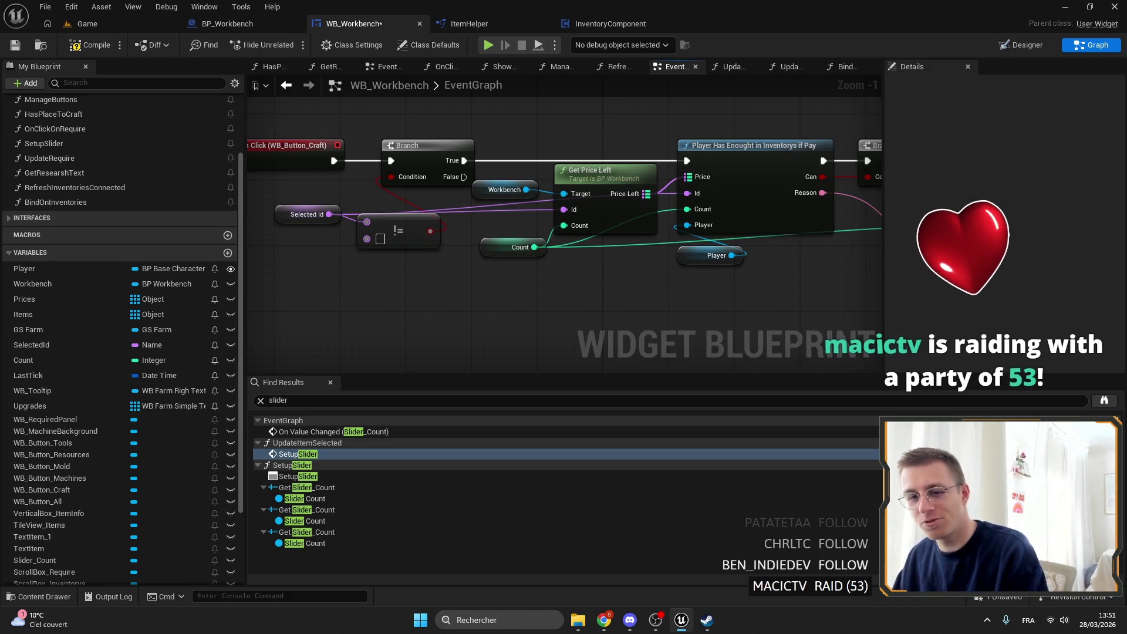
Step: Leave WB_Workbench's EventGraph for the Game level editor tab
{"action": "scroll", "coordinate": [573, 127], "scroll_direction": "down", "scroll_amount": 5}
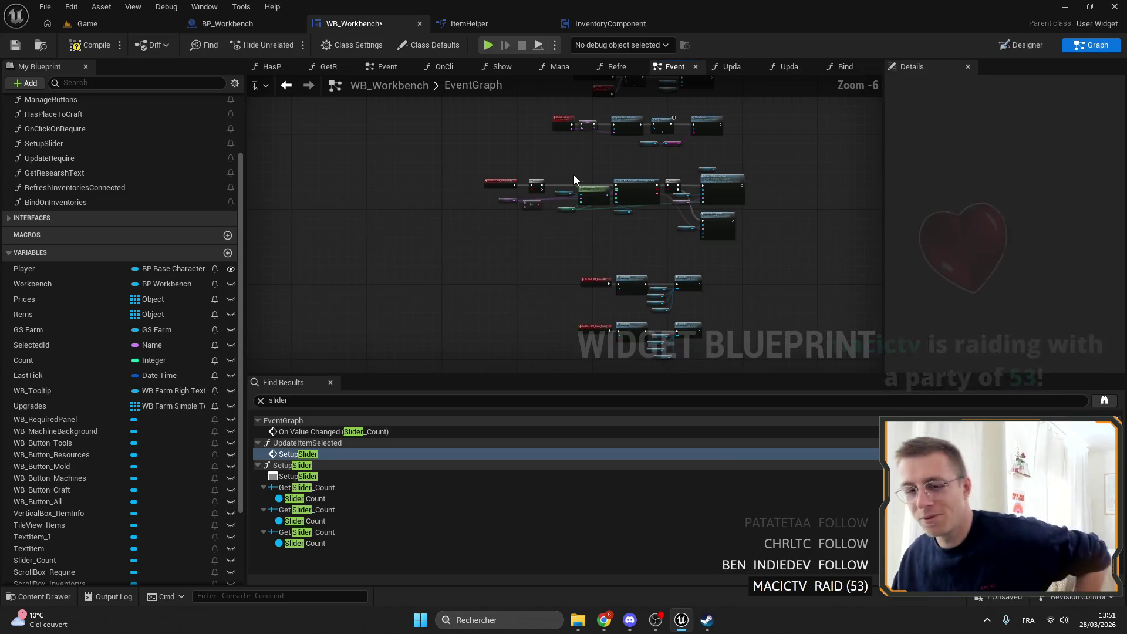
{"action": "scroll", "coordinate": [590, 178], "scroll_direction": "up", "scroll_amount": 3}
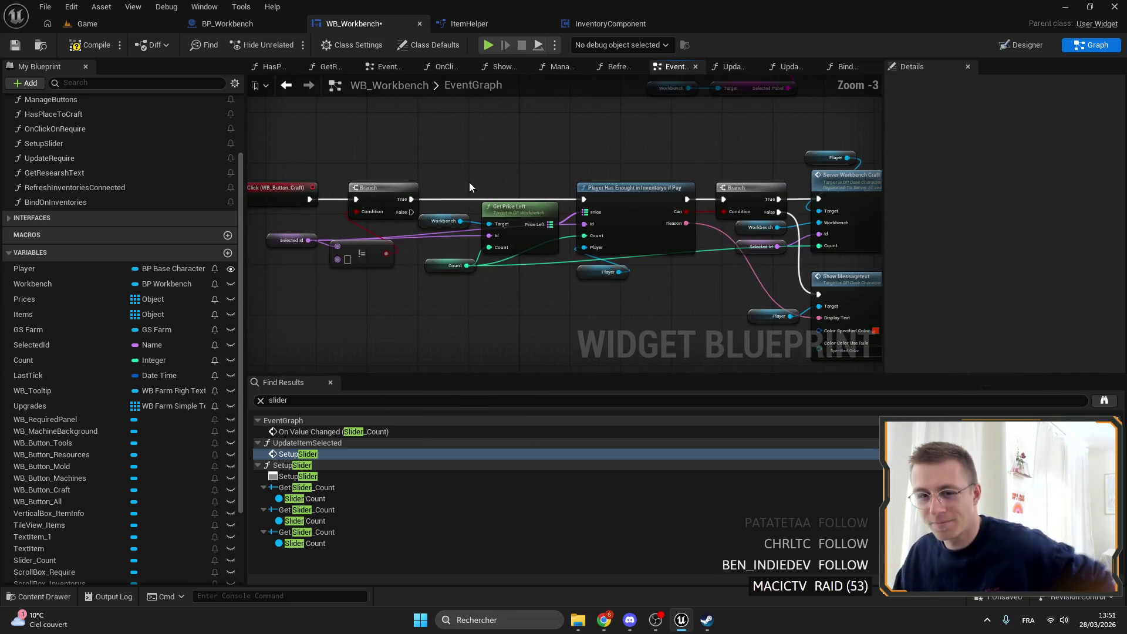
{"action": "left_click", "coordinate": [121, 25]}
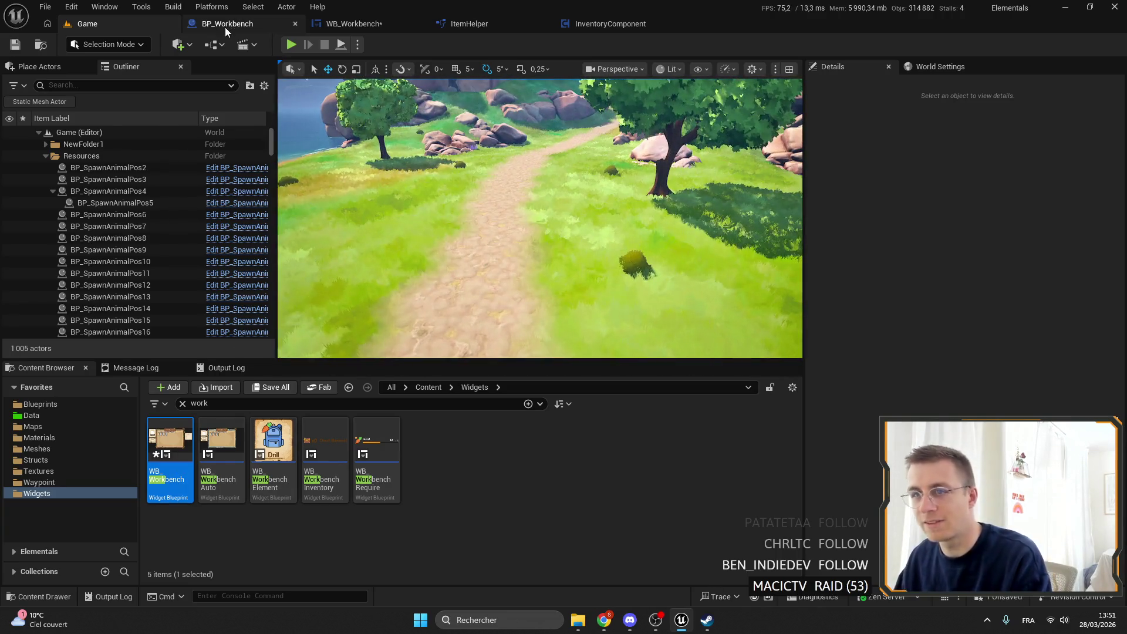
Step: Browse to BP_Workbench in Content/Blueprints/Machines, then maximize the Elemency Island Steam page in Chrome
{"action": "left_click", "coordinate": [224, 26]}
{"action": "left_click", "coordinate": [41, 48]}
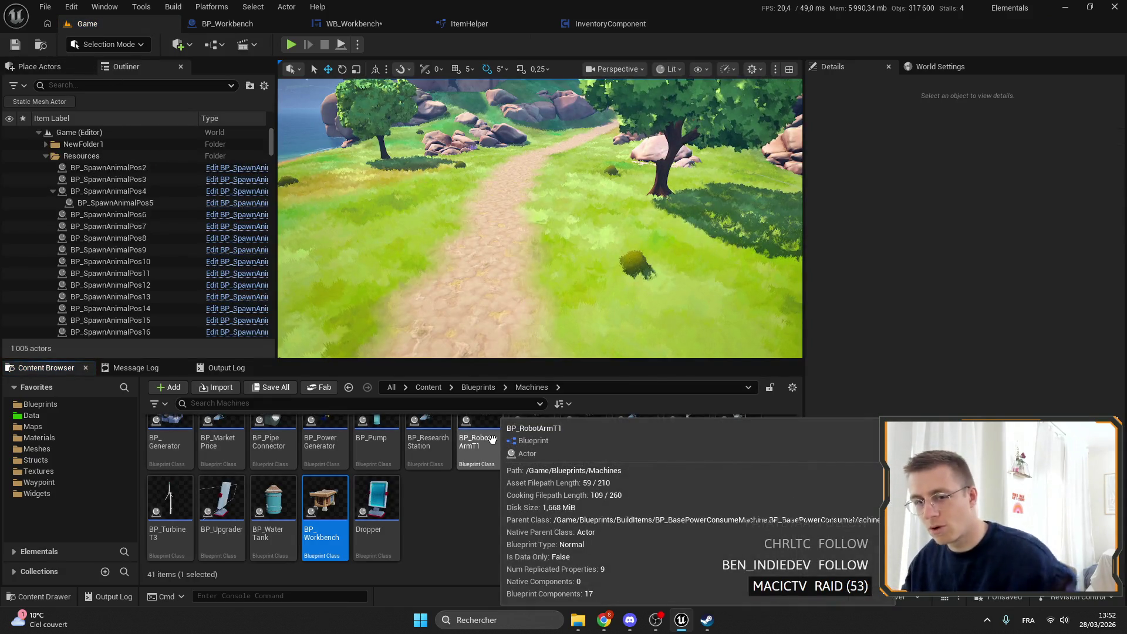
{"action": "left_click_drag", "start_coordinate": [365, 352], "coordinate": [563, 286]}
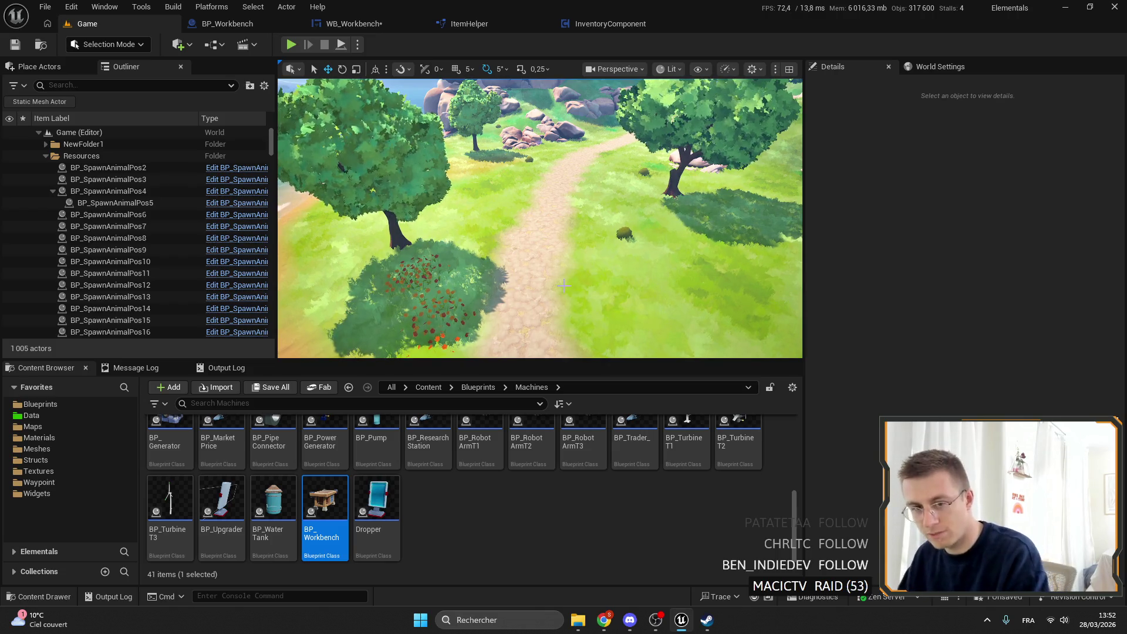
{"action": "scroll", "coordinate": [563, 285], "scroll_direction": "down", "scroll_amount": 5}
{"action": "scroll", "coordinate": [516, 207], "scroll_direction": "up", "scroll_amount": 5}
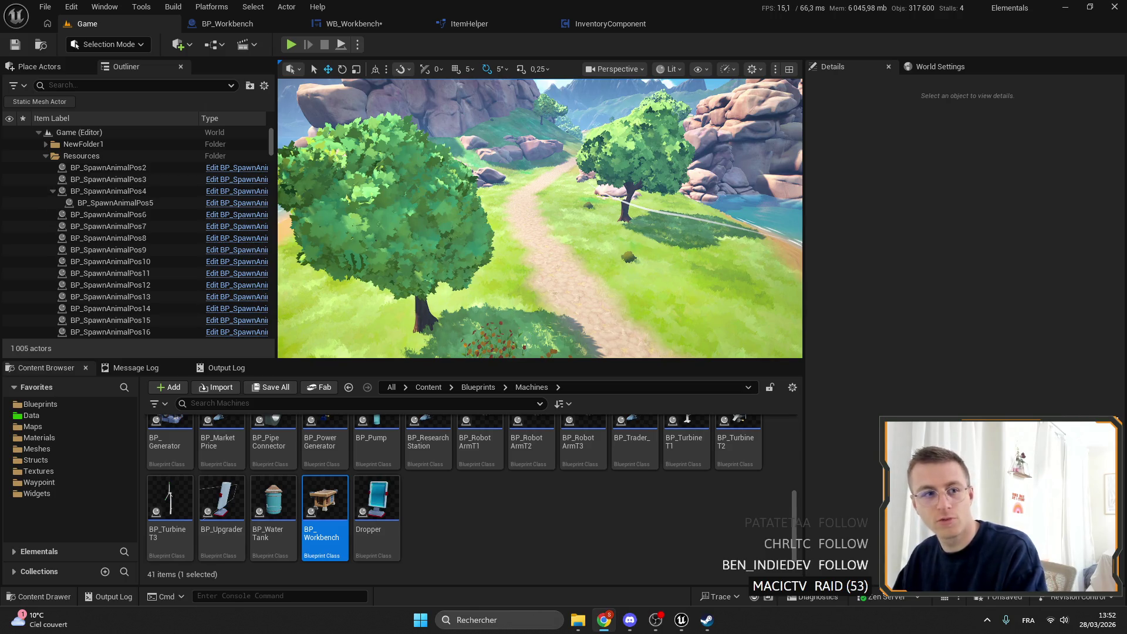
{"action": "left_click", "coordinate": [604, 619]}
{"action": "double_click", "coordinate": [439, 124]}
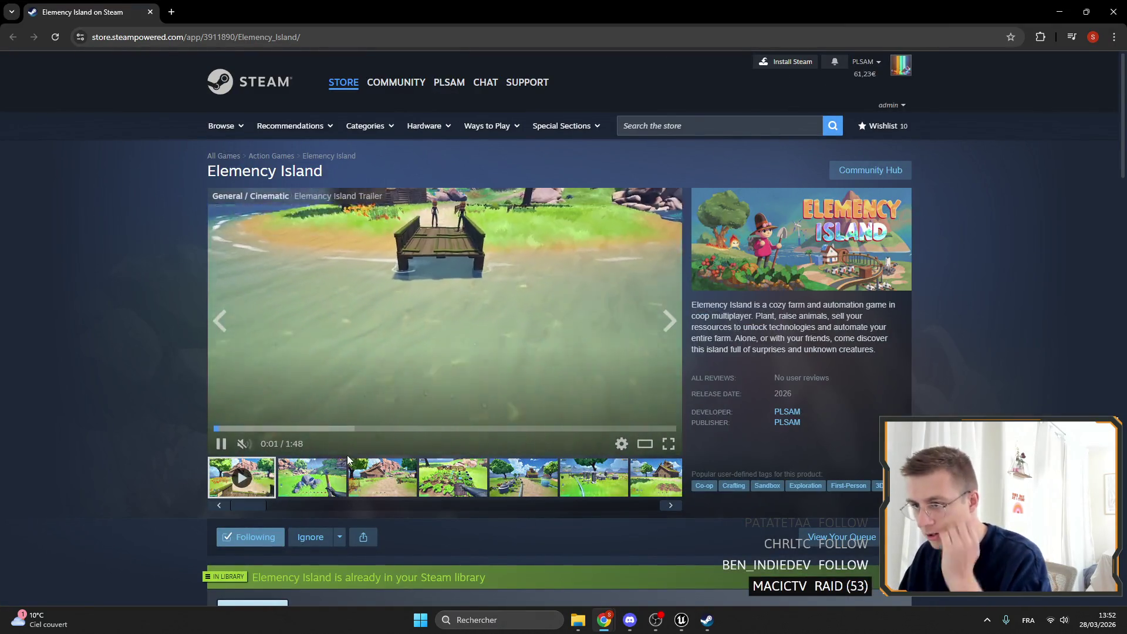
Step: Browse the Elemency Island Demo screenshots and description on the store page
{"action": "left_click", "coordinate": [352, 469]}
{"action": "scroll", "coordinate": [799, 343], "scroll_direction": "down", "scroll_amount": 5}
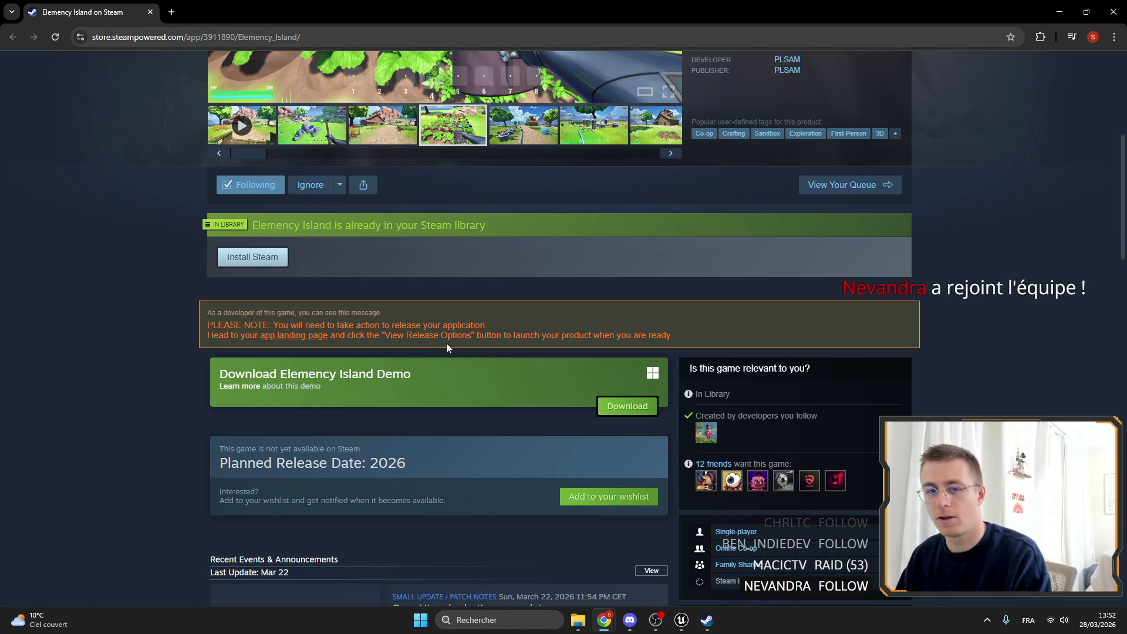
{"action": "left_click_drag", "start_coordinate": [210, 375], "coordinate": [421, 392]}
{"action": "left_click_drag", "start_coordinate": [576, 375], "coordinate": [654, 416]}
{"action": "left_click", "coordinate": [443, 390]}
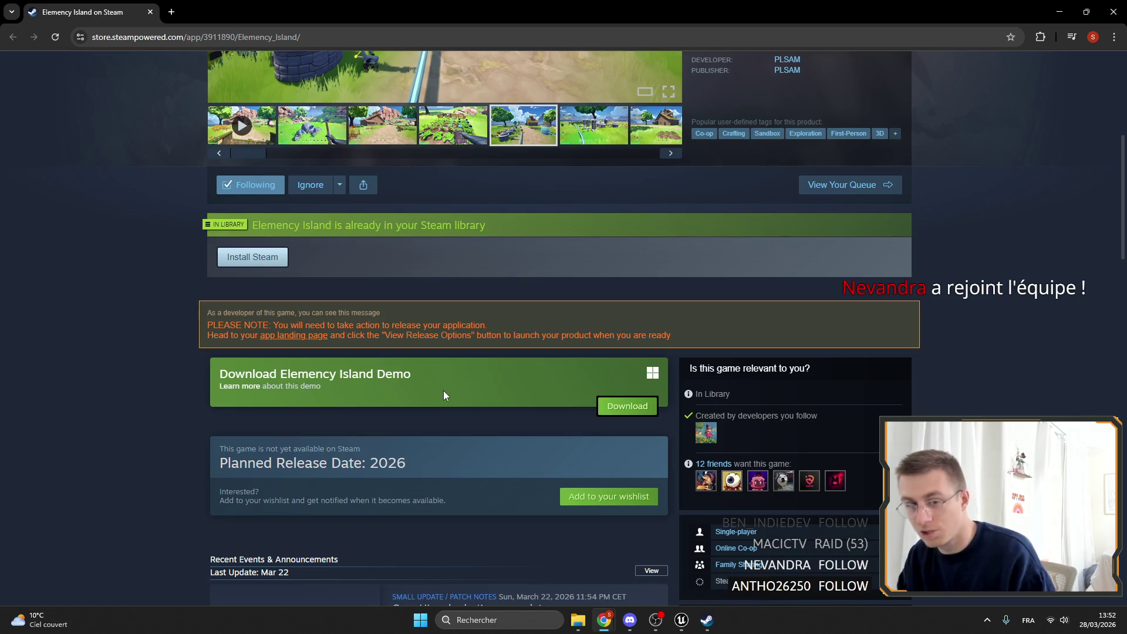
{"action": "scroll", "coordinate": [820, 393], "scroll_direction": "up", "scroll_amount": 6}
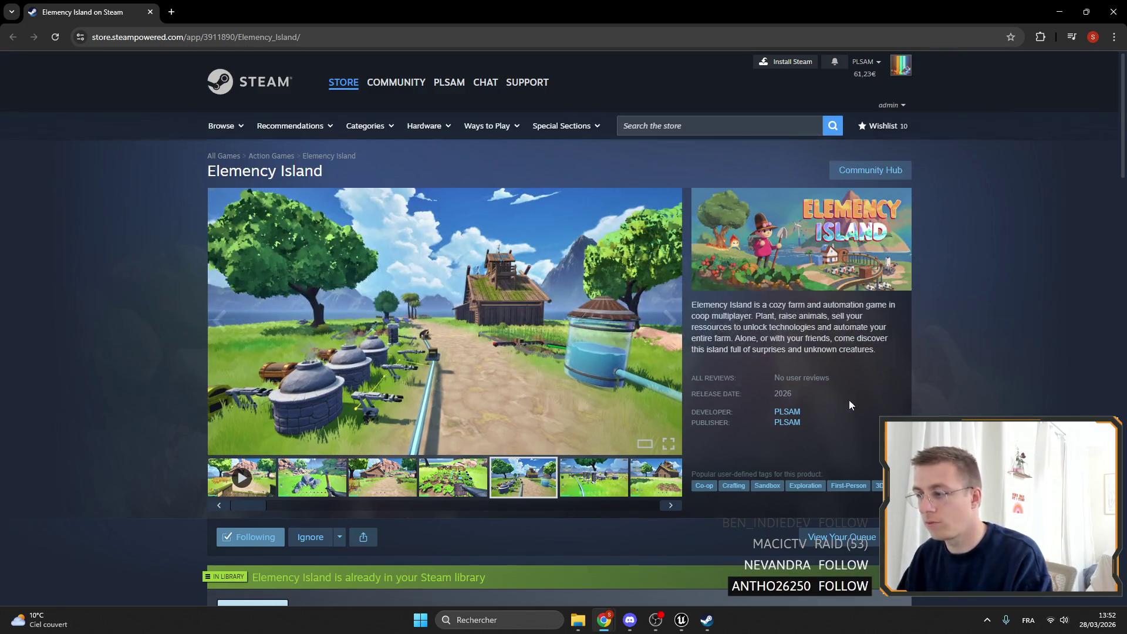
{"action": "scroll", "coordinate": [598, 415], "scroll_direction": "down", "scroll_amount": 5}
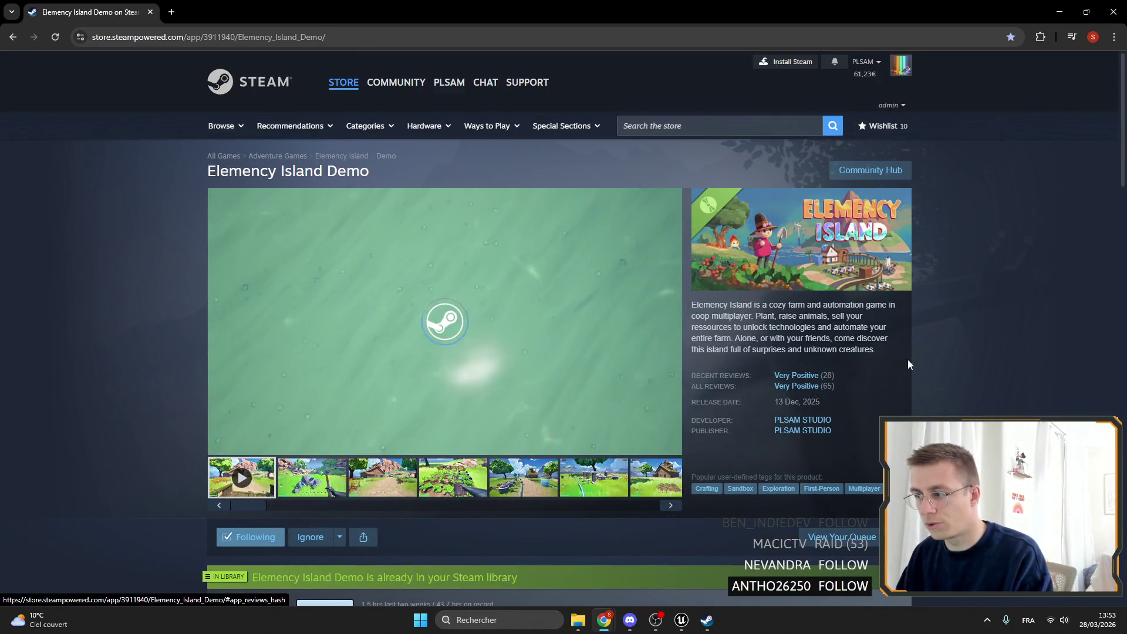
Step: Scroll to customer reviews, show reviews in all languages, then minimize Chrome
{"action": "double_click", "coordinate": [348, 171]}
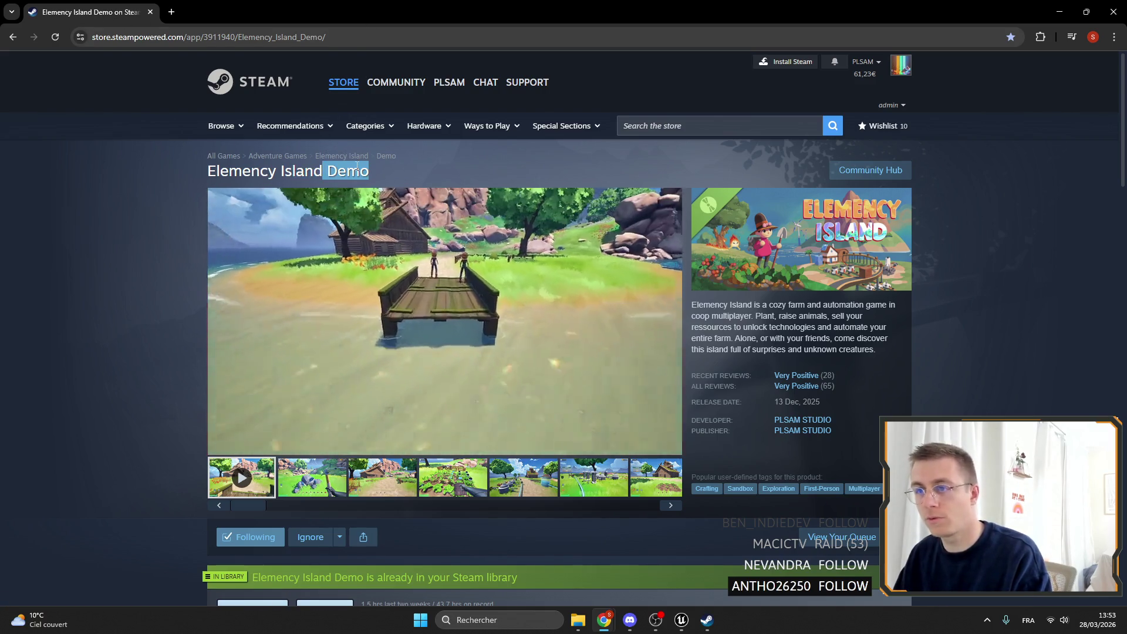
{"action": "scroll", "coordinate": [483, 329], "scroll_direction": "down", "scroll_amount": 20}
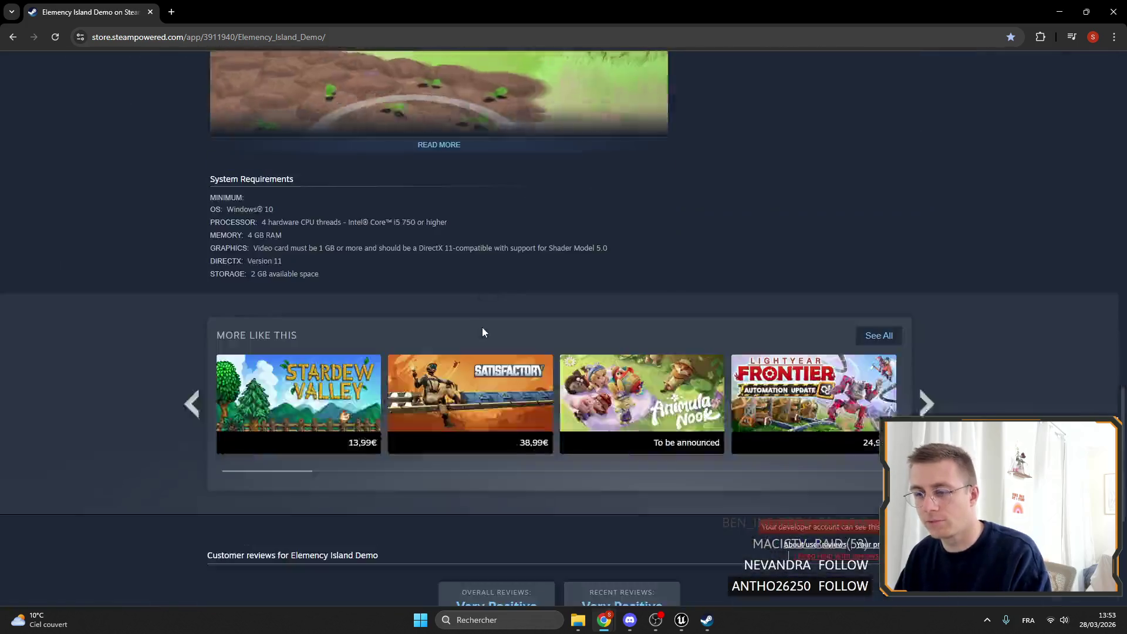
{"action": "scroll", "coordinate": [446, 333], "scroll_direction": "up", "scroll_amount": 7}
{"action": "scroll", "coordinate": [404, 336], "scroll_direction": "down", "scroll_amount": 15}
{"action": "scroll", "coordinate": [433, 381], "scroll_direction": "up", "scroll_amount": 5}
{"action": "scroll", "coordinate": [433, 382], "scroll_direction": "down", "scroll_amount": 3}
{"action": "left_click", "coordinate": [300, 344]}
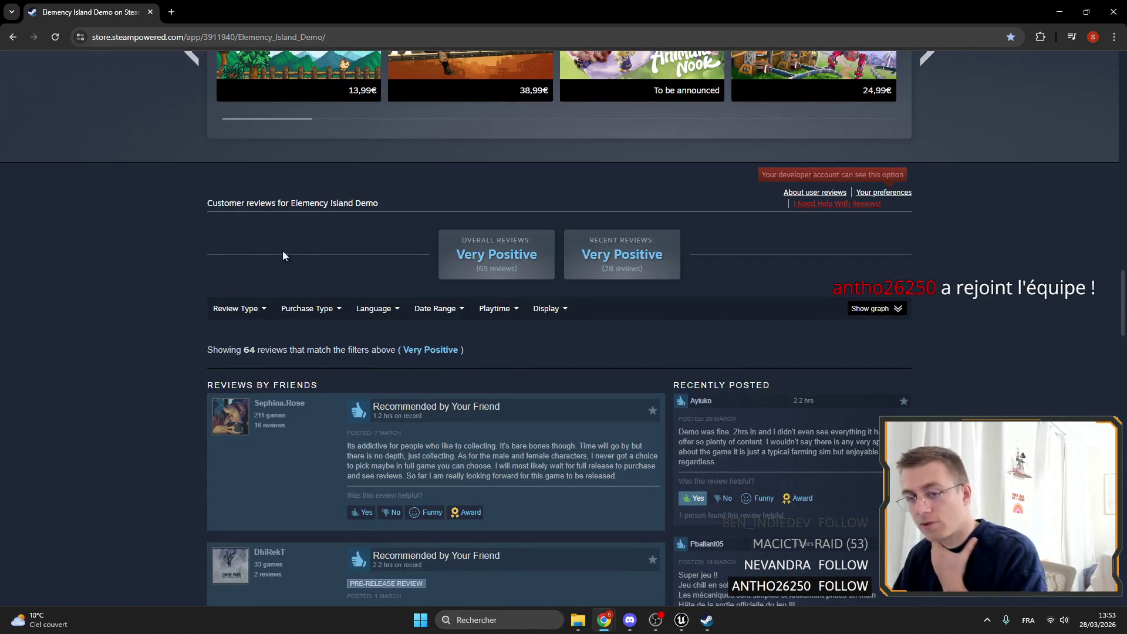
{"action": "mouse_move", "coordinate": [229, 304]}
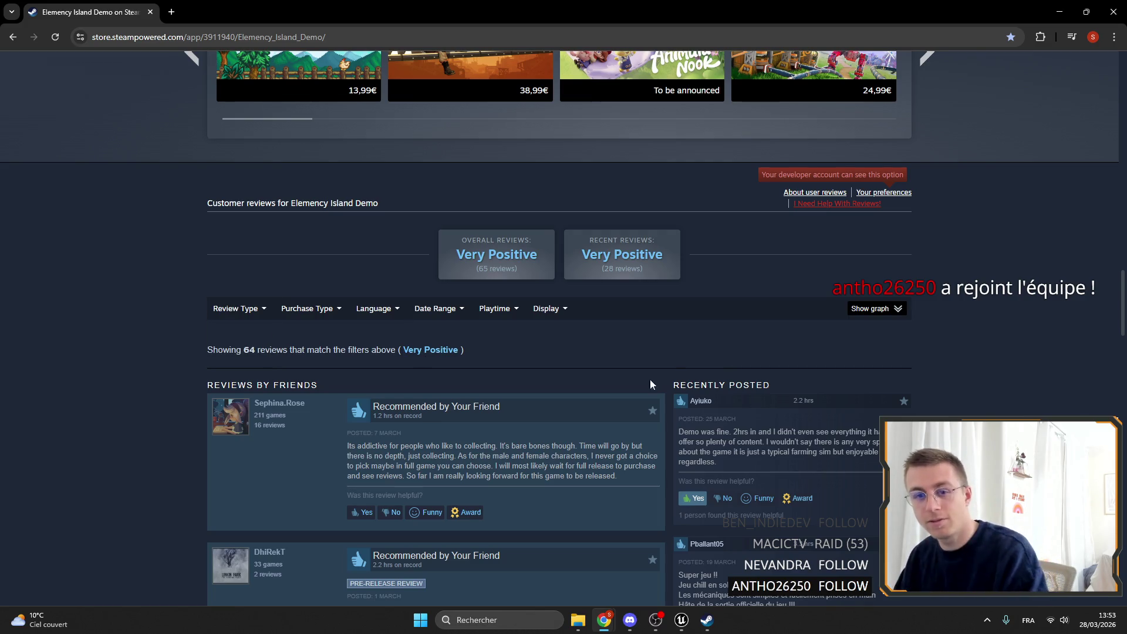
{"action": "left_click", "coordinate": [1054, 9]}
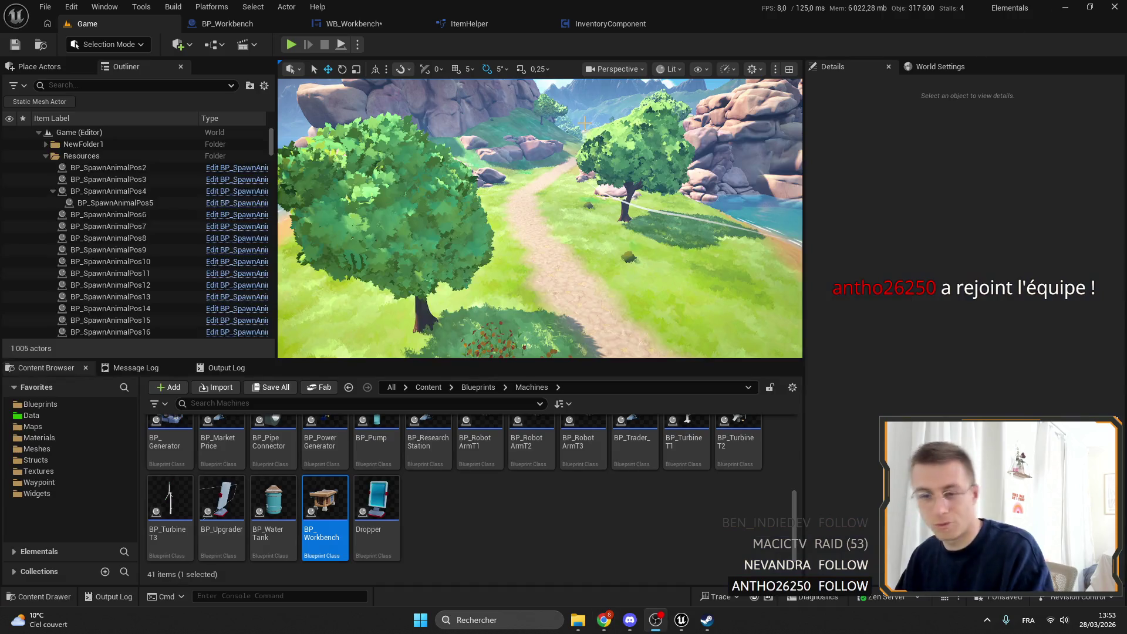
Step: Fly the island viewport, switch to the WB_Workbench graph, then bring the Steam demo page forward
{"action": "scroll", "coordinate": [530, 231], "scroll_direction": "down", "scroll_amount": 10}
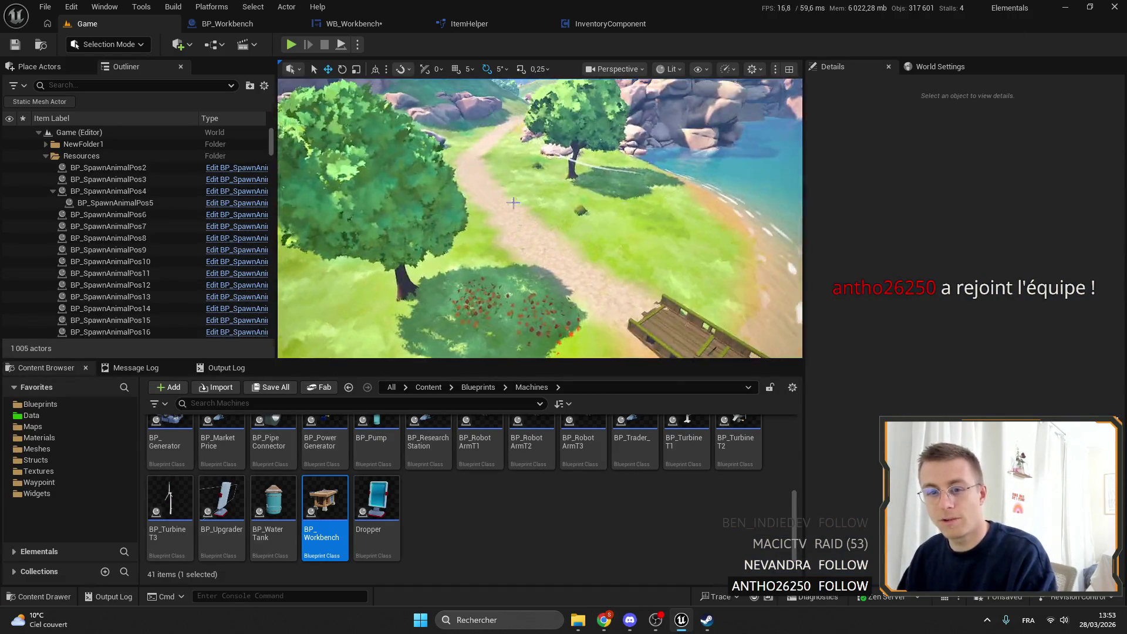
{"action": "left_click_drag", "start_coordinate": [506, 201], "coordinate": [503, 189]}
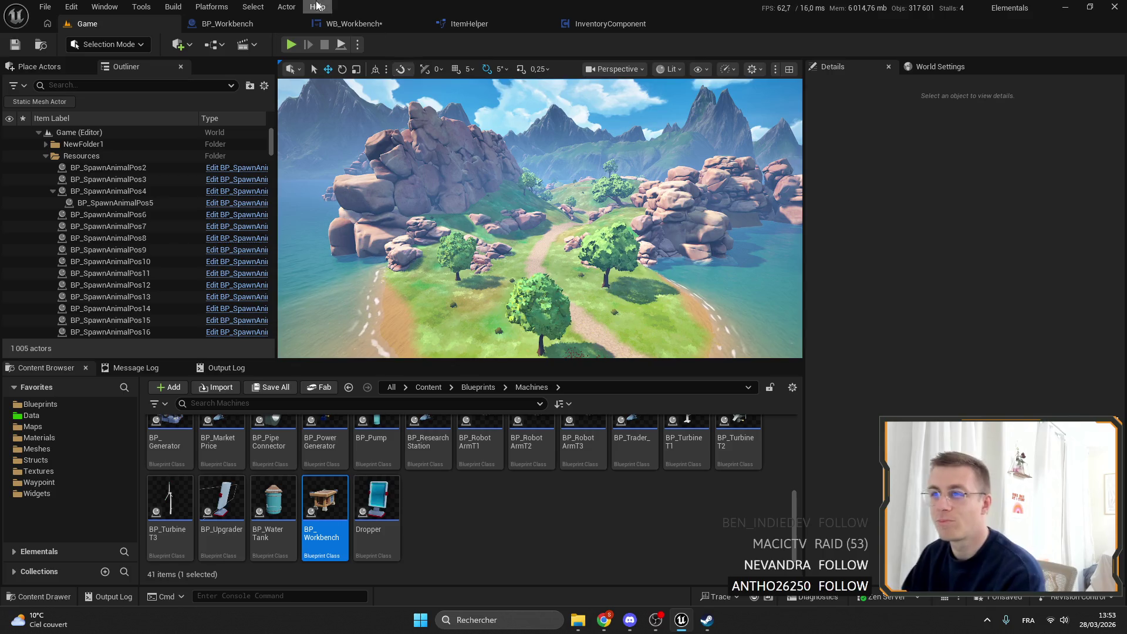
{"action": "left_click", "coordinate": [353, 25]}
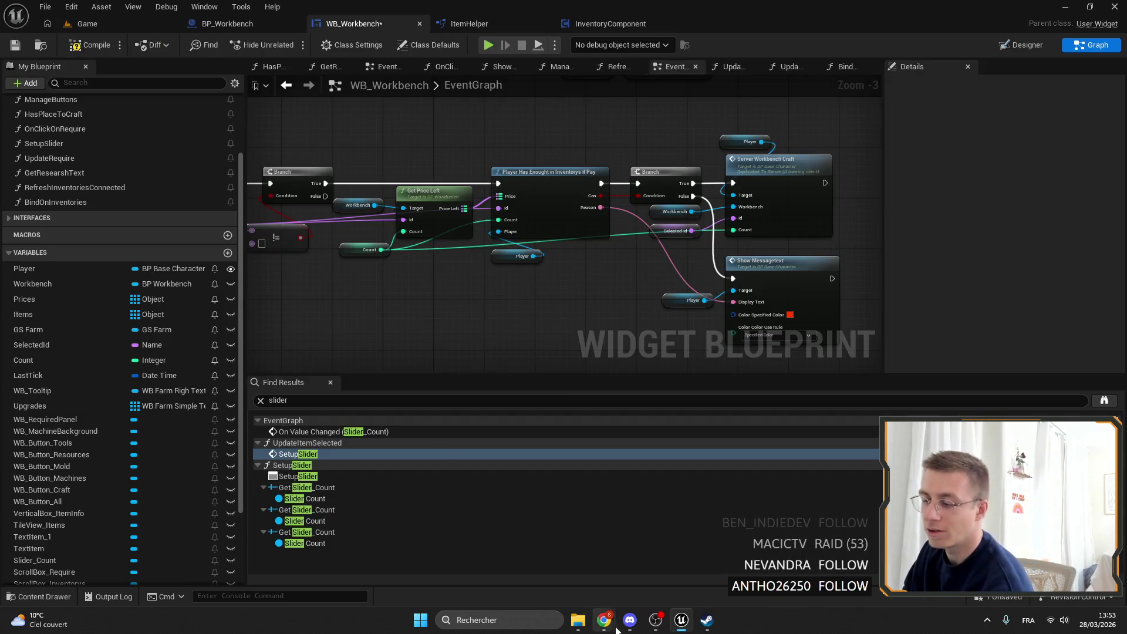
{"action": "mouse_move", "coordinate": [604, 619]}
{"action": "left_click", "coordinate": [638, 573]}
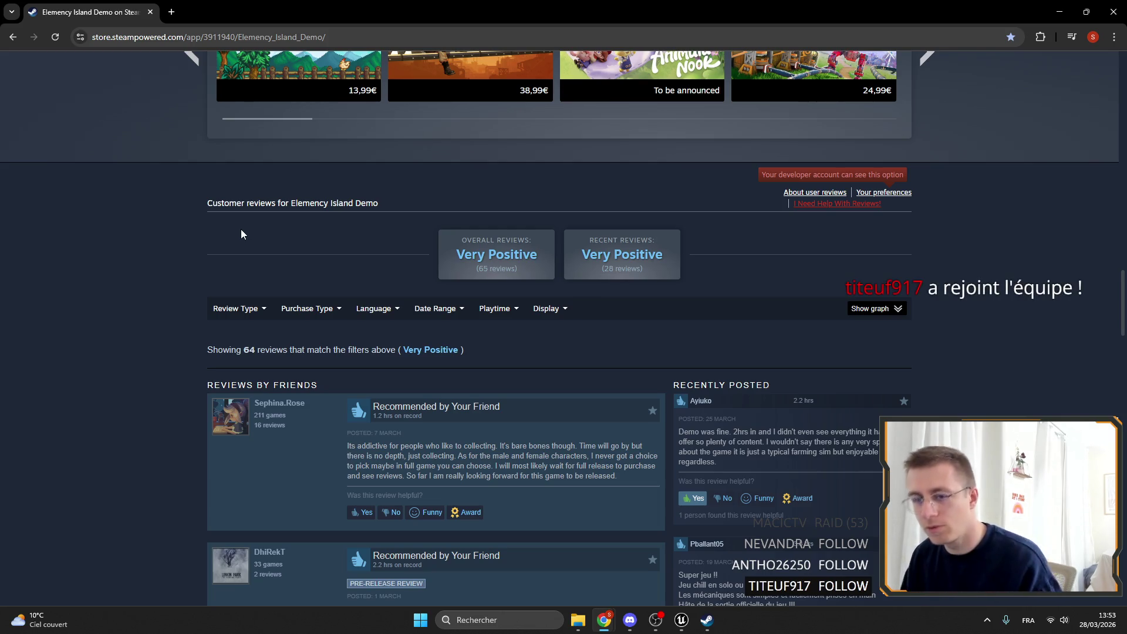
Step: Scroll through About This Demo and its feature videos, then Alt+Tab back to Unreal
{"action": "scroll", "coordinate": [240, 234], "scroll_direction": "up", "scroll_amount": 20}
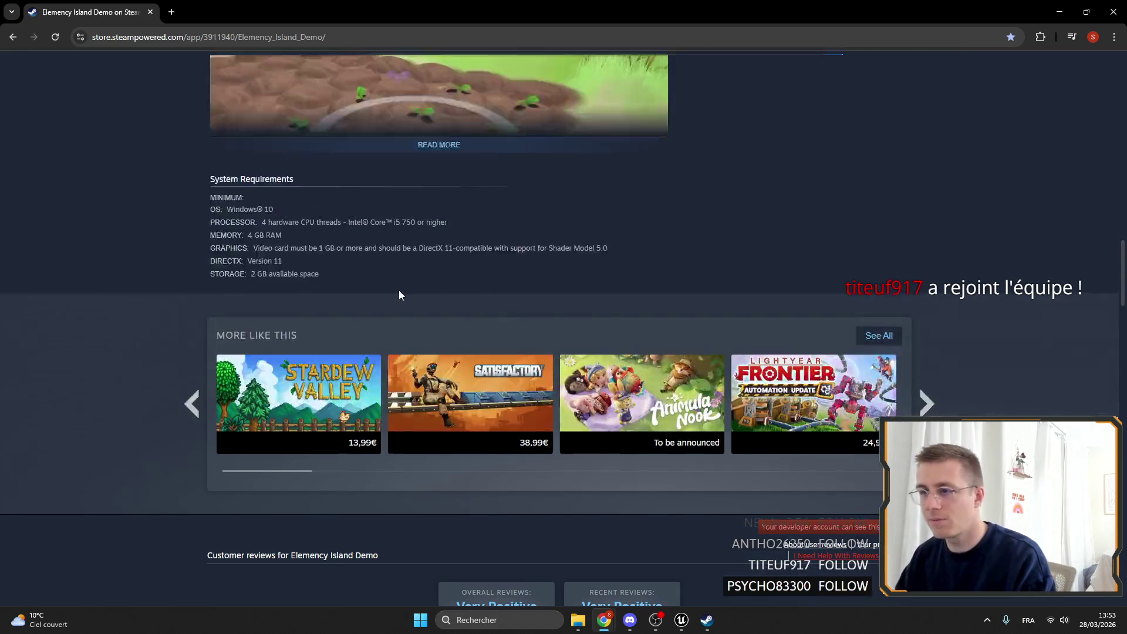
{"action": "scroll", "coordinate": [460, 311], "scroll_direction": "down", "scroll_amount": 10}
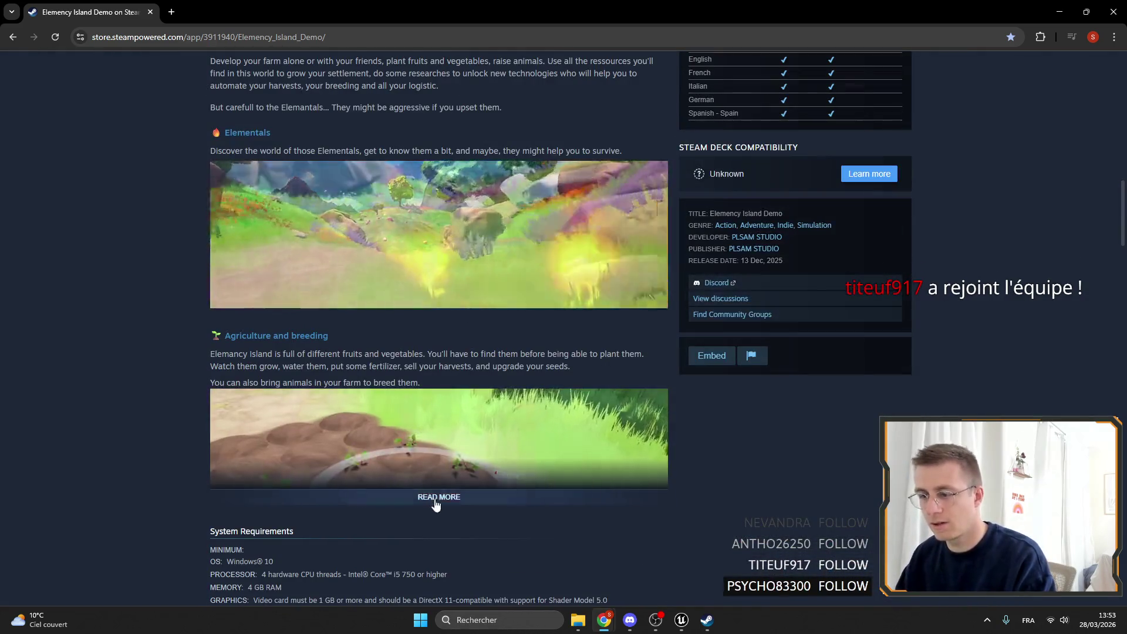
{"action": "scroll", "coordinate": [426, 324], "scroll_direction": "up", "scroll_amount": 15}
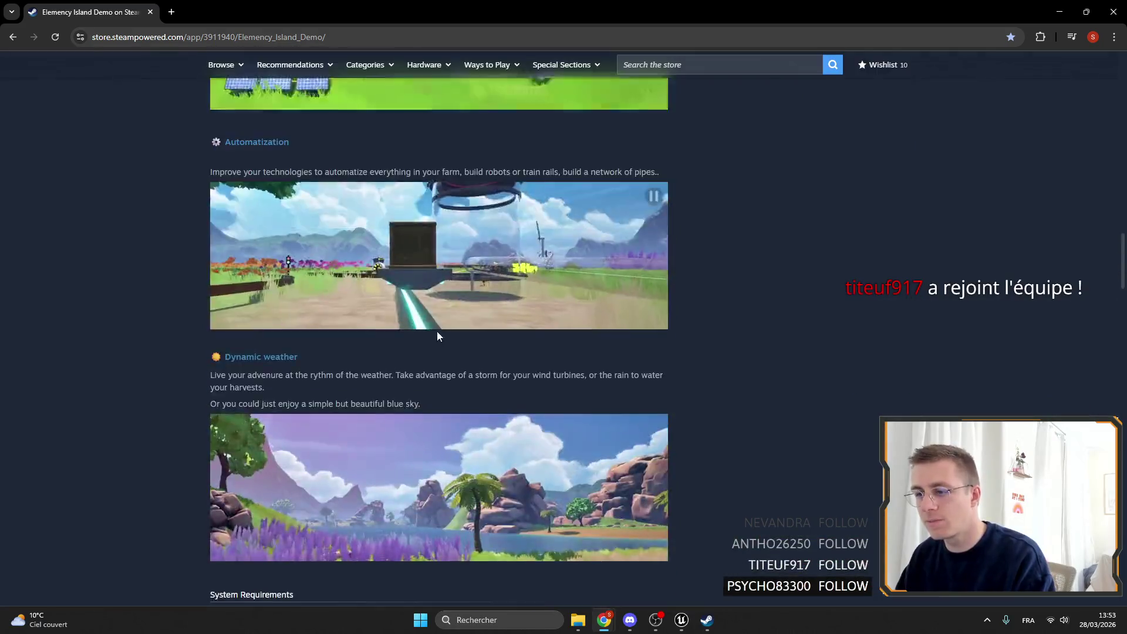
{"action": "scroll", "coordinate": [465, 366], "scroll_direction": "down", "scroll_amount": 3}
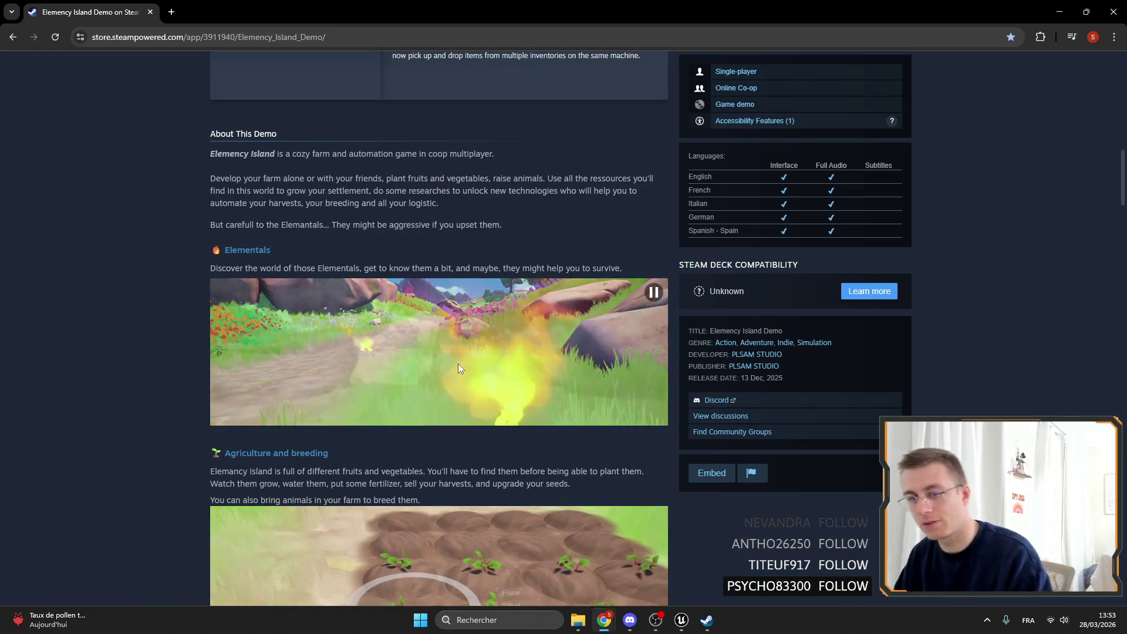
{"action": "scroll", "coordinate": [519, 233], "scroll_direction": "up", "scroll_amount": 4}
{"action": "scroll", "coordinate": [519, 233], "scroll_direction": "up", "scroll_amount": 10}
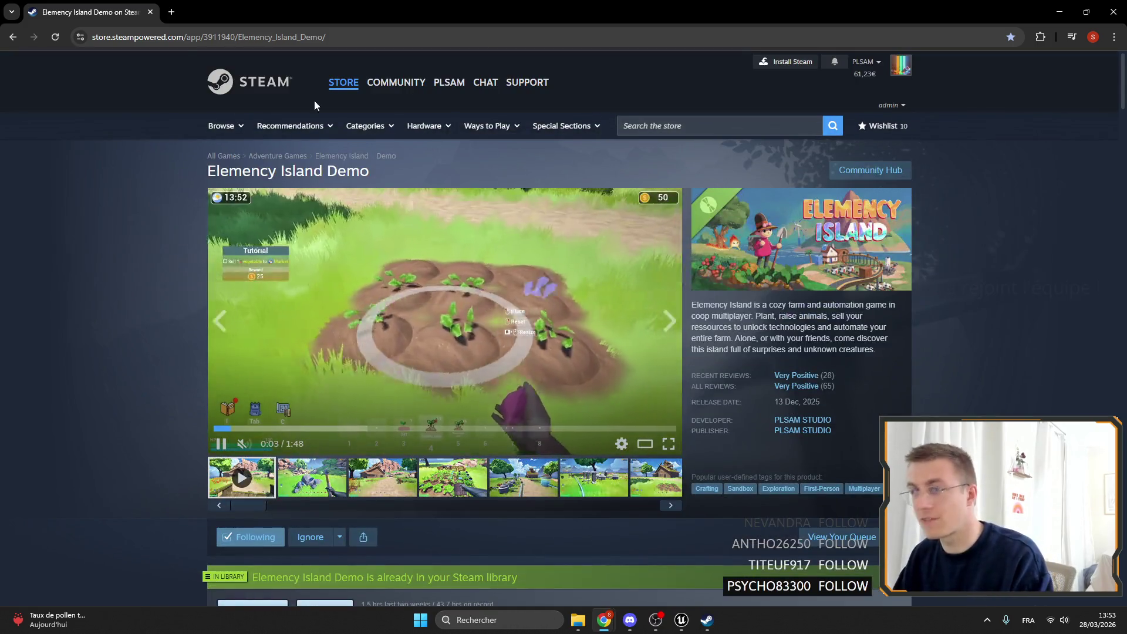
{"action": "key", "text": "alt+Tab"}
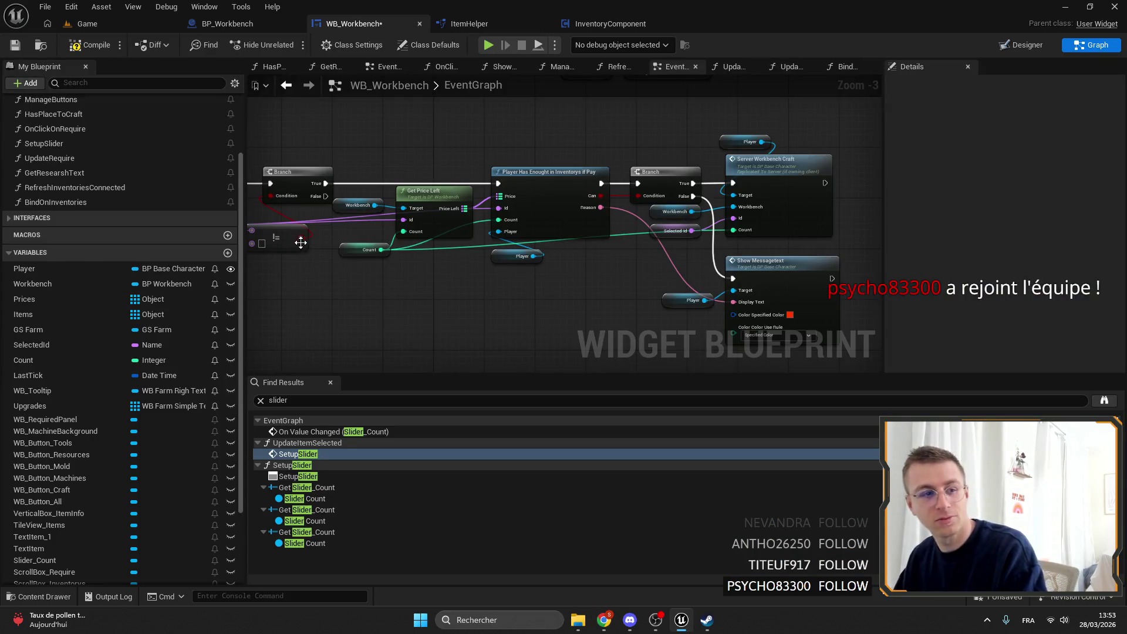
Step: Pan, zoom out and marquee-select a node group in the EventGraph, then bring Chrome forward
{"action": "left_click_drag", "start_coordinate": [486, 143], "coordinate": [560, 192]}
{"action": "scroll", "coordinate": [560, 192], "scroll_direction": "down", "scroll_amount": 4}
{"action": "mouse_move", "coordinate": [455, 177]}
{"action": "left_mouse_down"}
{"action": "mouse_move", "coordinate": [658, 251]}
{"action": "mouse_move", "coordinate": [677, 224]}
{"action": "mouse_move", "coordinate": [548, 201]}
{"action": "left_mouse_up"}
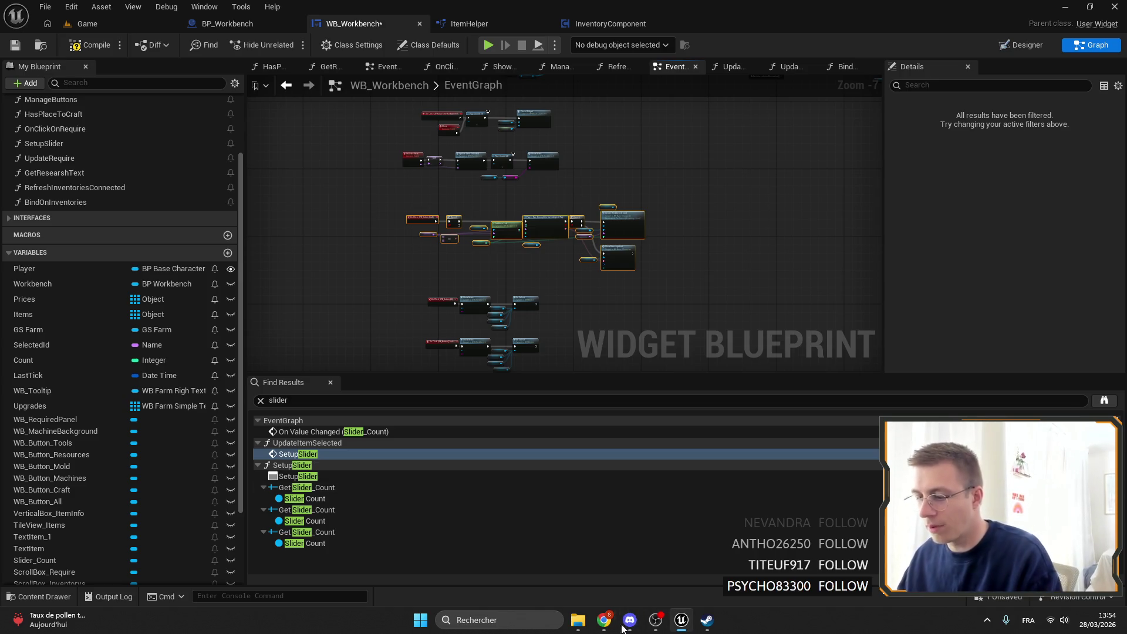
{"action": "mouse_move", "coordinate": [603, 620]}
{"action": "left_click", "coordinate": [664, 571]}
Step: Search the Steam store for 'elemency', close the suggestions, and switch back to Unreal
{"action": "left_click", "coordinate": [717, 119]}
{"action": "type", "text": "ele"}
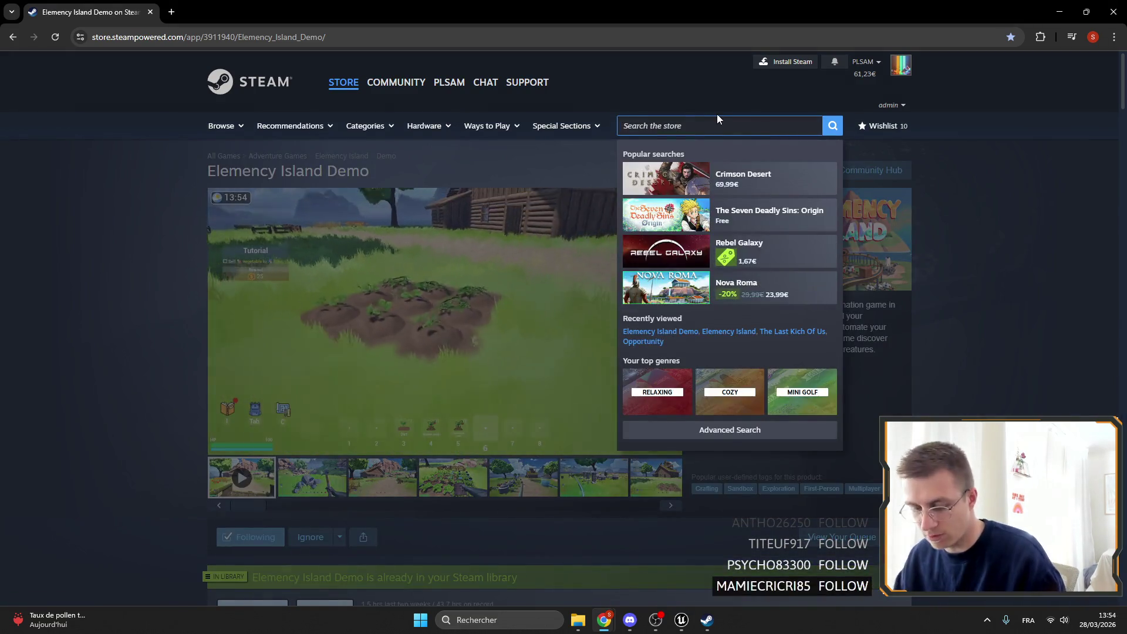
{"action": "type", "text": "mency"}
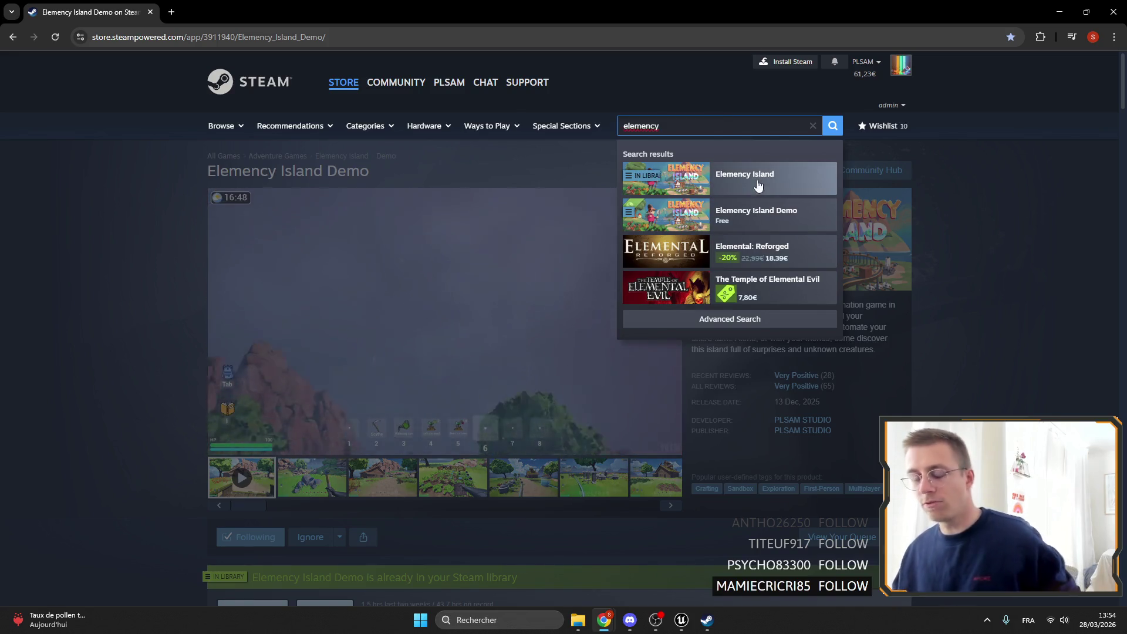
{"action": "key", "text": "BackSpace"}
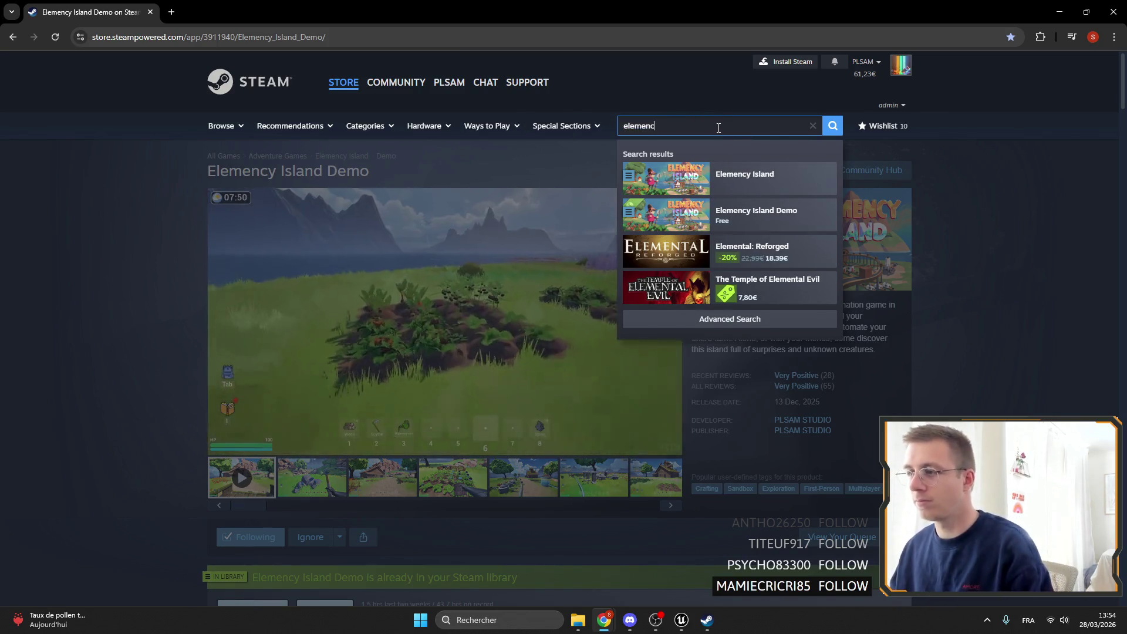
{"action": "key", "text": "BackSpace"}
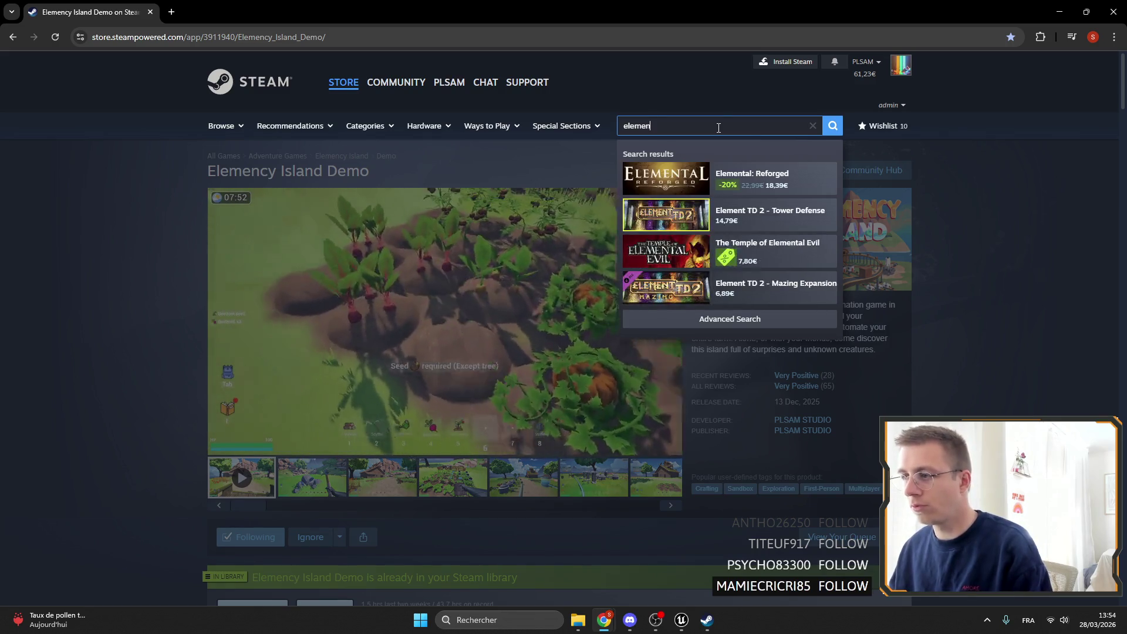
{"action": "type", "text": "c"}
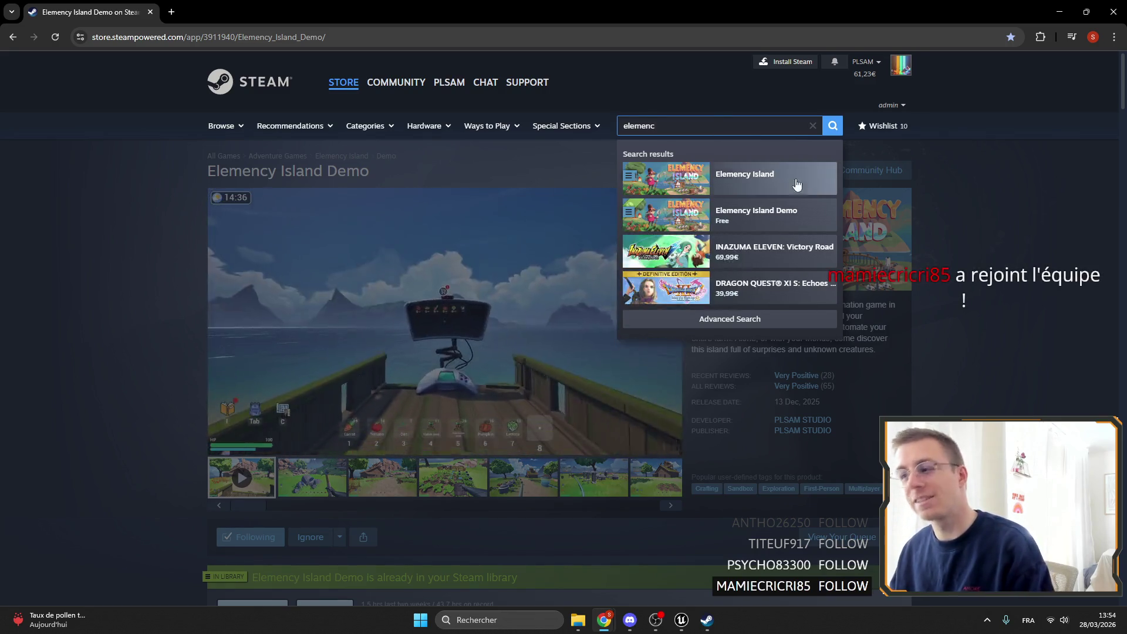
{"action": "type", "text": "y"}
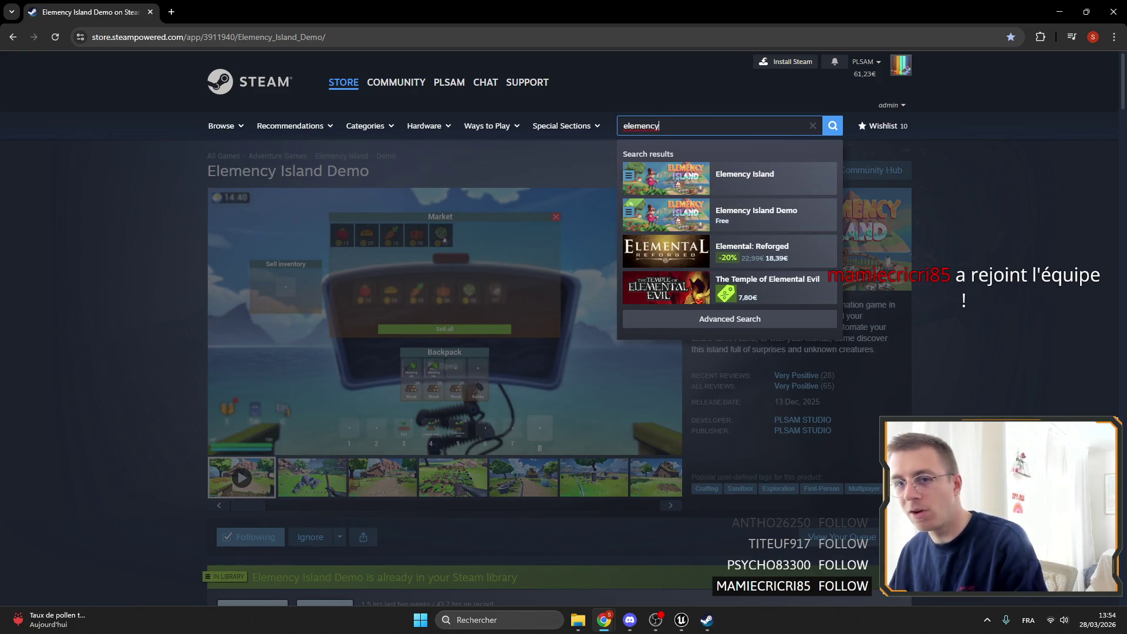
{"action": "left_click", "coordinate": [47, 317]}
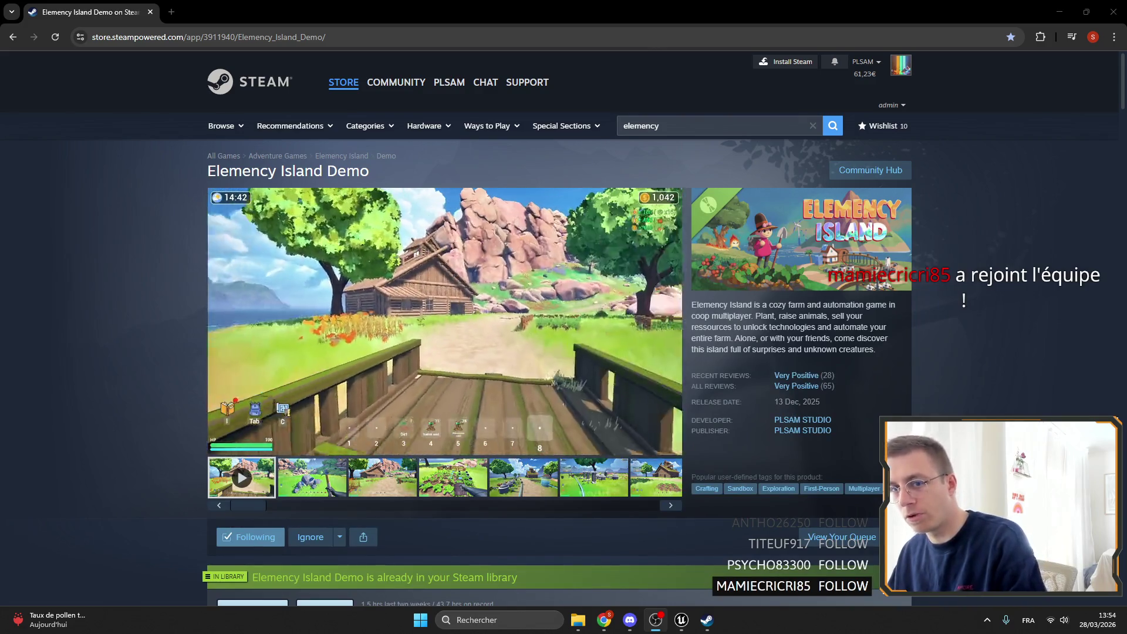
{"action": "key", "text": "alt+Tab"}
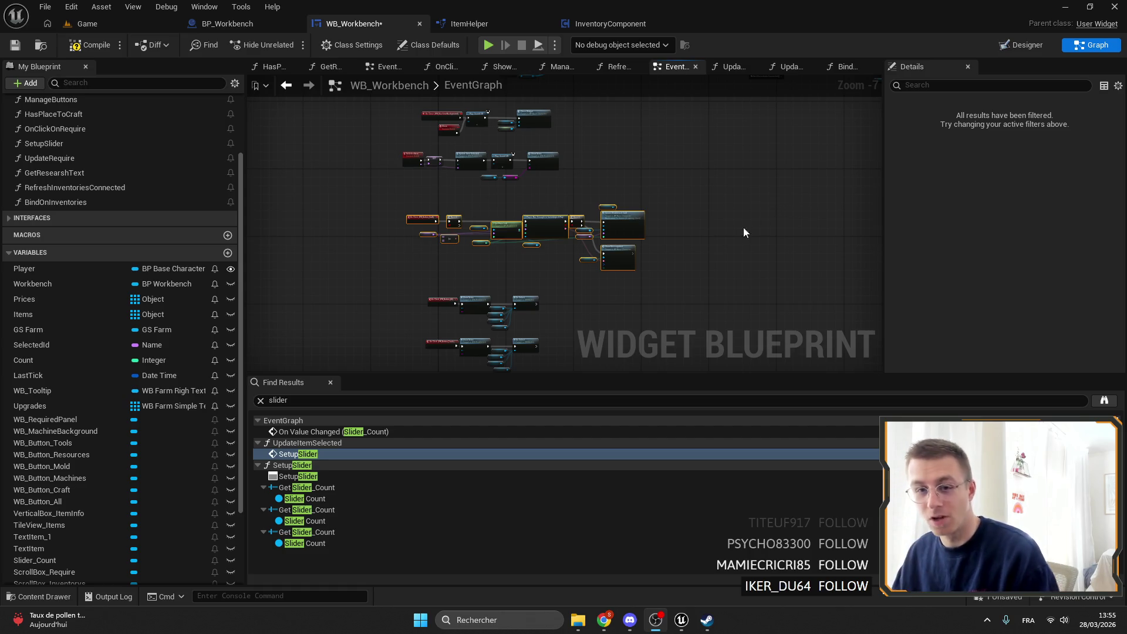
Step: Leave the Game level view and return to the WB_Workbench blueprint tab
{"action": "left_click", "coordinate": [89, 29]}
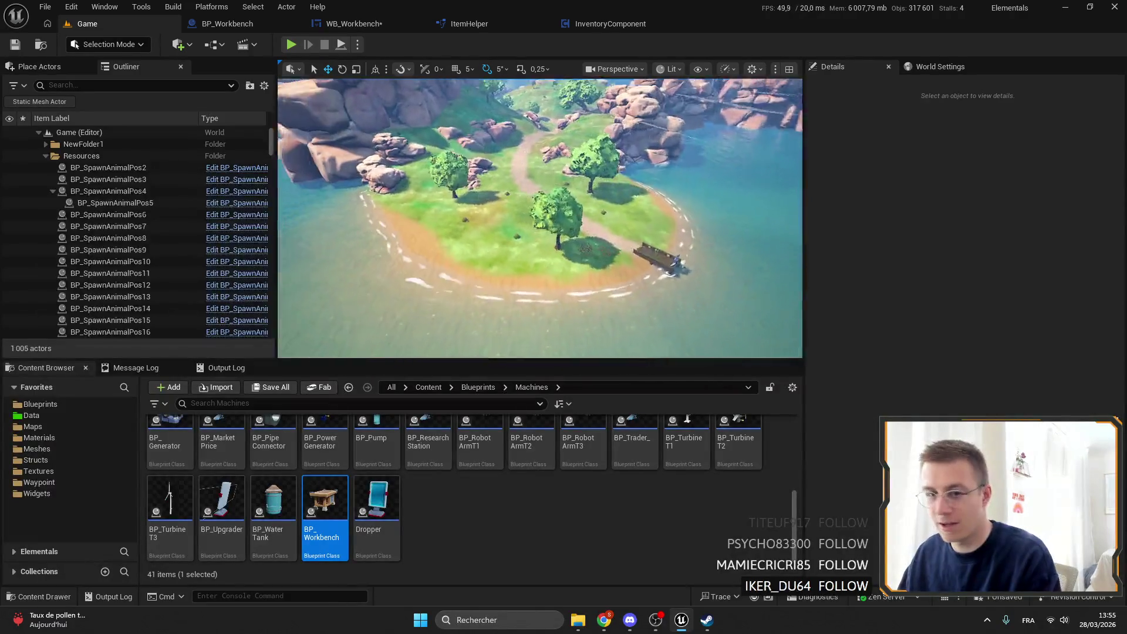
{"action": "scroll", "coordinate": [442, 160], "scroll_direction": "down", "scroll_amount": 10}
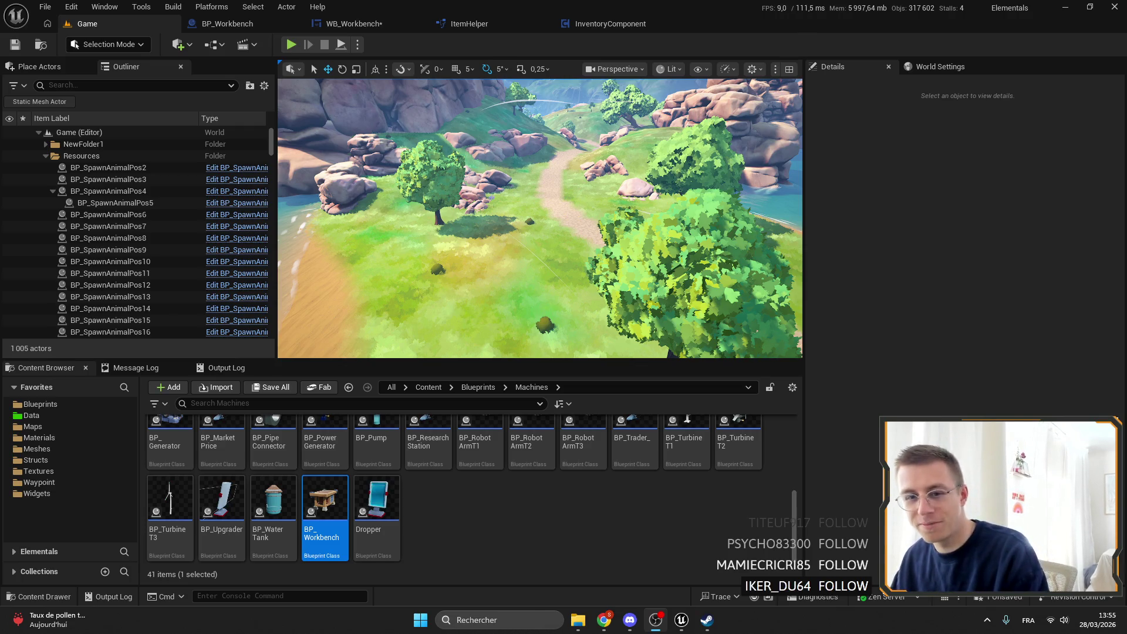
{"action": "key", "text": "alt+Tab"}
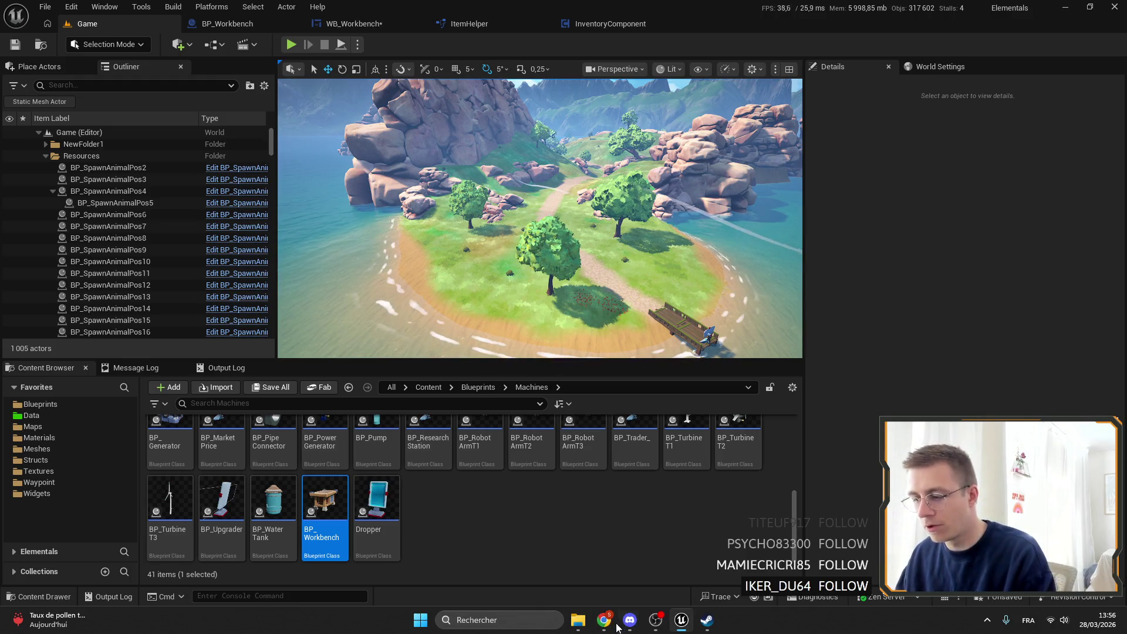
{"action": "mouse_move", "coordinate": [623, 622]}
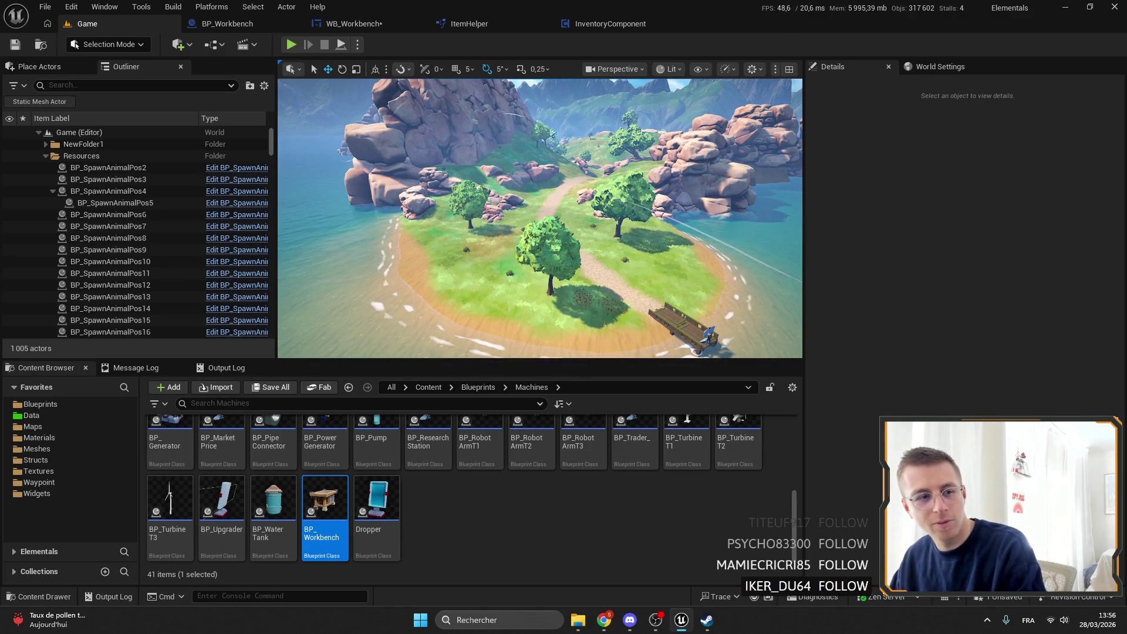
{"action": "left_click", "coordinate": [352, 23]}
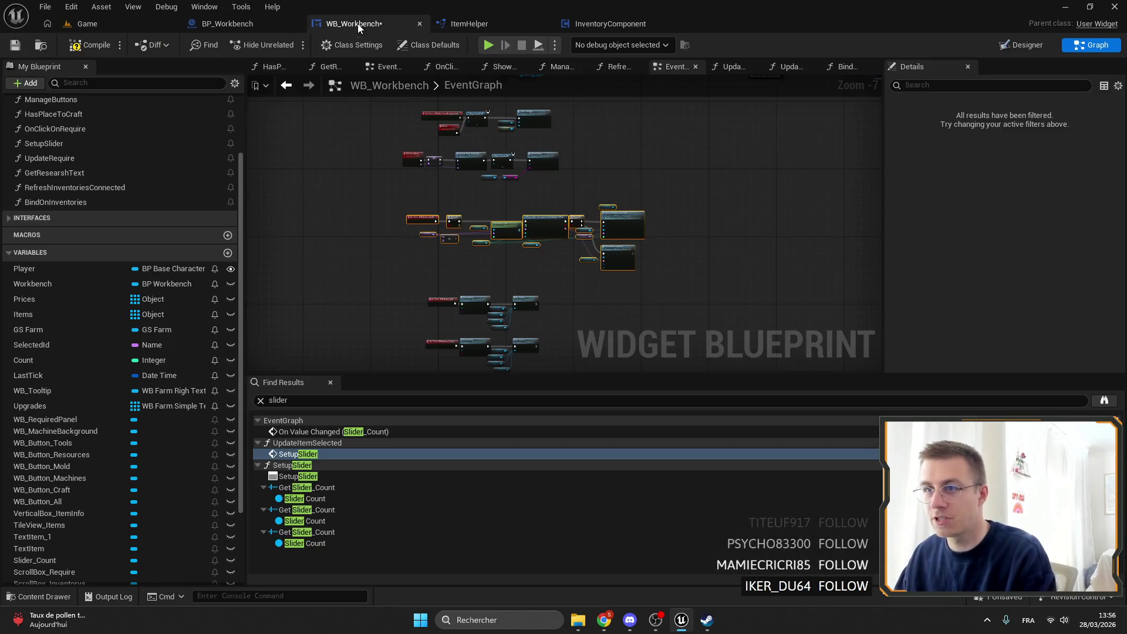
Step: Save WB_Workbench, glance at BP_Workbench's GetPriceLeft, then open BindOnInventories and the EventGraph
{"action": "left_click", "coordinate": [15, 45]}
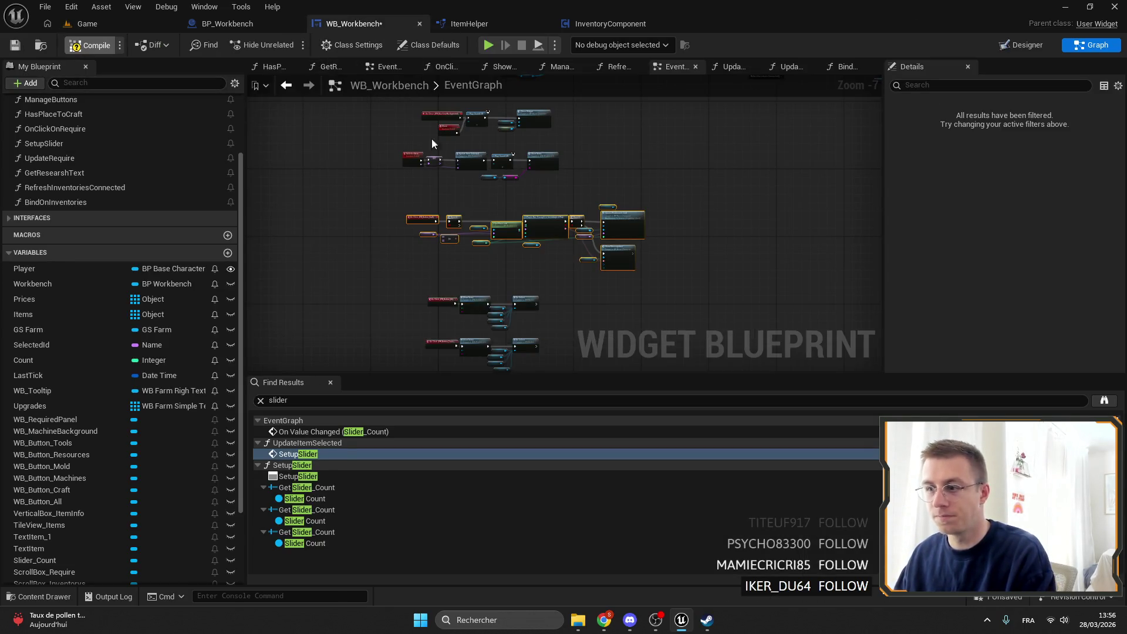
{"action": "scroll", "coordinate": [499, 247], "scroll_direction": "up", "scroll_amount": 4}
{"action": "left_click", "coordinate": [497, 259]}
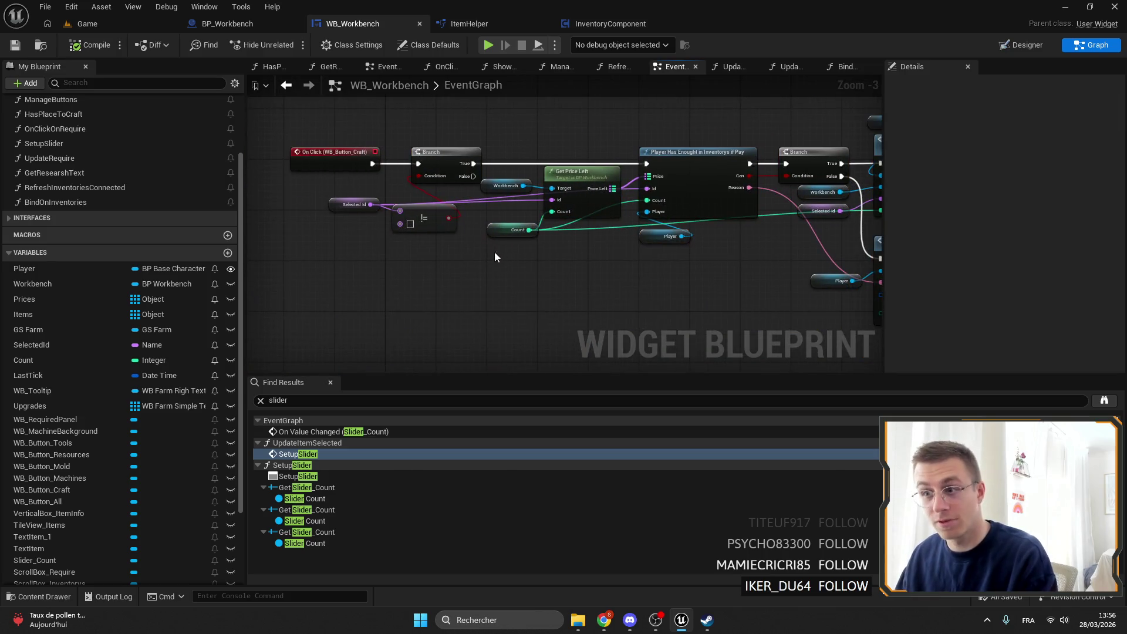
{"action": "left_click", "coordinate": [210, 29]}
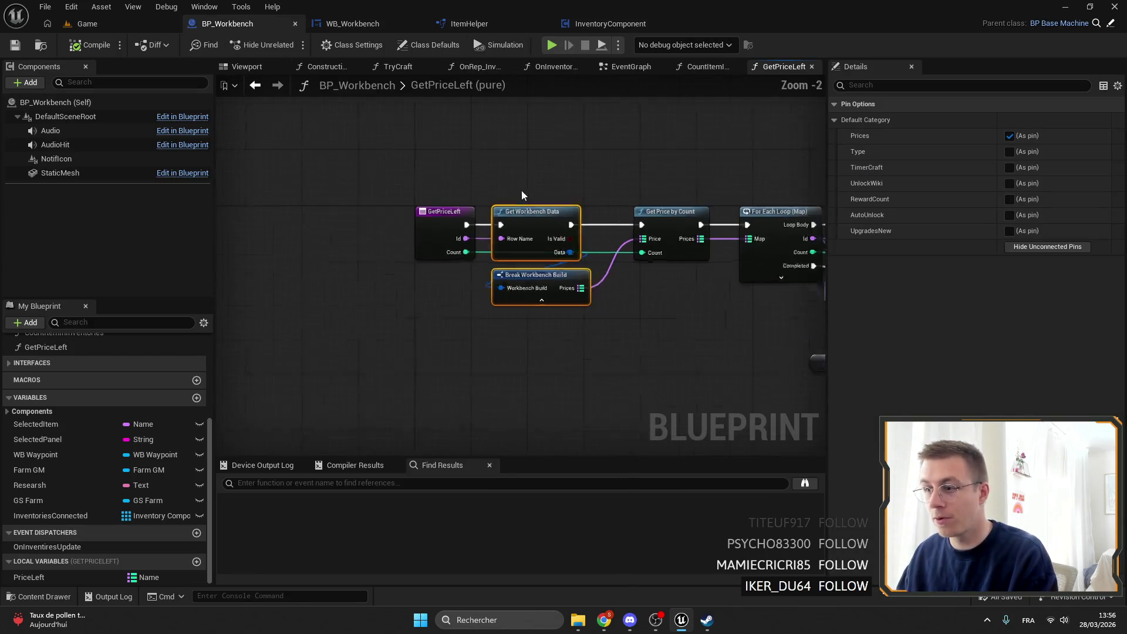
{"action": "key", "text": "ctrl+Tab"}
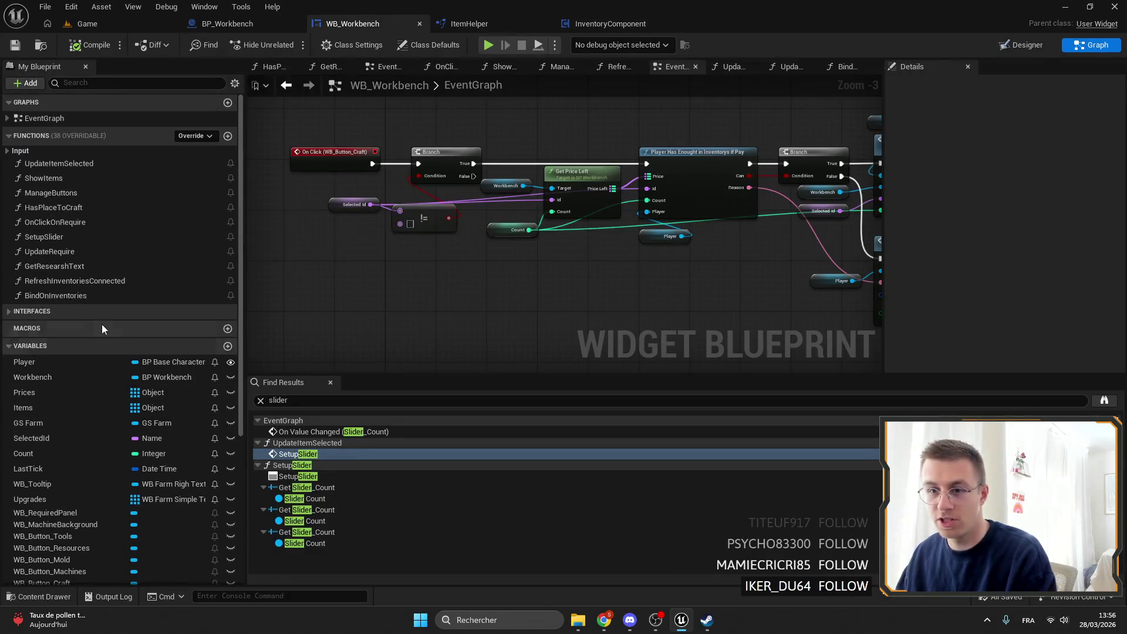
{"action": "double_click", "coordinate": [77, 297]}
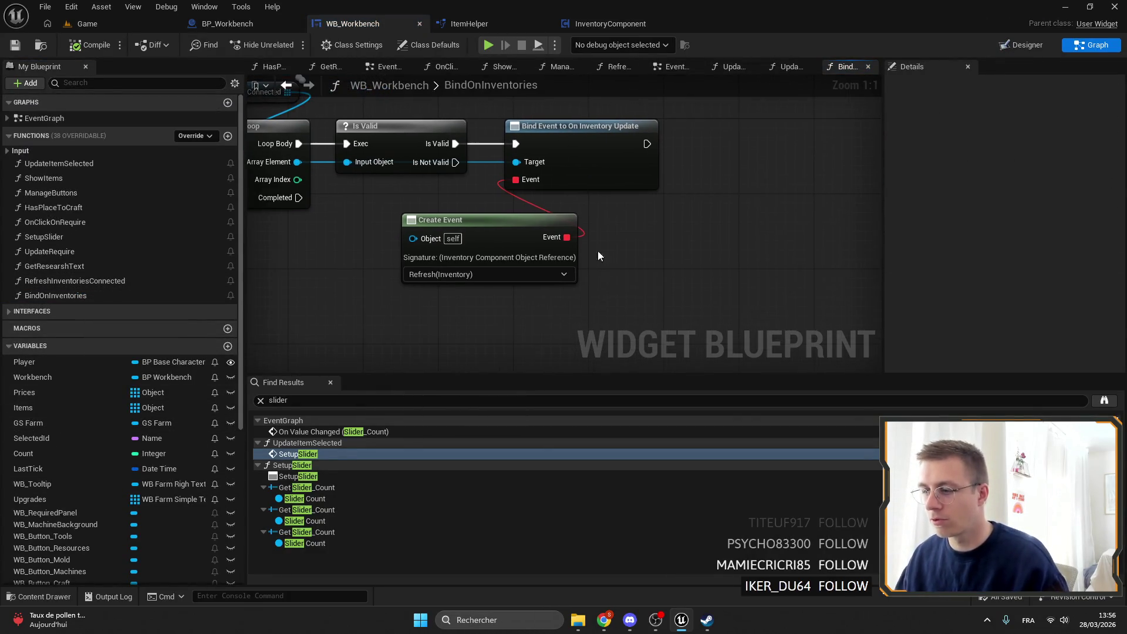
{"action": "double_click", "coordinate": [76, 119]}
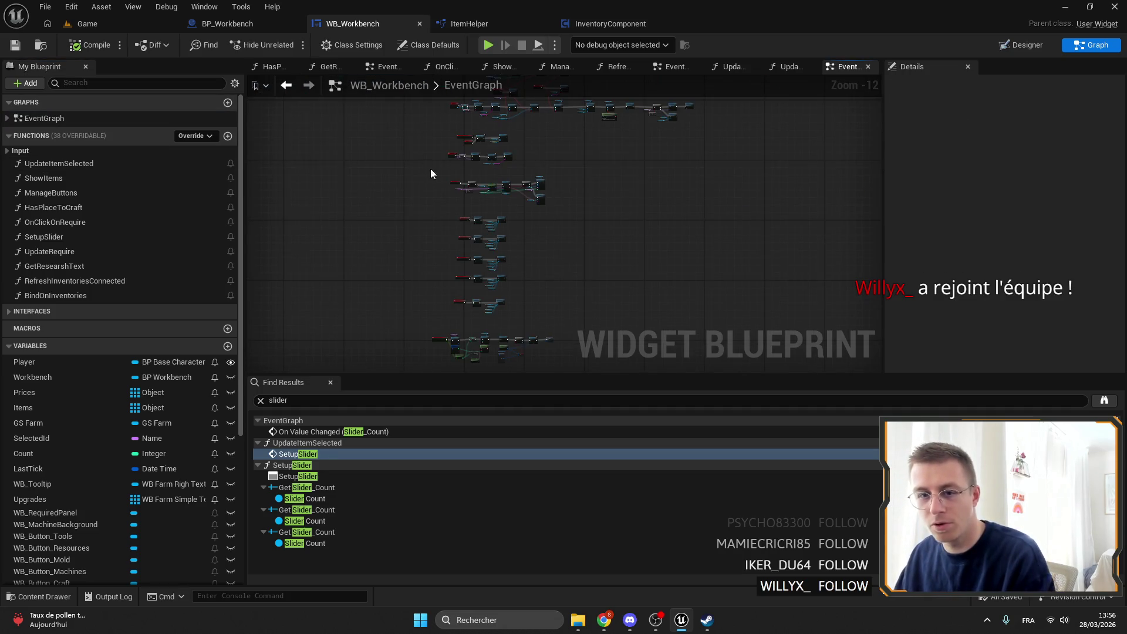
Step: Select Refresh Inventories Connected and survey its Branch, Update Item Selected and Set Visibility nodes
{"action": "left_click_drag", "start_coordinate": [502, 141], "coordinate": [481, 160]}
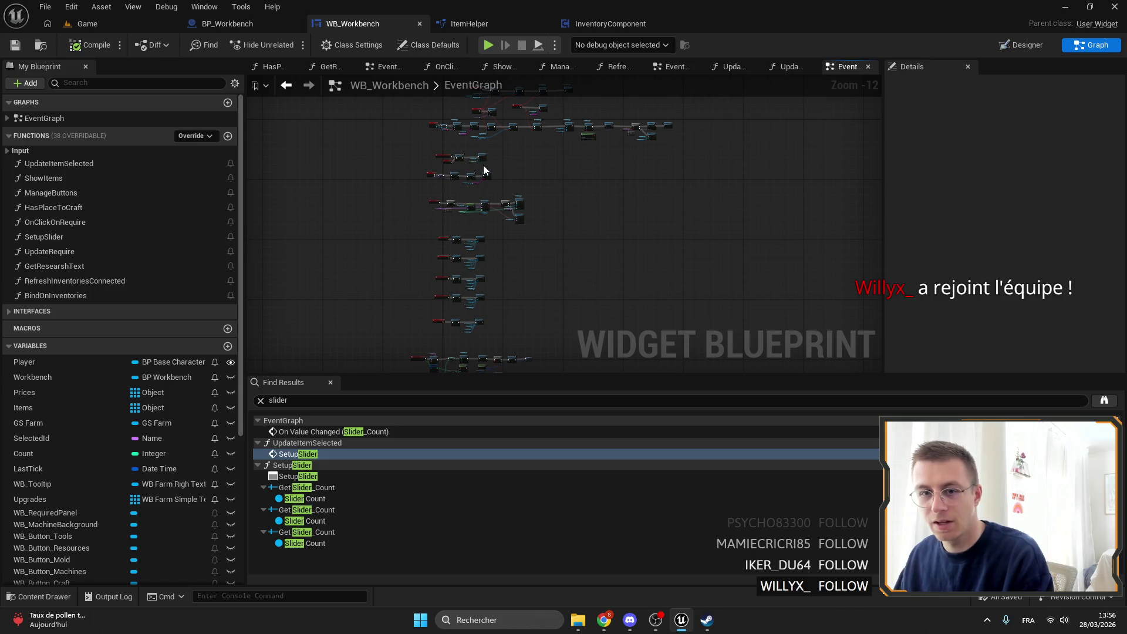
{"action": "scroll", "coordinate": [484, 170], "scroll_direction": "up", "scroll_amount": 5}
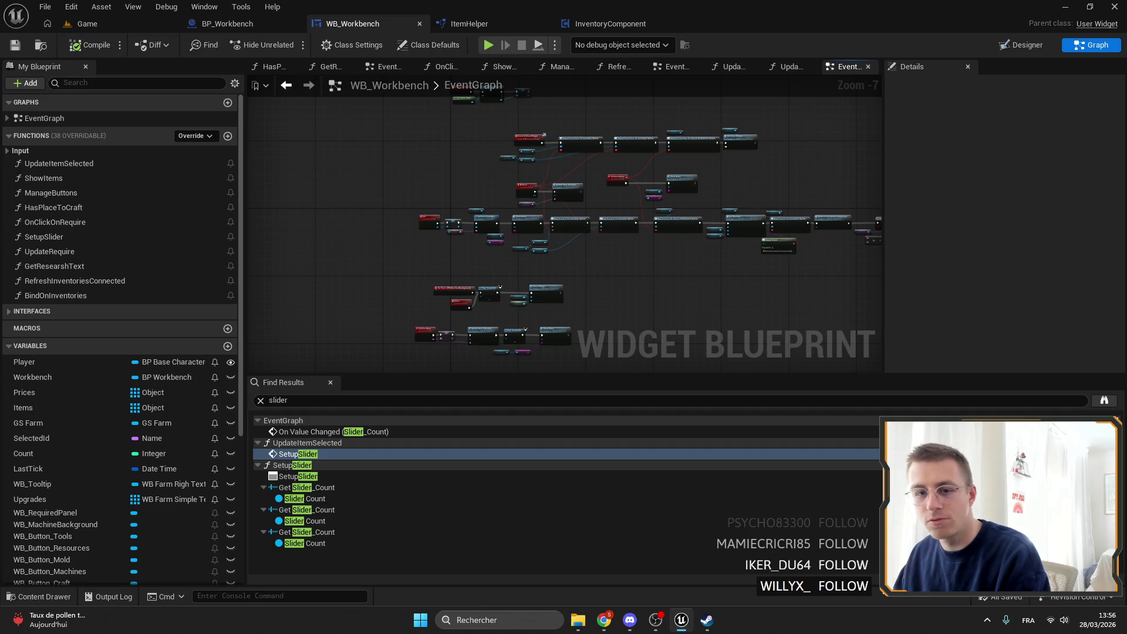
{"action": "left_click_drag", "start_coordinate": [559, 247], "coordinate": [516, 233]}
{"action": "scroll", "coordinate": [527, 219], "scroll_direction": "up", "scroll_amount": 7}
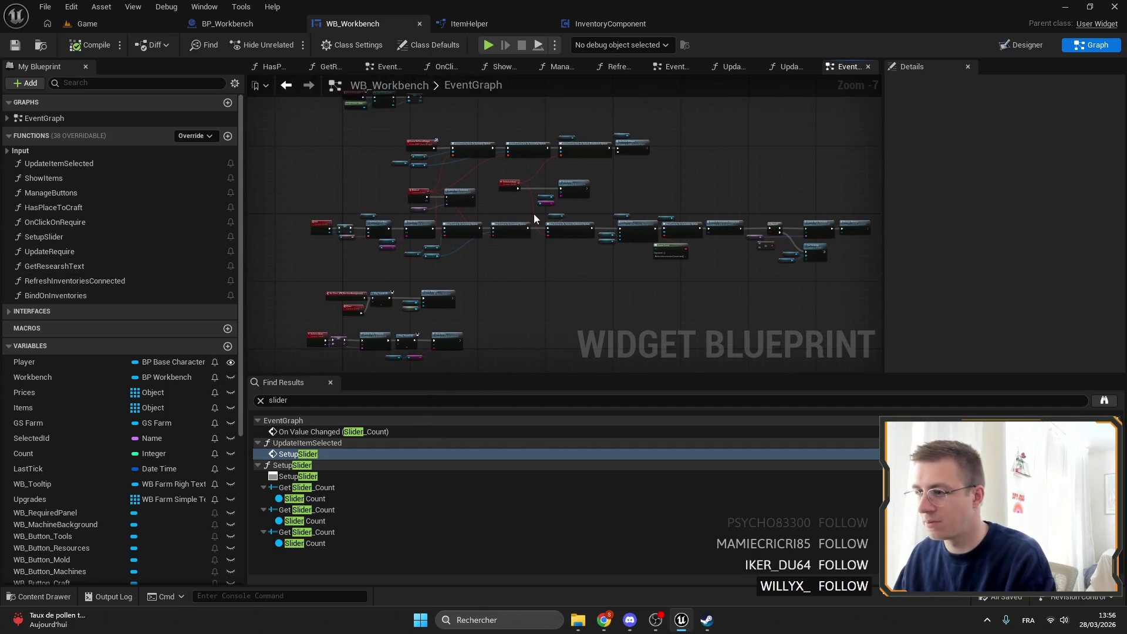
{"action": "scroll", "coordinate": [326, 203], "scroll_direction": "down", "scroll_amount": 2}
{"action": "mouse_move", "coordinate": [326, 203]}
{"action": "left_mouse_down"}
{"action": "mouse_move", "coordinate": [600, 230]}
{"action": "mouse_move", "coordinate": [663, 192]}
{"action": "mouse_move", "coordinate": [518, 114]}
{"action": "left_mouse_up"}
{"action": "scroll", "coordinate": [518, 114], "scroll_direction": "up", "scroll_amount": 1}
{"action": "left_click", "coordinate": [585, 194]}
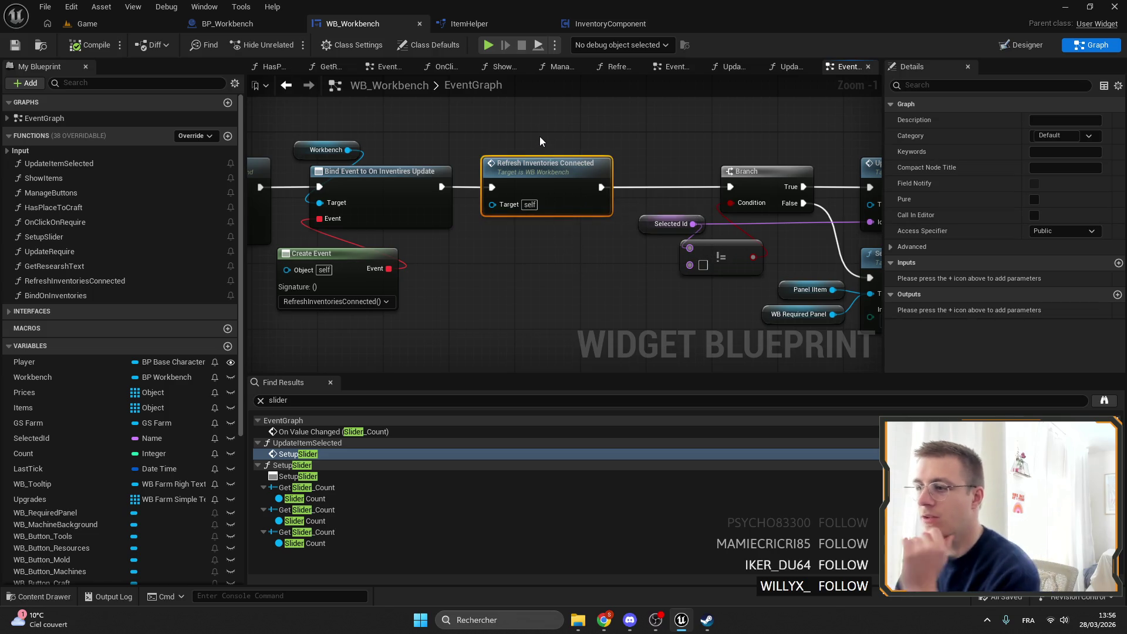
{"action": "left_click_drag", "start_coordinate": [699, 140], "coordinate": [530, 133]}
{"action": "mouse_move", "coordinate": [447, 162]}
{"action": "left_mouse_down"}
{"action": "mouse_move", "coordinate": [444, 145]}
{"action": "mouse_move", "coordinate": [876, 167]}
{"action": "mouse_move", "coordinate": [734, 186]}
{"action": "mouse_move", "coordinate": [485, 188]}
{"action": "left_mouse_up"}
{"action": "scroll", "coordinate": [465, 147], "scroll_direction": "down", "scroll_amount": 1}
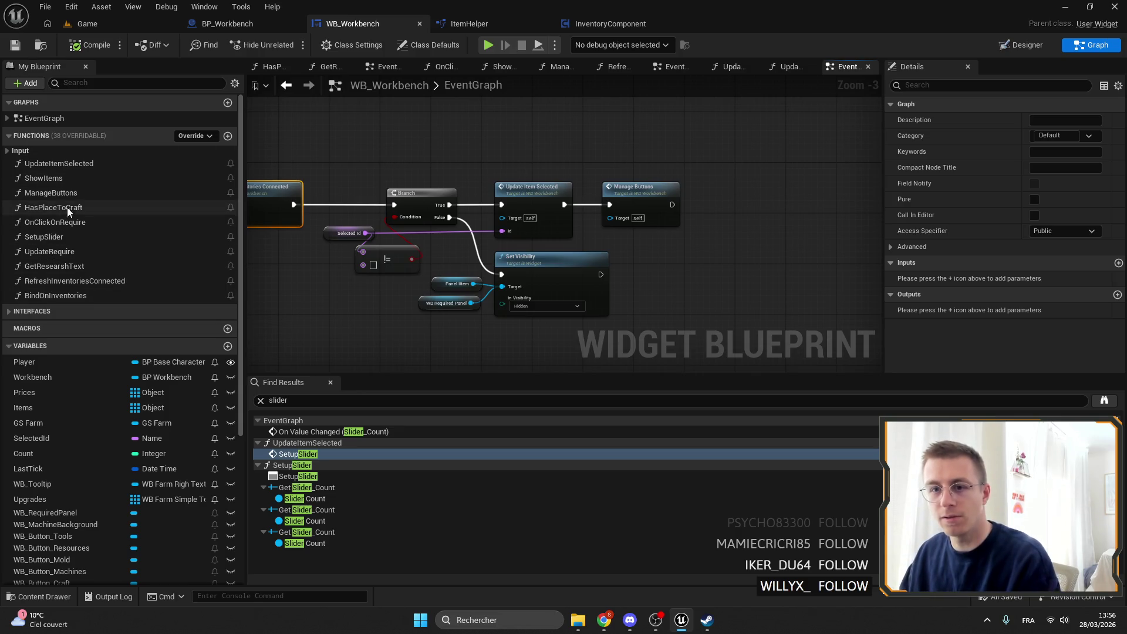
Step: Find all references to UpdateRequire and jump to its calls, including inside UpdateItemSelected
{"action": "right_click", "coordinate": [93, 253]}
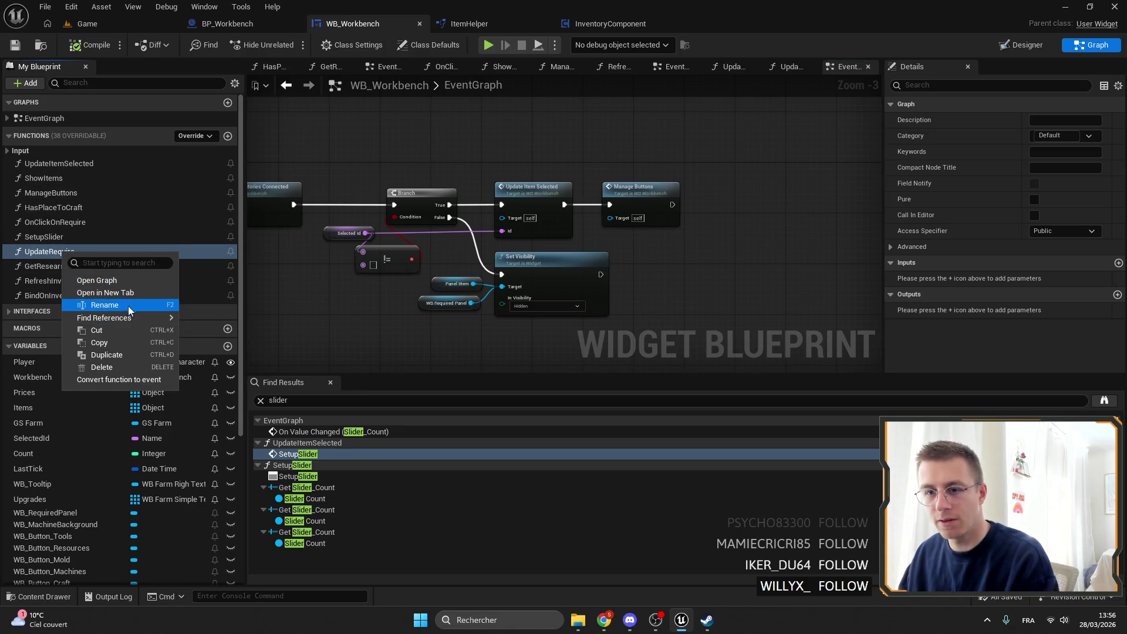
{"action": "mouse_move", "coordinate": [147, 319]}
{"action": "left_click", "coordinate": [209, 323]}
{"action": "double_click", "coordinate": [336, 432]}
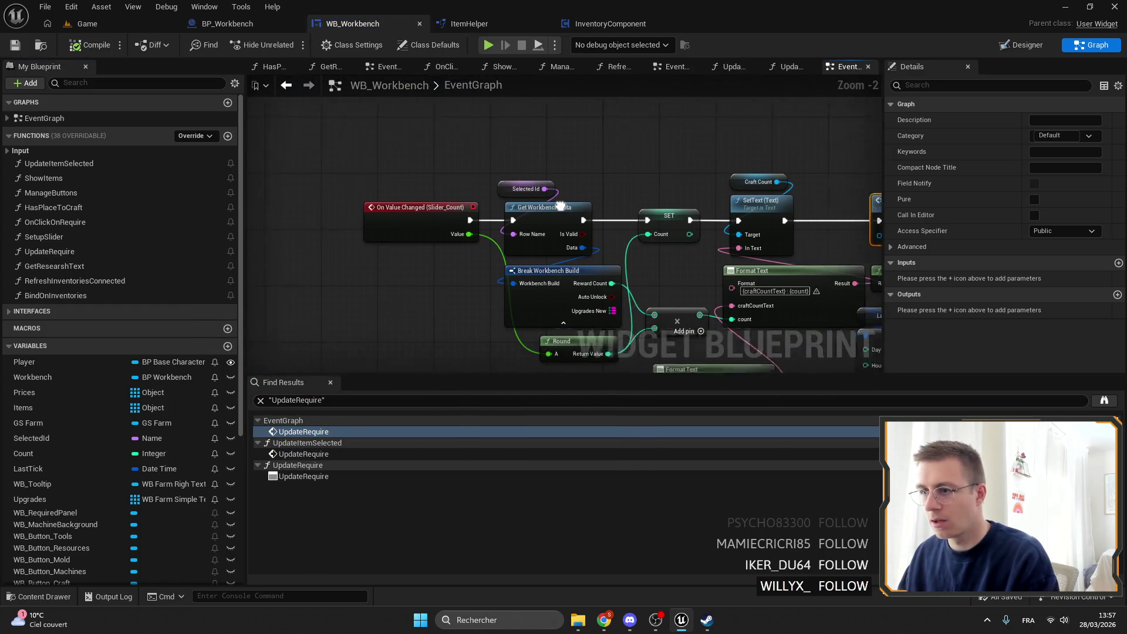
{"action": "double_click", "coordinate": [333, 452]}
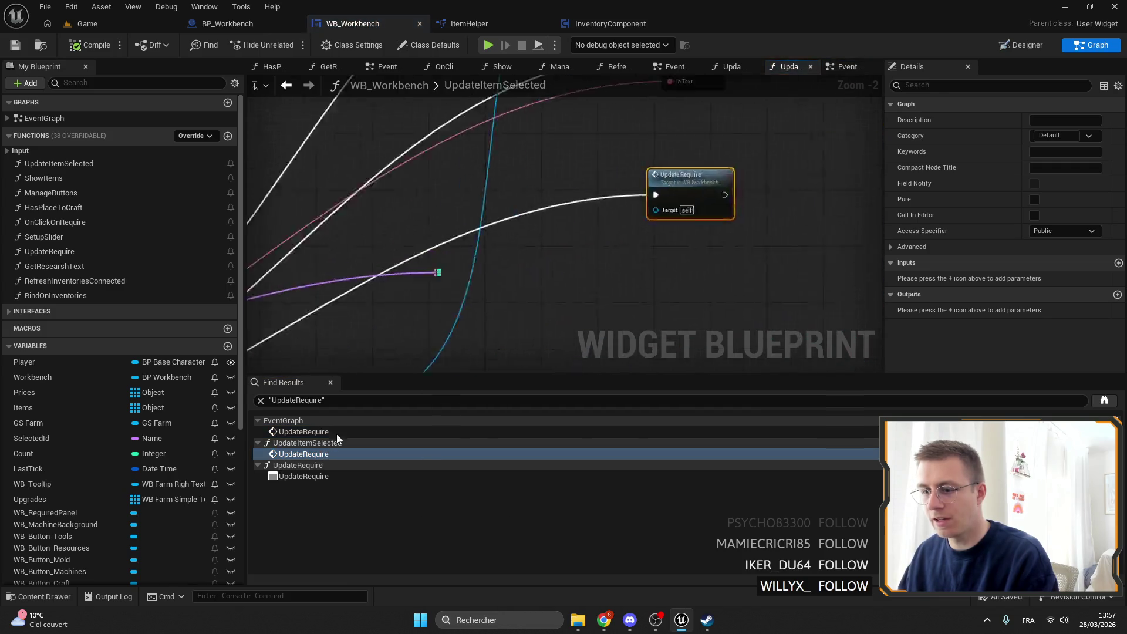
Step: Find all references to UpdateItemSelected and jump to its call in the EventGraph
{"action": "right_click", "coordinate": [288, 205]}
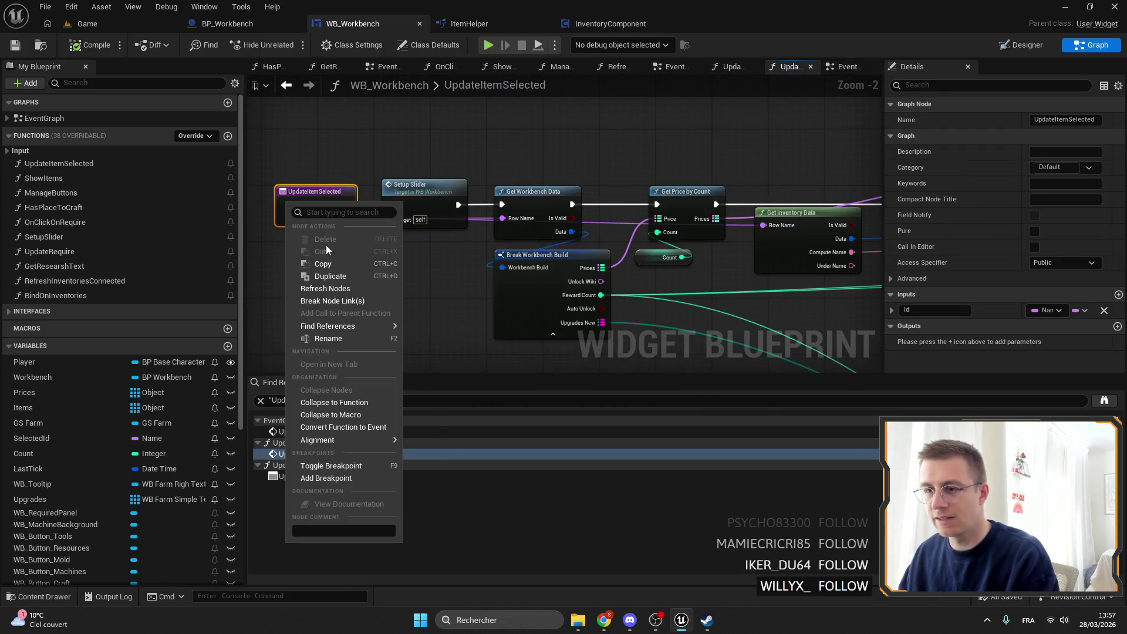
{"action": "mouse_move", "coordinate": [352, 325]}
{"action": "left_click", "coordinate": [469, 333]}
{"action": "double_click", "coordinate": [305, 453]}
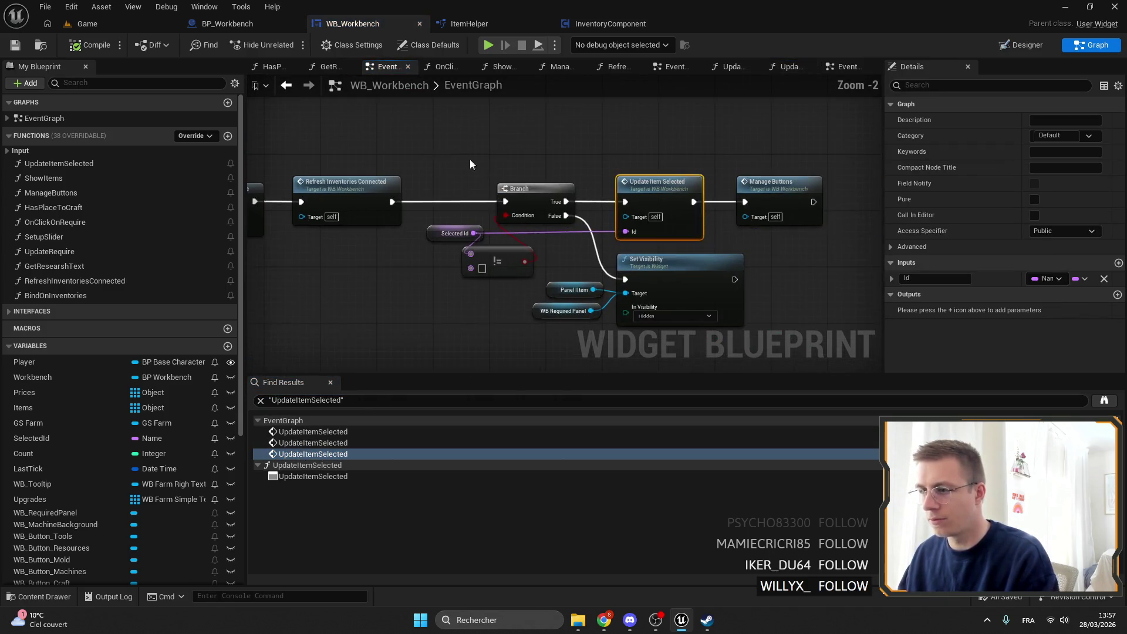
{"action": "left_click_drag", "start_coordinate": [478, 166], "coordinate": [587, 290]}
{"action": "scroll", "coordinate": [588, 233], "scroll_direction": "down", "scroll_amount": 4}
{"action": "scroll", "coordinate": [588, 233], "scroll_direction": "up", "scroll_amount": 5}
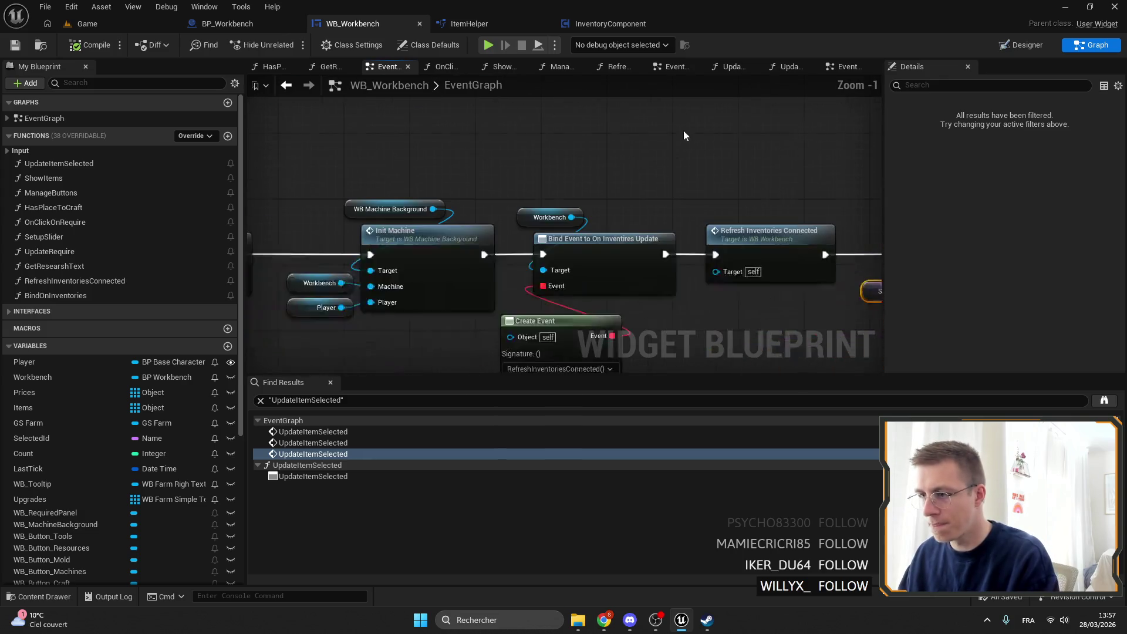
Step: Shift the Branch group aside and insert a Bind on Inventories call after Refresh Inventories Connected
{"action": "mouse_move", "coordinate": [496, 164]}
{"action": "left_mouse_down"}
{"action": "mouse_move", "coordinate": [371, 132]}
{"action": "mouse_move", "coordinate": [181, 109]}
{"action": "left_mouse_up"}
{"action": "left_click_drag", "start_coordinate": [761, 323], "coordinate": [346, 154]}
{"action": "left_click_drag", "start_coordinate": [417, 165], "coordinate": [733, 179]}
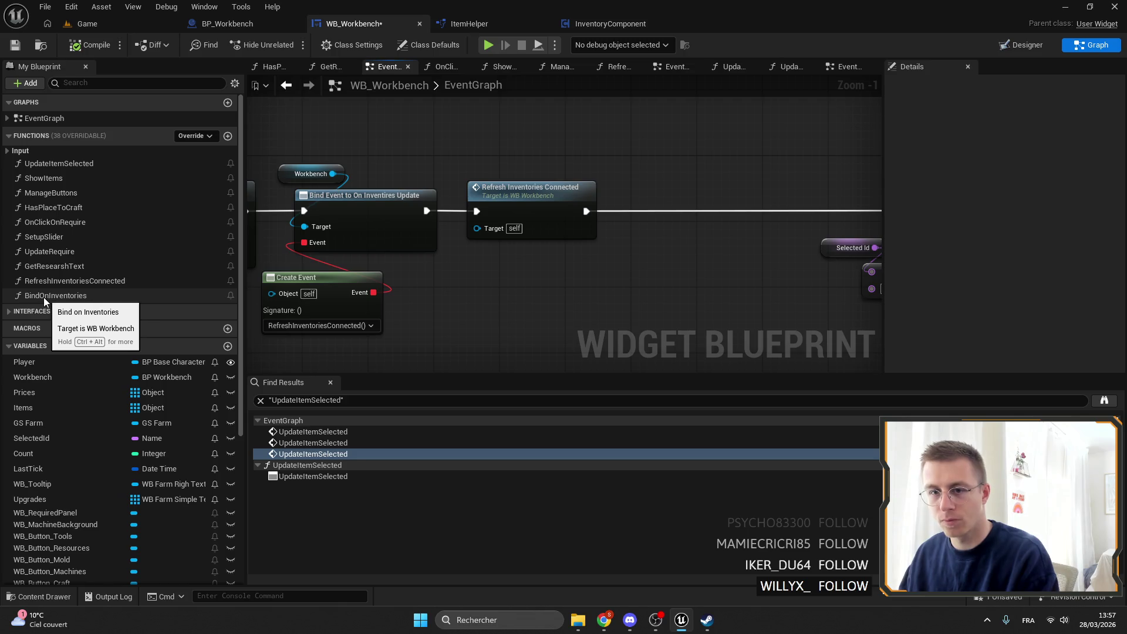
{"action": "mouse_move", "coordinate": [43, 297]}
{"action": "left_mouse_down"}
{"action": "mouse_move", "coordinate": [453, 309]}
{"action": "mouse_move", "coordinate": [352, 176]}
{"action": "mouse_move", "coordinate": [482, 196]}
{"action": "mouse_move", "coordinate": [466, 186]}
{"action": "left_mouse_up"}
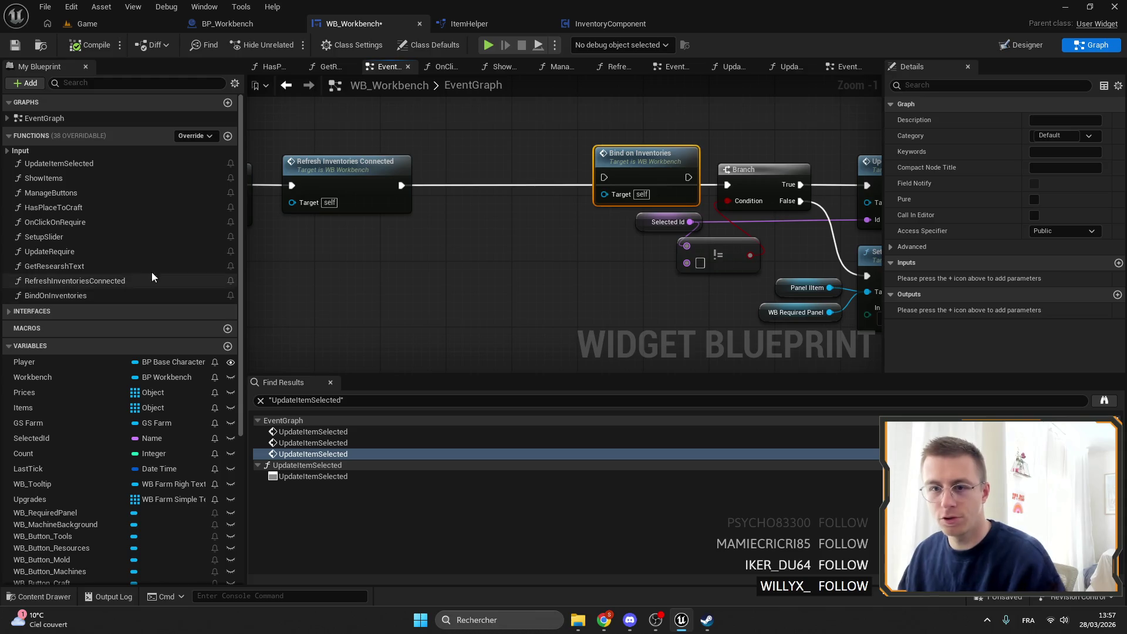
{"action": "left_click", "coordinate": [143, 295]}
{"action": "key", "text": "ctrl+d"}
{"action": "left_click", "coordinate": [44, 311]}
{"action": "left_click", "coordinate": [43, 315]}
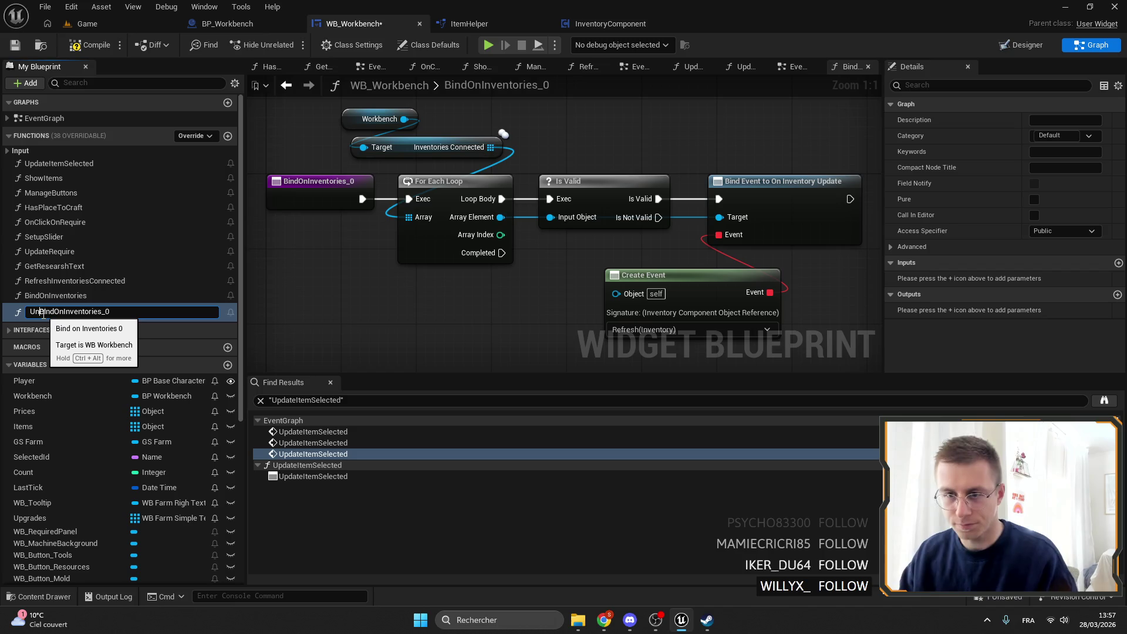
{"action": "key", "text": "Return"}
{"action": "left_click", "coordinate": [516, 172]}
{"action": "key", "text": "Delete"}
{"action": "left_click_drag", "start_coordinate": [411, 194], "coordinate": [634, 179]}
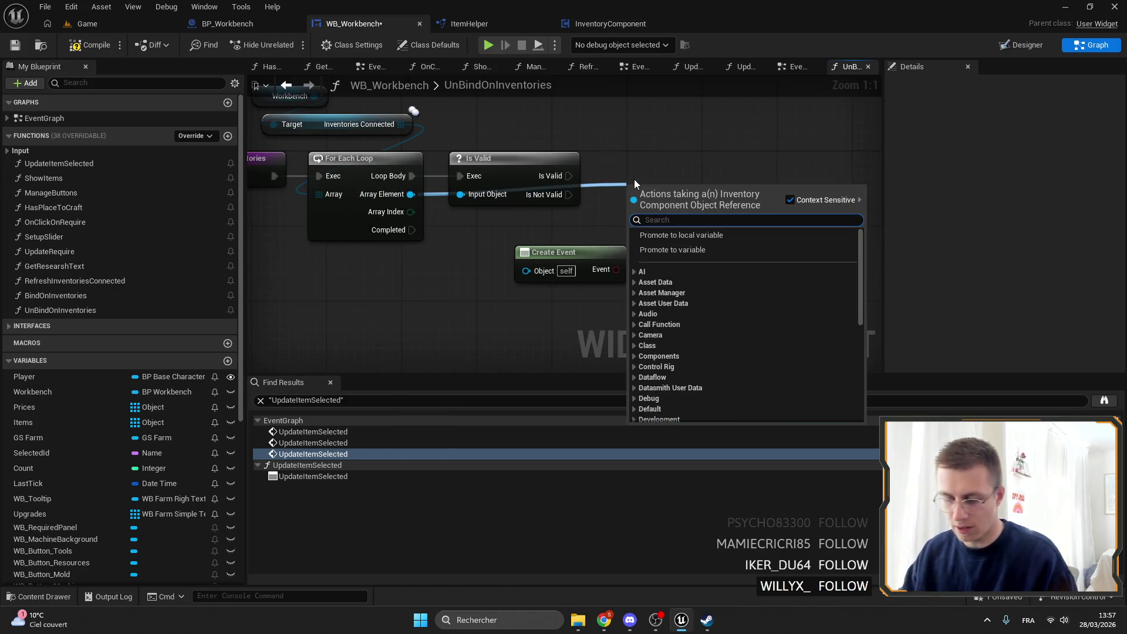
{"action": "type", "text": "unbind"}
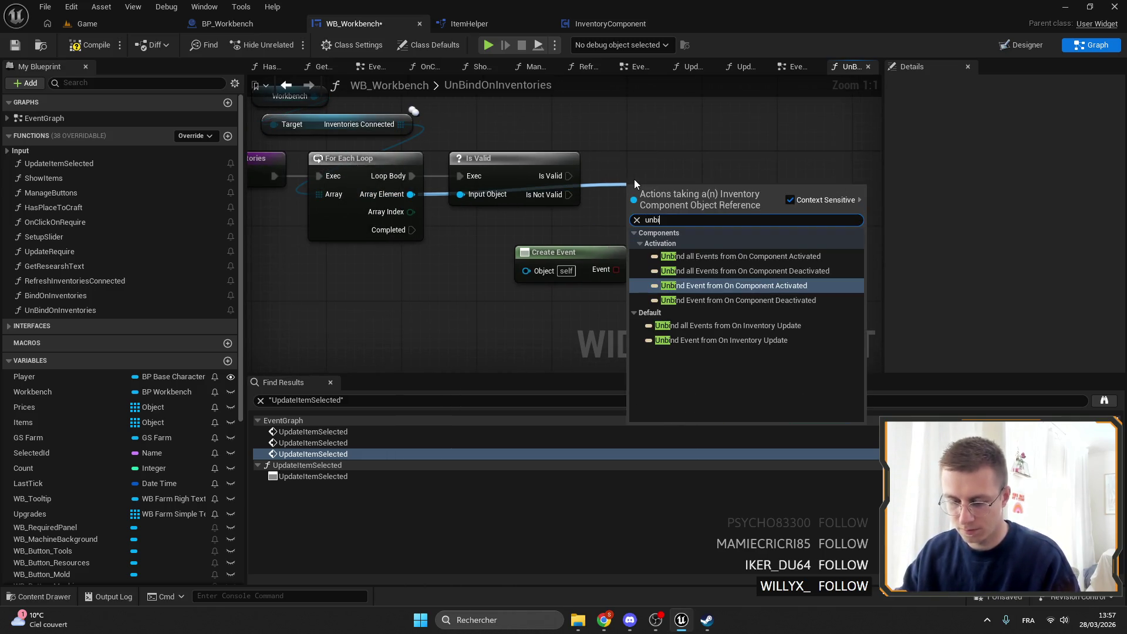
{"action": "key", "text": "Up"}
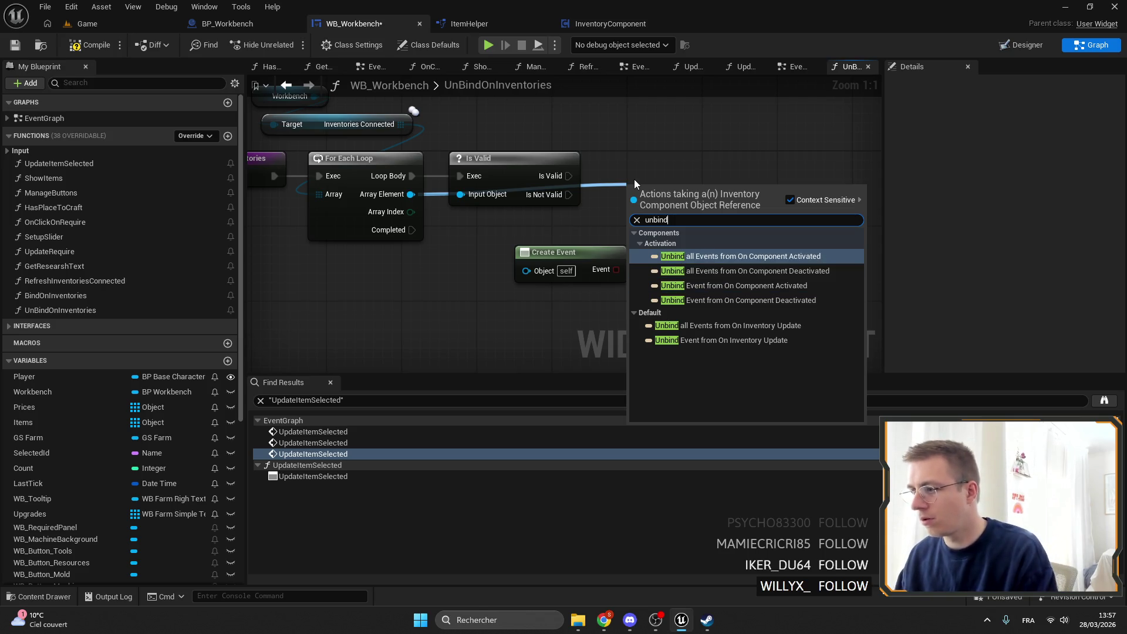
{"action": "key", "text": "Down"}
{"action": "key", "text": "Down"}
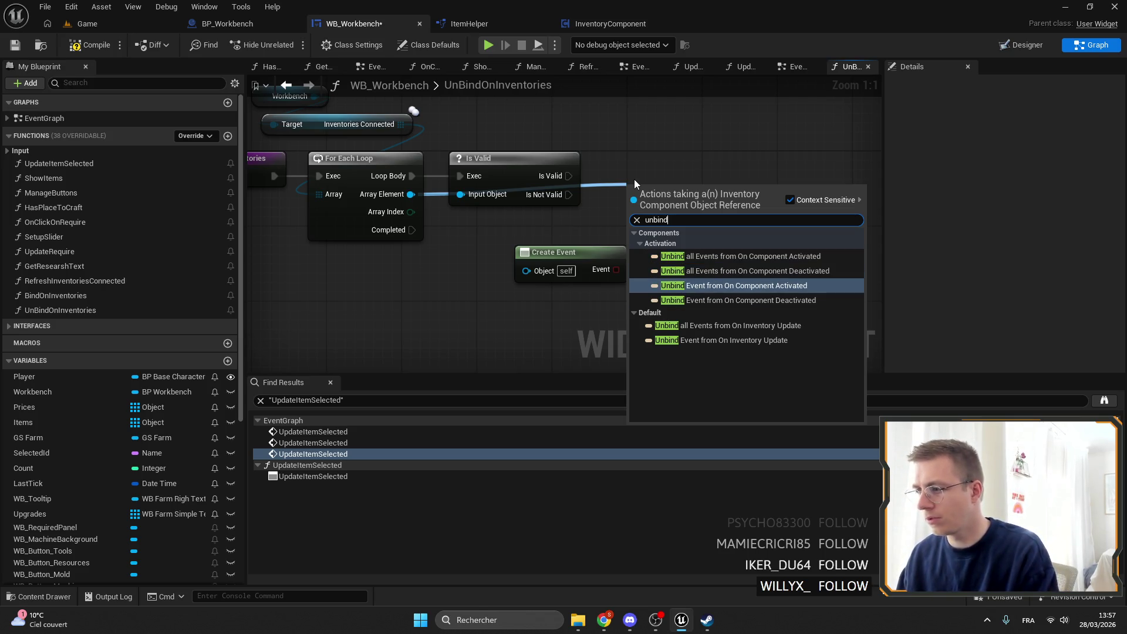
{"action": "key", "text": "Down"}
{"action": "key", "text": "Down"}
{"action": "key", "text": "Down"}
{"action": "key", "text": "Return"}
{"action": "left_click_drag", "start_coordinate": [633, 184], "coordinate": [654, 151]}
{"action": "mouse_move", "coordinate": [568, 176]}
{"action": "left_mouse_down"}
{"action": "mouse_move", "coordinate": [629, 147]}
{"action": "mouse_move", "coordinate": [659, 167]}
{"action": "left_mouse_up"}
{"action": "left_click_drag", "start_coordinate": [628, 212], "coordinate": [615, 270]}
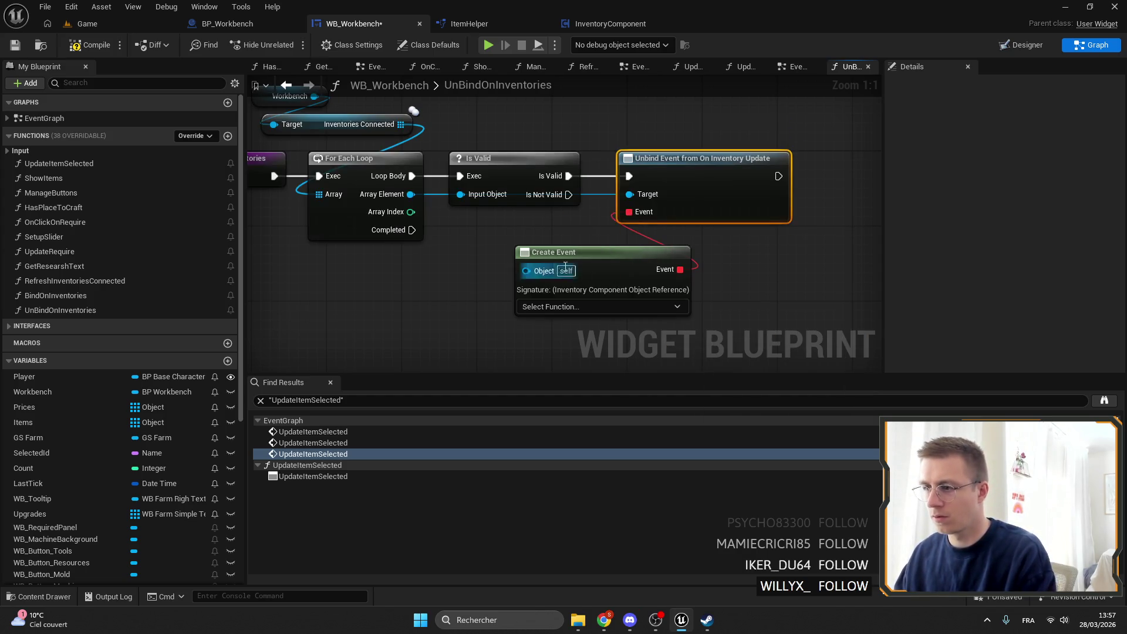
{"action": "left_click", "coordinate": [578, 306]}
{"action": "left_click", "coordinate": [564, 370]}
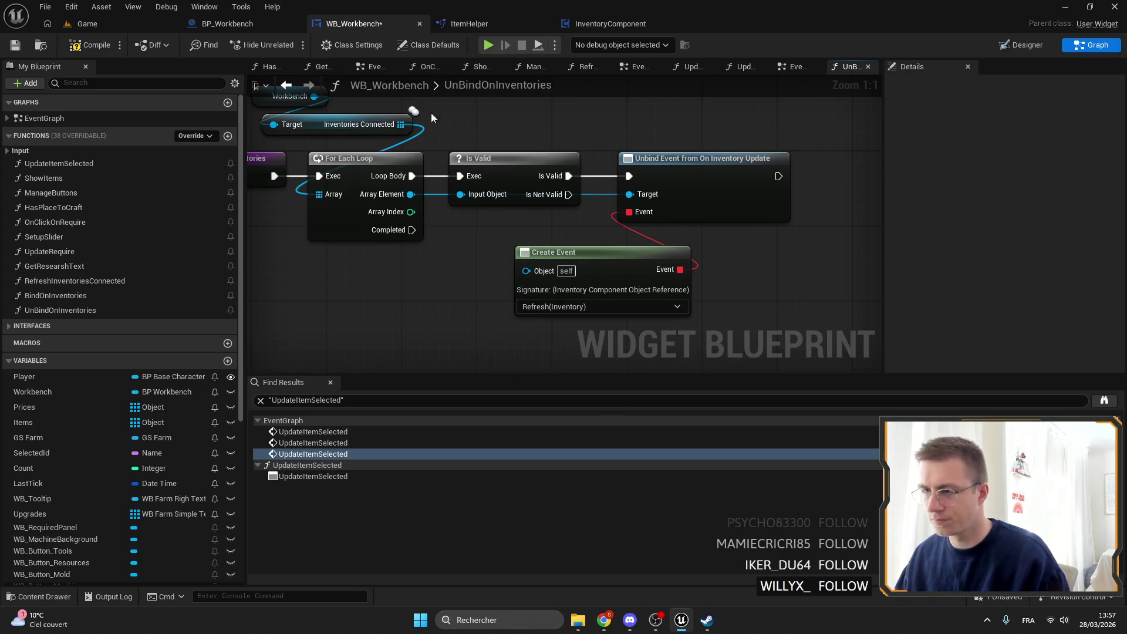
{"action": "left_click", "coordinate": [16, 46]}
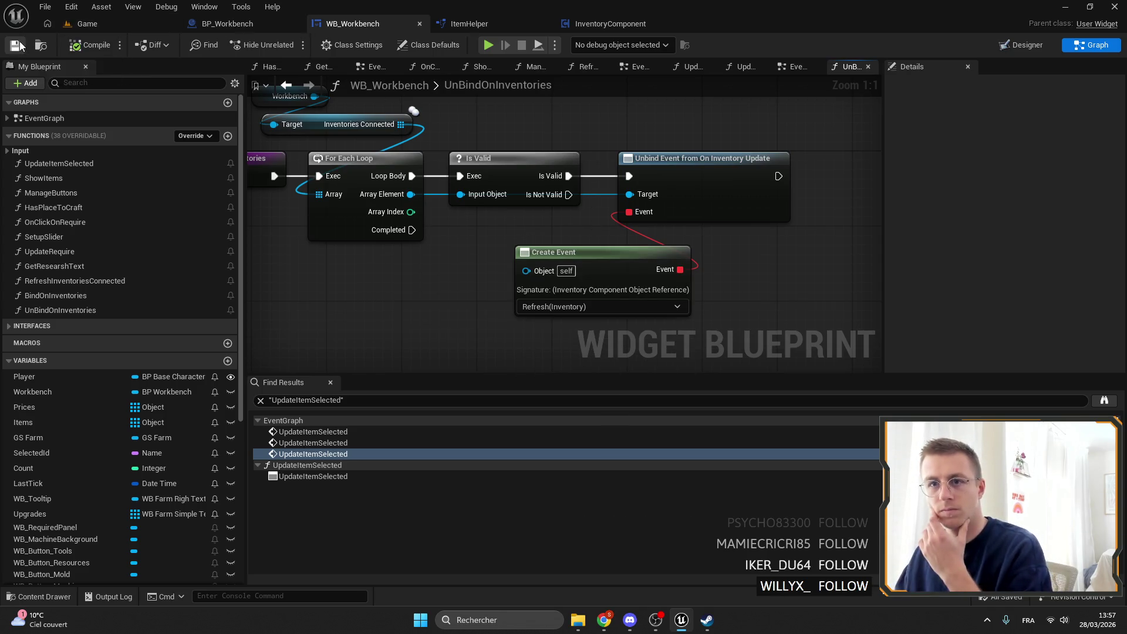
{"action": "scroll", "coordinate": [563, 129], "scroll_direction": "down", "scroll_amount": 2}
{"action": "left_click_drag", "start_coordinate": [478, 125], "coordinate": [371, 249]}
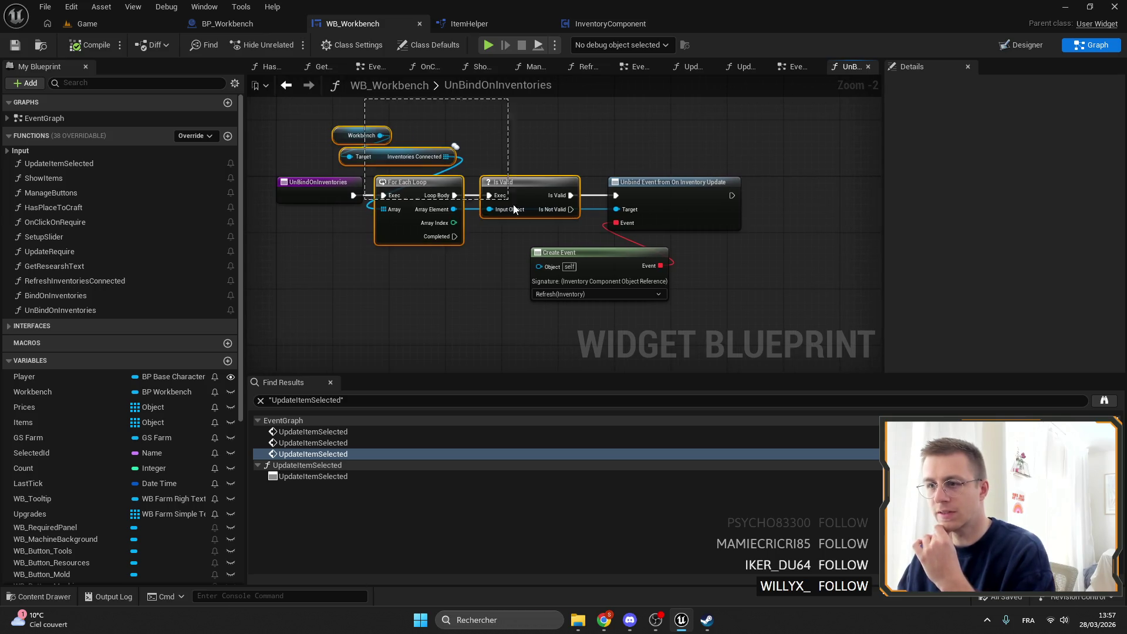
{"action": "left_click_drag", "start_coordinate": [398, 101], "coordinate": [544, 211]}
{"action": "left_click_drag", "start_coordinate": [372, 104], "coordinate": [455, 165]}
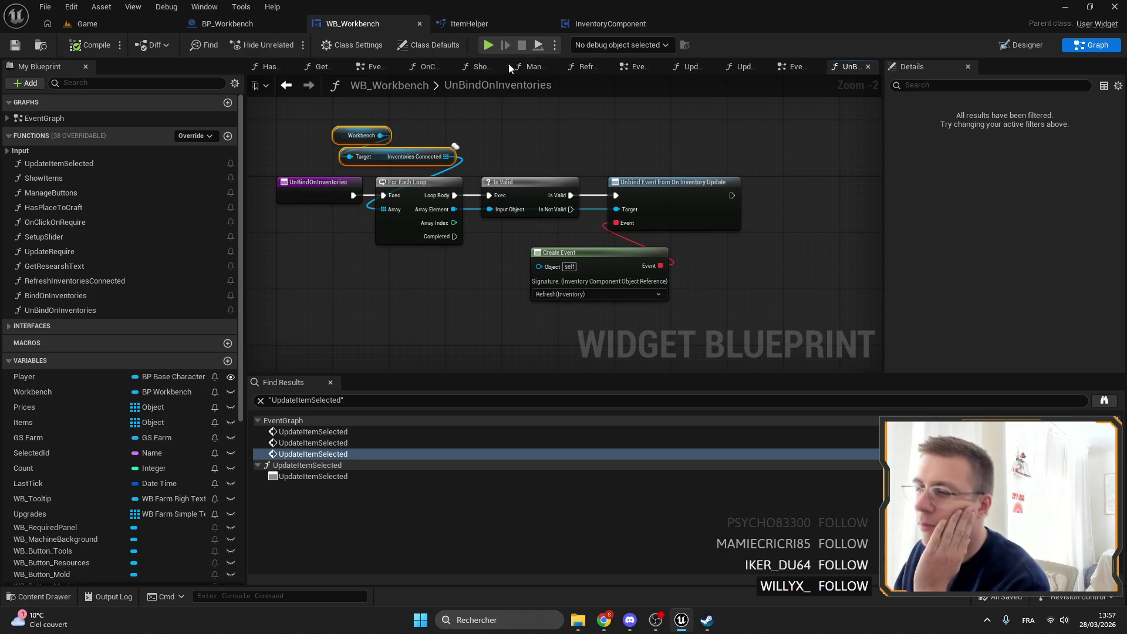
{"action": "left_click_drag", "start_coordinate": [368, 114], "coordinate": [438, 165]}
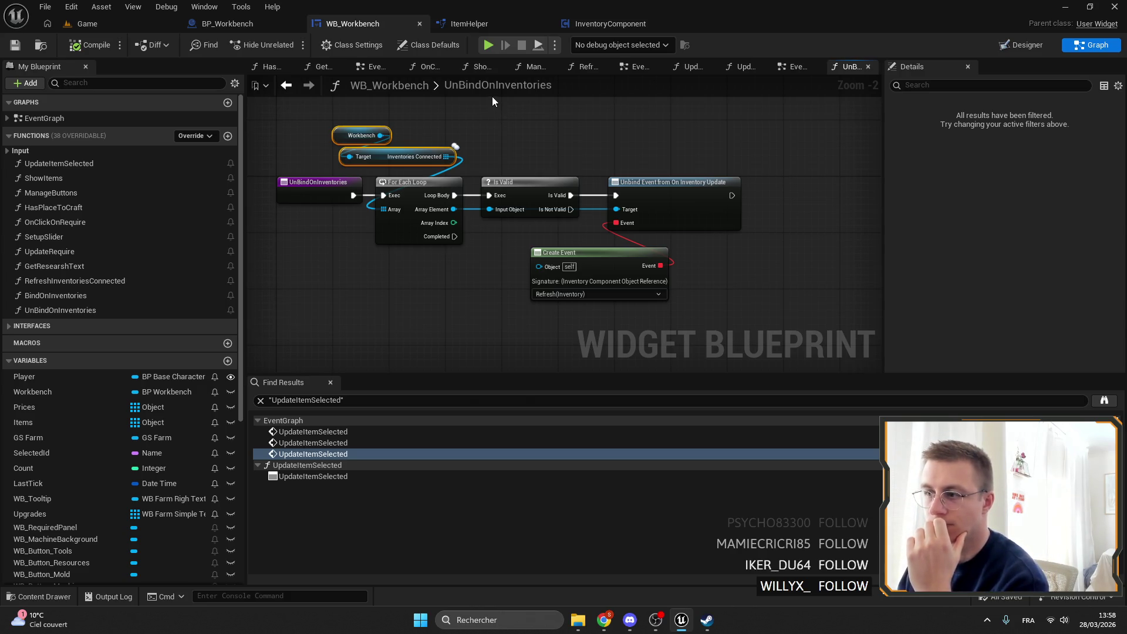
{"action": "left_click_drag", "start_coordinate": [370, 105], "coordinate": [548, 211]}
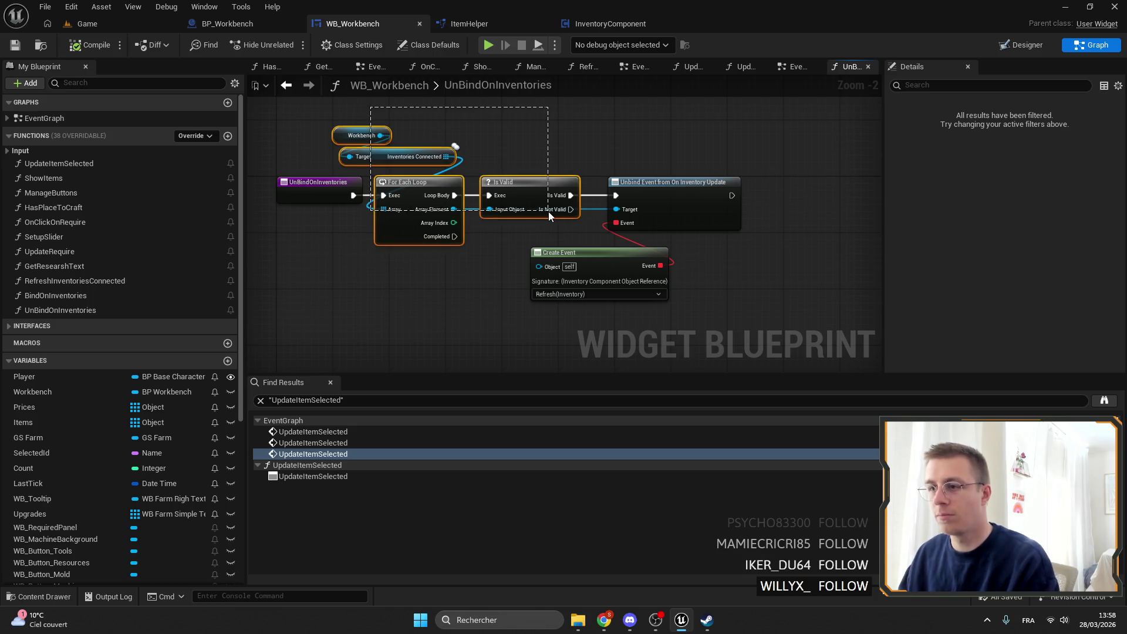
{"action": "key", "text": "Delete"}
{"action": "left_click_drag", "start_coordinate": [699, 313], "coordinate": [642, 188]}
{"action": "mouse_move", "coordinate": [577, 161]}
{"action": "left_mouse_down"}
{"action": "mouse_move", "coordinate": [621, 140]}
{"action": "mouse_move", "coordinate": [518, 116]}
{"action": "left_mouse_up"}
{"action": "key", "text": "ctrl+z"}
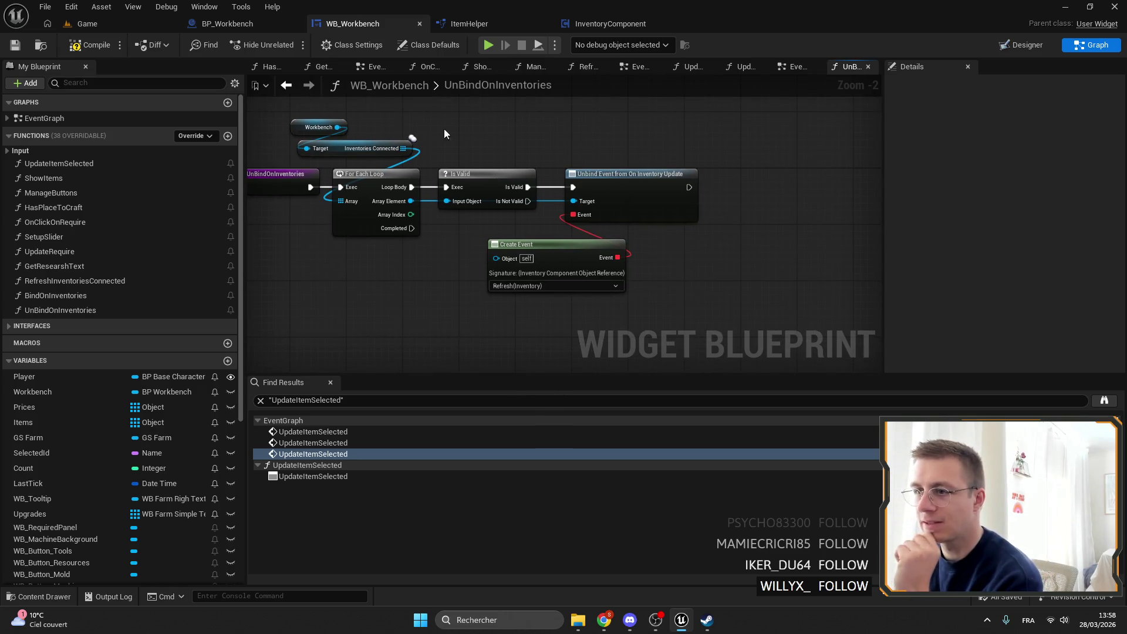
{"action": "left_click_drag", "start_coordinate": [361, 140], "coordinate": [375, 159]}
{"action": "left_click", "coordinate": [527, 122]}
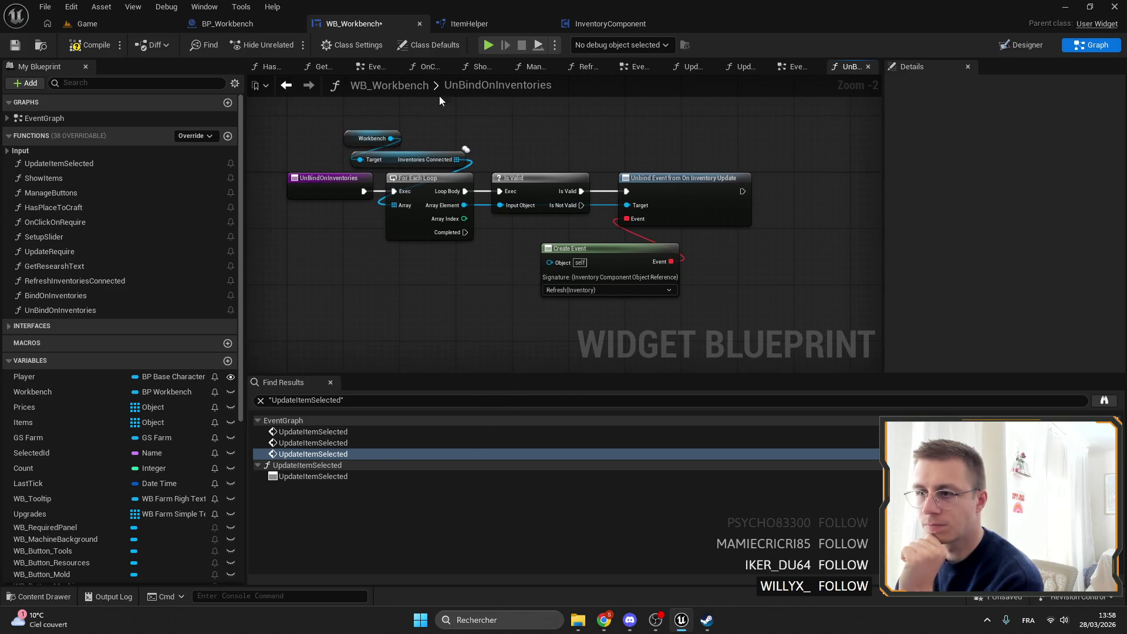
{"action": "left_click", "coordinate": [88, 45]}
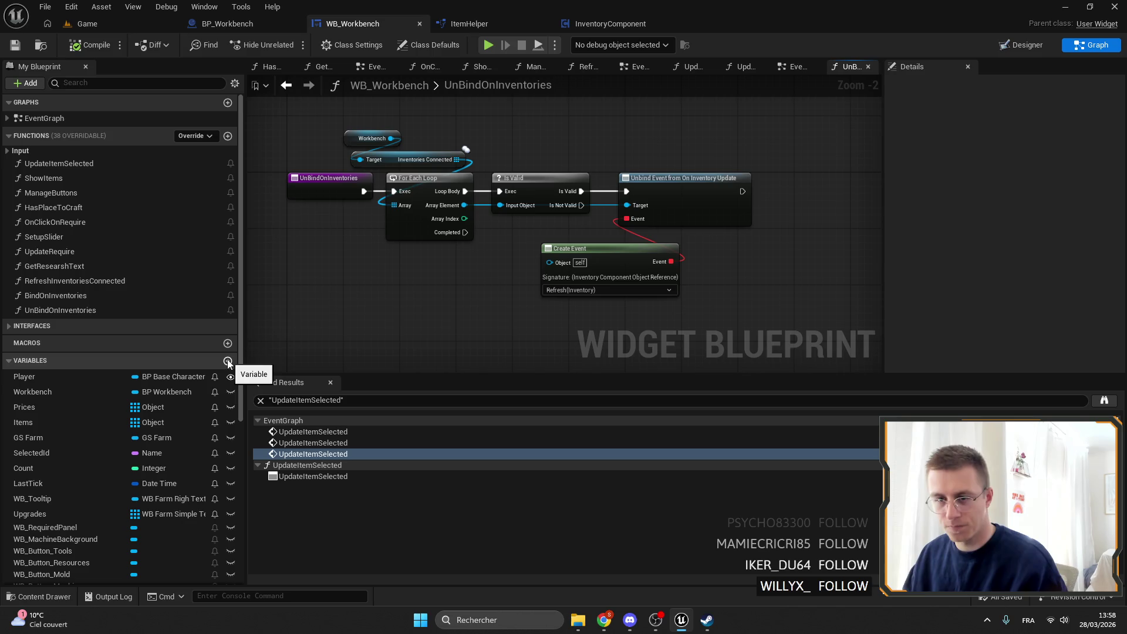
Step: Replace the loop's Inventories Connected input with a promoted array variable named SavedInventories
{"action": "left_click", "coordinate": [469, 179]}
{"action": "key", "text": "Delete"}
{"action": "mouse_move", "coordinate": [507, 226]}
{"action": "left_mouse_down"}
{"action": "mouse_move", "coordinate": [425, 241]}
{"action": "mouse_move", "coordinate": [438, 236]}
{"action": "left_mouse_up"}
{"action": "left_click", "coordinate": [519, 294]}
{"action": "left_click", "coordinate": [1051, 119]}
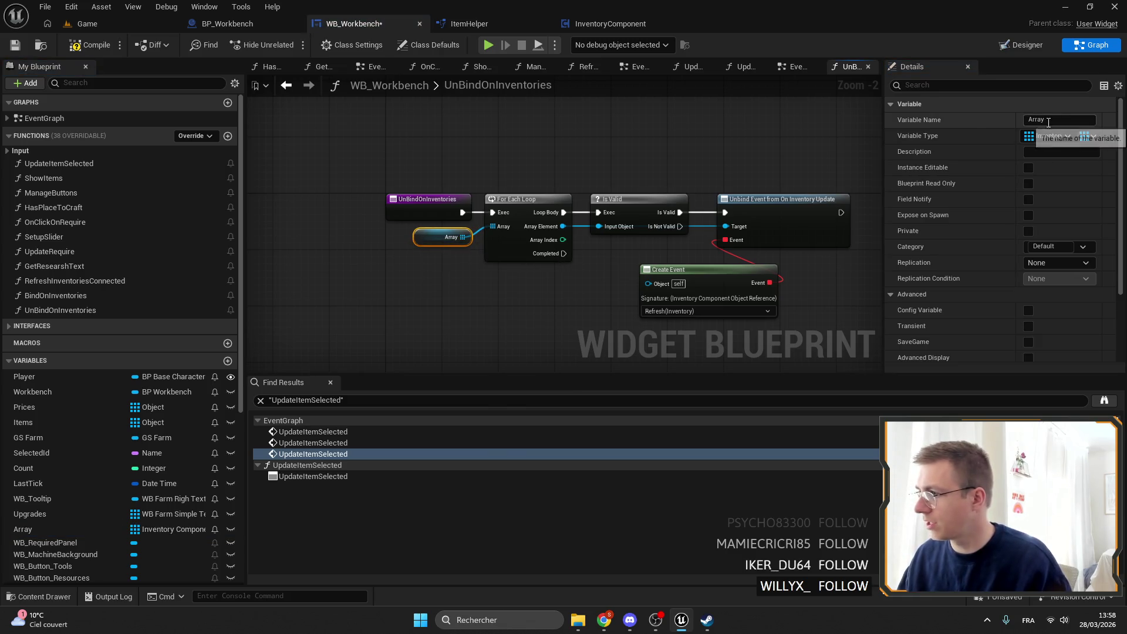
{"action": "type", "text": "Seved"}
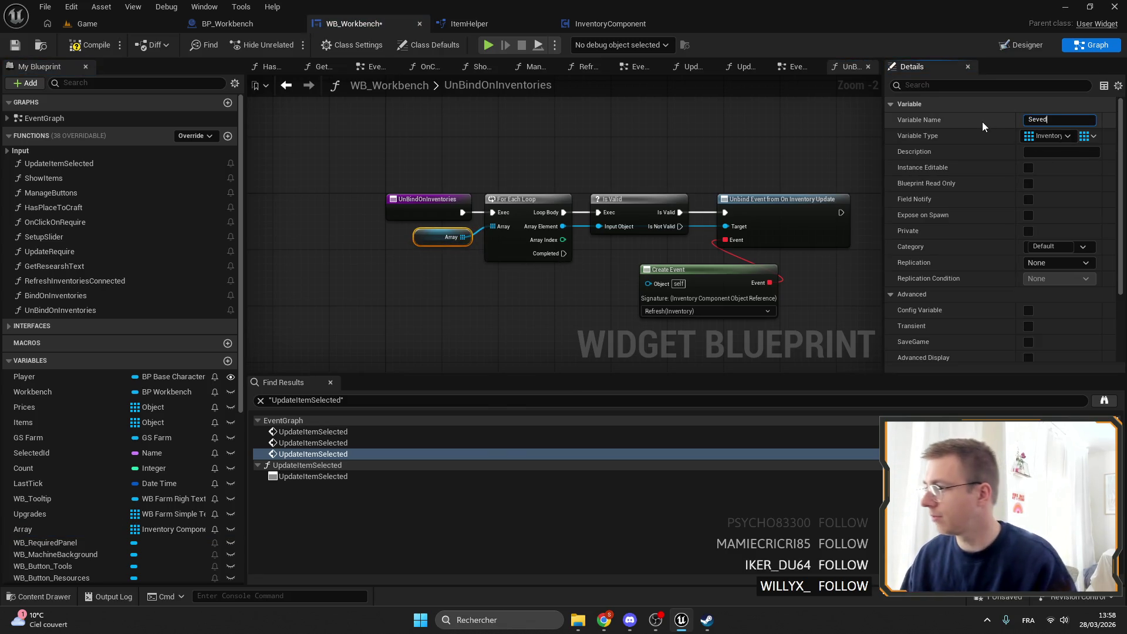
{"action": "key", "text": "BackSpace"}
{"action": "type", "text": "avedIn"}
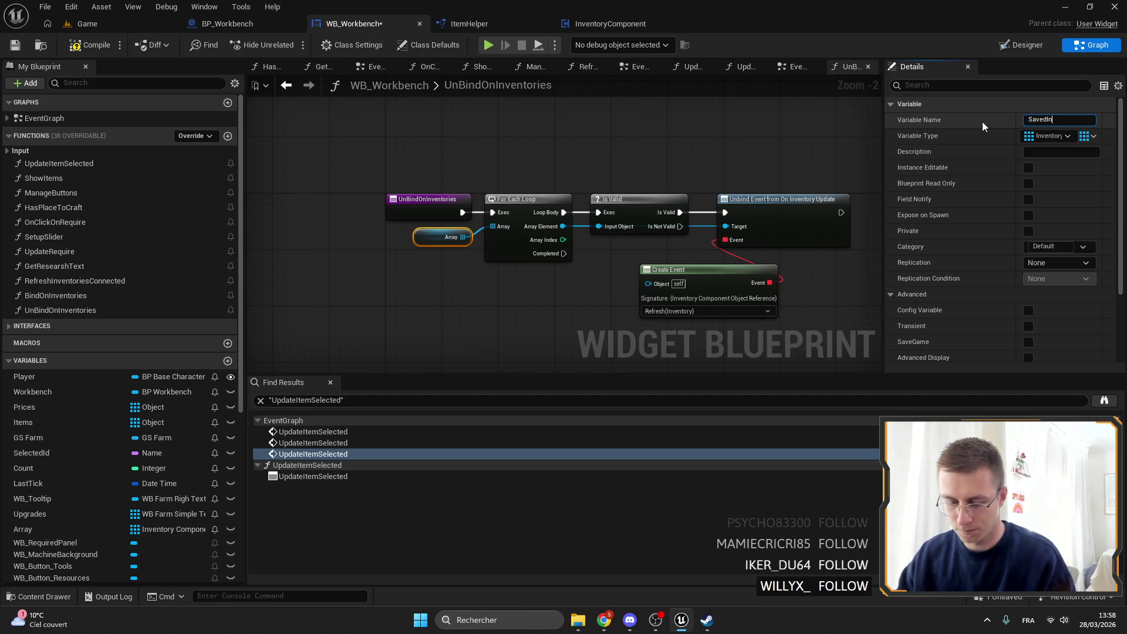
{"action": "type", "text": "ventory"}
{"action": "key", "text": "Return"}
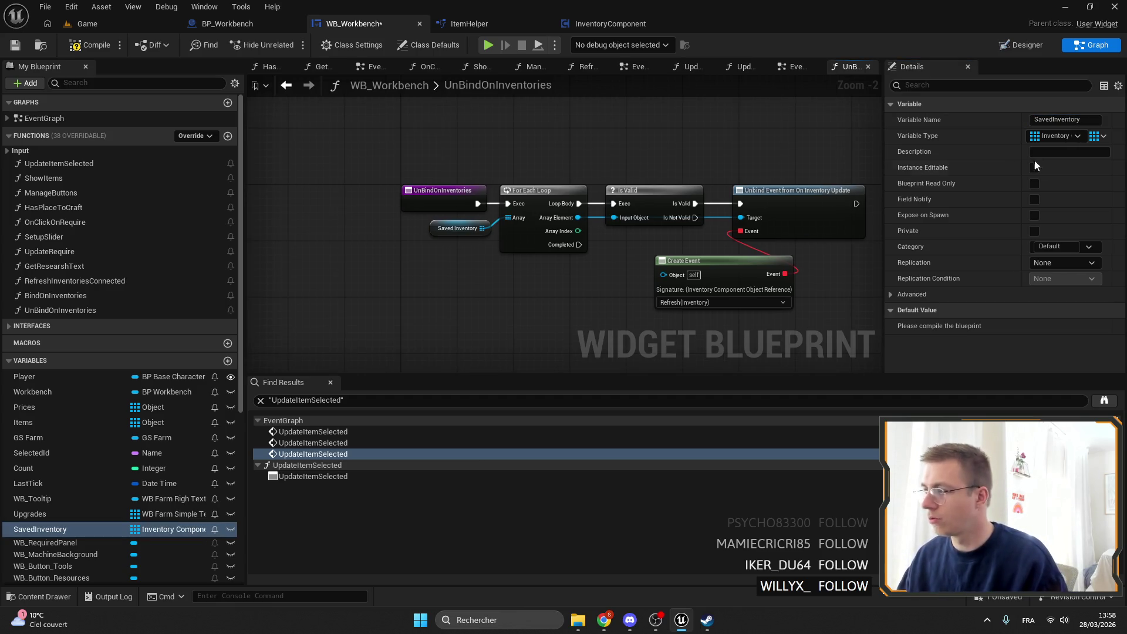
{"action": "type", "text": "s"}
{"action": "key", "text": "Return"}
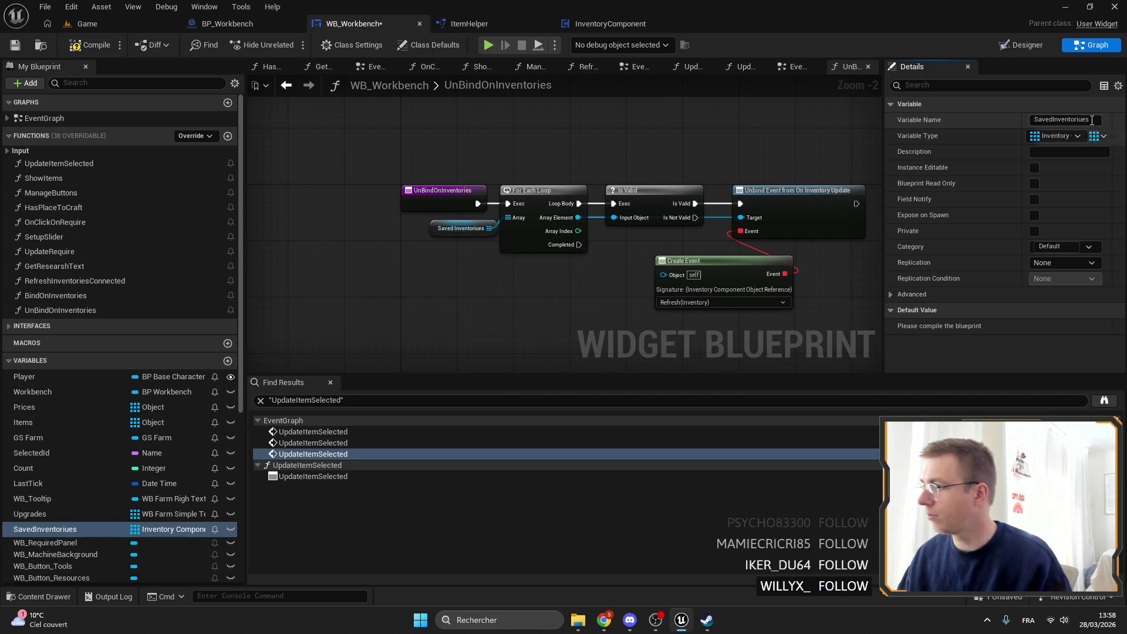
Step: Place the SavedInventories getter above the loop, compile and save, then raise Chrome's Steam page
{"action": "left_click_drag", "start_coordinate": [590, 115], "coordinate": [545, 145]}
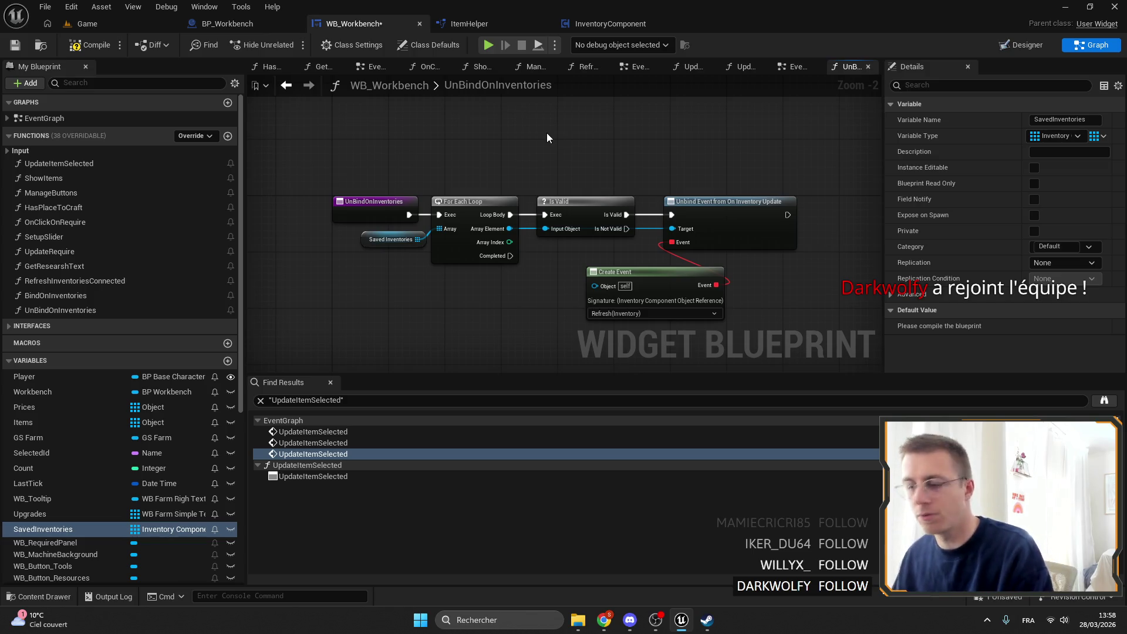
{"action": "left_click_drag", "start_coordinate": [383, 241], "coordinate": [432, 191]}
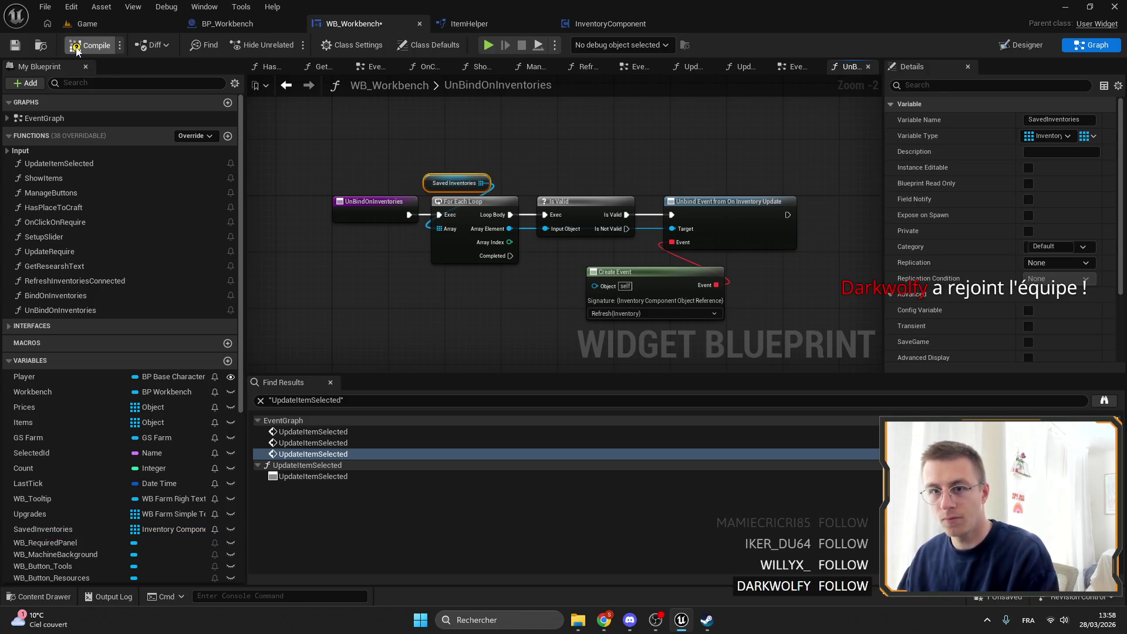
{"action": "left_click", "coordinate": [15, 45]}
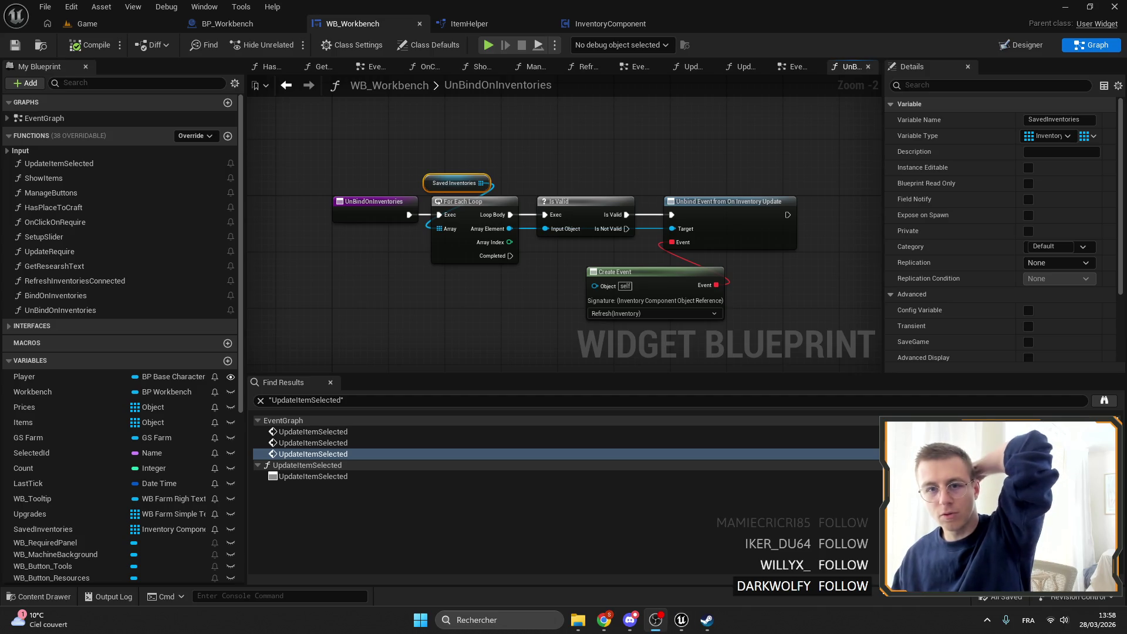
{"action": "left_click", "coordinate": [604, 620]}
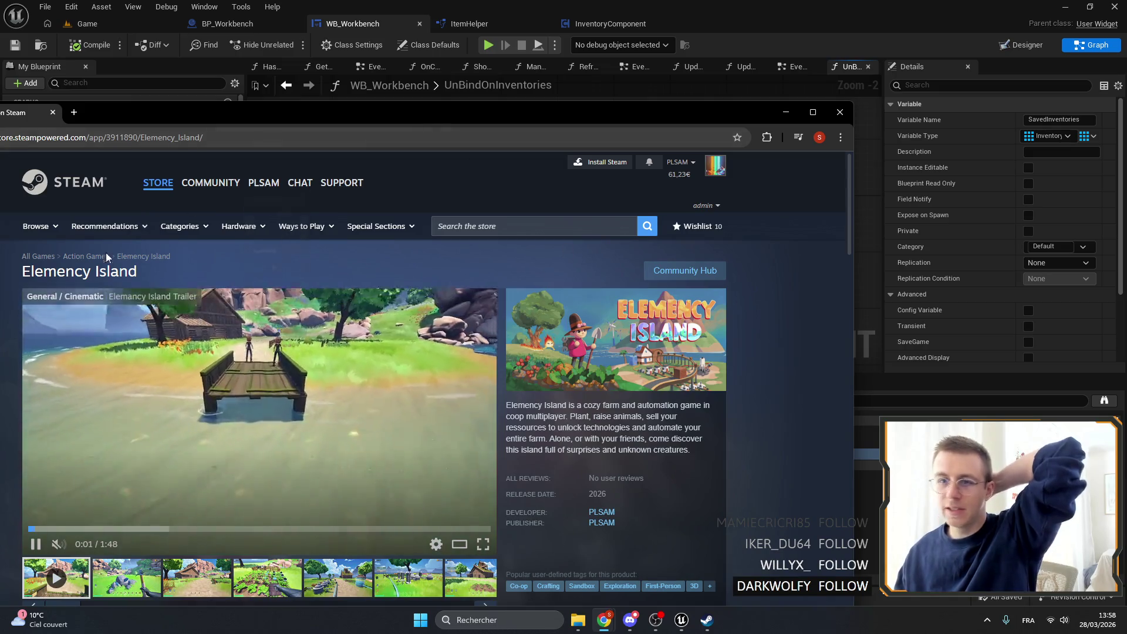
Step: Maximize, then minimize Chrome's Elemency Island Steam page so Unreal Engine shows again
{"action": "left_click_drag", "start_coordinate": [57, 271], "coordinate": [22, 272]}
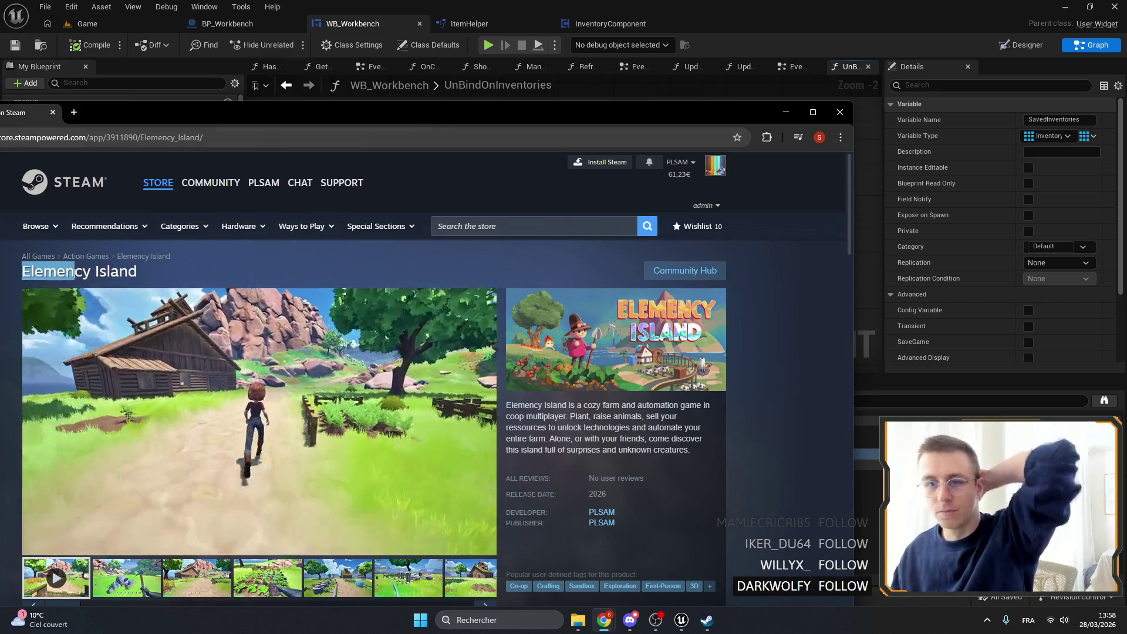
{"action": "left_click", "coordinate": [812, 111]}
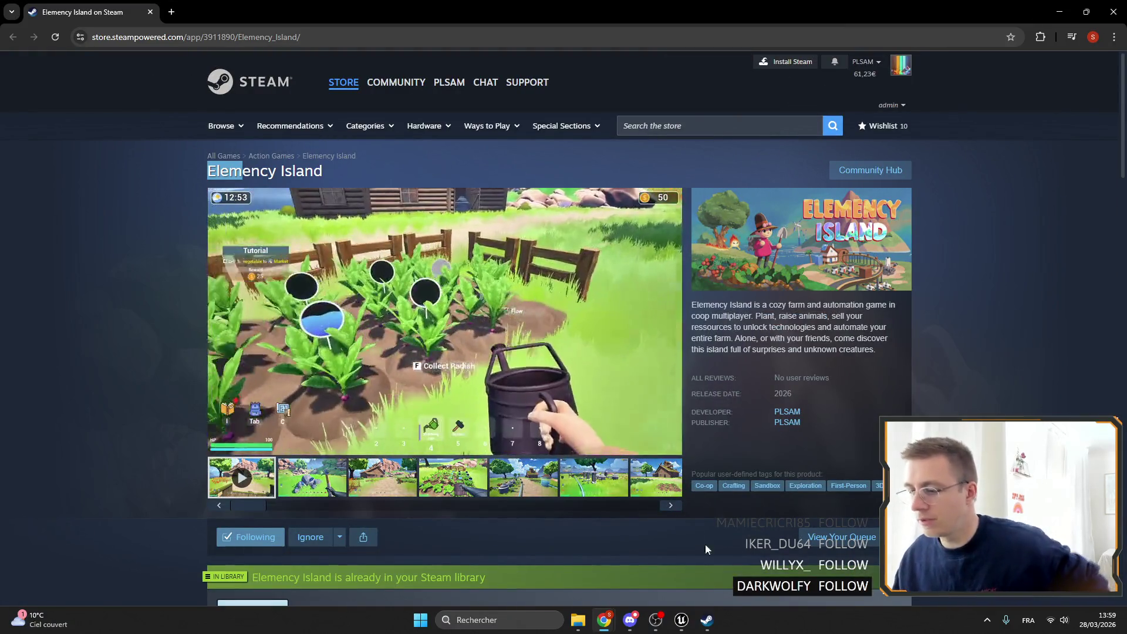
{"action": "left_click", "coordinate": [1059, 12]}
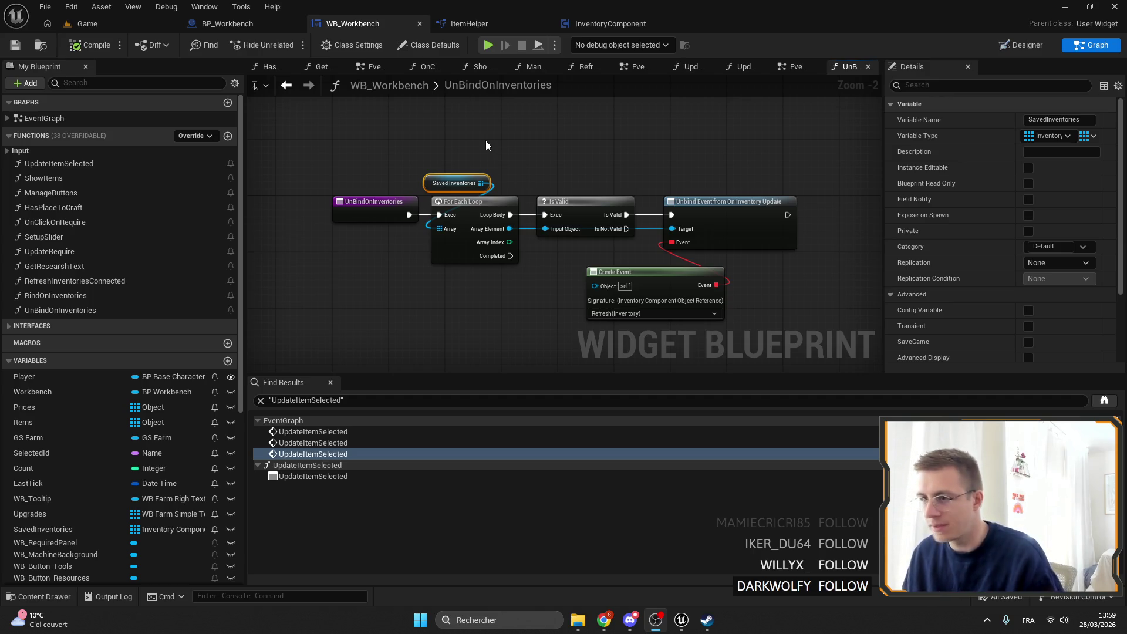
{"action": "scroll", "coordinate": [587, 235], "scroll_direction": "up", "scroll_amount": 2}
{"action": "left_click", "coordinate": [670, 246]}
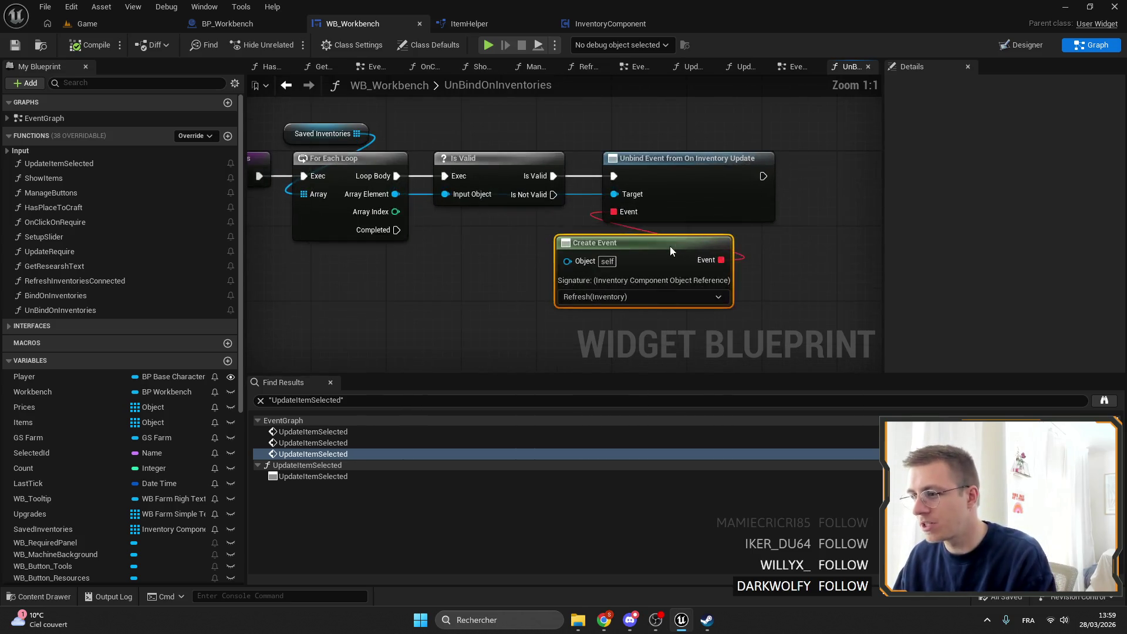
{"action": "key", "text": "ctrl+s"}
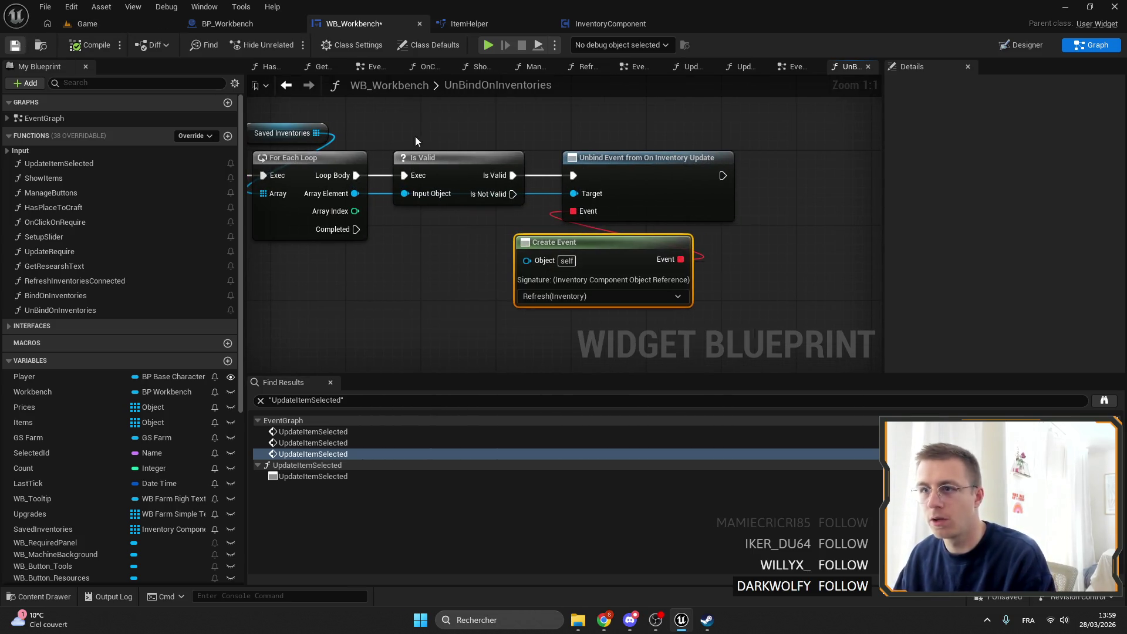
{"action": "left_click_drag", "start_coordinate": [351, 176], "coordinate": [392, 176]}
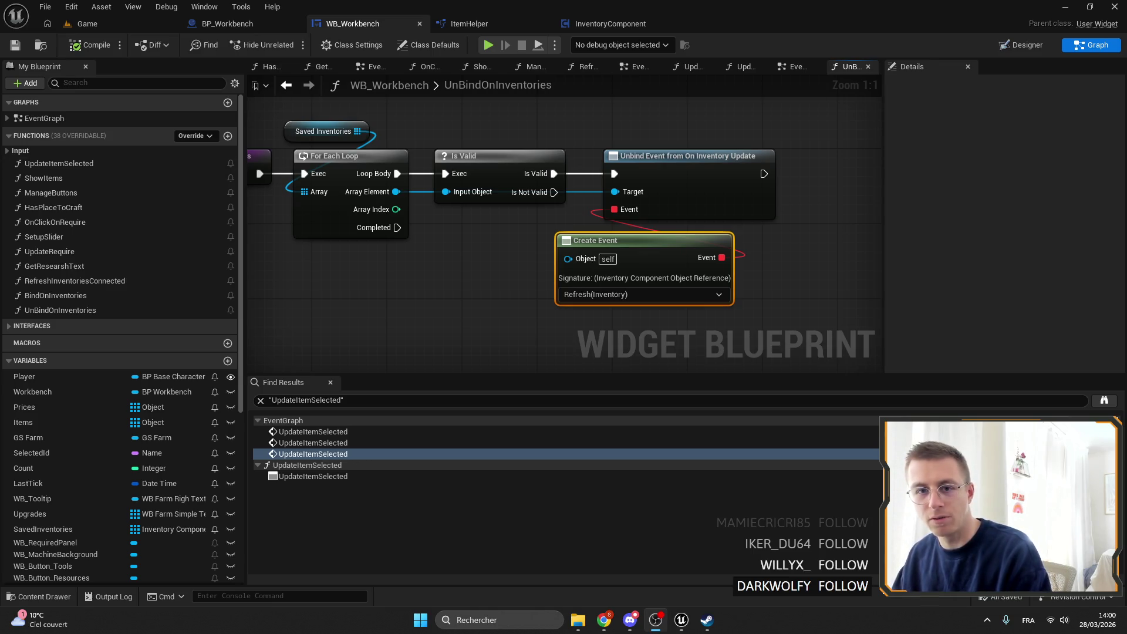
{"action": "scroll", "coordinate": [593, 244], "scroll_direction": "down", "scroll_amount": 2}
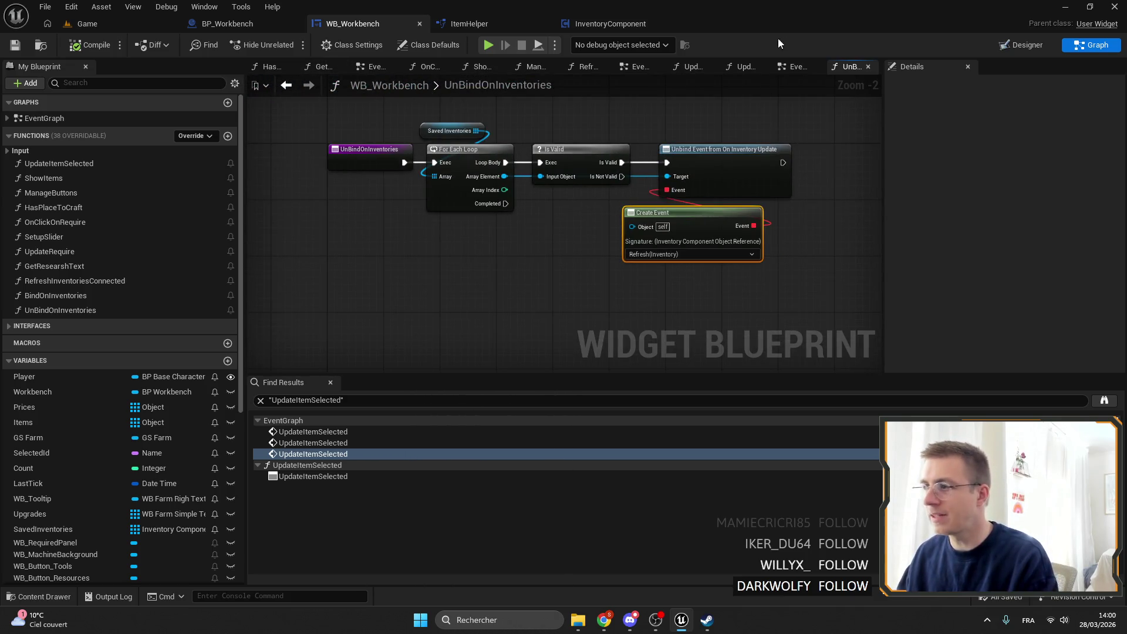
{"action": "left_click", "coordinate": [793, 68]}
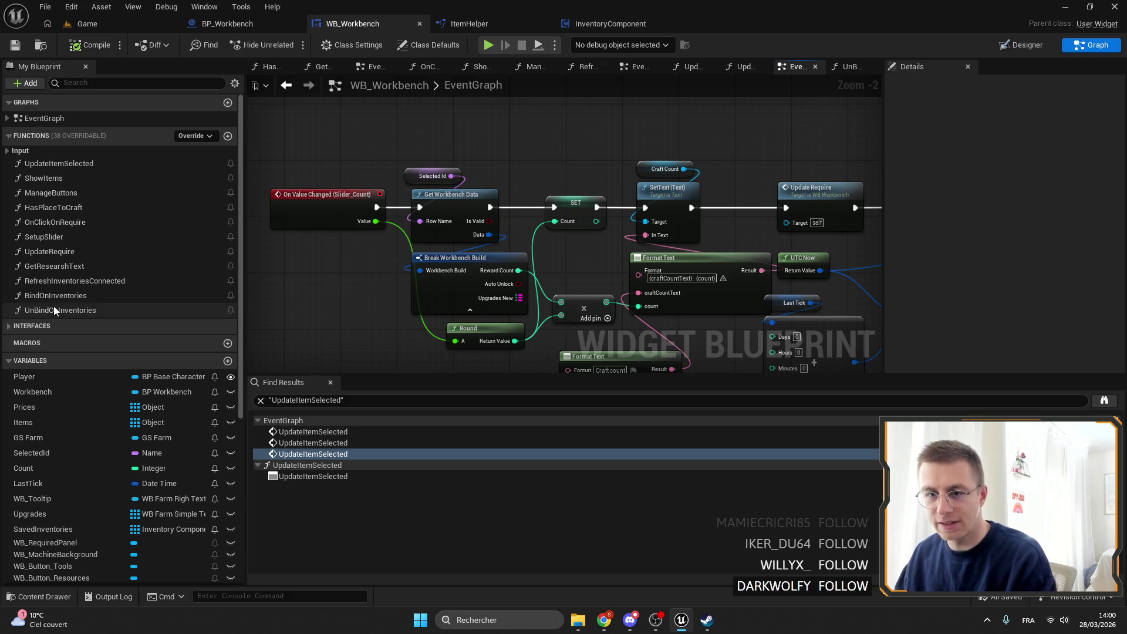
Step: Open BindOnInventories and drop a Saved Inventories getter into its graph
{"action": "double_click", "coordinate": [53, 295]}
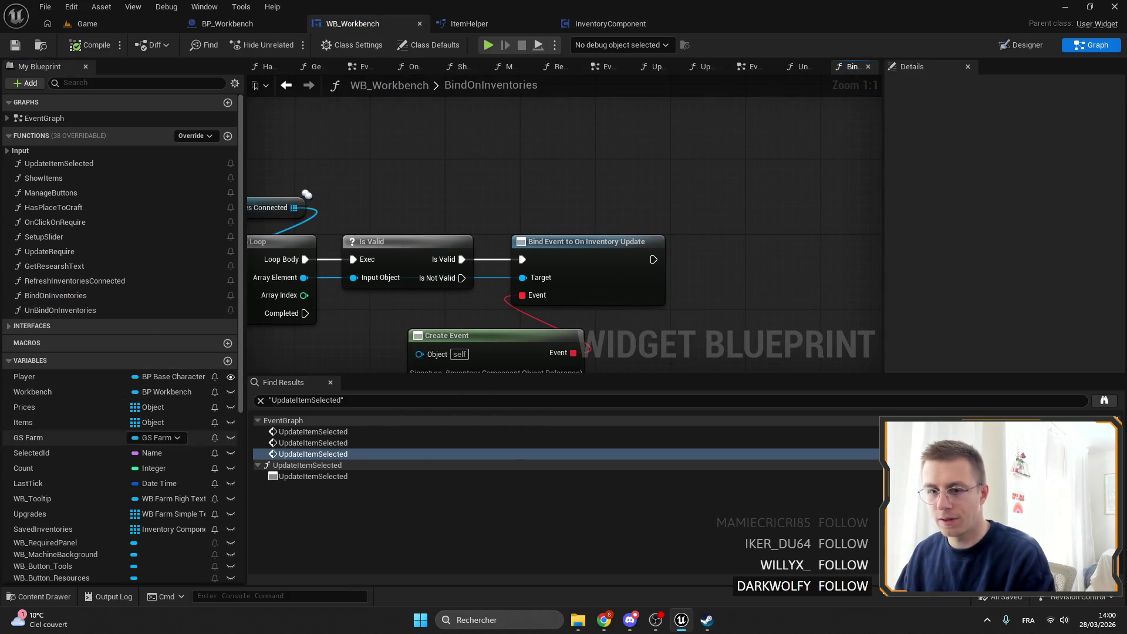
{"action": "scroll", "coordinate": [181, 550], "scroll_direction": "down", "scroll_amount": 2}
{"action": "scroll", "coordinate": [93, 429], "scroll_direction": "down", "scroll_amount": 3}
{"action": "mouse_move", "coordinate": [53, 342]}
{"action": "left_mouse_down"}
{"action": "mouse_move", "coordinate": [657, 229]}
{"action": "mouse_move", "coordinate": [711, 244]}
{"action": "left_mouse_up"}
{"action": "left_click", "coordinate": [622, 226]}
{"action": "type", "text": "add"}
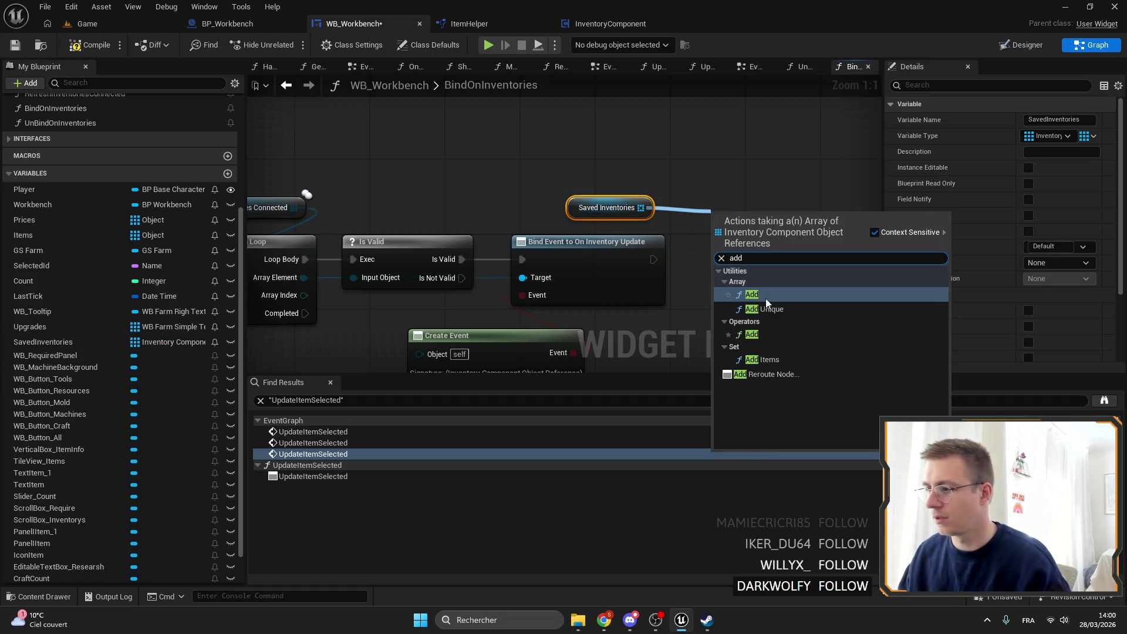
{"action": "key", "text": "Return"}
{"action": "key", "text": "Delete"}
Step: Add each bound inventory to SavedInventories via Add Unique, save and compile, then open UnBindOnInventories
{"action": "left_click_drag", "start_coordinate": [641, 207], "coordinate": [717, 199]}
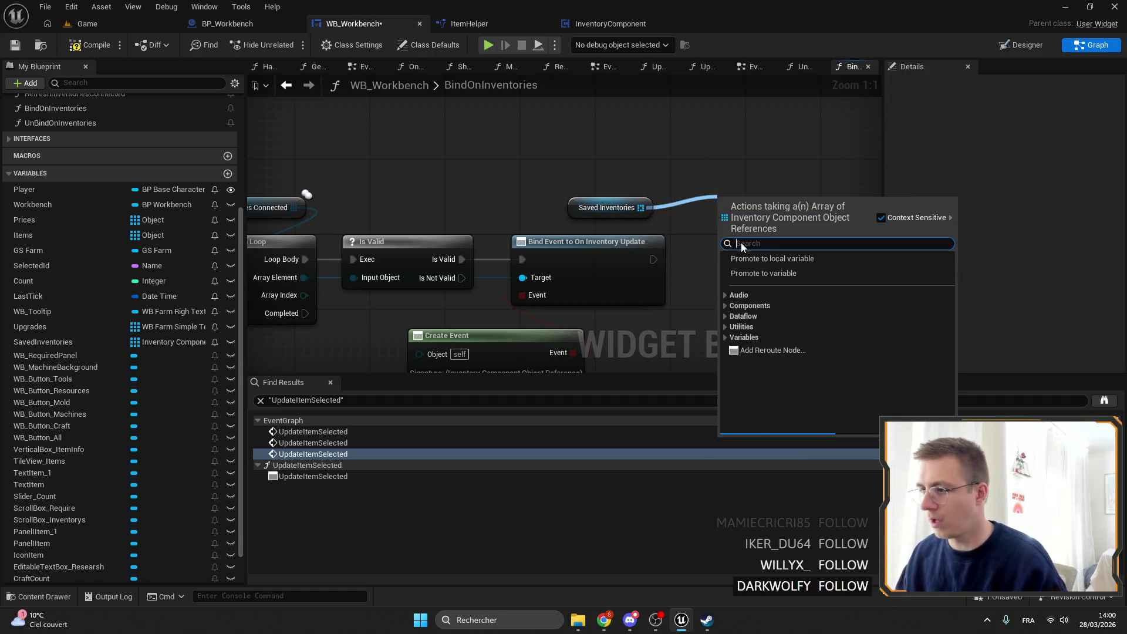
{"action": "type", "text": "d"}
{"action": "type", "text": "unique"}
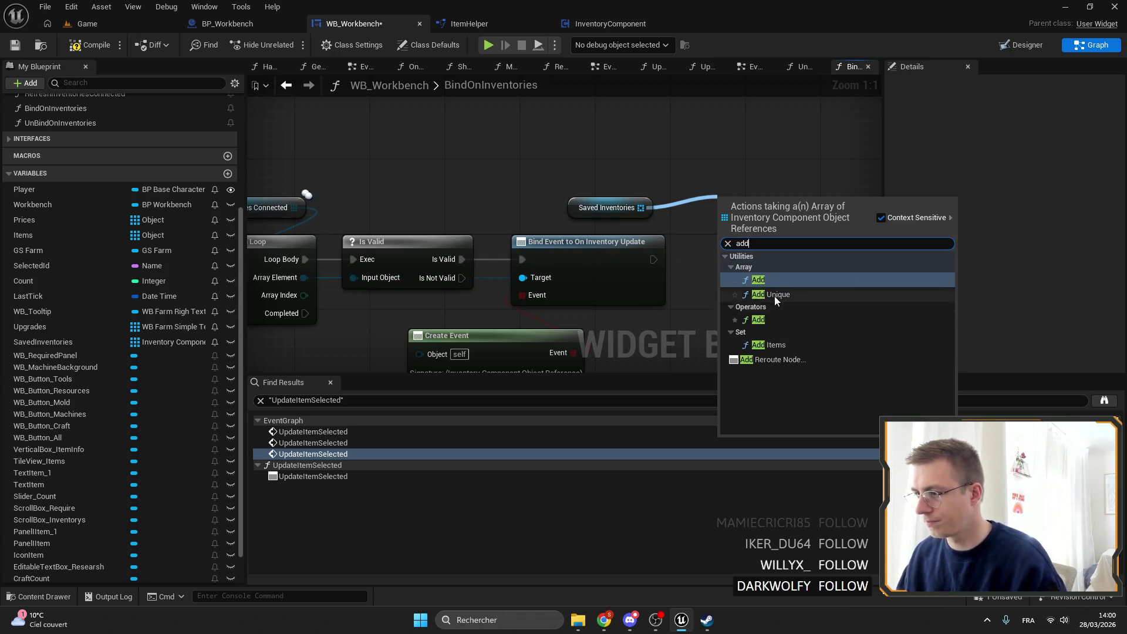
{"action": "left_click", "coordinate": [778, 297]}
{"action": "mouse_move", "coordinate": [652, 250]}
{"action": "left_mouse_down"}
{"action": "mouse_move", "coordinate": [708, 231]}
{"action": "mouse_move", "coordinate": [654, 250]}
{"action": "mouse_move", "coordinate": [697, 242]}
{"action": "mouse_move", "coordinate": [719, 212]}
{"action": "mouse_move", "coordinate": [762, 252]}
{"action": "left_mouse_up"}
{"action": "mouse_move", "coordinate": [572, 206]}
{"action": "left_mouse_down"}
{"action": "mouse_move", "coordinate": [704, 224]}
{"action": "mouse_move", "coordinate": [379, 232]}
{"action": "mouse_move", "coordinate": [457, 186]}
{"action": "left_mouse_up"}
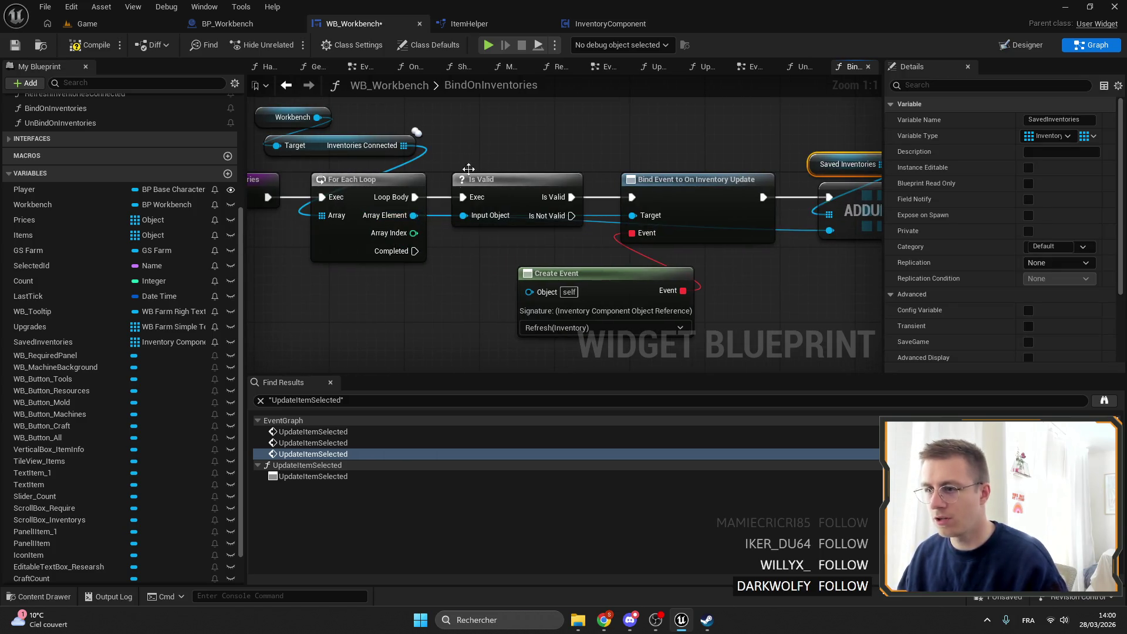
{"action": "left_click", "coordinate": [22, 44]}
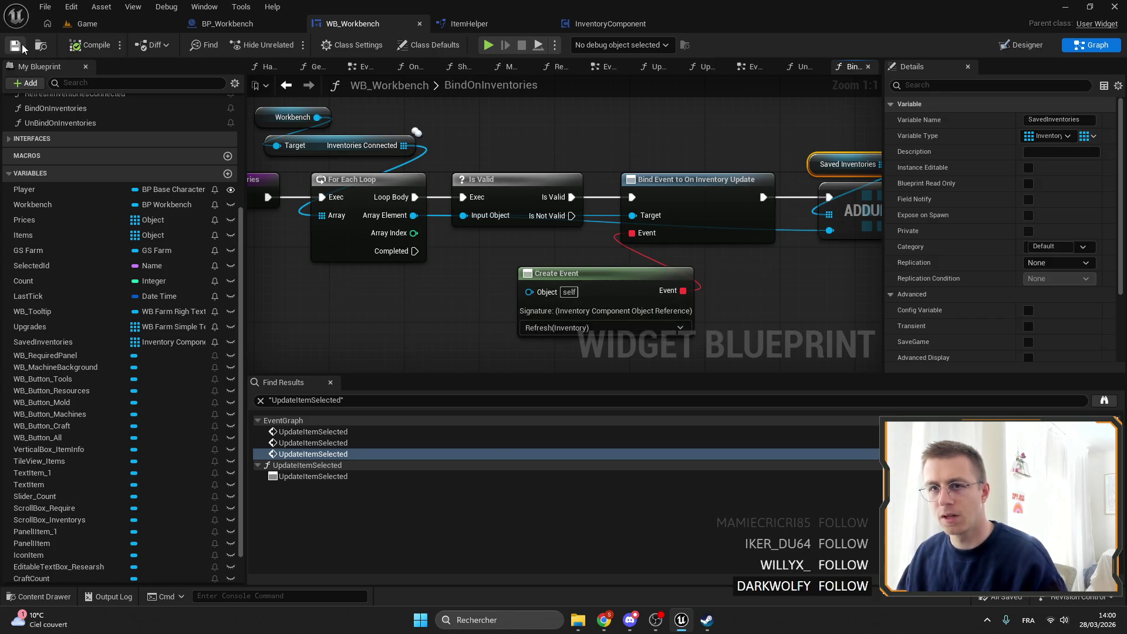
{"action": "left_click", "coordinate": [803, 66]}
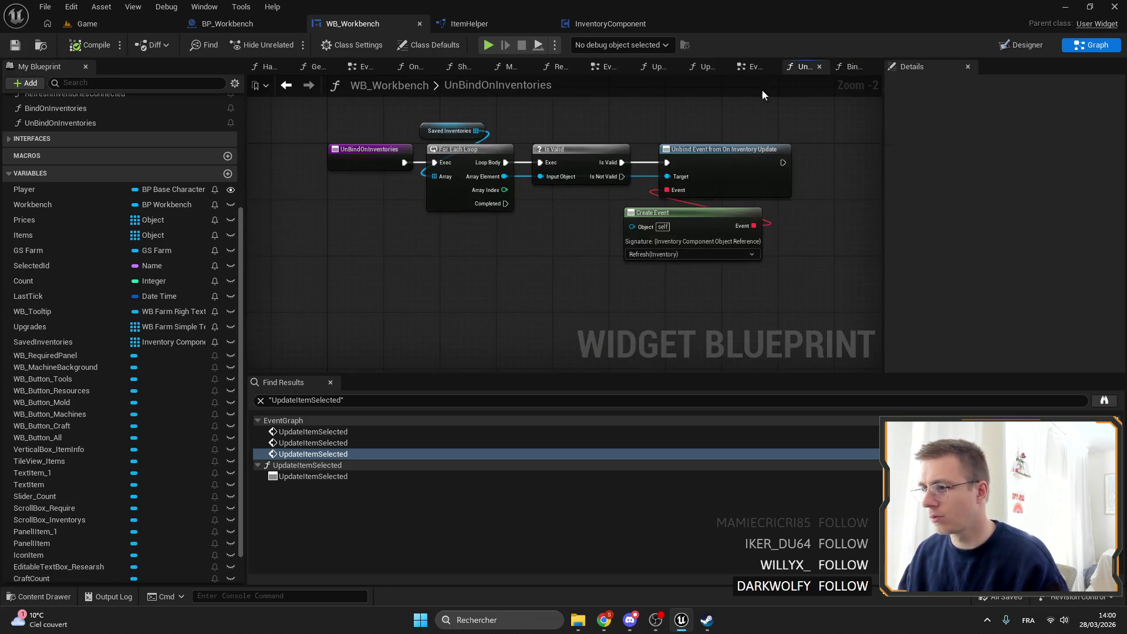
Step: Insert an Un Bind on Inventories call between Refresh Inventories Connected and Bind on Inventories
{"action": "left_click_drag", "start_coordinate": [402, 126], "coordinate": [472, 176]}
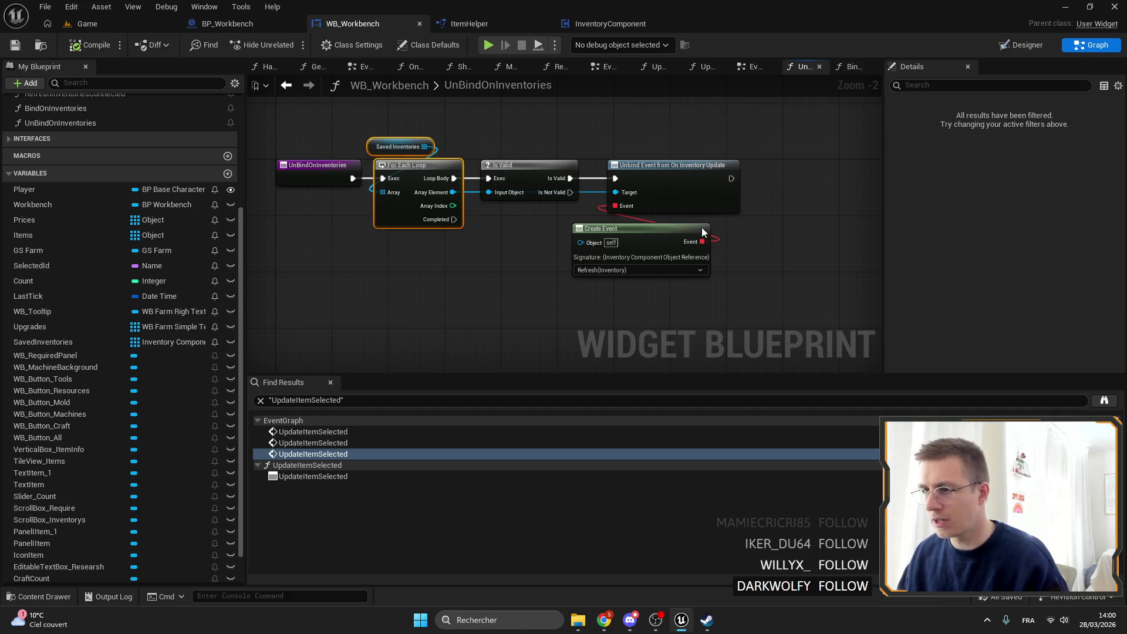
{"action": "left_click", "coordinate": [754, 66]}
{"action": "scroll", "coordinate": [581, 195], "scroll_direction": "down", "scroll_amount": 10}
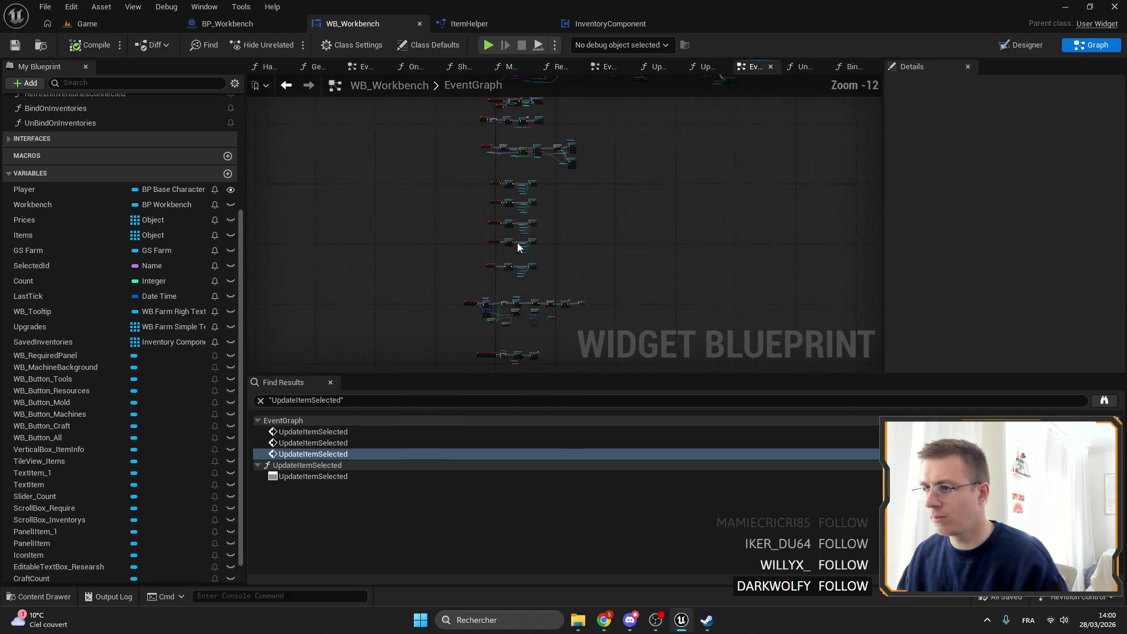
{"action": "scroll", "coordinate": [515, 369], "scroll_direction": "up", "scroll_amount": 12}
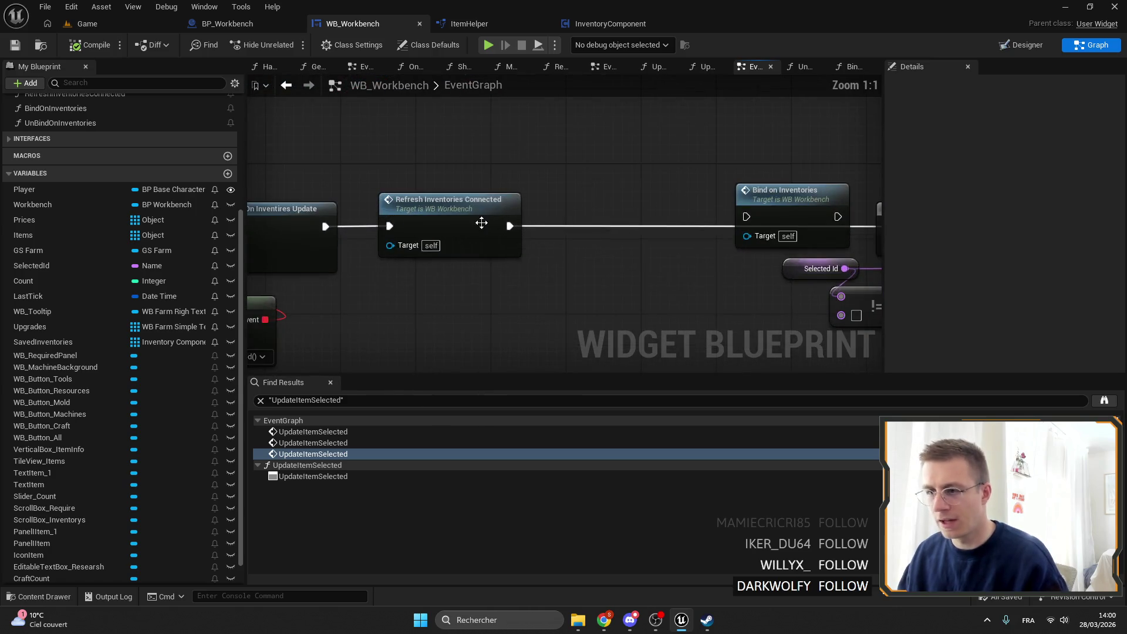
{"action": "scroll", "coordinate": [448, 164], "scroll_direction": "down", "scroll_amount": 2}
{"action": "left_click", "coordinate": [519, 180]}
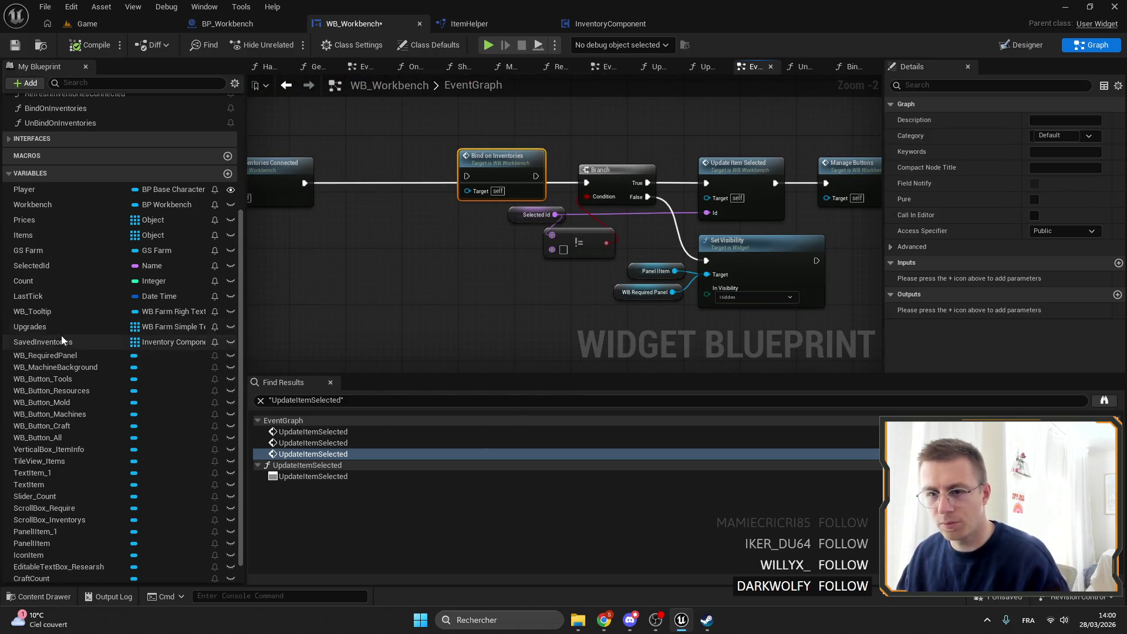
{"action": "scroll", "coordinate": [50, 293], "scroll_direction": "up", "scroll_amount": 3}
{"action": "left_click_drag", "start_coordinate": [47, 236], "coordinate": [415, 125]}
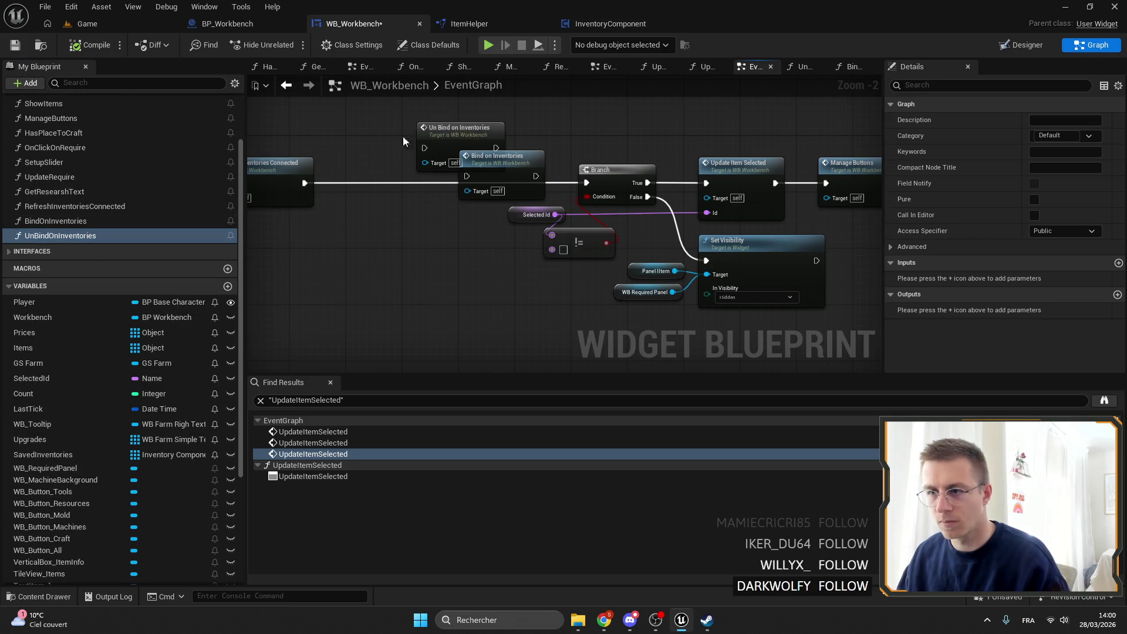
{"action": "left_click", "coordinate": [426, 138]}
{"action": "left_click", "coordinate": [296, 186]}
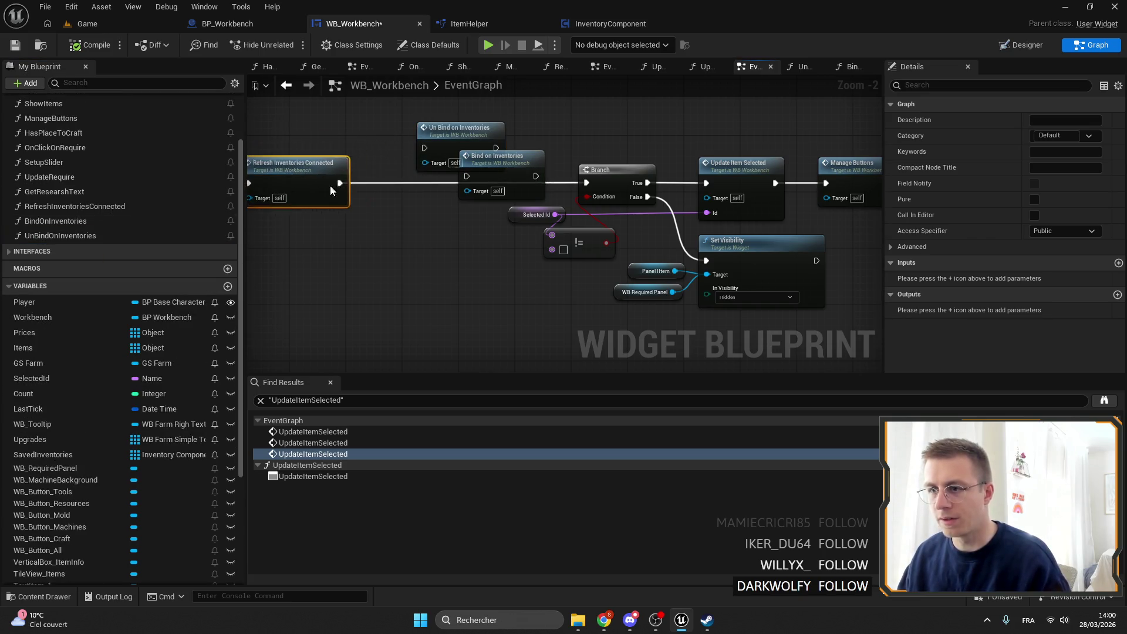
{"action": "left_click_drag", "start_coordinate": [508, 193], "coordinate": [610, 156]}
{"action": "left_click_drag", "start_coordinate": [642, 147], "coordinate": [578, 182]}
Step: Also call Un Bind on Inventories after On Close Widget, then save WB_Workbench
{"action": "left_click", "coordinate": [695, 178]}
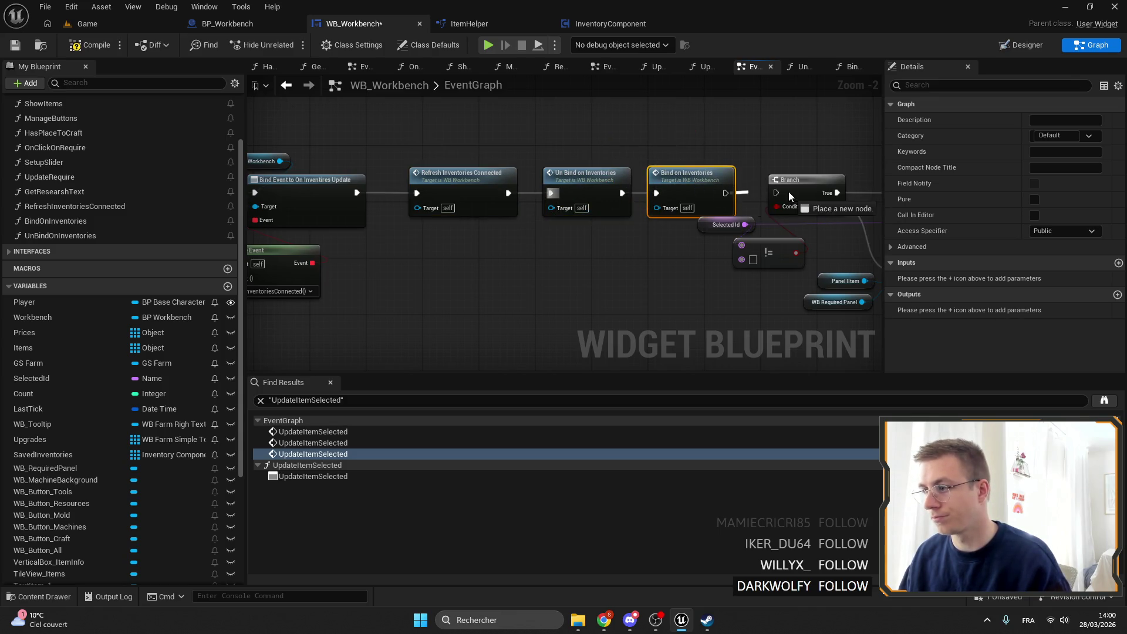
{"action": "scroll", "coordinate": [436, 295], "scroll_direction": "down", "scroll_amount": 5}
{"action": "scroll", "coordinate": [437, 301], "scroll_direction": "up", "scroll_amount": 4}
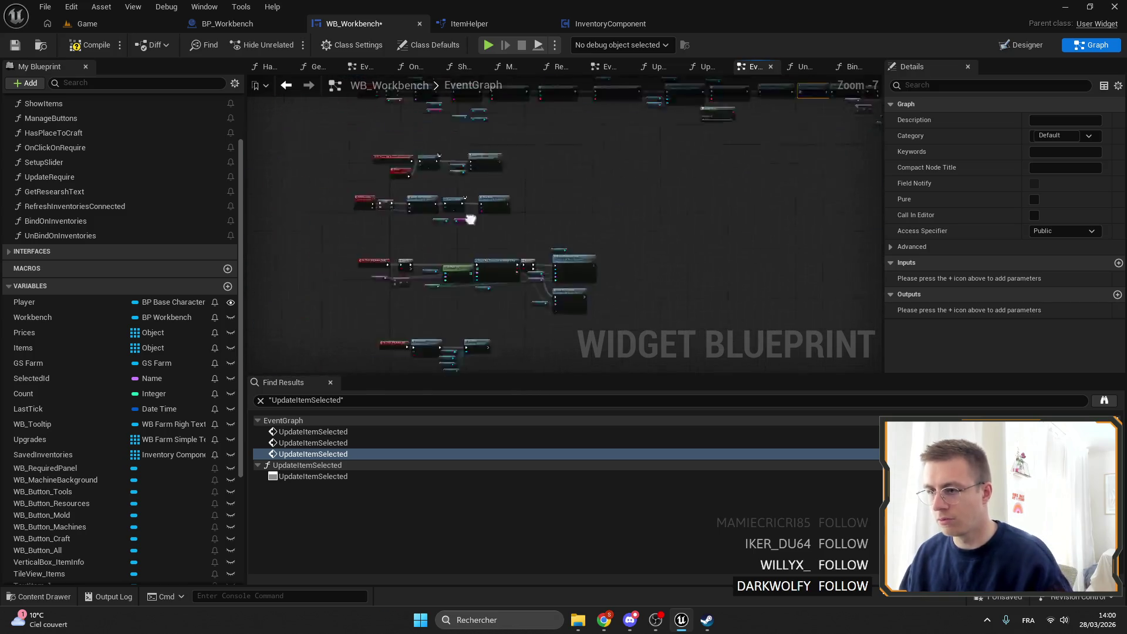
{"action": "mouse_move", "coordinate": [456, 139]}
{"action": "left_mouse_down"}
{"action": "mouse_move", "coordinate": [428, 289]}
{"action": "mouse_move", "coordinate": [627, 235]}
{"action": "mouse_move", "coordinate": [453, 297]}
{"action": "mouse_move", "coordinate": [571, 254]}
{"action": "mouse_move", "coordinate": [573, 352]}
{"action": "mouse_move", "coordinate": [639, 320]}
{"action": "left_mouse_up"}
{"action": "scroll", "coordinate": [501, 239], "scroll_direction": "down", "scroll_amount": 3}
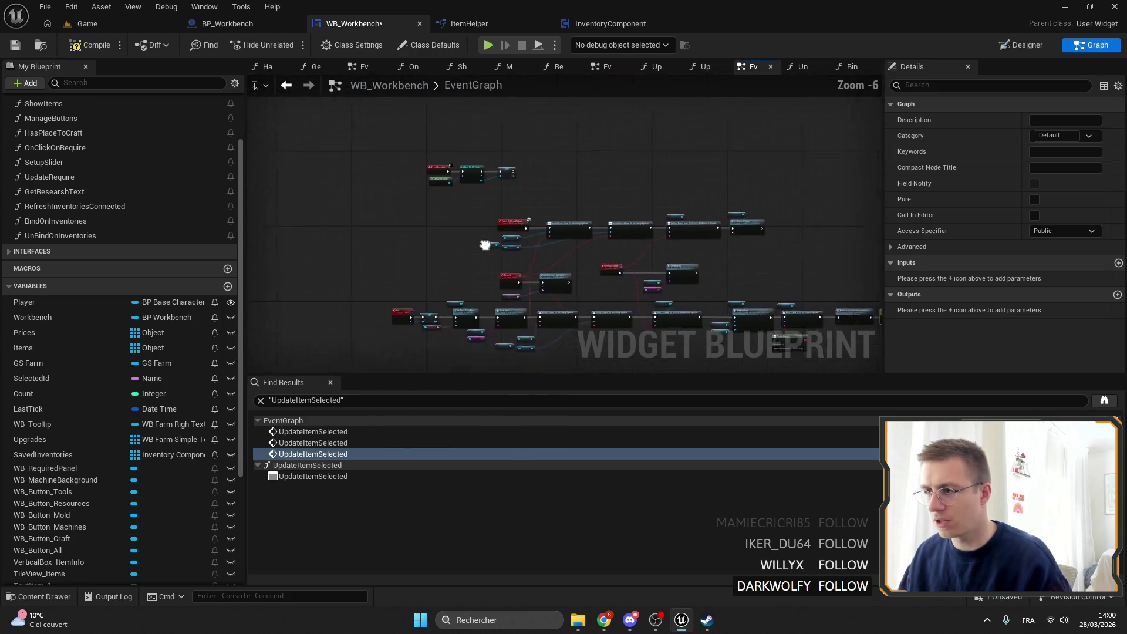
{"action": "scroll", "coordinate": [687, 212], "scroll_direction": "up", "scroll_amount": 4}
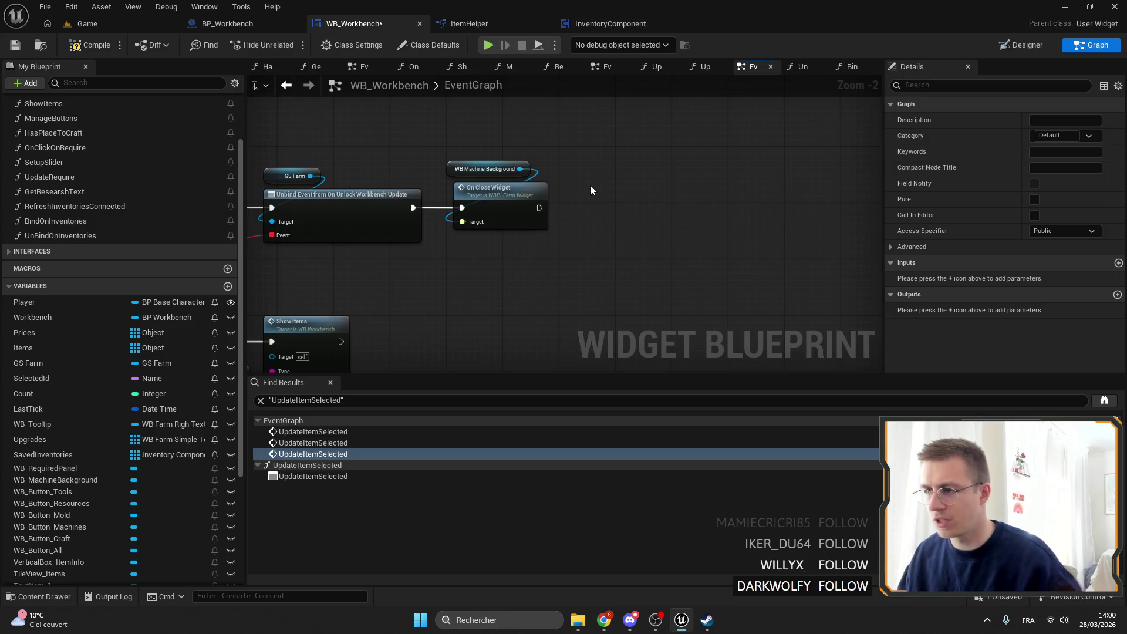
{"action": "scroll", "coordinate": [591, 182], "scroll_direction": "up", "scroll_amount": 3}
{"action": "mouse_move", "coordinate": [522, 214]}
{"action": "left_mouse_down"}
{"action": "mouse_move", "coordinate": [592, 219]}
{"action": "mouse_move", "coordinate": [605, 195]}
{"action": "left_mouse_up"}
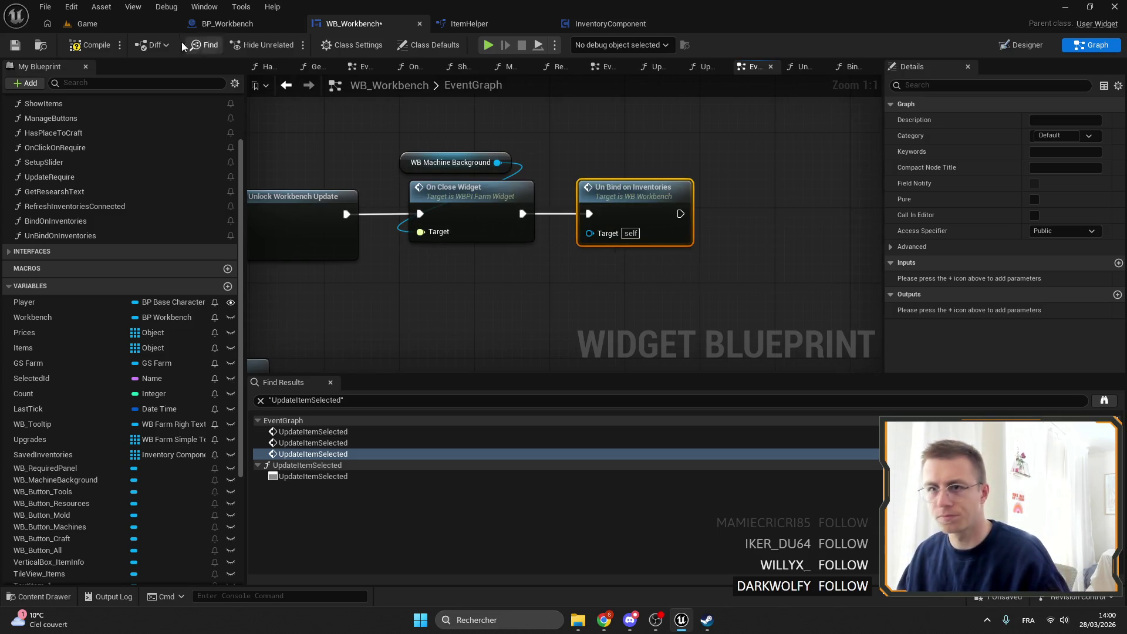
{"action": "key", "text": "ctrl+s"}
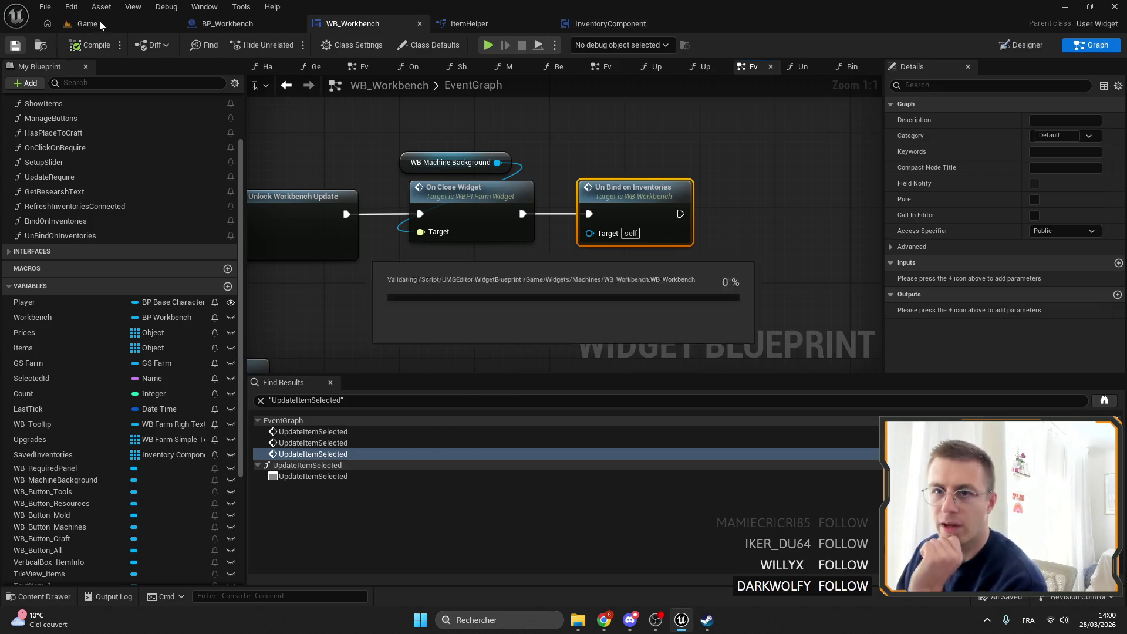
Step: Play the Game level, check the Bamboo chest, then open the workbench on the Axe (Stone) recipe
{"action": "left_click", "coordinate": [101, 23]}
{"action": "left_click", "coordinate": [291, 45]}
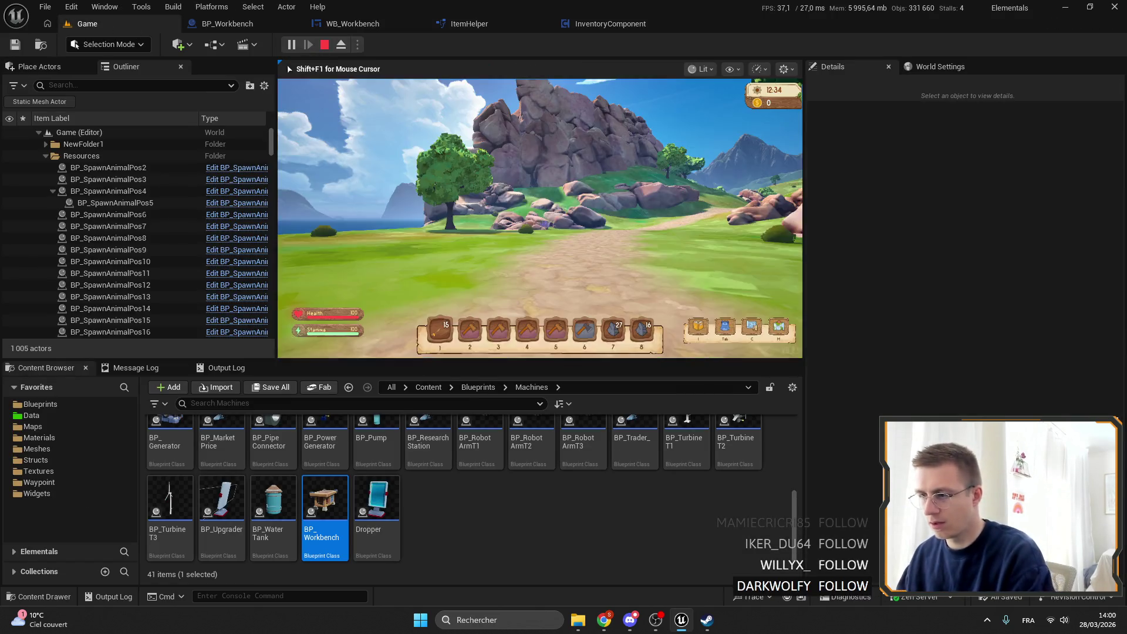
{"action": "key", "text": "F11"}
{"action": "key", "text": "4"}
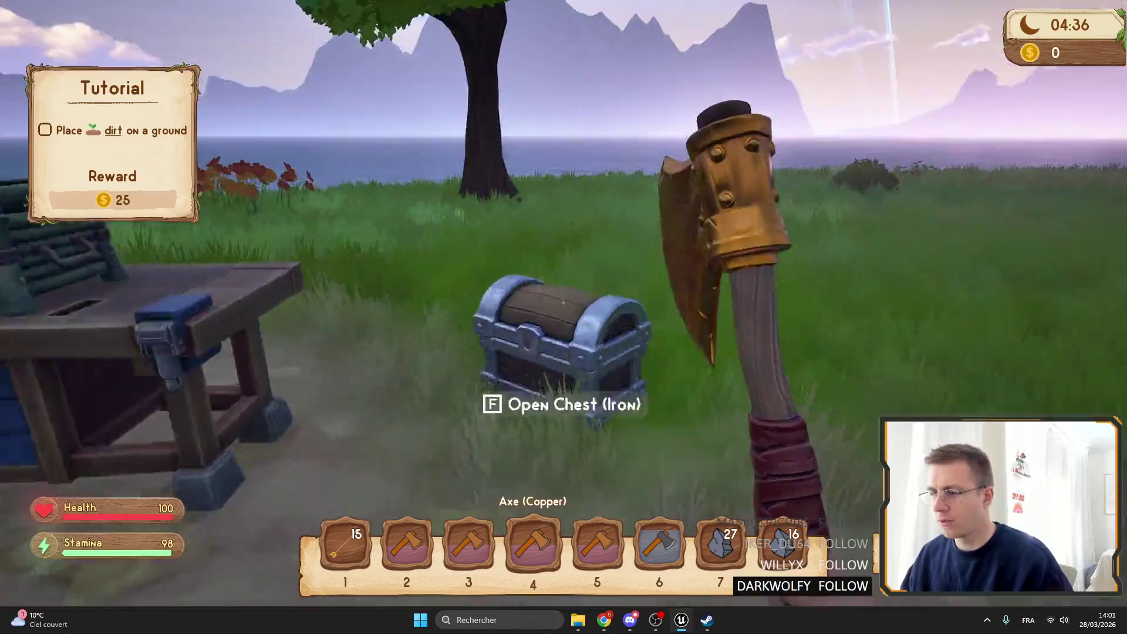
{"action": "key", "text": "e"}
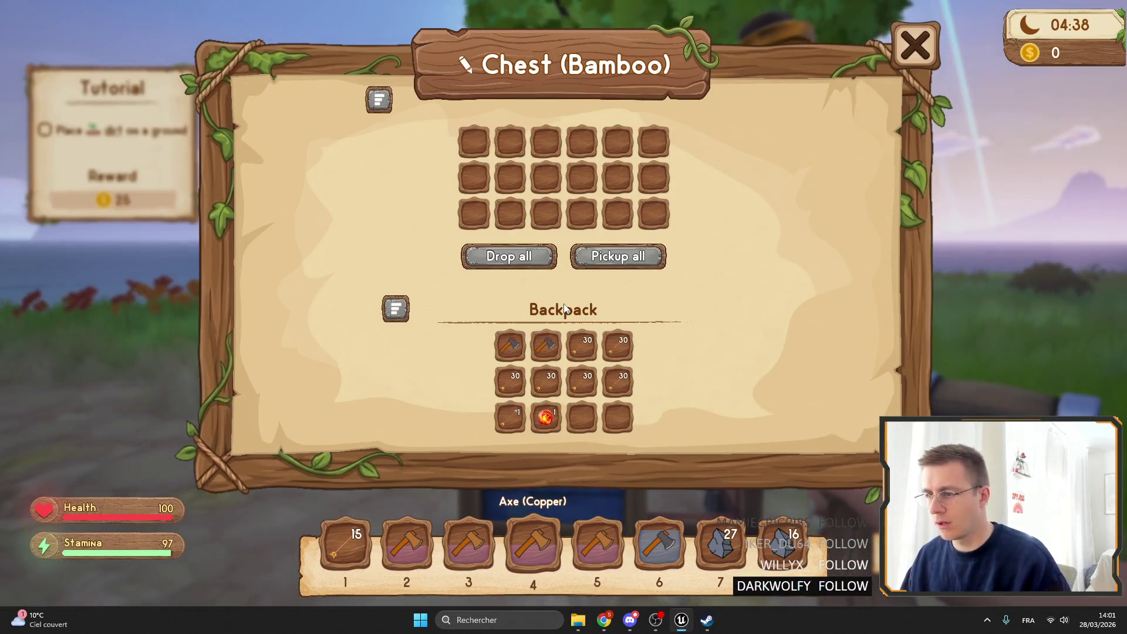
{"action": "key", "text": "Escape"}
{"action": "key", "text": "e"}
{"action": "left_click", "coordinate": [326, 189]}
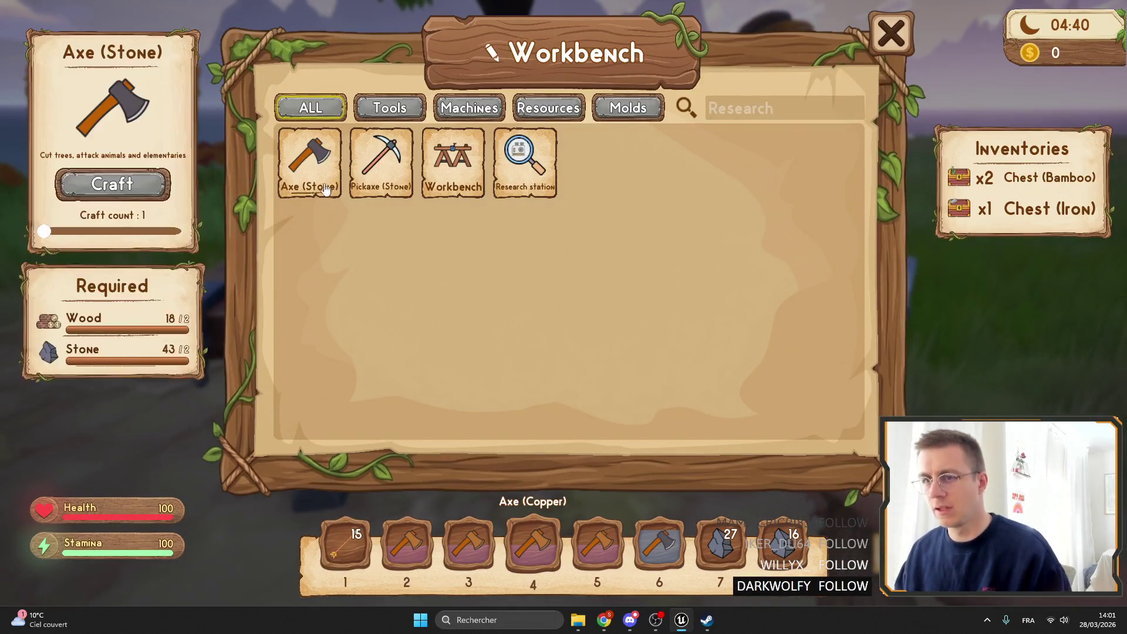
Step: Stop the session, confirm Number of Players is 2, and launch a two-player play test
{"action": "key", "text": "F11"}
{"action": "key", "text": "Escape"}
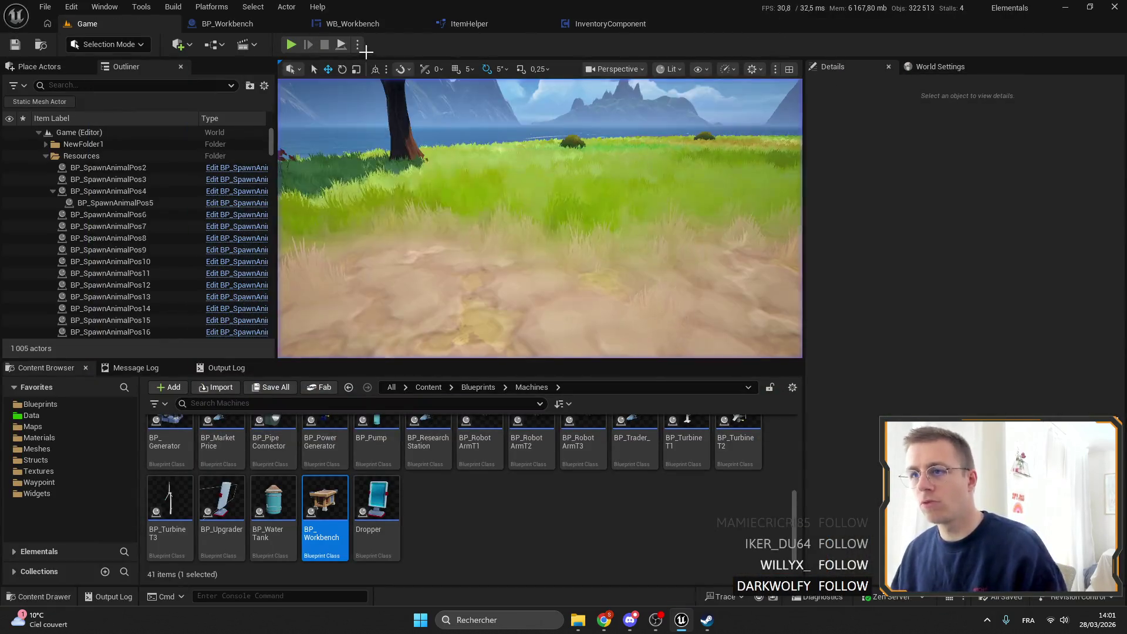
{"action": "left_click", "coordinate": [357, 44]}
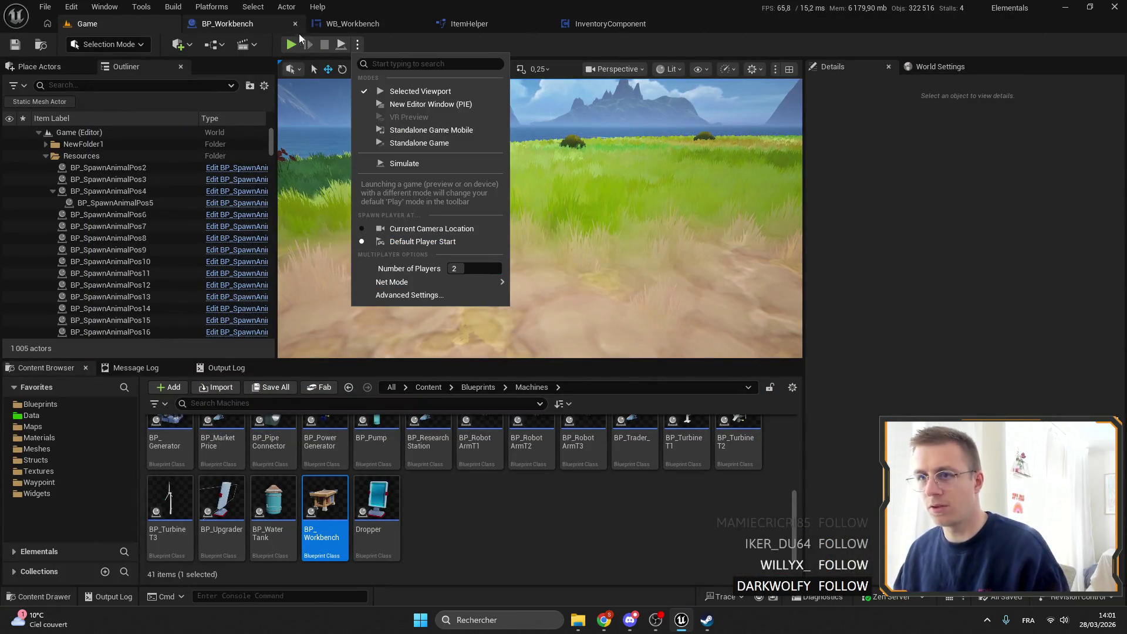
{"action": "left_click", "coordinate": [324, 92]}
{"action": "key", "text": "alt+p"}
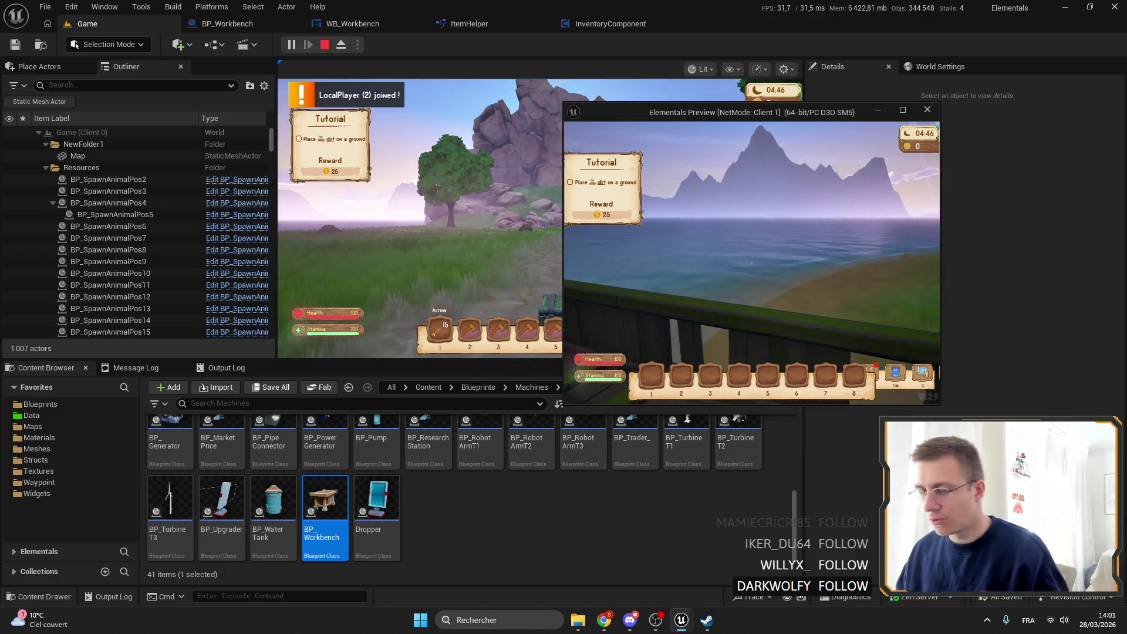
{"action": "left_click", "coordinate": [755, 248]}
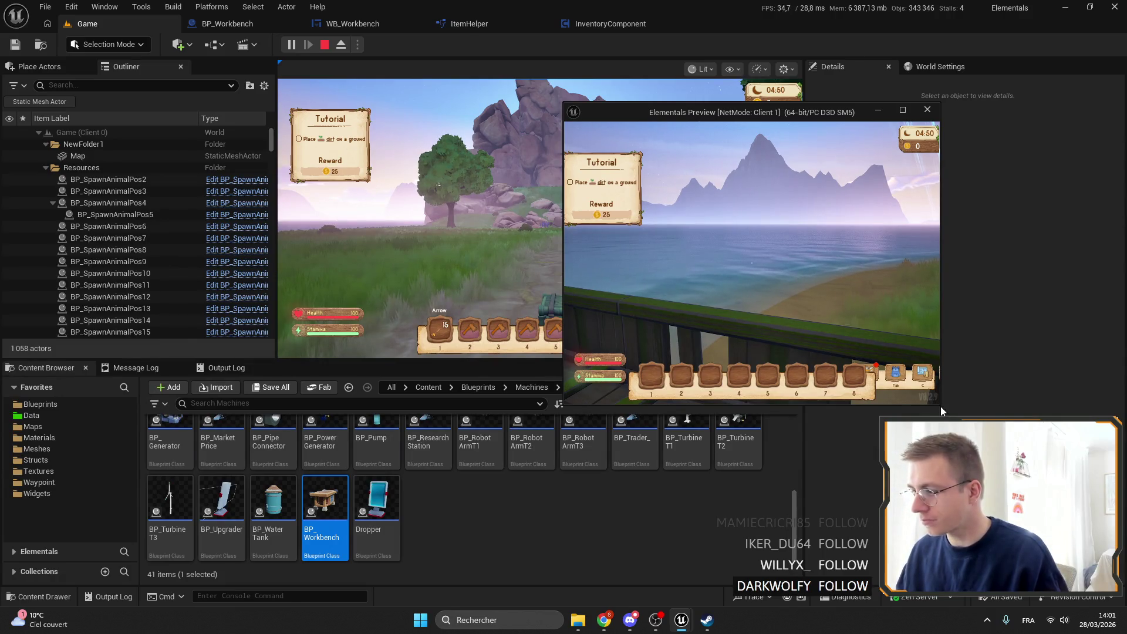
Step: Enlarge the client window and open the host's workbench on the Axe (Stone) recipe
{"action": "left_click_drag", "start_coordinate": [941, 410], "coordinate": [1066, 455]}
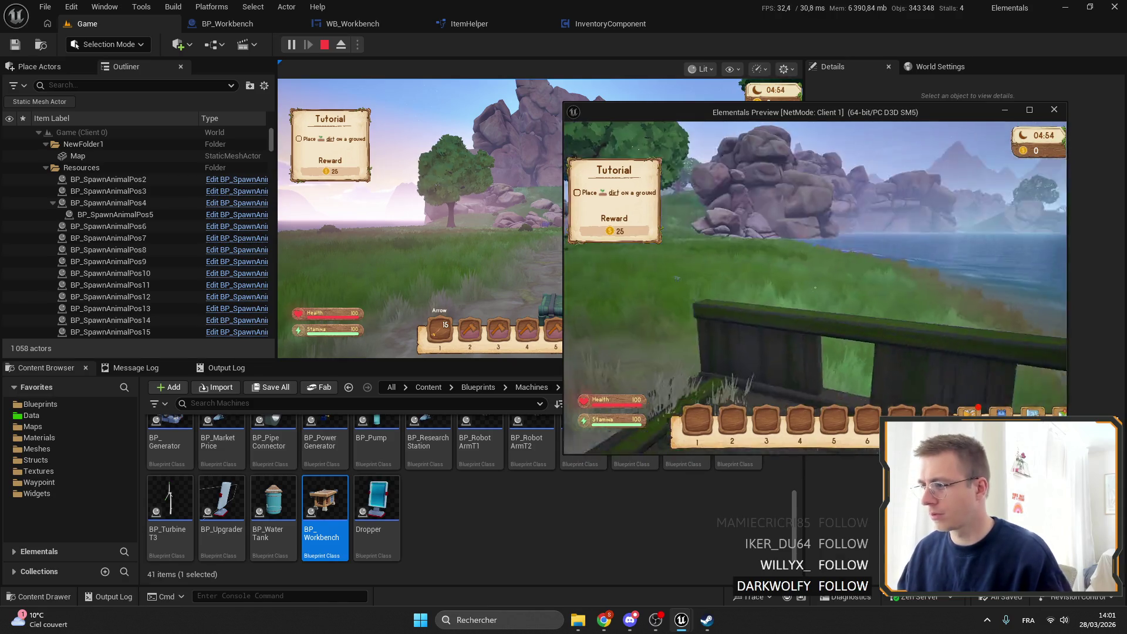
{"action": "left_click", "coordinate": [557, 123]}
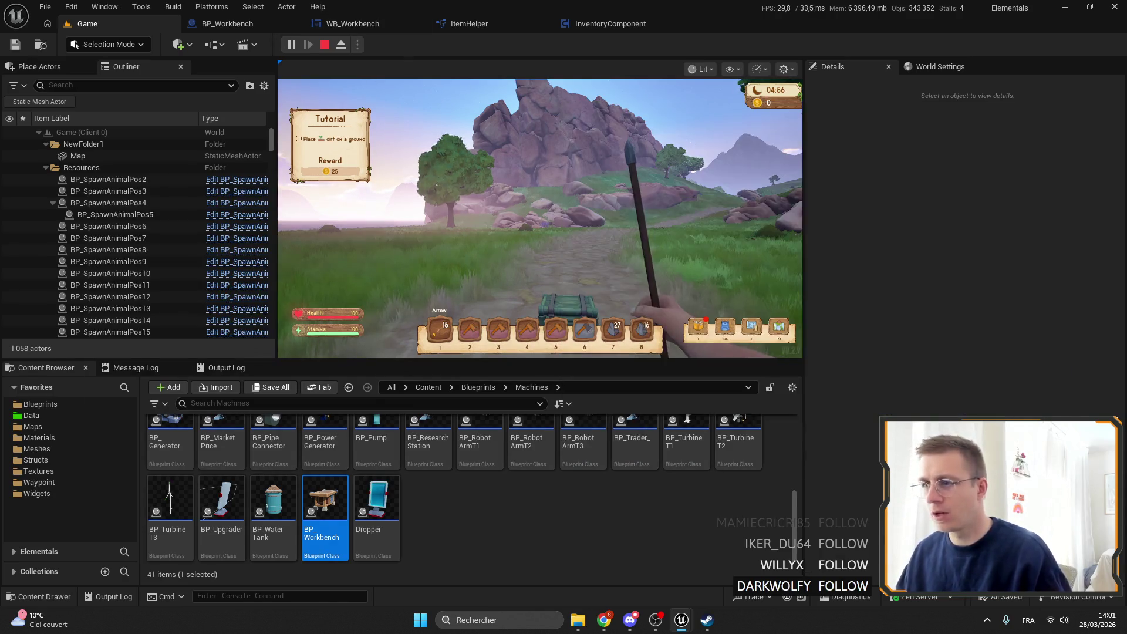
{"action": "key", "text": "f"}
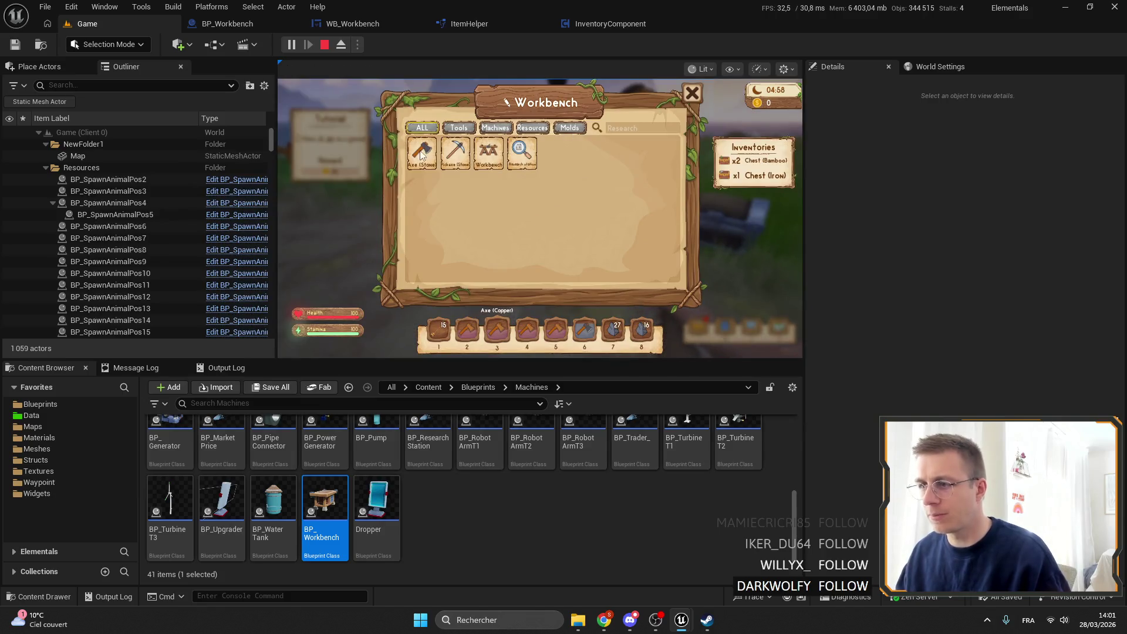
{"action": "left_click", "coordinate": [411, 153]}
{"action": "key", "text": "Escape"}
{"action": "key", "text": "F11"}
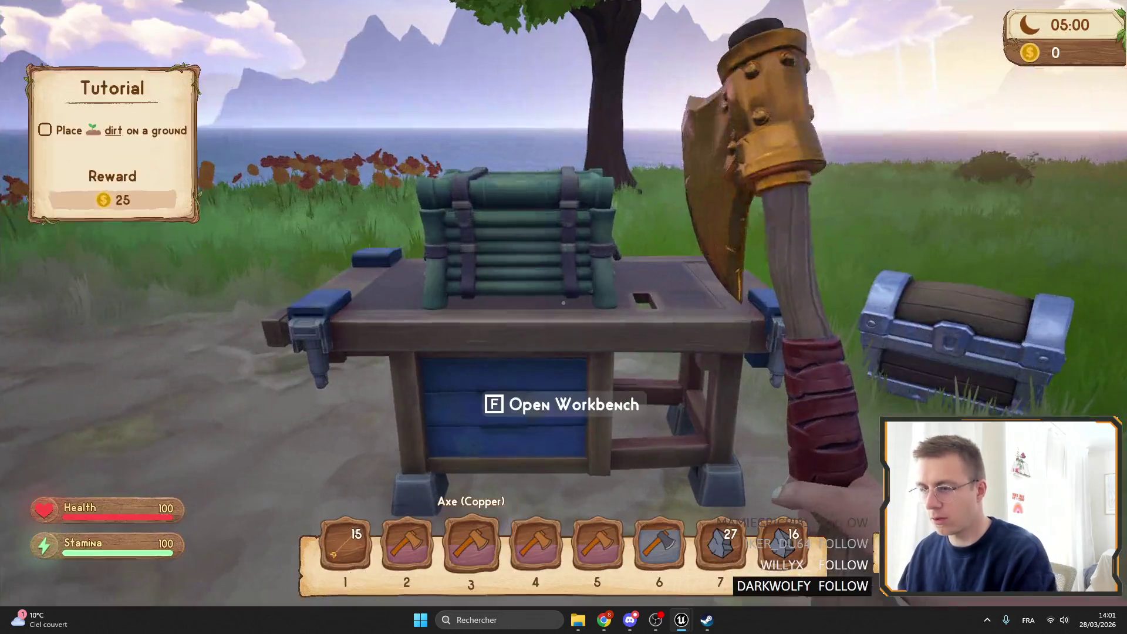
{"action": "key", "text": "f"}
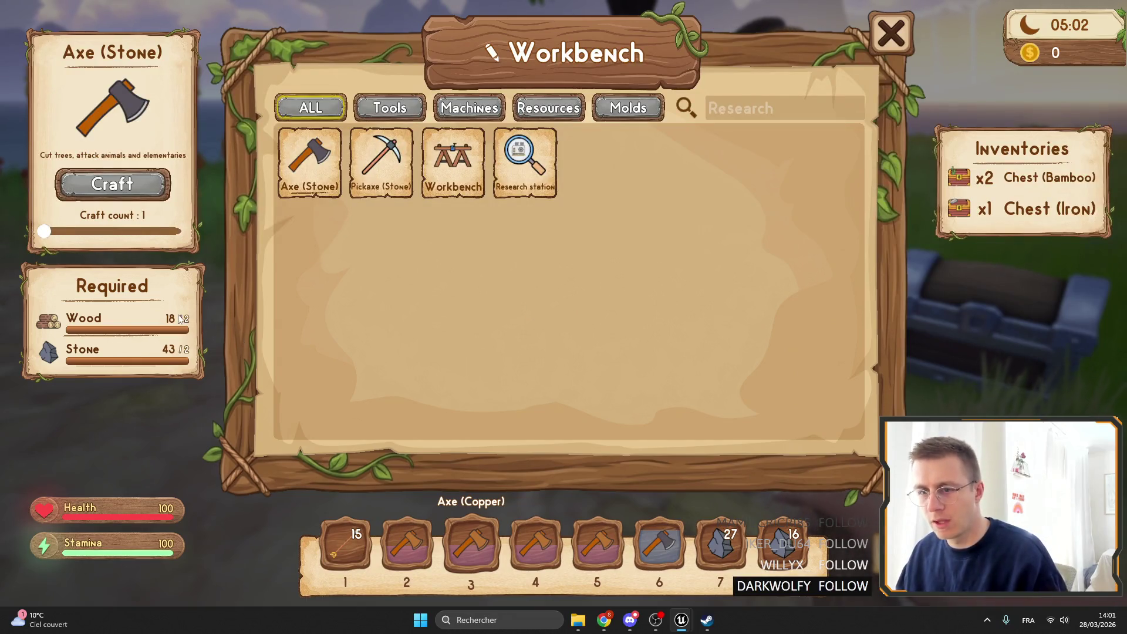
Step: As the second player, take the Wood from the iron chest, then put the 18 Wood back
{"action": "key", "text": "alt+Tab"}
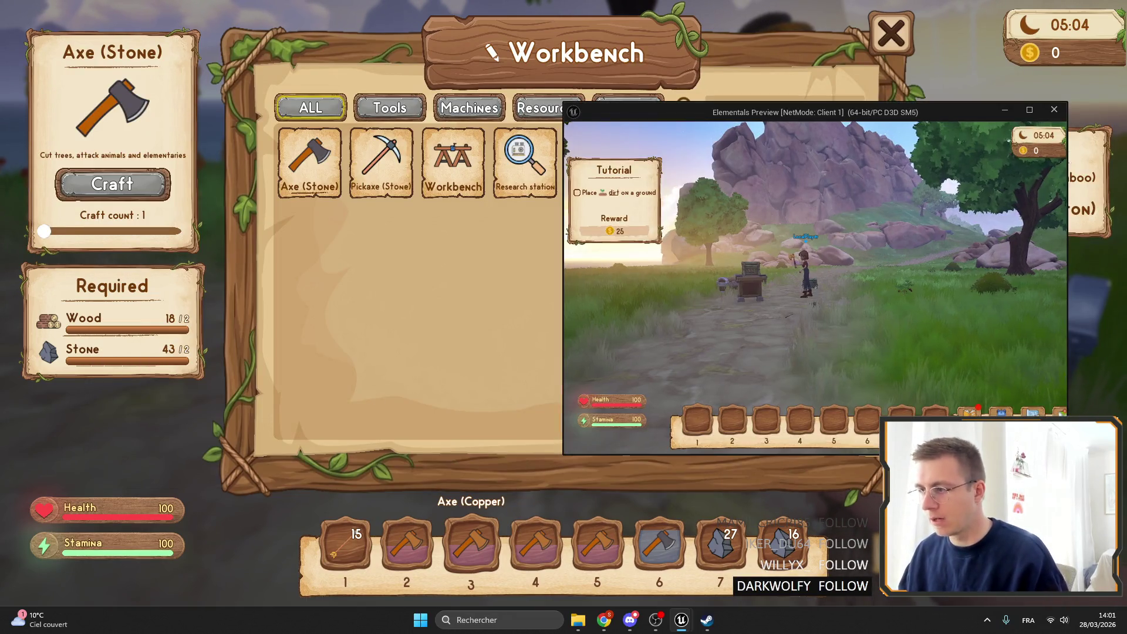
{"action": "key", "text": "w"}
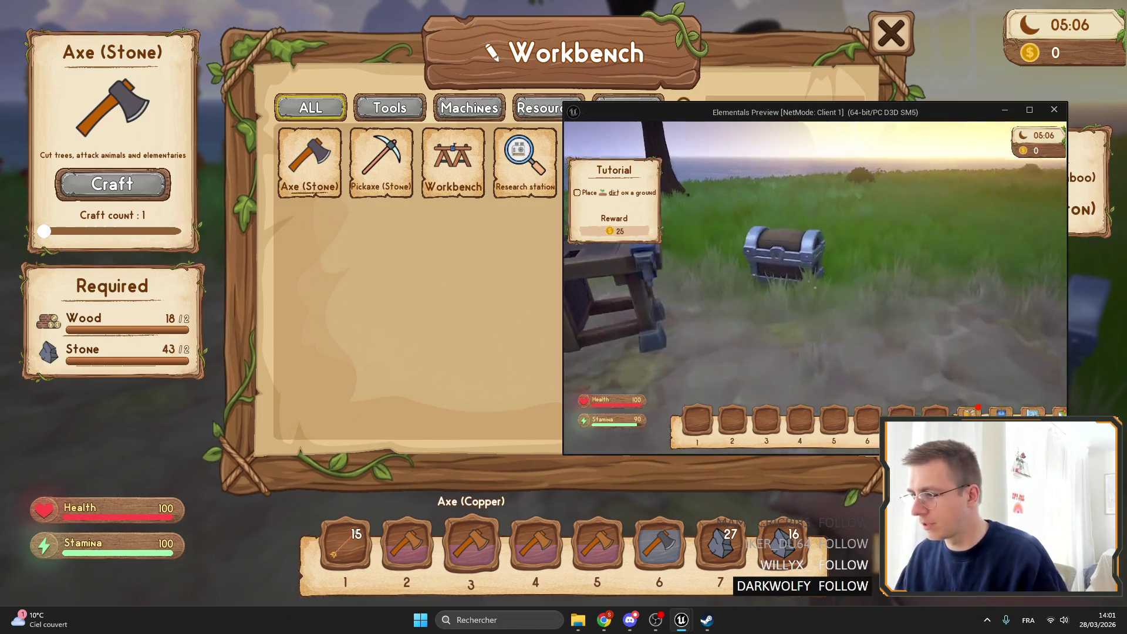
{"action": "key", "text": "f"}
{"action": "right_click", "coordinate": [717, 218]}
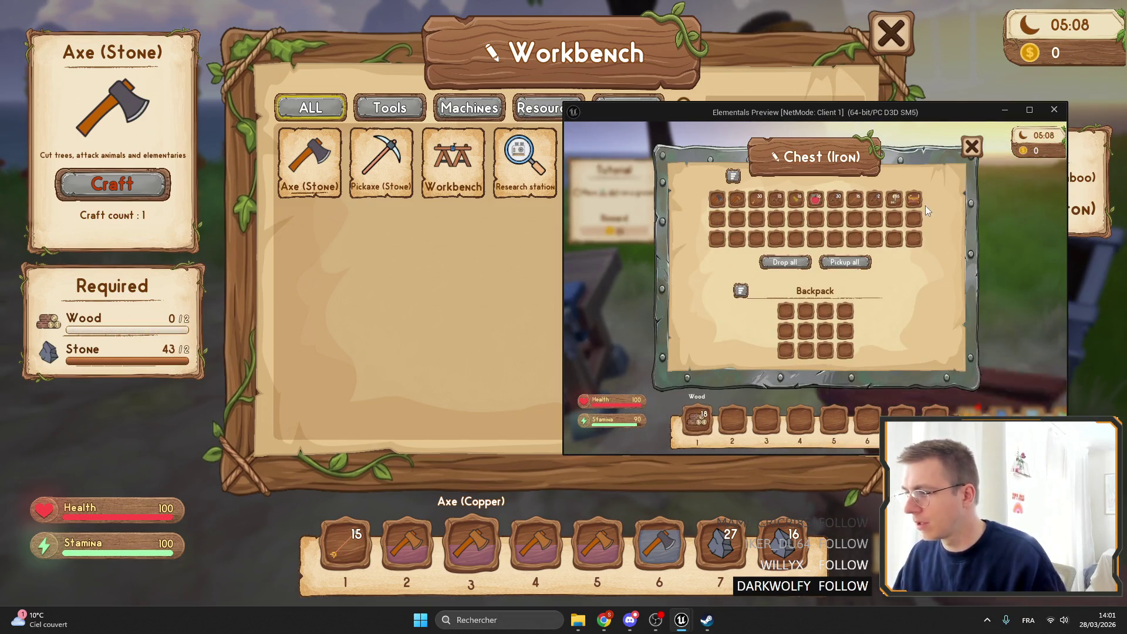
{"action": "key", "text": "Escape"}
{"action": "key", "text": "alt+Tab"}
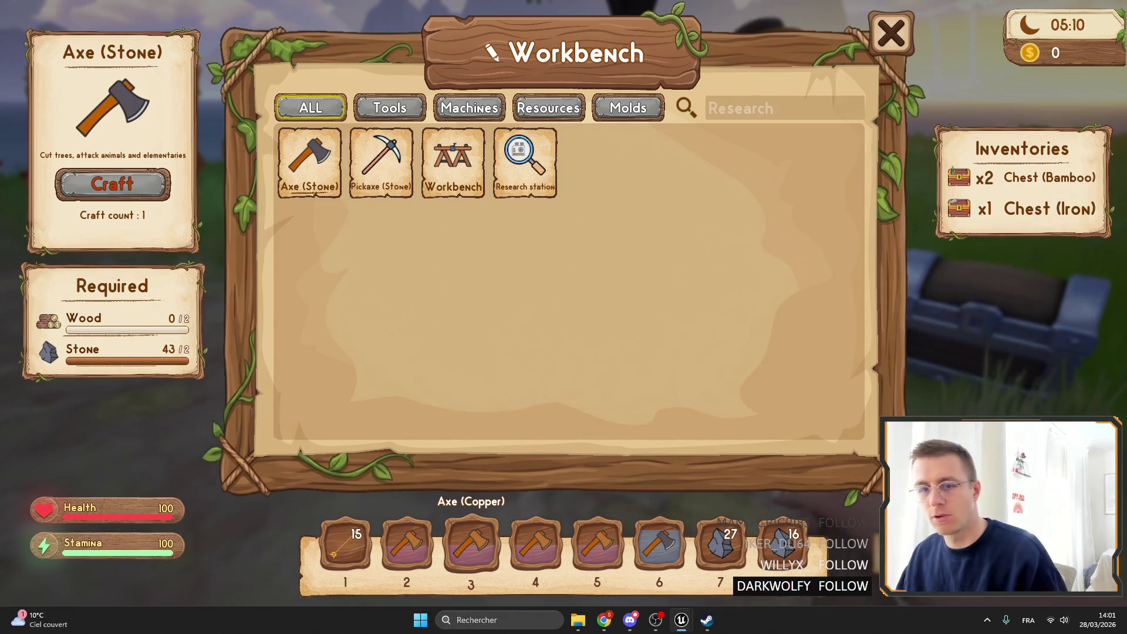
{"action": "key", "text": "alt+Tab"}
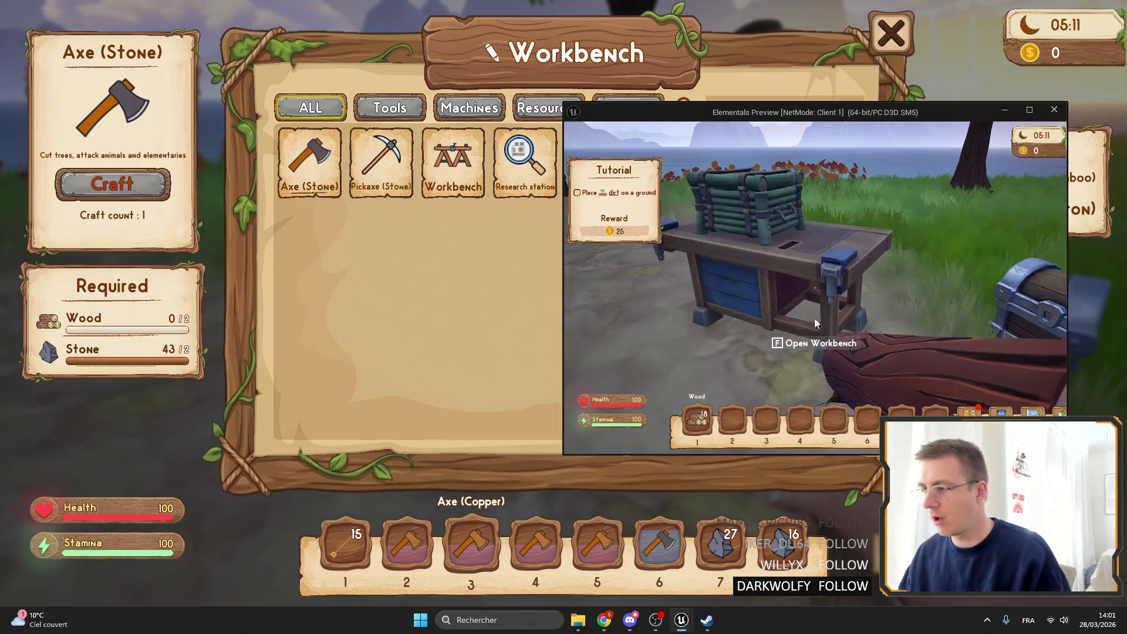
{"action": "key", "text": "f"}
{"action": "right_click", "coordinate": [697, 409]}
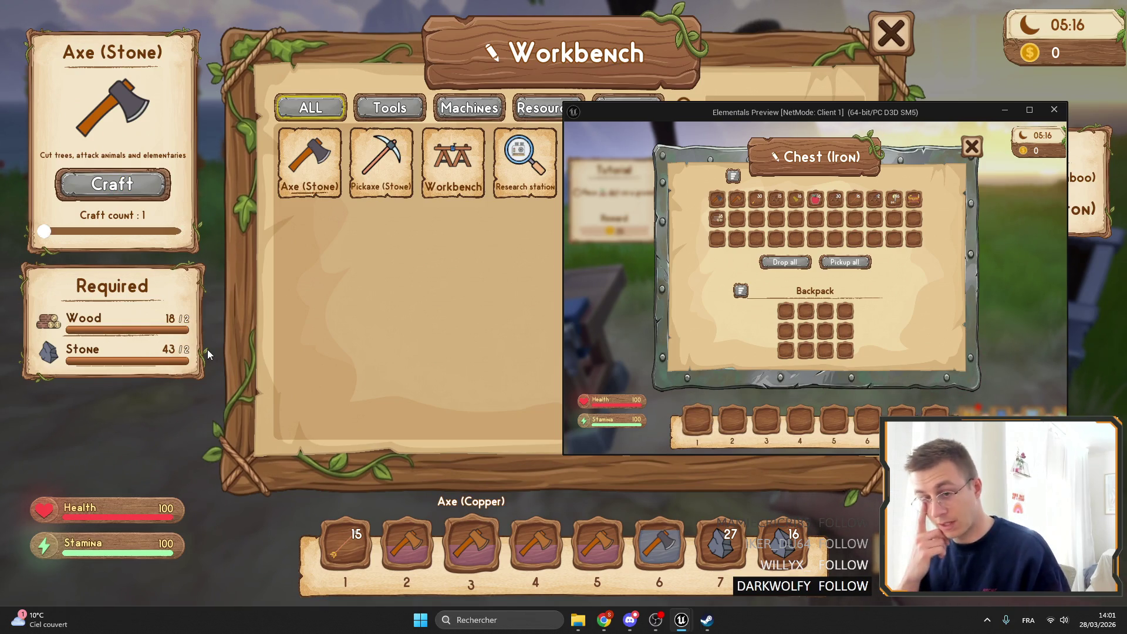
{"action": "key", "text": "Escape"}
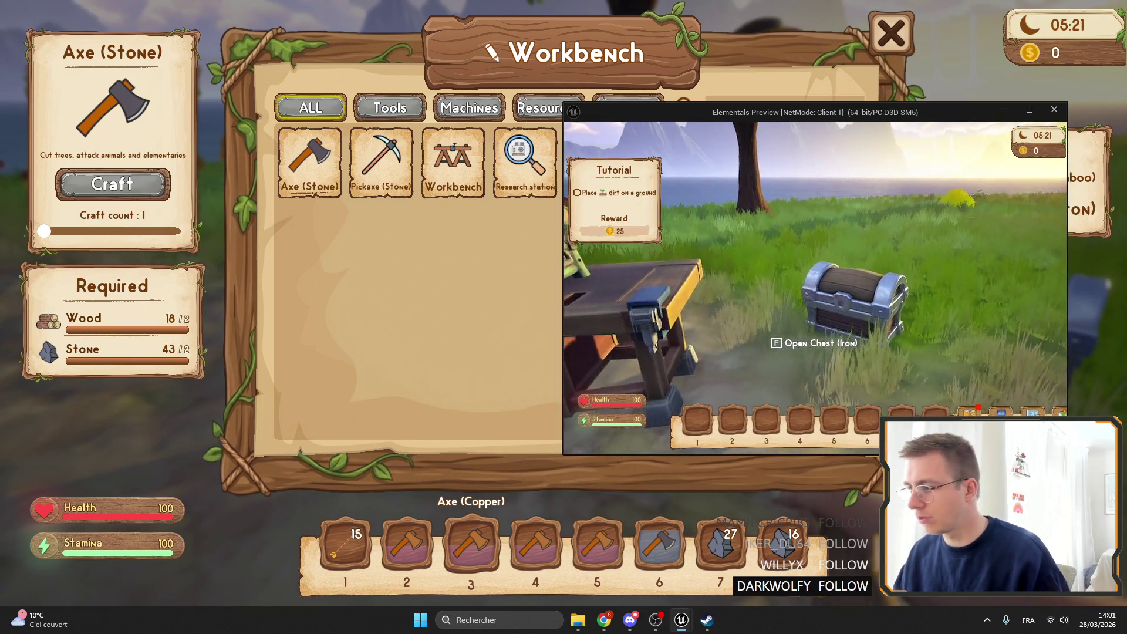
Step: Recheck the iron chest, then reopen the host's workbench to refresh its Wood count
{"action": "key", "text": "f"}
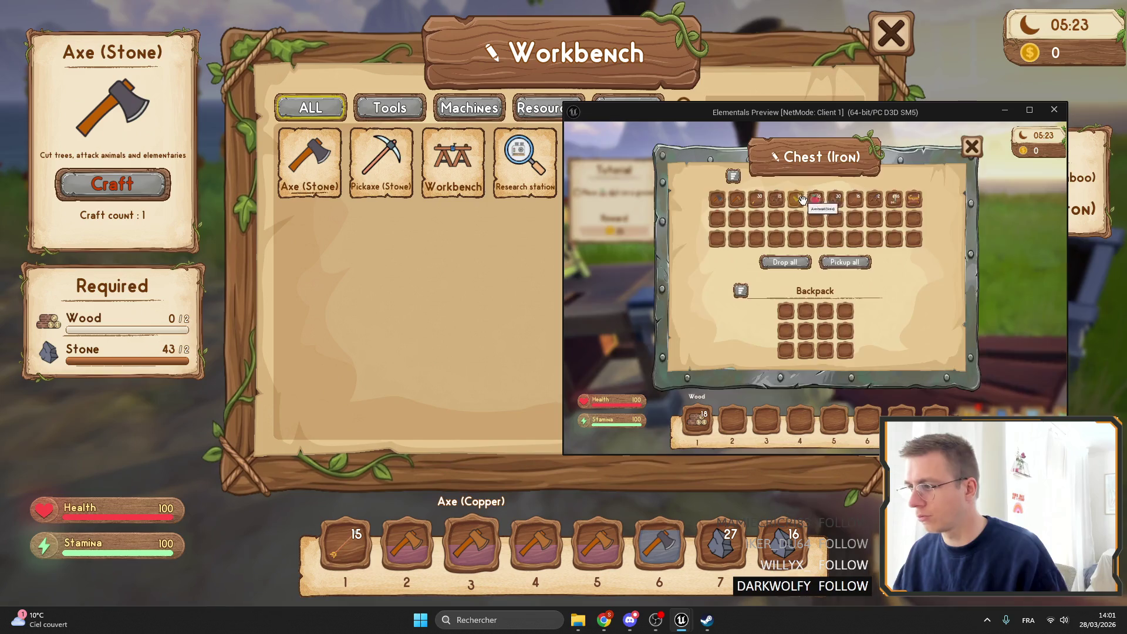
{"action": "key", "text": "Escape"}
{"action": "left_click", "coordinate": [768, 27]}
{"action": "key", "text": "Escape"}
{"action": "key", "text": "f"}
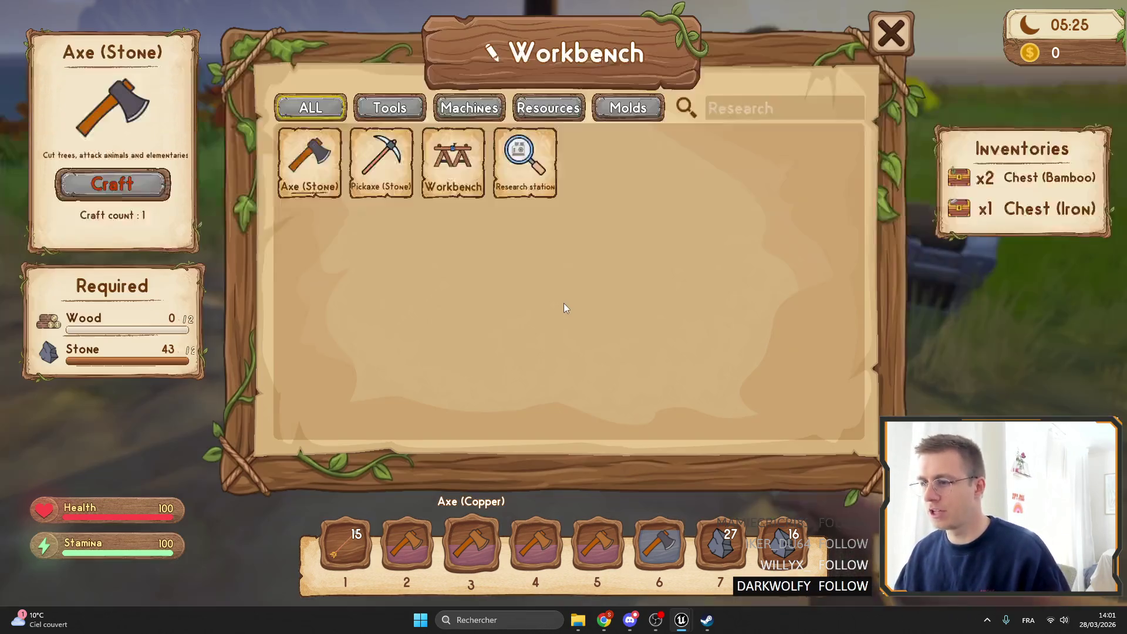
{"action": "key", "text": "Escape"}
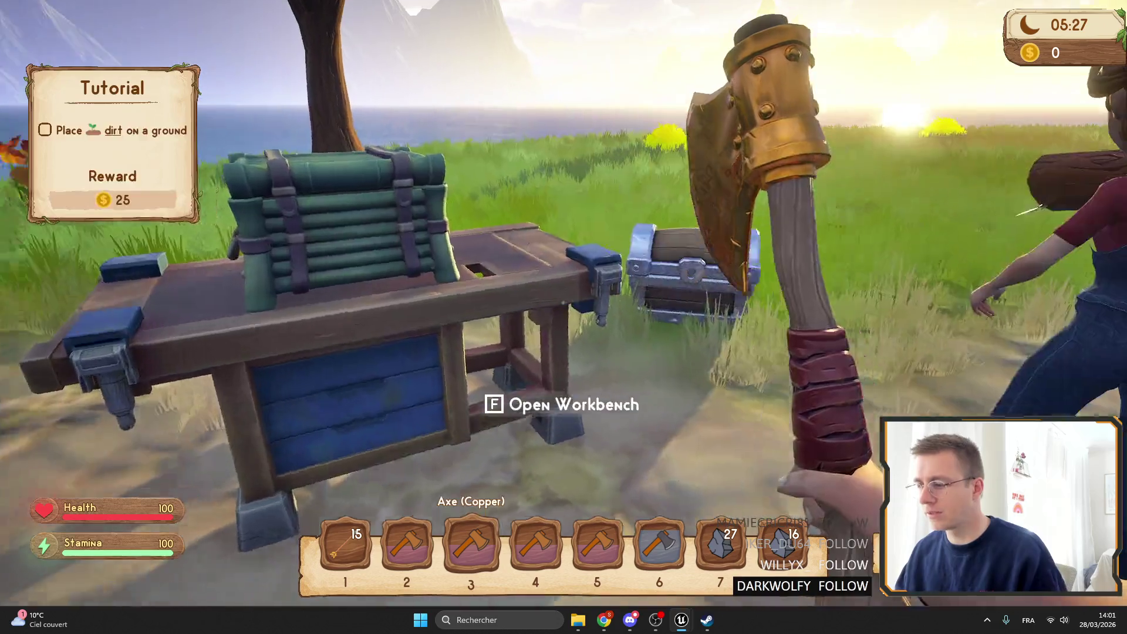
Step: Try crafting the Axe (Stone) at the client's workbench, then stop the play session
{"action": "key", "text": "alt+Tab"}
{"action": "key", "text": "f"}
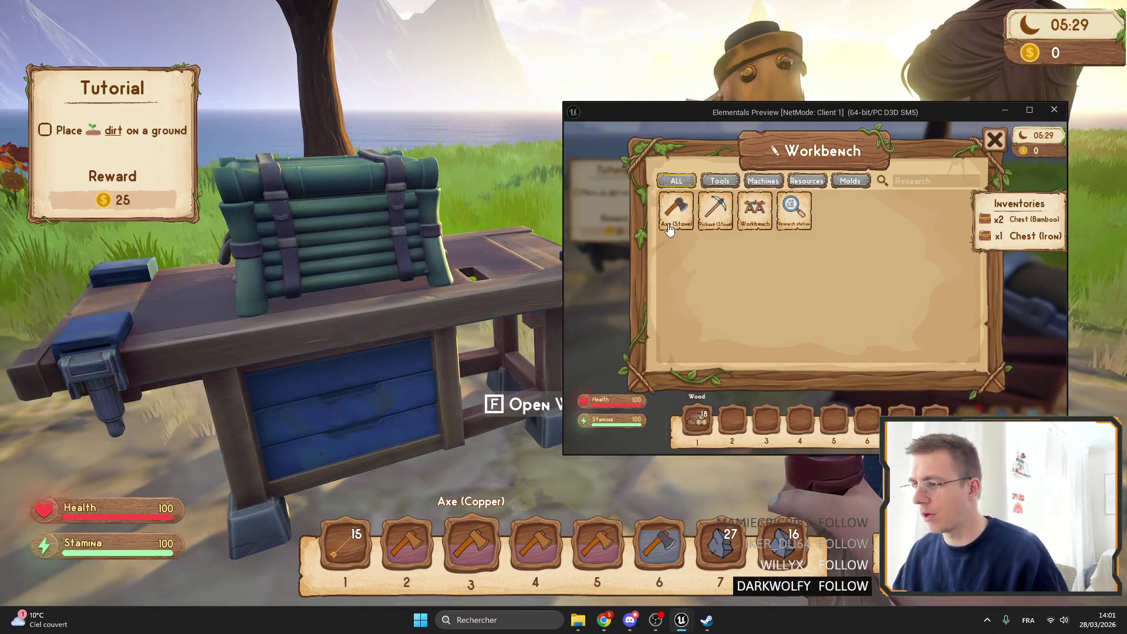
{"action": "left_click", "coordinate": [677, 209]}
{"action": "left_click", "coordinate": [621, 223]}
{"action": "key", "text": "Escape"}
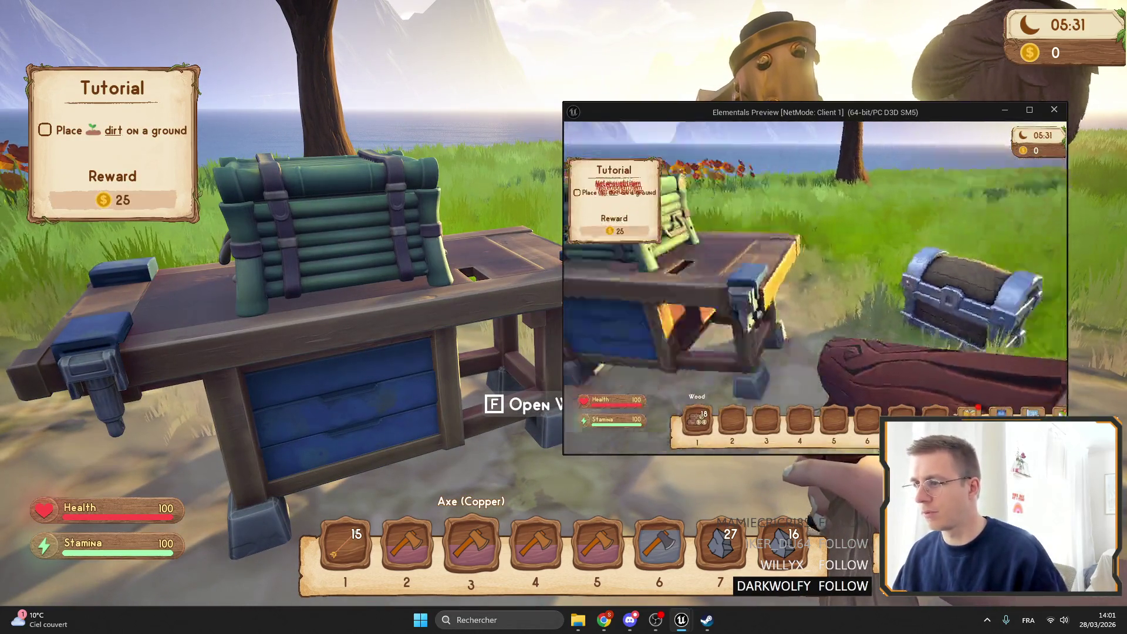
{"action": "left_click", "coordinate": [1083, 159]}
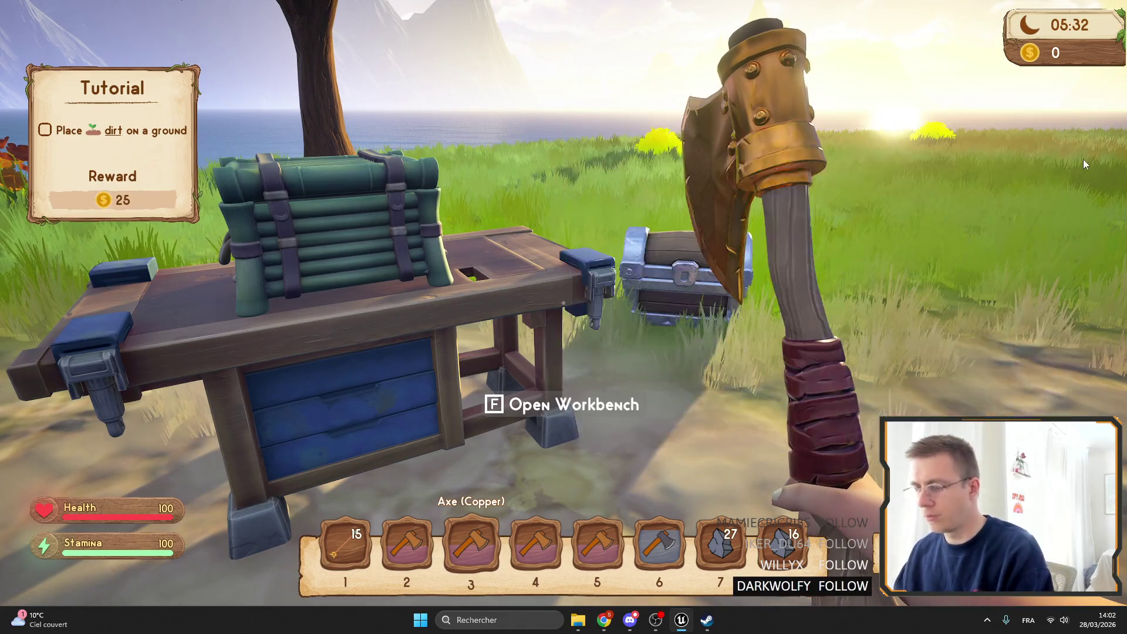
{"action": "key", "text": "Escape"}
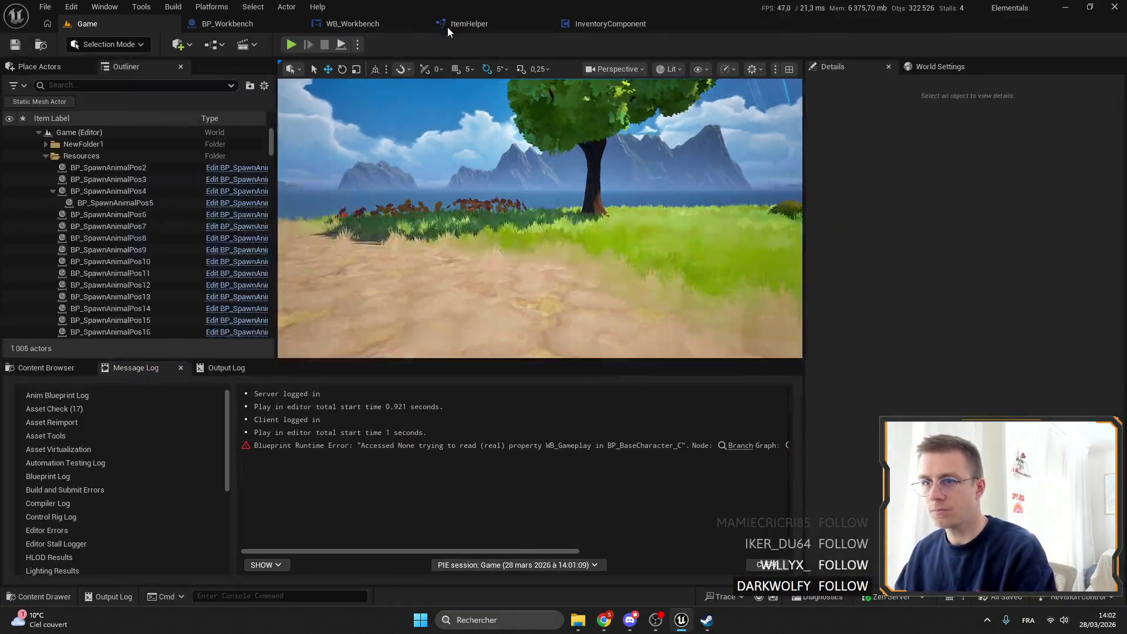
Step: Review the Play mode options without changes and close the other editor tabs, keeping only Game
{"action": "left_click", "coordinate": [357, 46]}
{"action": "left_click", "coordinate": [519, 52]}
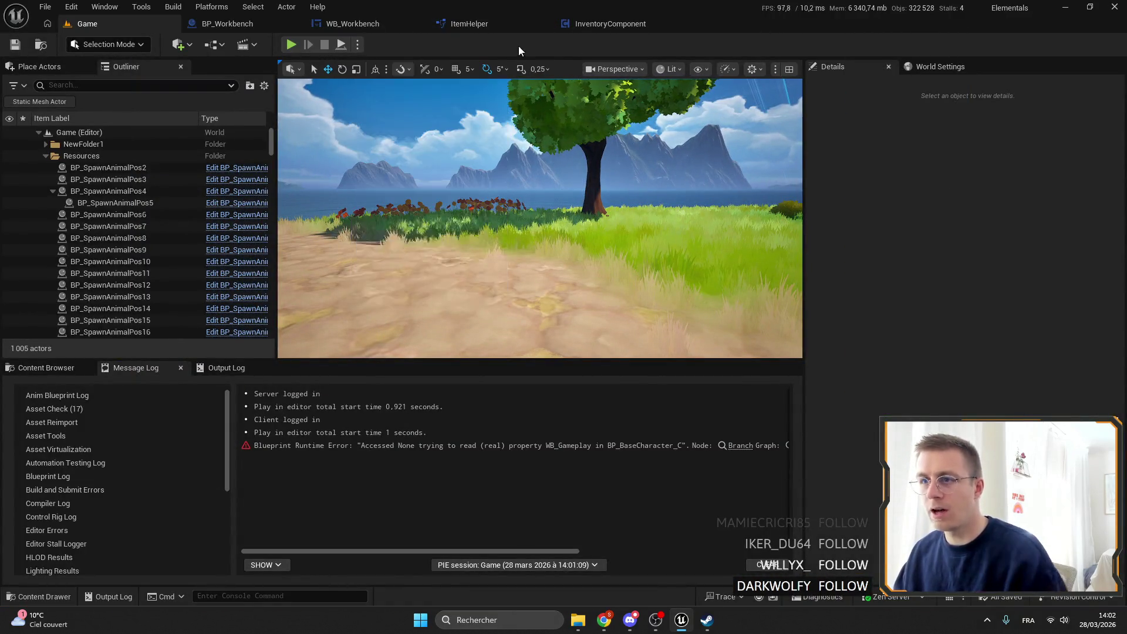
{"action": "right_click", "coordinate": [118, 23]}
{"action": "key", "text": "Escape"}
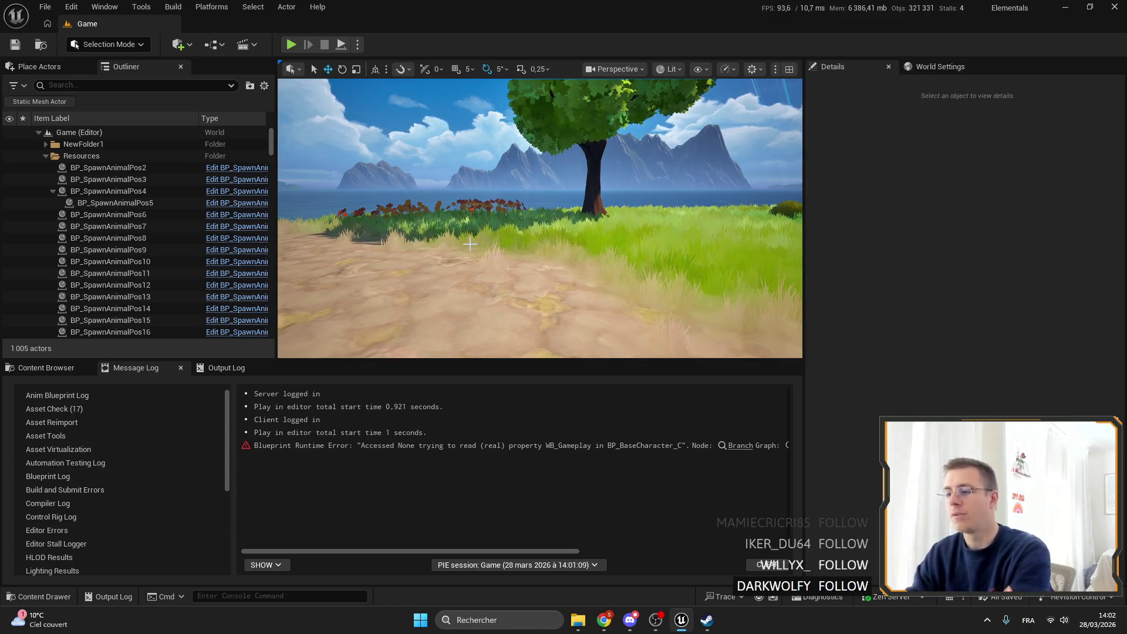
Step: Clear the Accessed None errors from the Message Log and start a play-in-editor session
{"action": "left_click_drag", "start_coordinate": [532, 548], "coordinate": [680, 548]}
{"action": "left_click", "coordinate": [765, 565]}
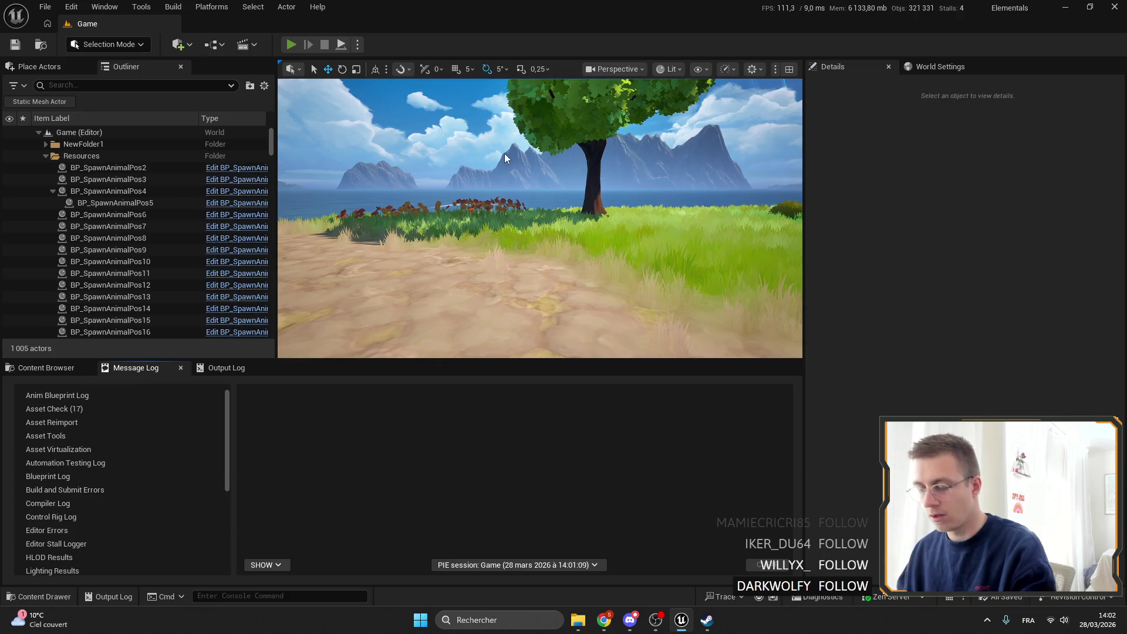
{"action": "key", "text": "alt+p"}
Step: Go fullscreen, open the Elemency Wiki and page through the three Electric wire slides
{"action": "key", "text": "F11"}
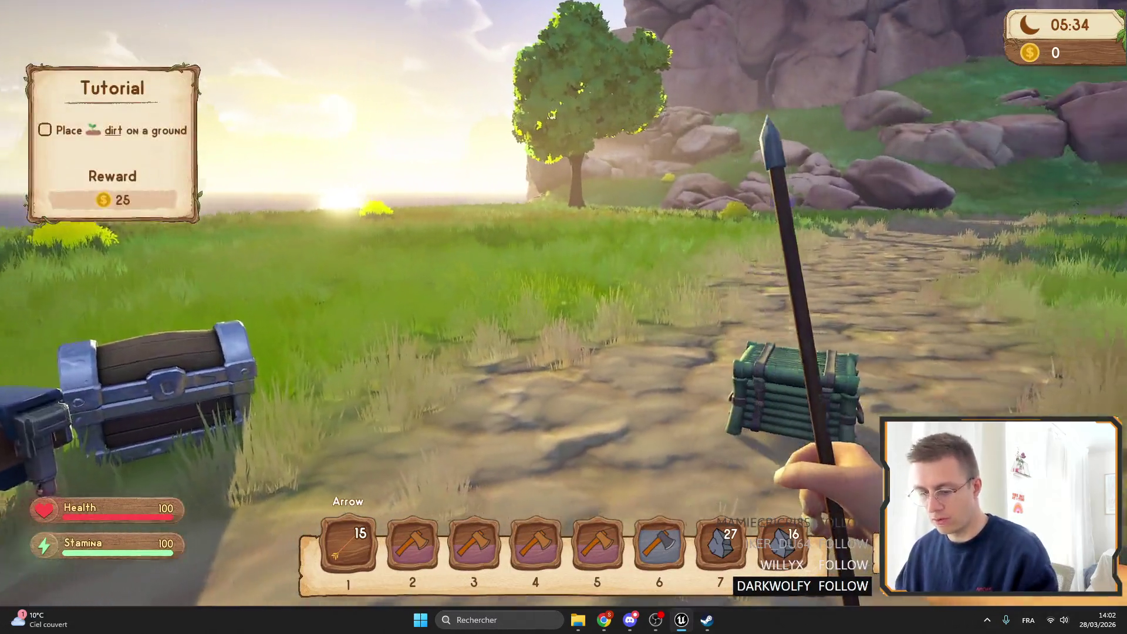
{"action": "key", "text": "Tab"}
{"action": "left_click", "coordinate": [338, 230]}
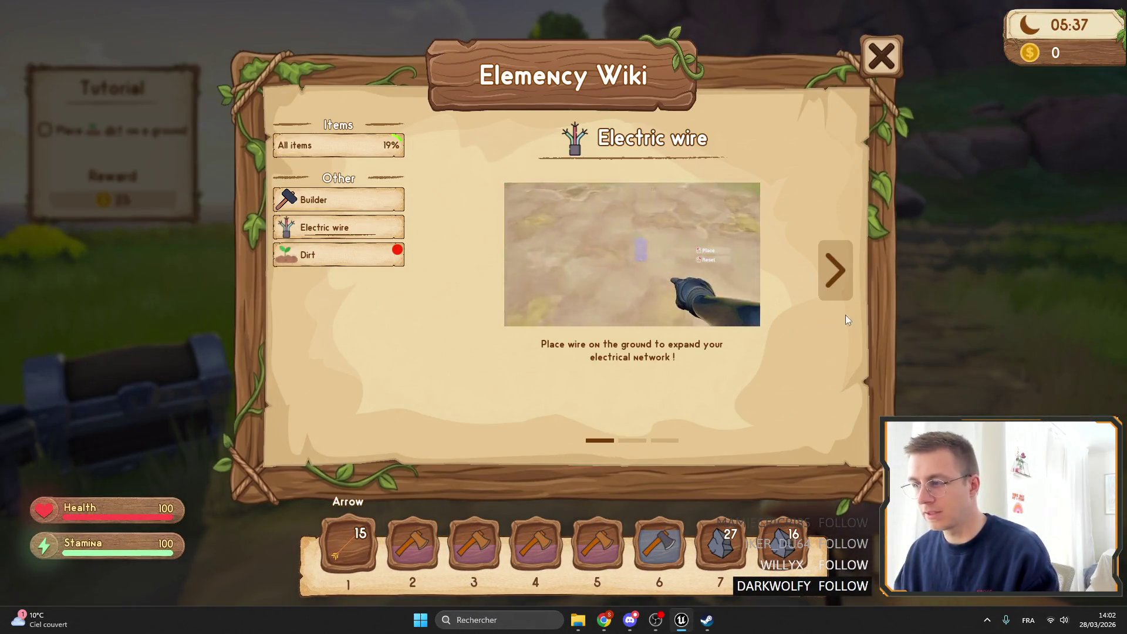
{"action": "left_click", "coordinate": [834, 273]}
{"action": "left_click", "coordinate": [835, 275]}
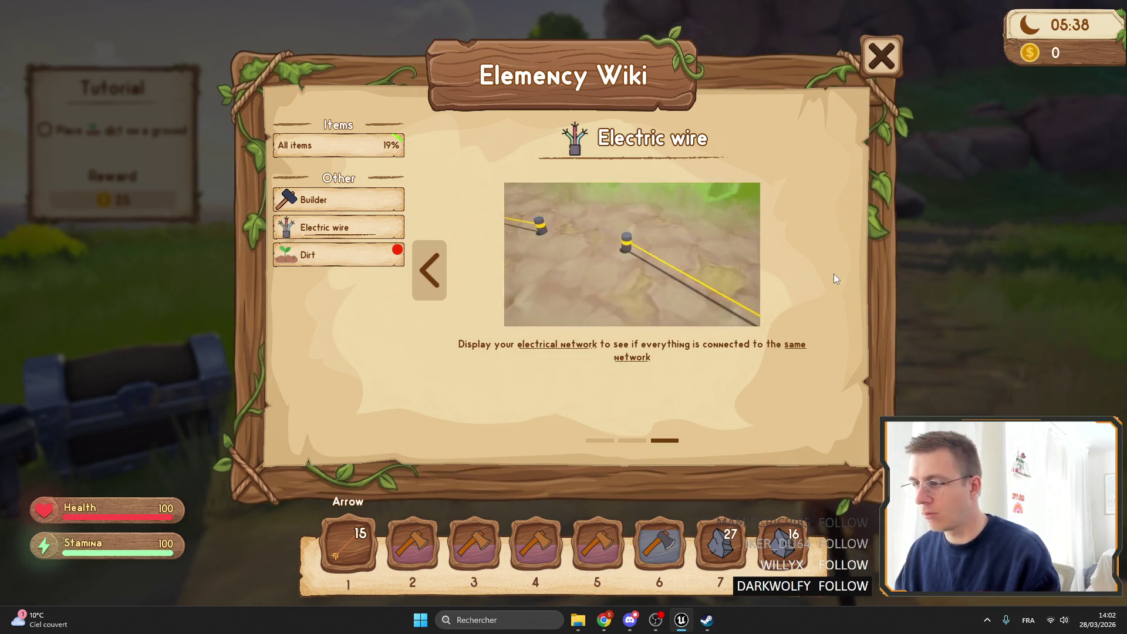
{"action": "left_click", "coordinate": [433, 269]}
{"action": "left_click", "coordinate": [431, 271]}
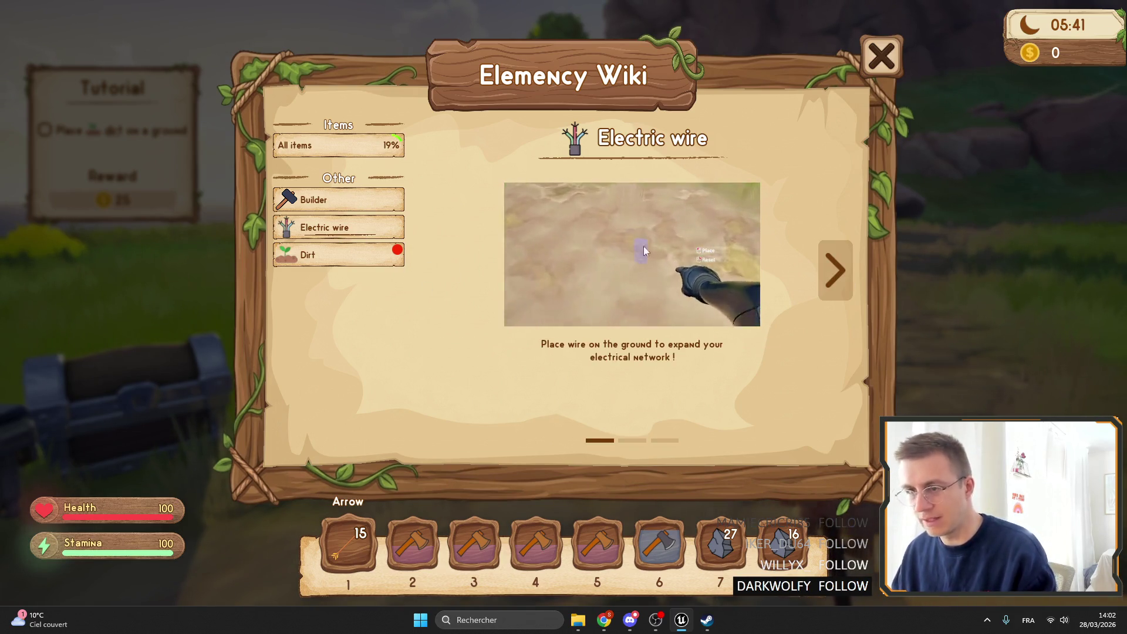
Step: Browse the item list, read the Wagon wiki page, then close the wiki and exit fullscreen
{"action": "key", "text": "Tab"}
{"action": "key", "text": "Tab"}
{"action": "mouse_move", "coordinate": [145, 55]}
{"action": "left_mouse_down"}
{"action": "mouse_move", "coordinate": [158, 106]}
{"action": "mouse_move", "coordinate": [170, 385]}
{"action": "left_mouse_up"}
{"action": "scroll", "coordinate": [171, 384], "scroll_direction": "up", "scroll_amount": 5}
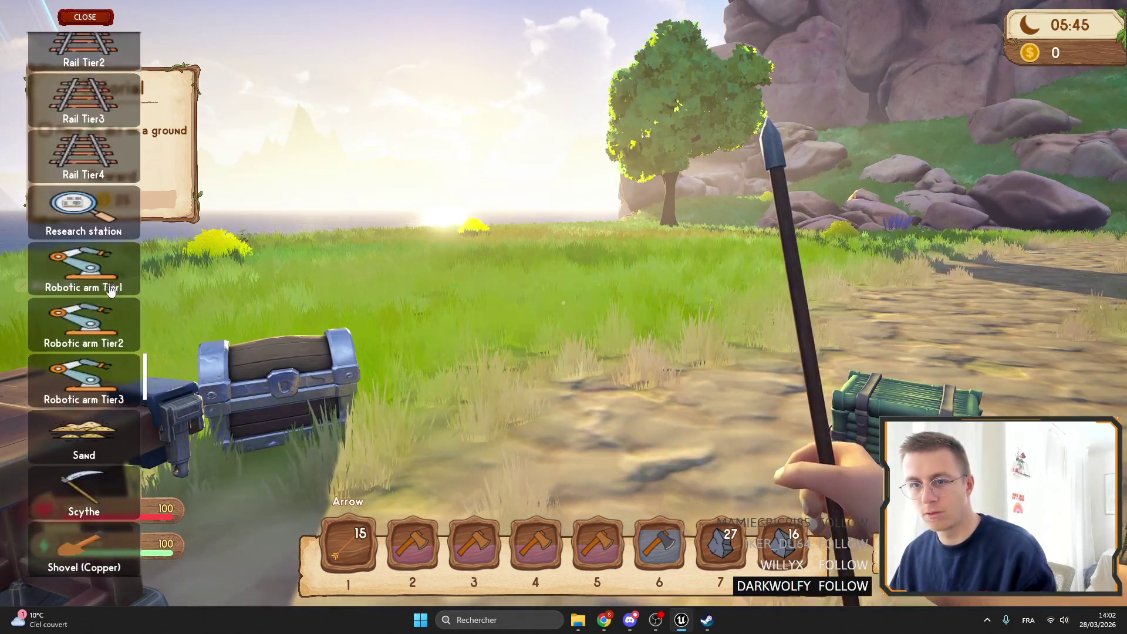
{"action": "left_click_drag", "start_coordinate": [144, 381], "coordinate": [160, 505]}
{"action": "scroll", "coordinate": [159, 505], "scroll_direction": "up", "scroll_amount": 2}
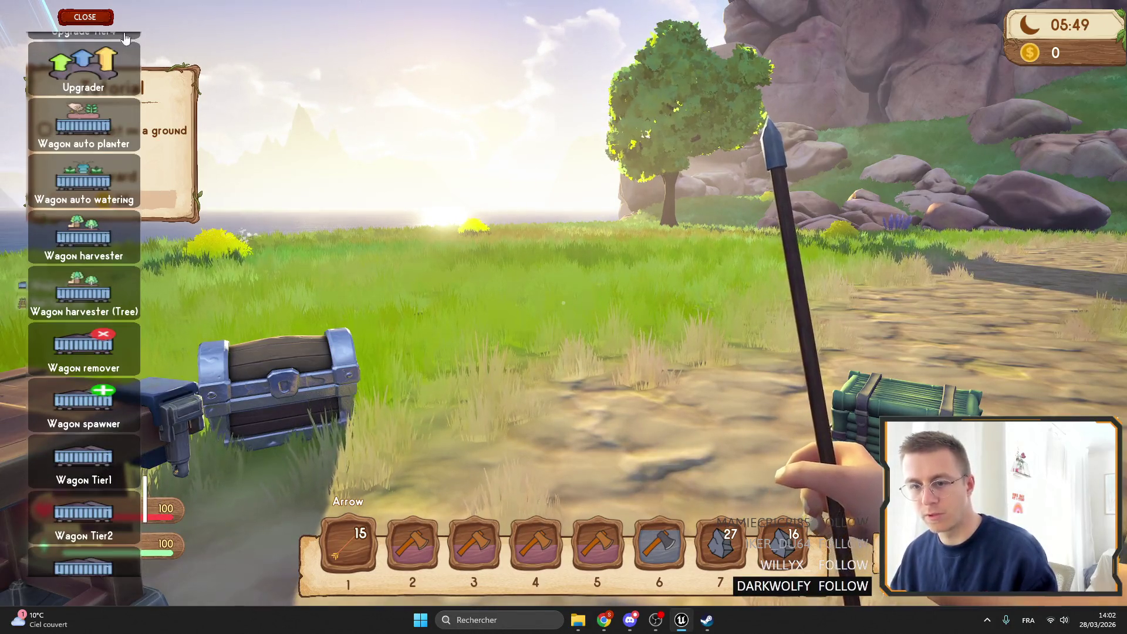
{"action": "left_click", "coordinate": [85, 17]}
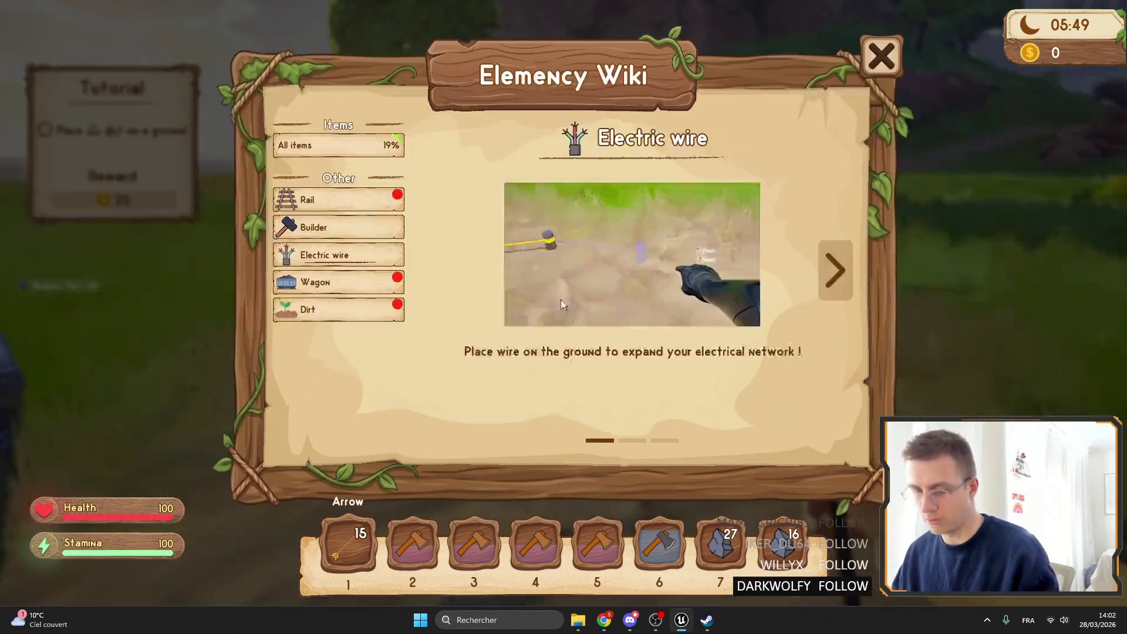
{"action": "left_click", "coordinate": [329, 282]}
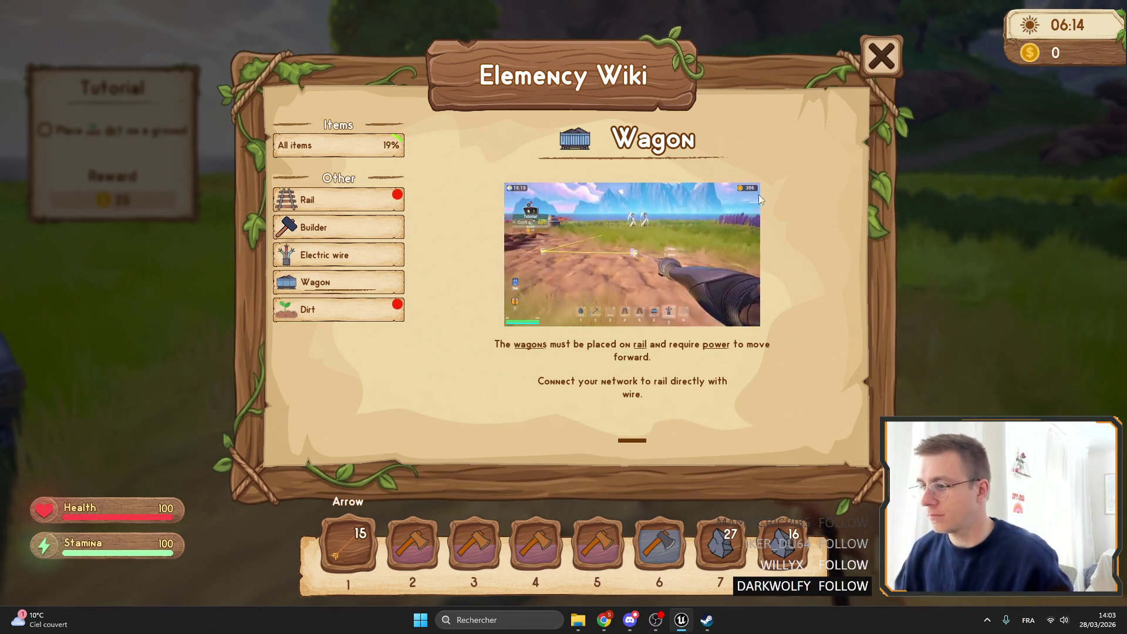
{"action": "left_click", "coordinate": [881, 56]}
{"action": "key", "text": "F11"}
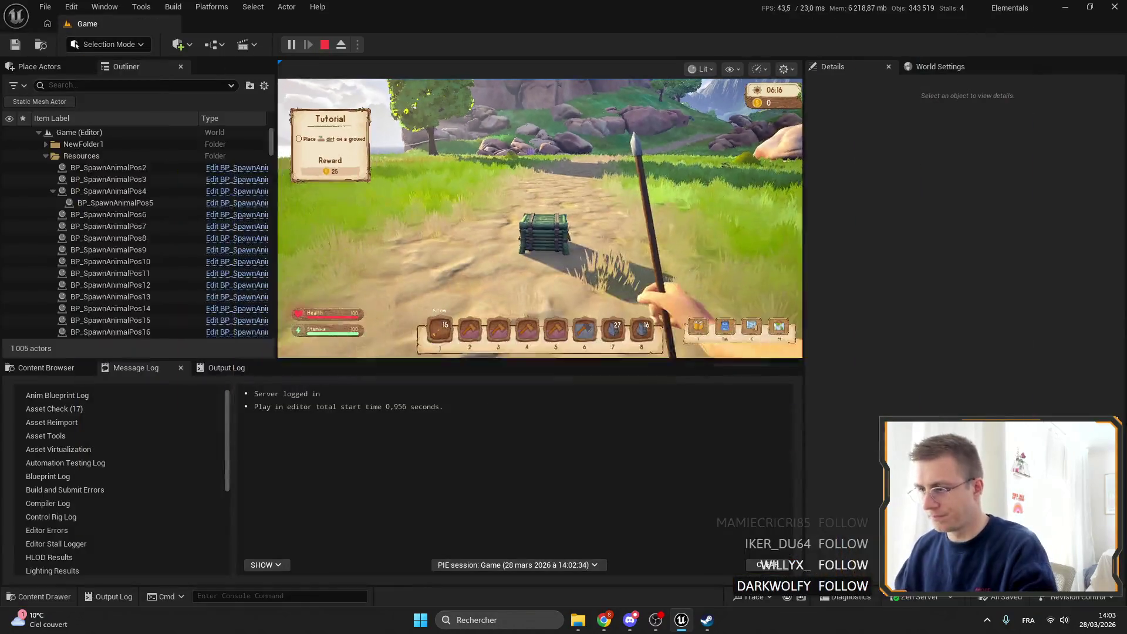
Step: Stop the play session and fly the viewport camera forward along the path, turning left toward the rocks
{"action": "key", "text": "Escape"}
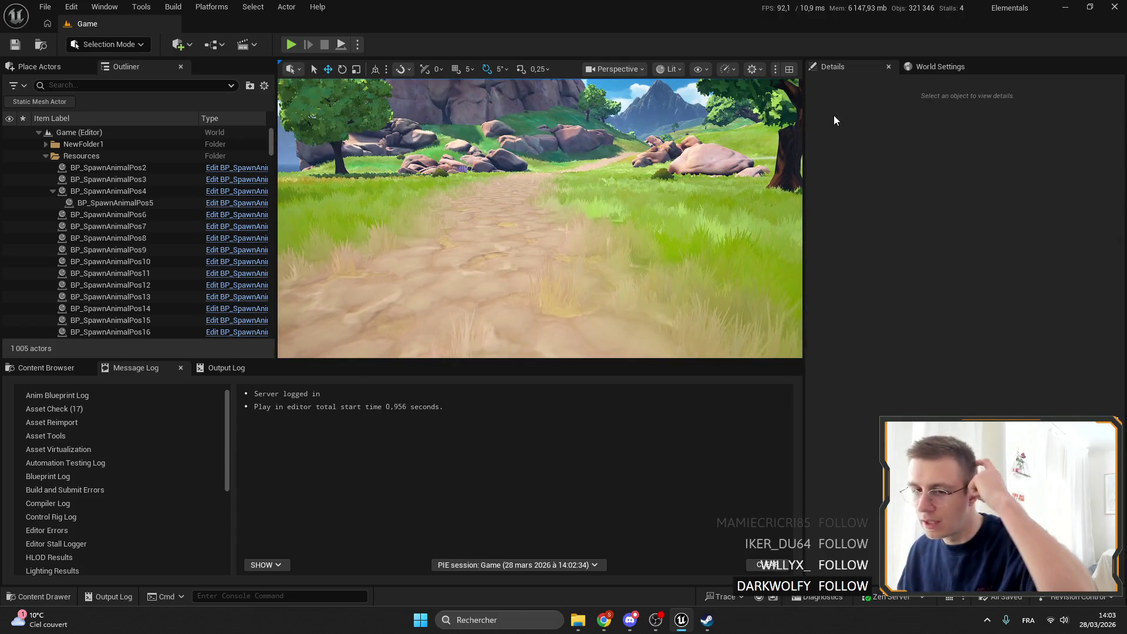
{"action": "mouse_move", "coordinate": [673, 204]}
{"action": "left_mouse_down"}
{"action": "mouse_move", "coordinate": [645, 176]}
{"action": "mouse_move", "coordinate": [687, 152]}
{"action": "mouse_move", "coordinate": [677, 132]}
{"action": "left_mouse_up"}
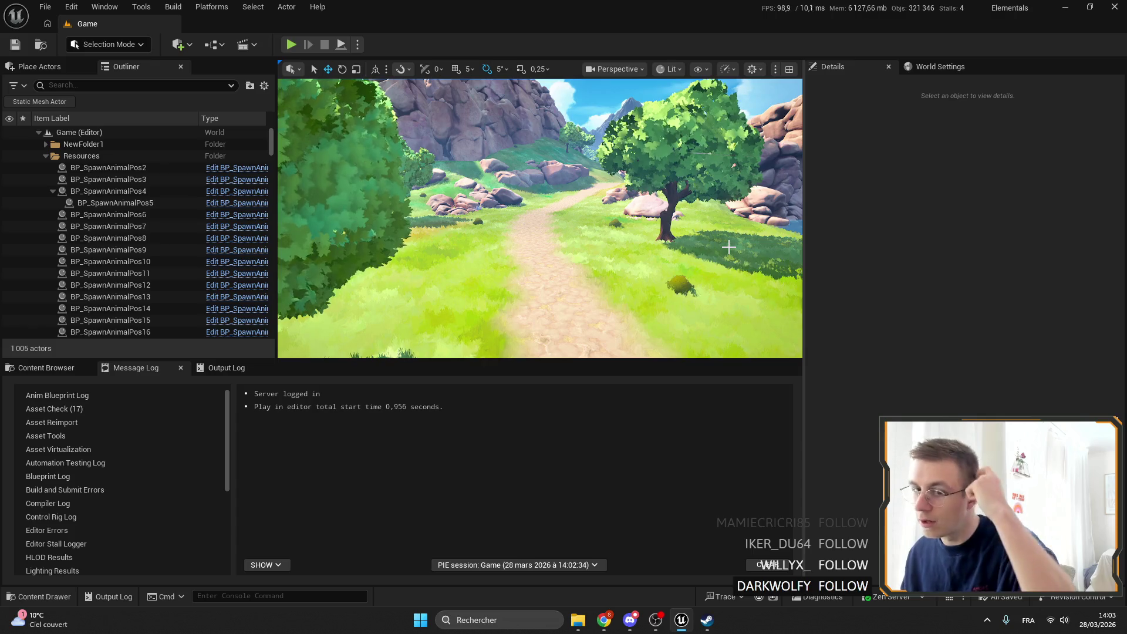
{"action": "left_click_drag", "start_coordinate": [610, 265], "coordinate": [571, 251]}
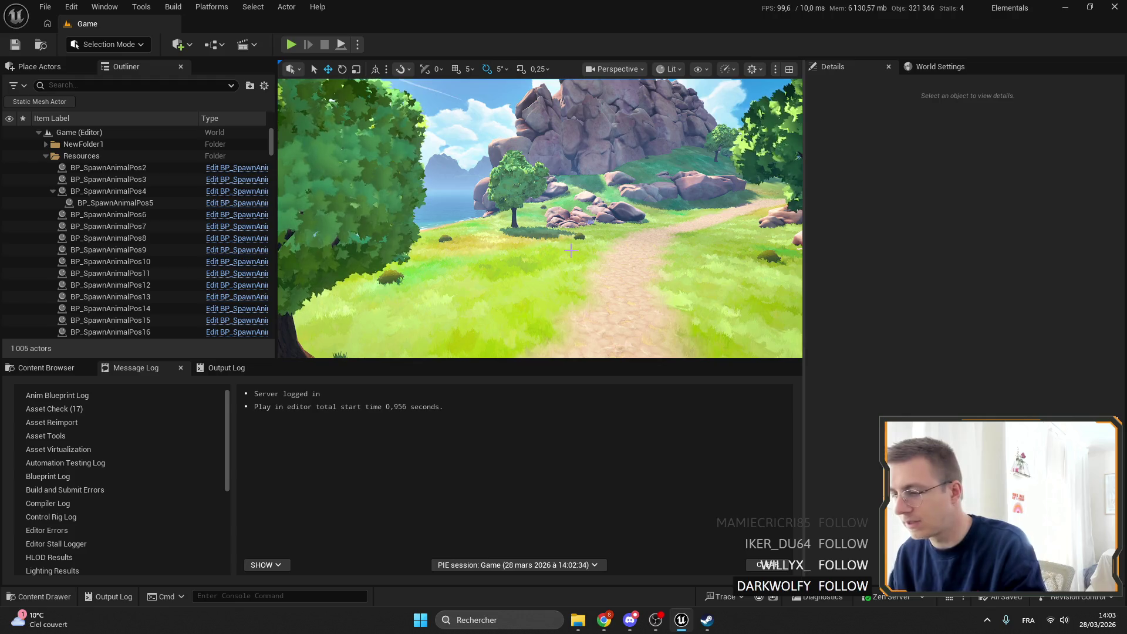
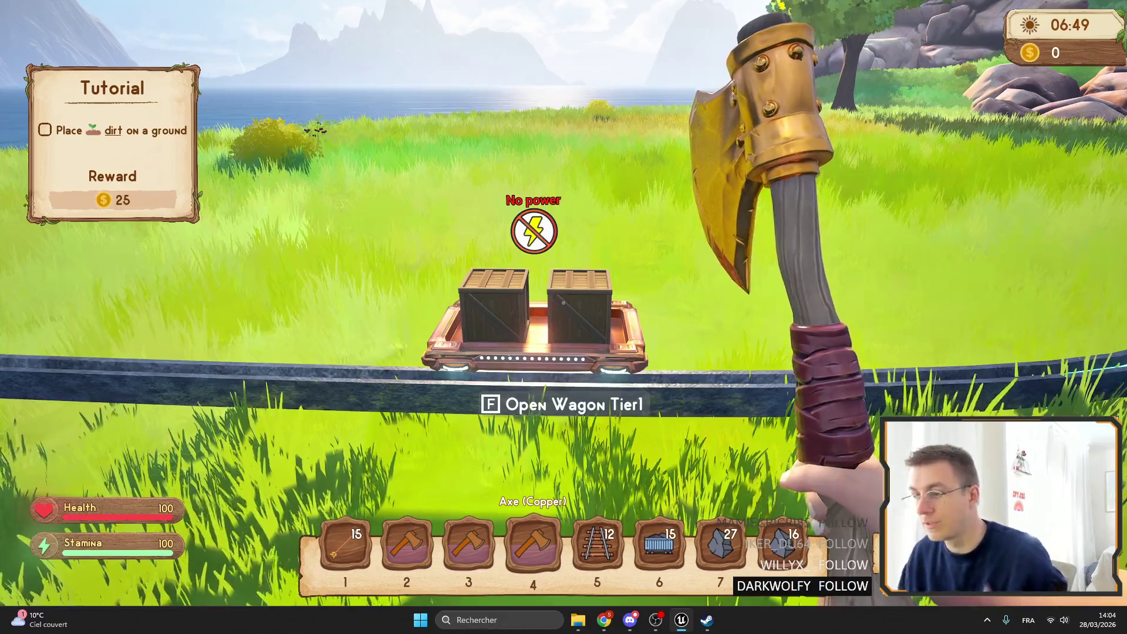
Step: Scroll the build list and move a stack of Tier1 robotic arms into the hotbar
{"action": "key", "text": "space"}
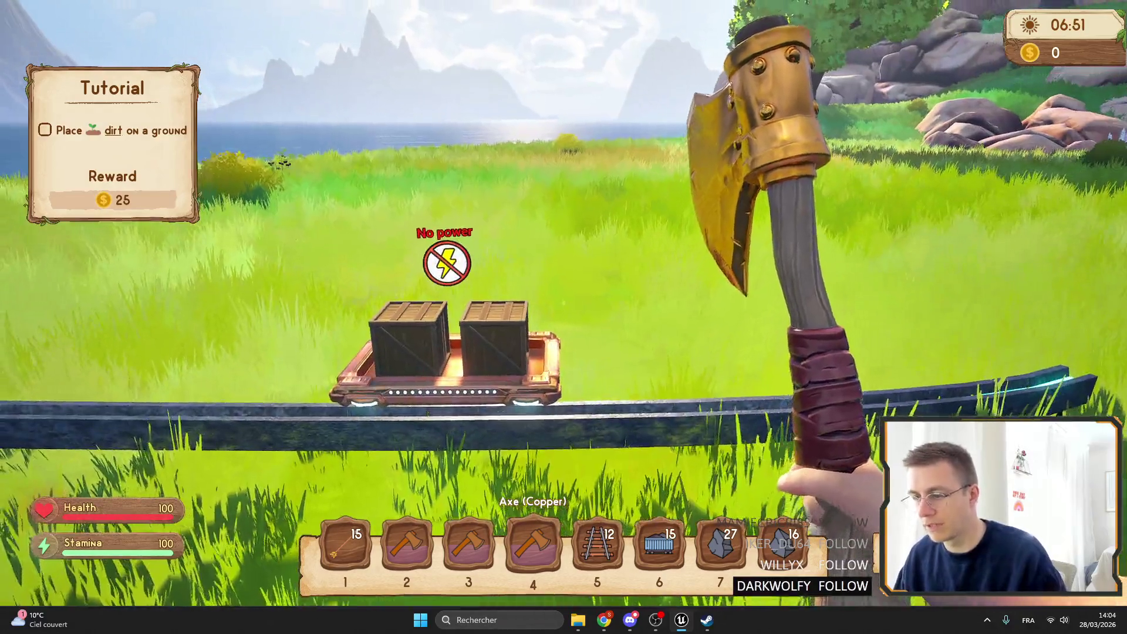
{"action": "key", "text": "Tab"}
{"action": "key", "text": "Tab"}
{"action": "key", "text": "b"}
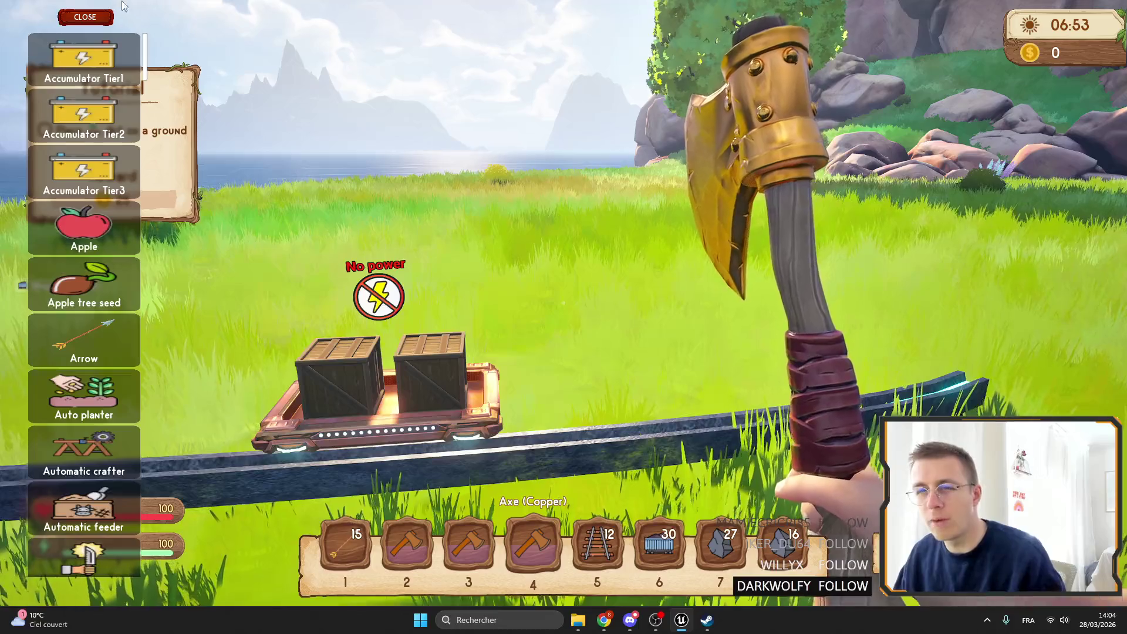
{"action": "scroll", "coordinate": [153, 174], "scroll_direction": "down", "scroll_amount": 15}
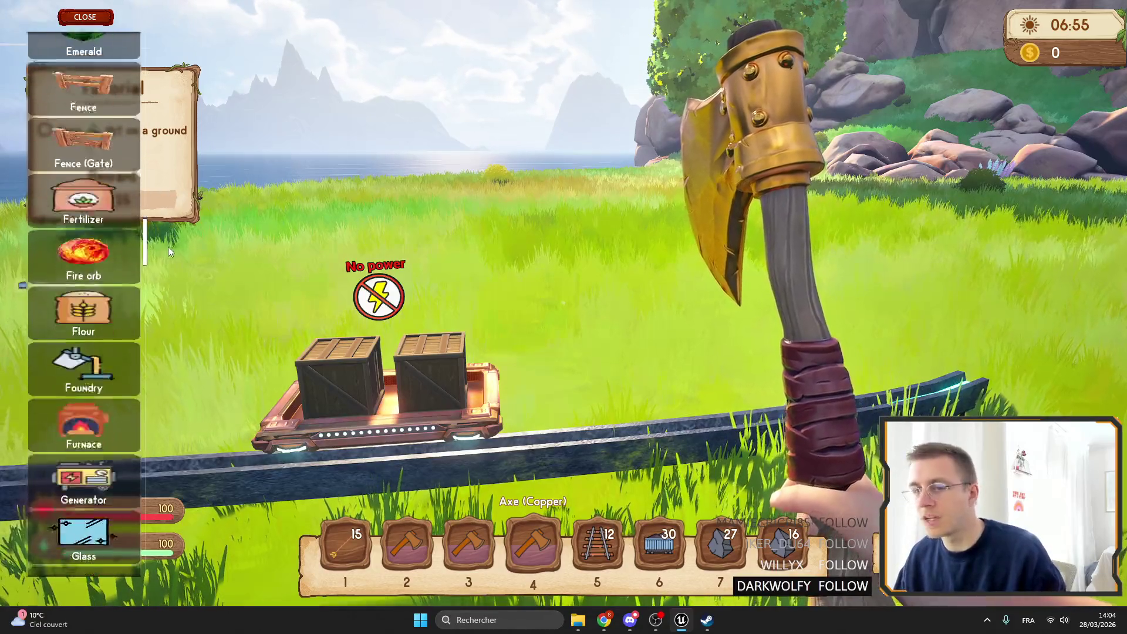
{"action": "scroll", "coordinate": [162, 258], "scroll_direction": "down", "scroll_amount": 2}
{"action": "scroll", "coordinate": [153, 269], "scroll_direction": "down", "scroll_amount": 7}
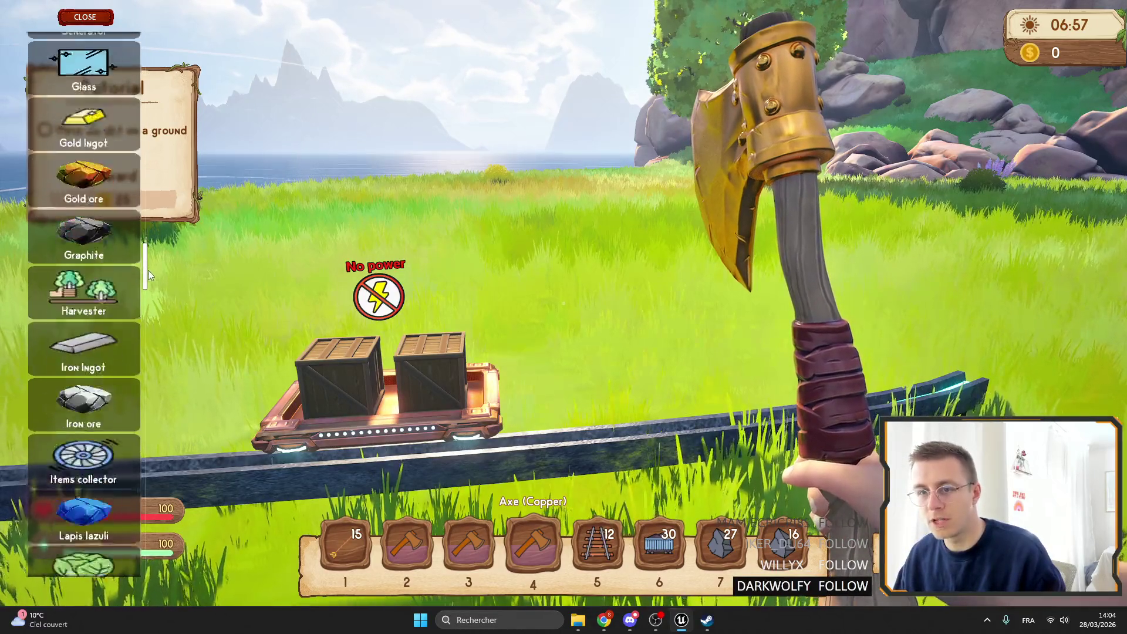
{"action": "scroll", "coordinate": [153, 284], "scroll_direction": "down", "scroll_amount": 15}
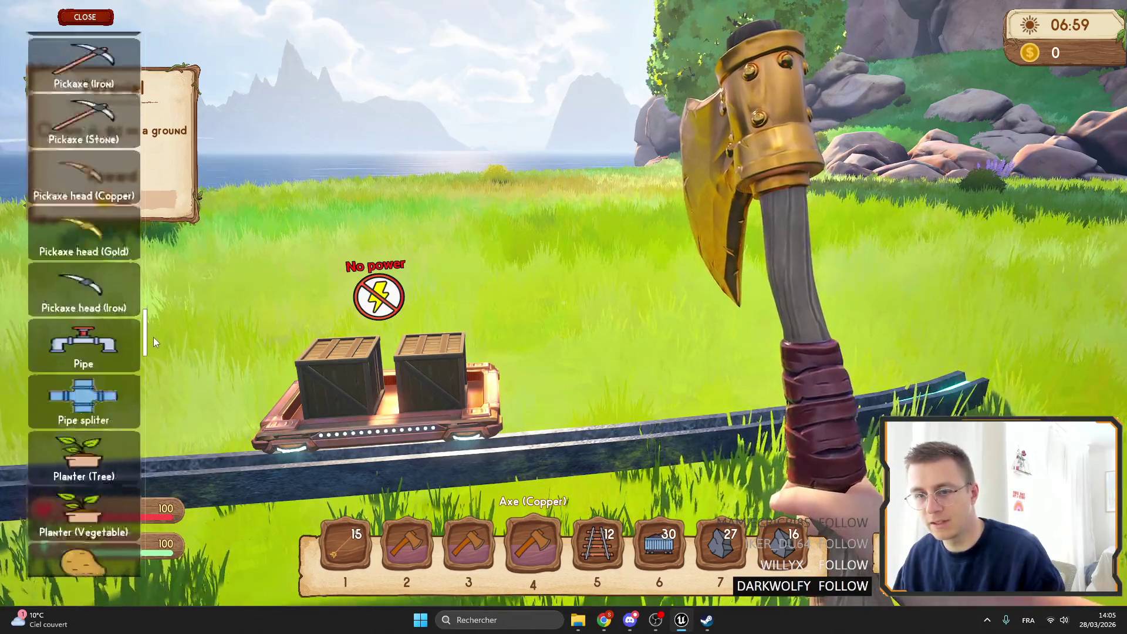
{"action": "left_click_drag", "start_coordinate": [152, 343], "coordinate": [149, 382]}
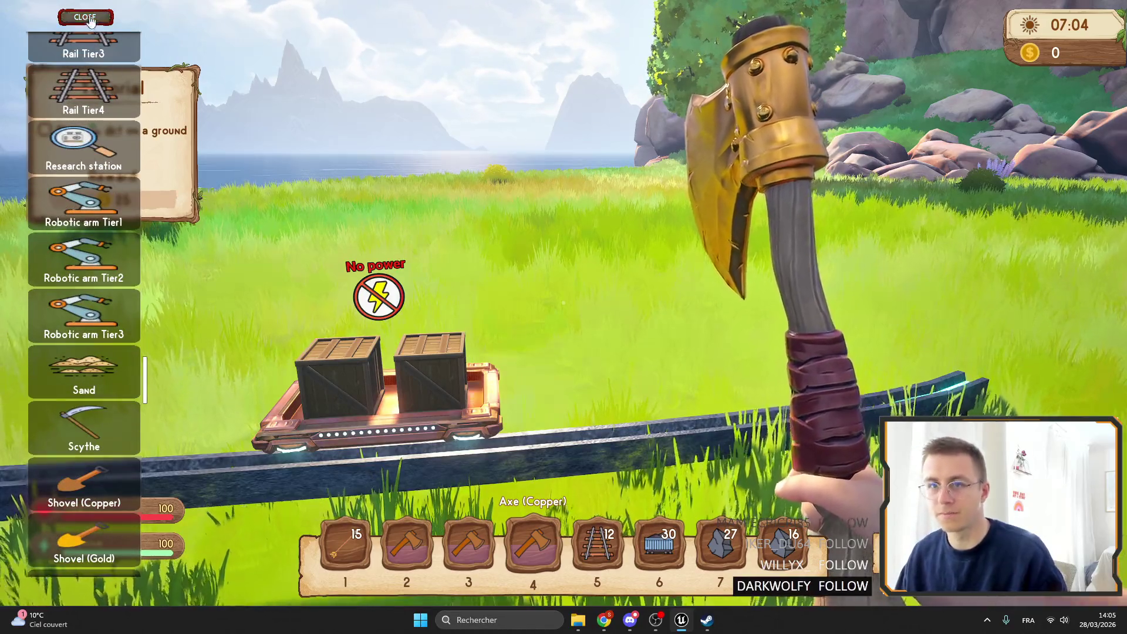
{"action": "left_click", "coordinate": [88, 18]}
Step: In the backpack, clear the two spare axes out of hotbar slots 2–3
{"action": "key", "text": "Tab"}
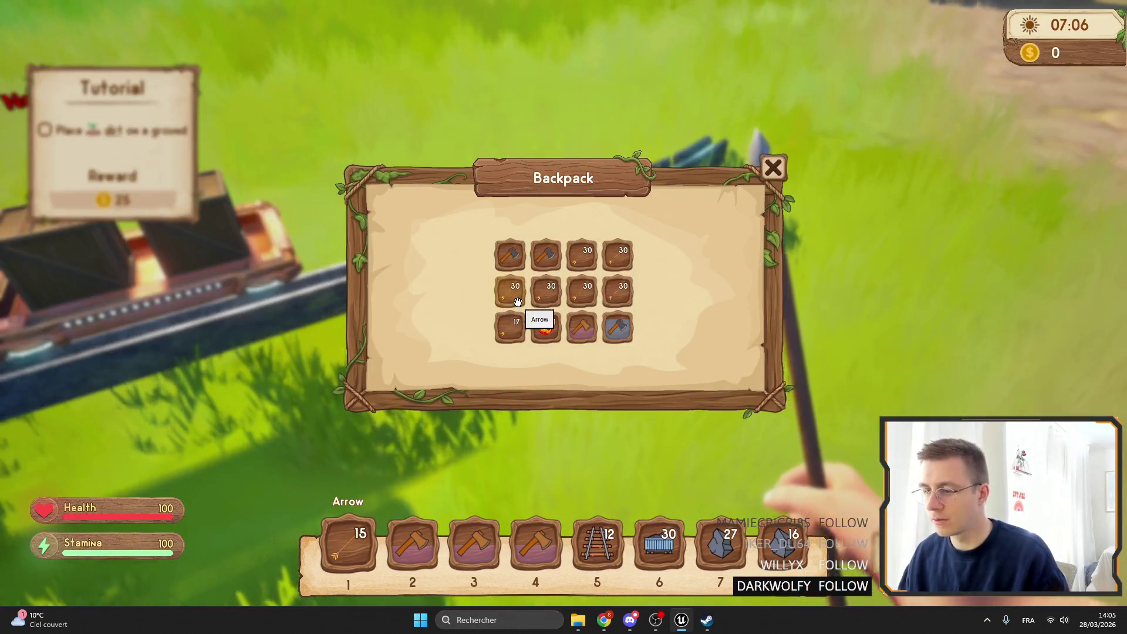
{"action": "key", "text": "Tab"}
{"action": "key", "text": "Tab"}
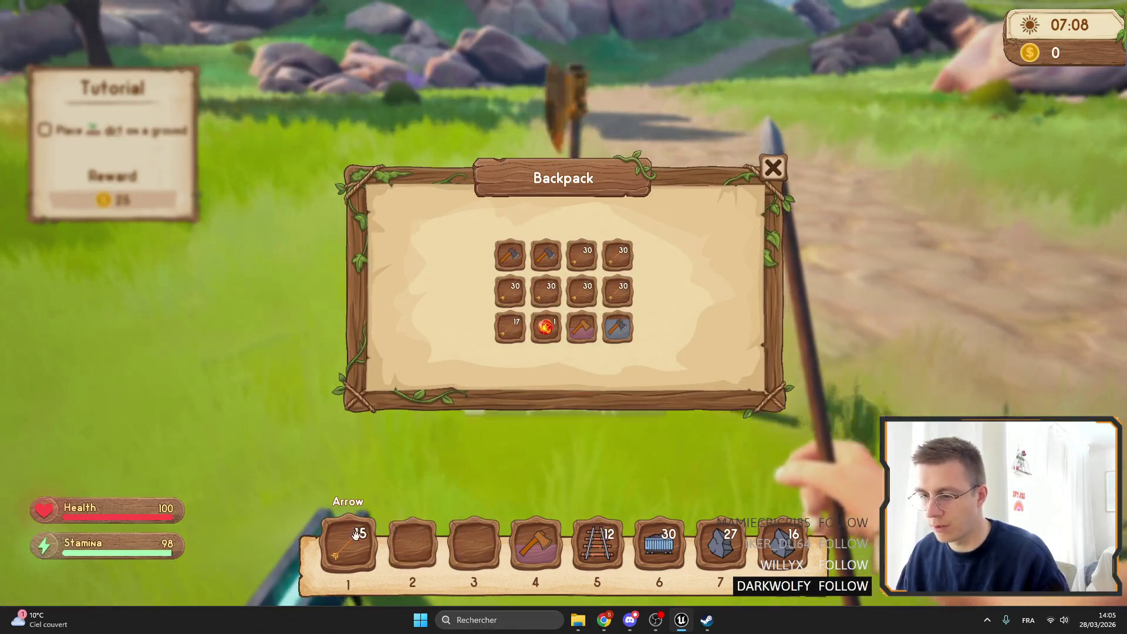
{"action": "key", "text": "Tab"}
Step: Place a Tier1 robotic arm on the grass beside the rail and inspect its No power status
{"action": "key", "text": "b"}
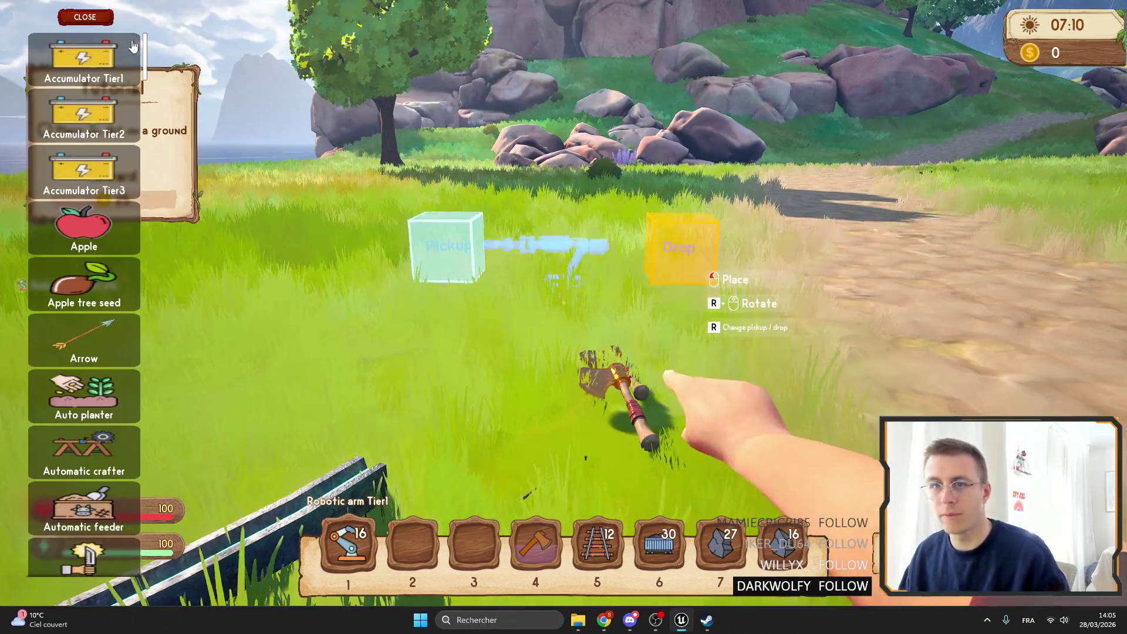
{"action": "key", "text": "b"}
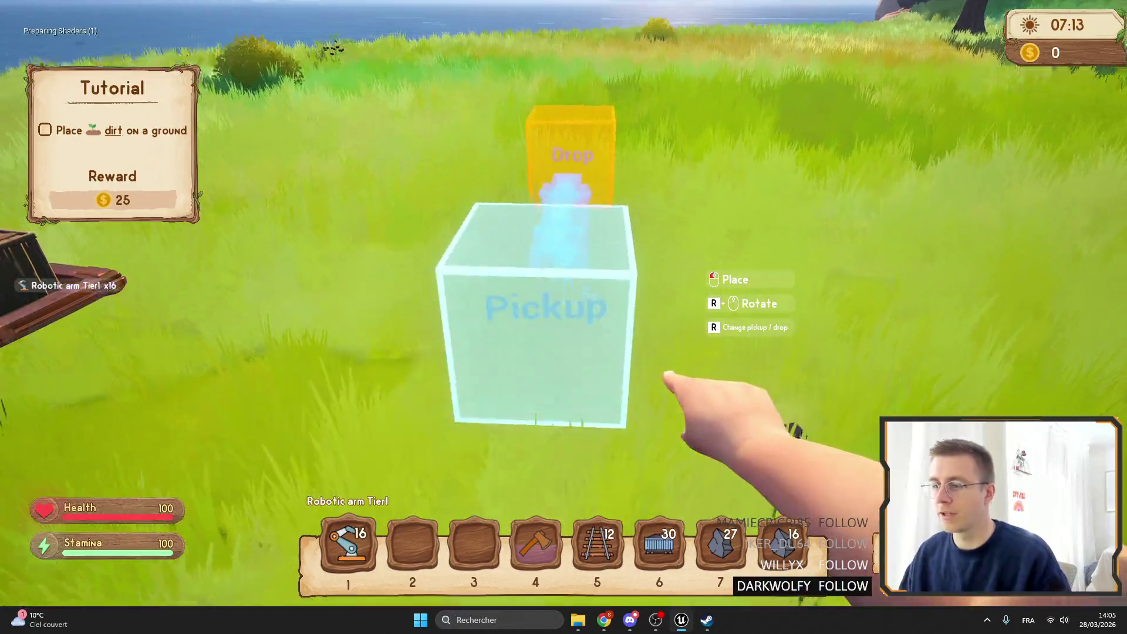
{"action": "left_click", "coordinate": [563, 317]}
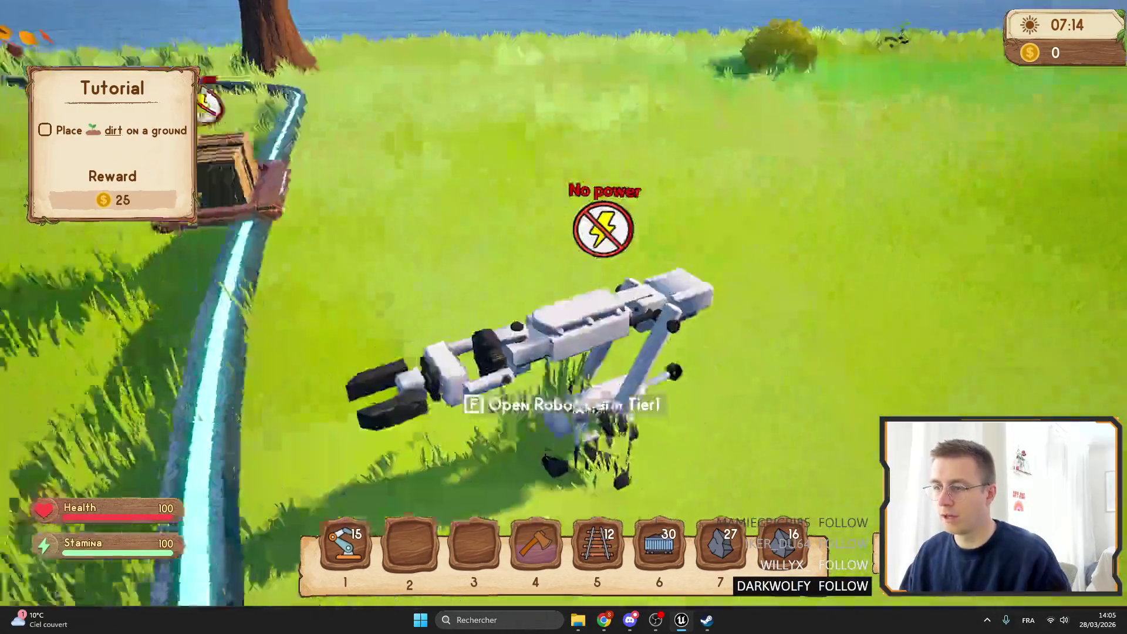
{"action": "key", "text": "e"}
{"action": "key", "text": "Escape"}
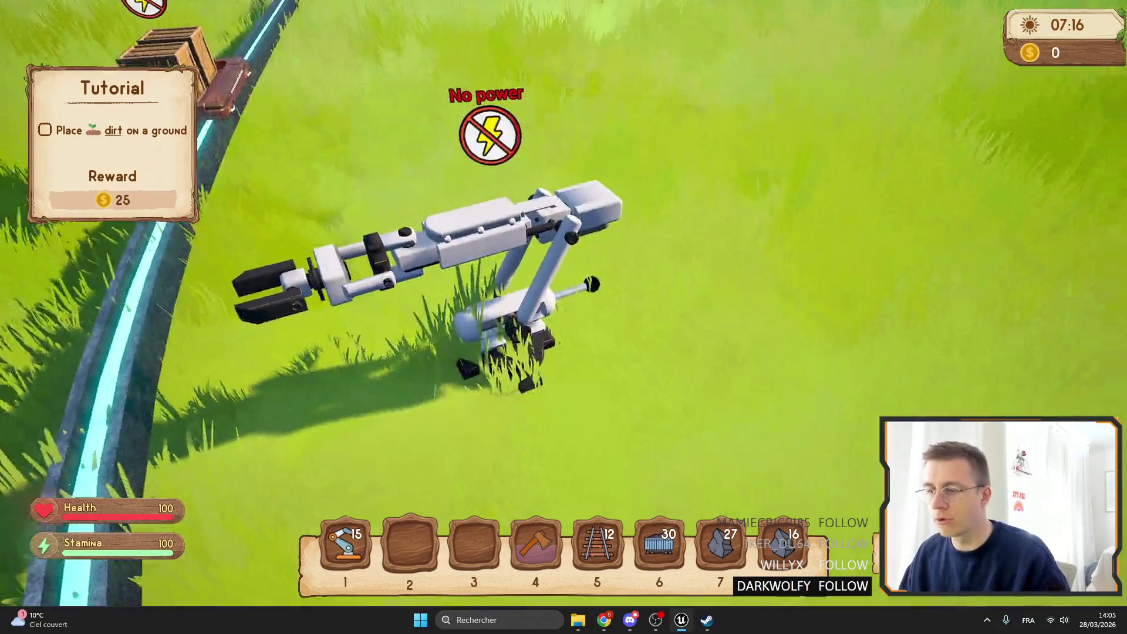
{"action": "key", "text": "w"}
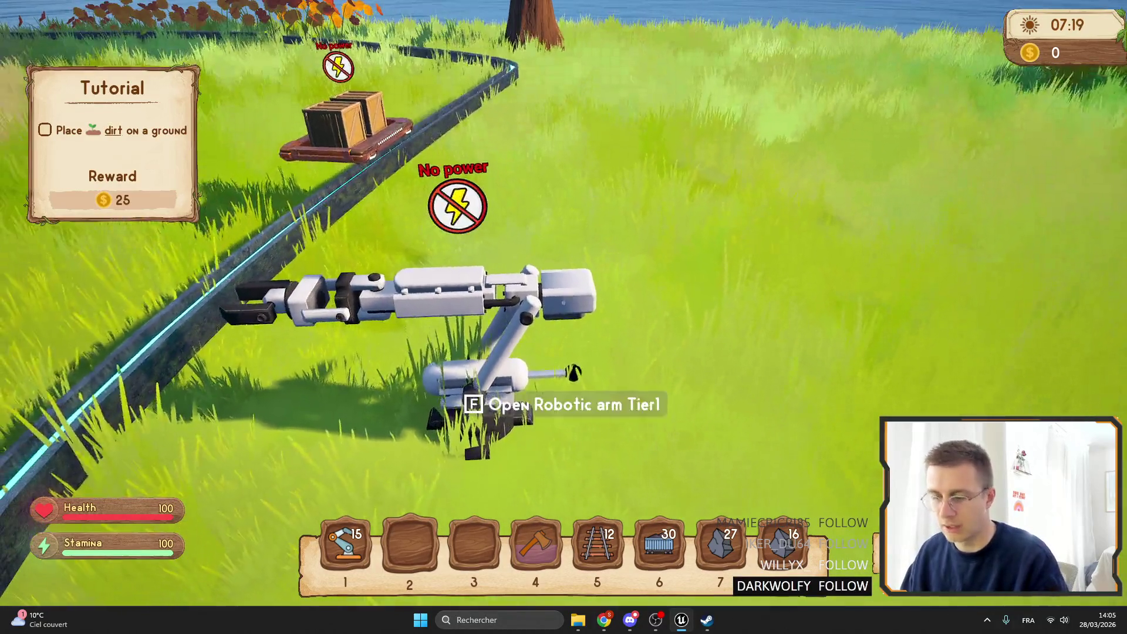
Step: Stock the hotbar with 16 solar panels from the build list
{"action": "key", "text": "Tab"}
{"action": "key", "text": "2"}
{"action": "mouse_move", "coordinate": [146, 114]}
{"action": "left_mouse_down"}
{"action": "mouse_move", "coordinate": [153, 562]}
{"action": "mouse_move", "coordinate": [216, 435]}
{"action": "mouse_move", "coordinate": [151, 445]}
{"action": "mouse_move", "coordinate": [155, 415]}
{"action": "mouse_move", "coordinate": [157, 495]}
{"action": "mouse_move", "coordinate": [163, 196]}
{"action": "mouse_move", "coordinate": [164, 247]}
{"action": "mouse_move", "coordinate": [175, 229]}
{"action": "left_mouse_up"}
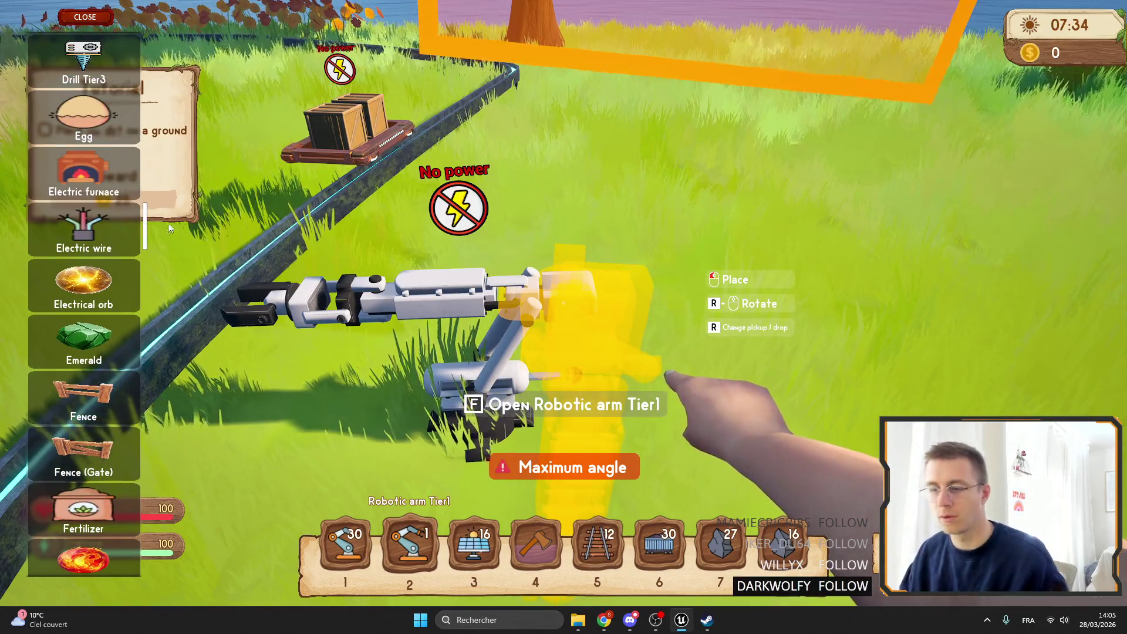
{"action": "key", "text": "Escape"}
Step: Set down a solar panel from slot 3 near the robotic arm
{"action": "key", "text": "Tab"}
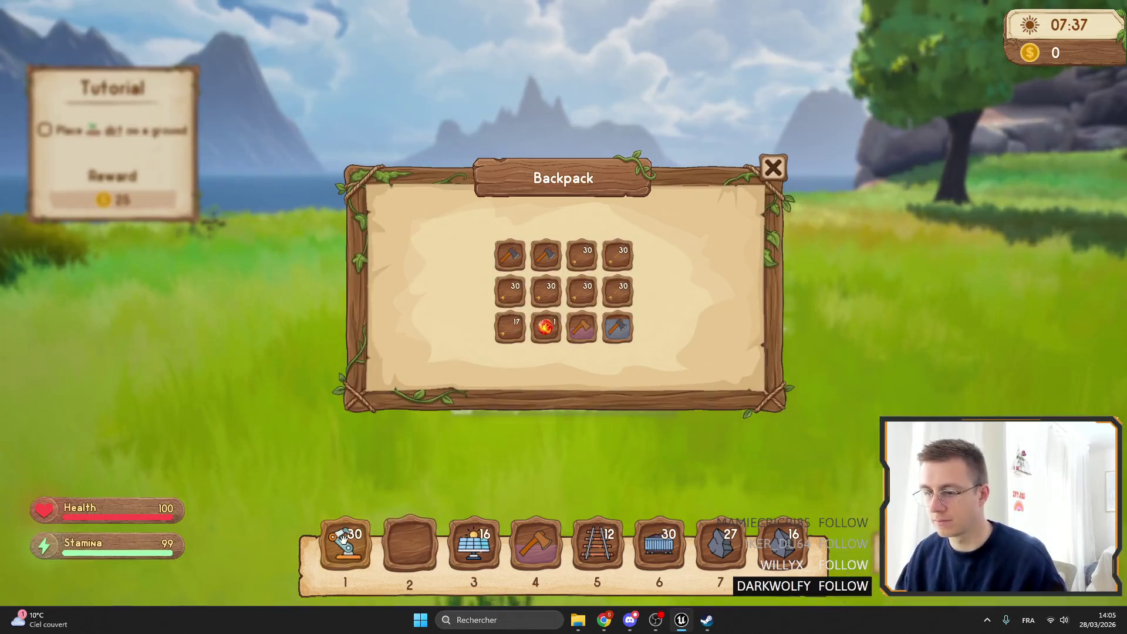
{"action": "key", "text": "Tab"}
{"action": "key", "text": "2"}
{"action": "key", "text": "Escape"}
{"action": "key", "text": "3"}
{"action": "key", "text": "4"}
Step: Run electric wires from the solar panel to the rail-side robotic arm
{"action": "key", "text": "1"}
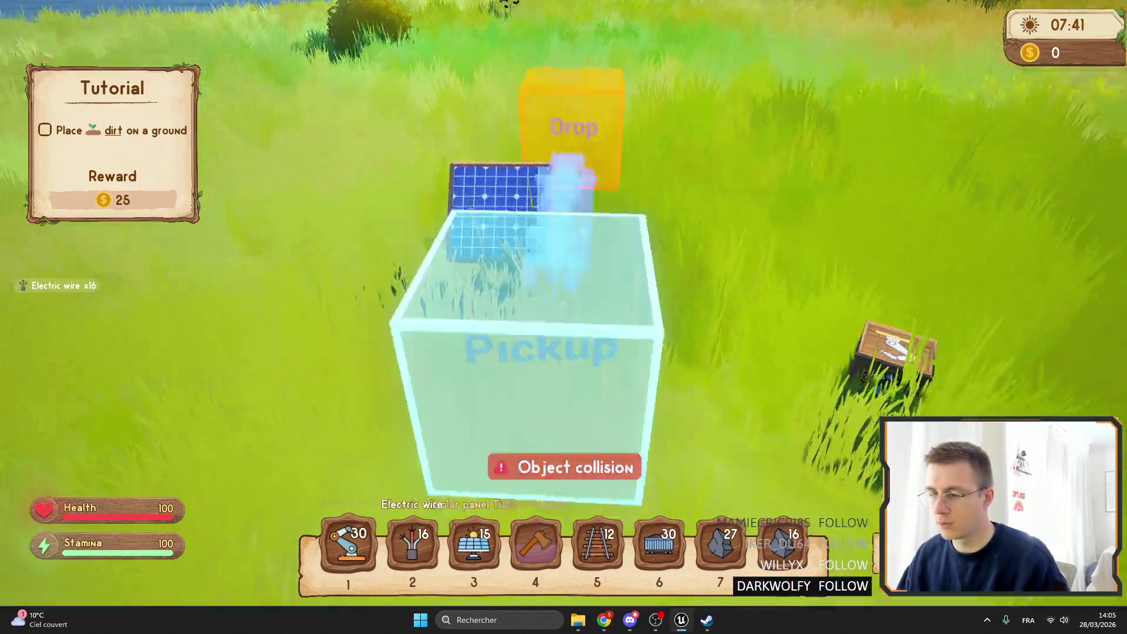
{"action": "key", "text": "2"}
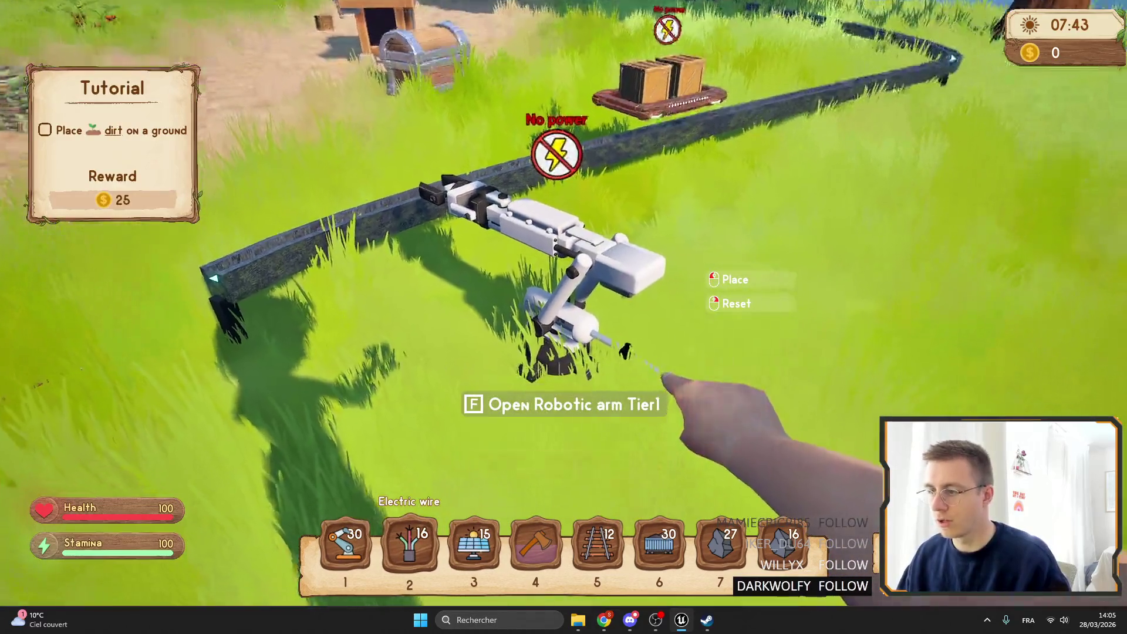
{"action": "left_click", "coordinate": [564, 317]}
{"action": "key", "text": "4"}
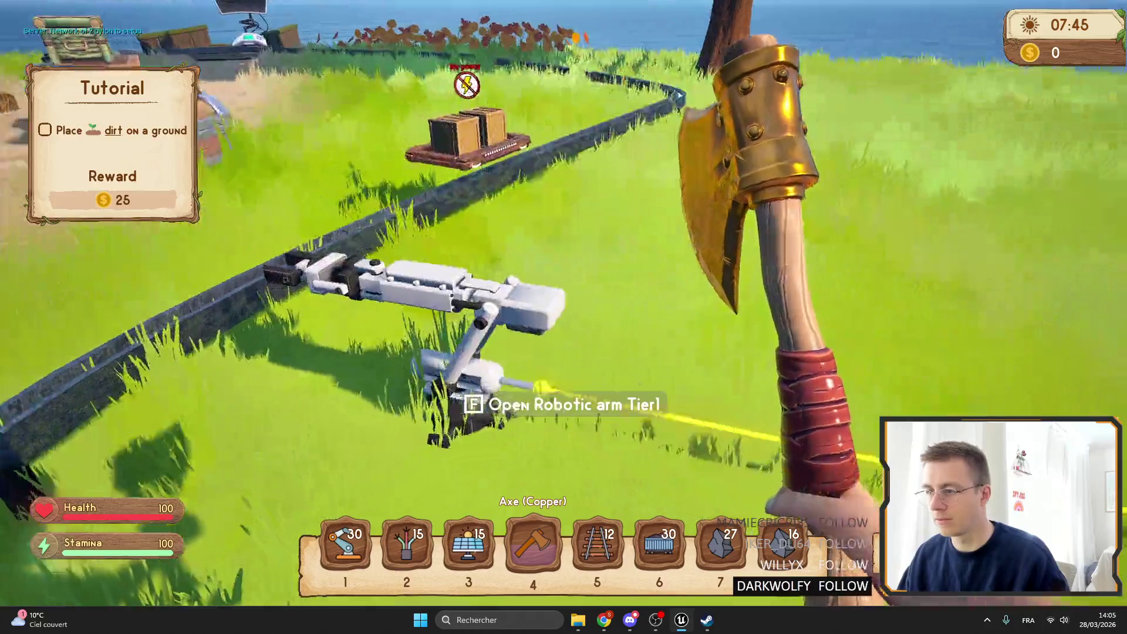
{"action": "scroll", "coordinate": [563, 317], "scroll_direction": "down", "scroll_amount": 2}
{"action": "scroll", "coordinate": [563, 316], "scroll_direction": "up", "scroll_amount": 3}
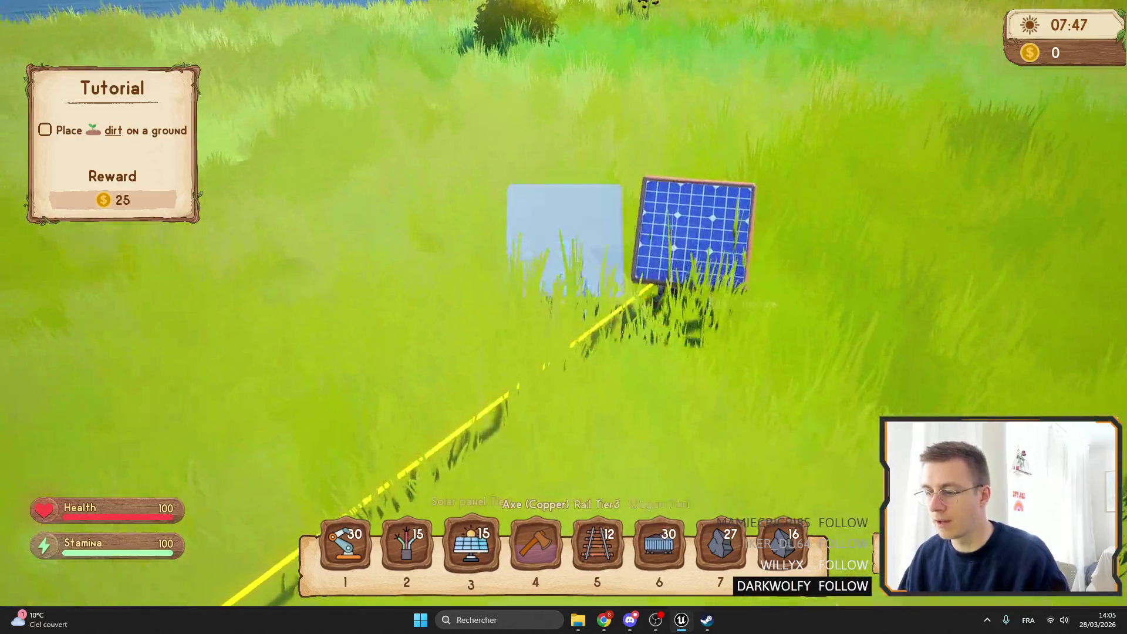
{"action": "key", "text": "2"}
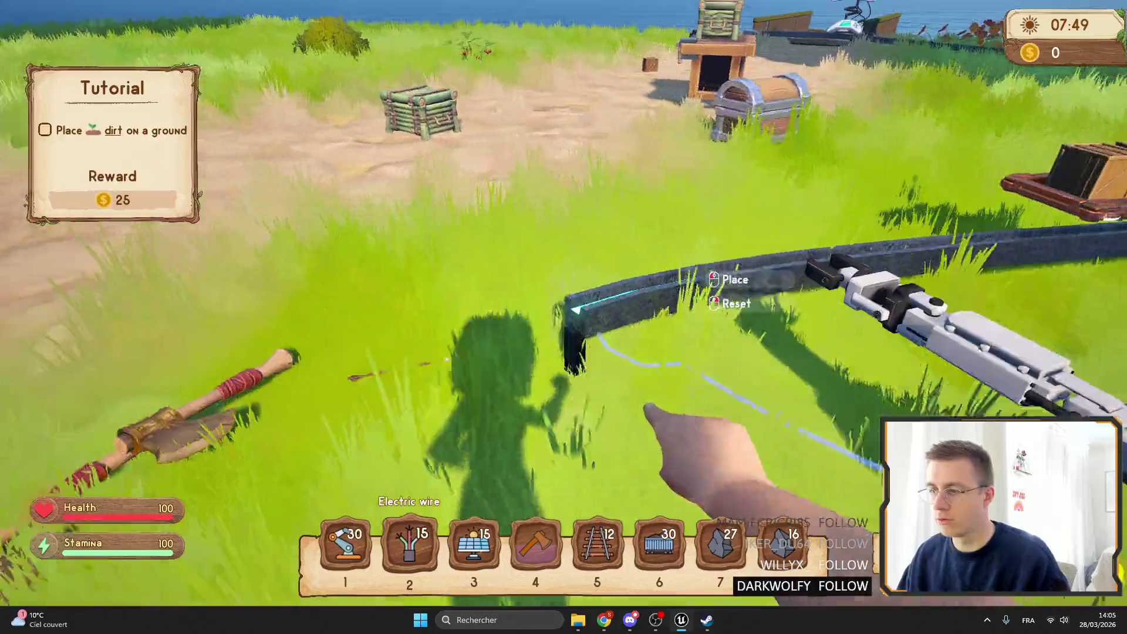
{"action": "left_click", "coordinate": [563, 317]}
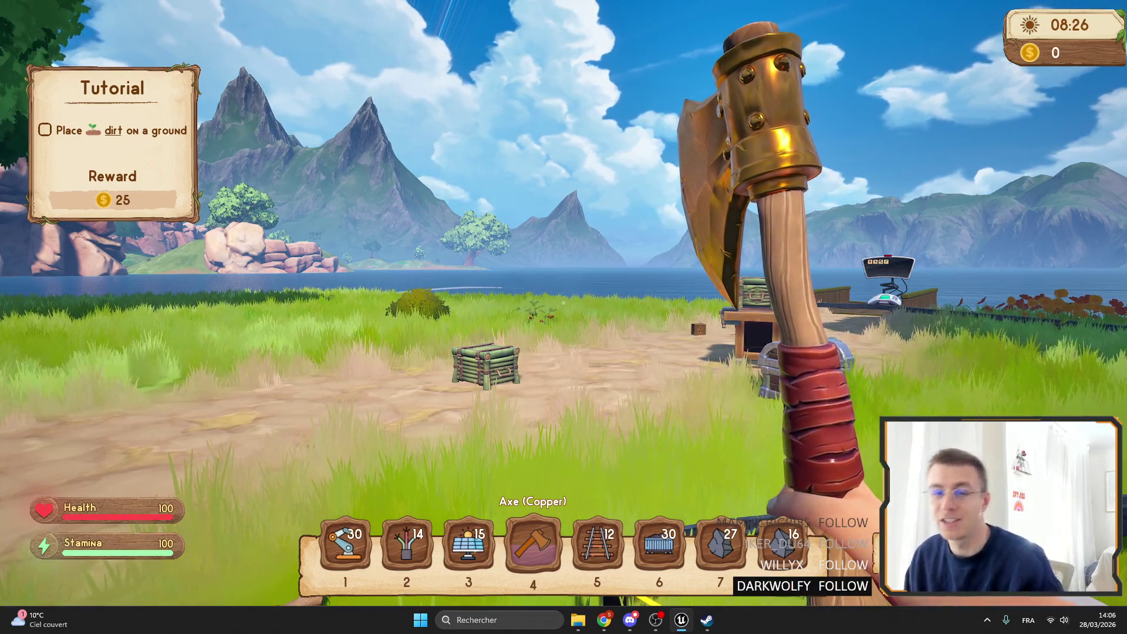
Step: Run past the crate and workbench onto the dock, then back off onto the grass
{"action": "key", "text": "shift+w"}
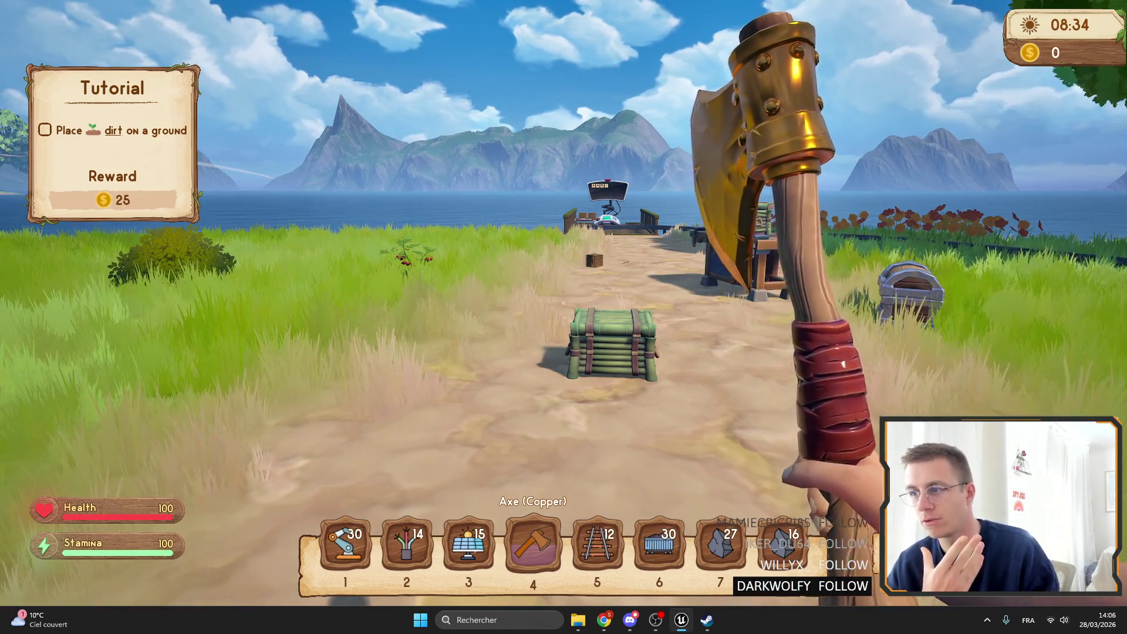
{"action": "key", "text": "w"}
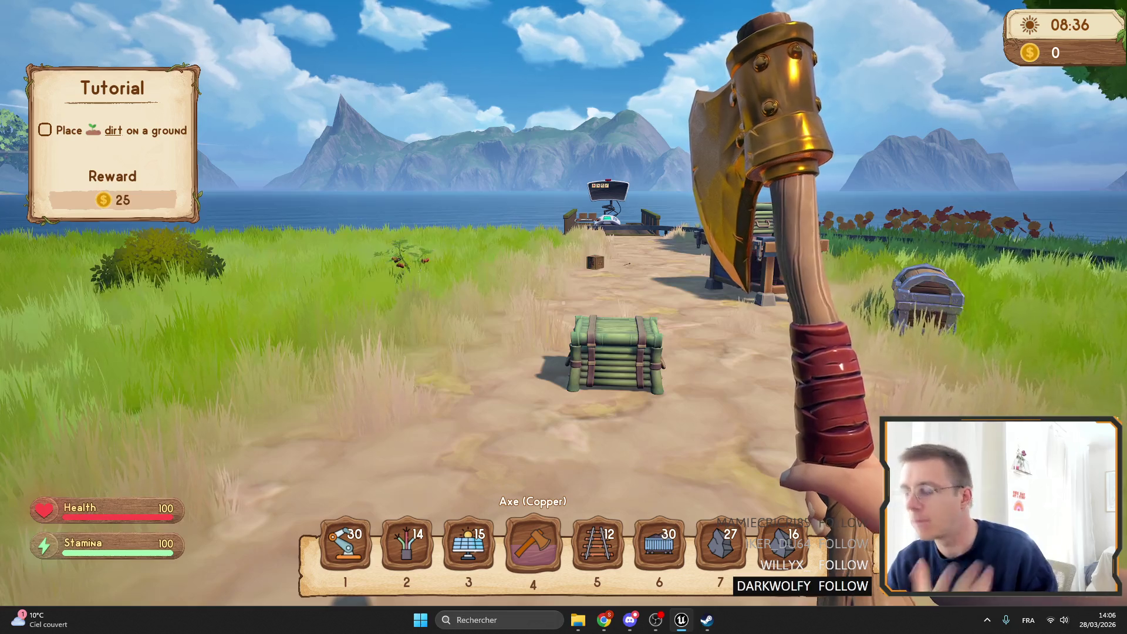
{"action": "key", "text": "shift+w"}
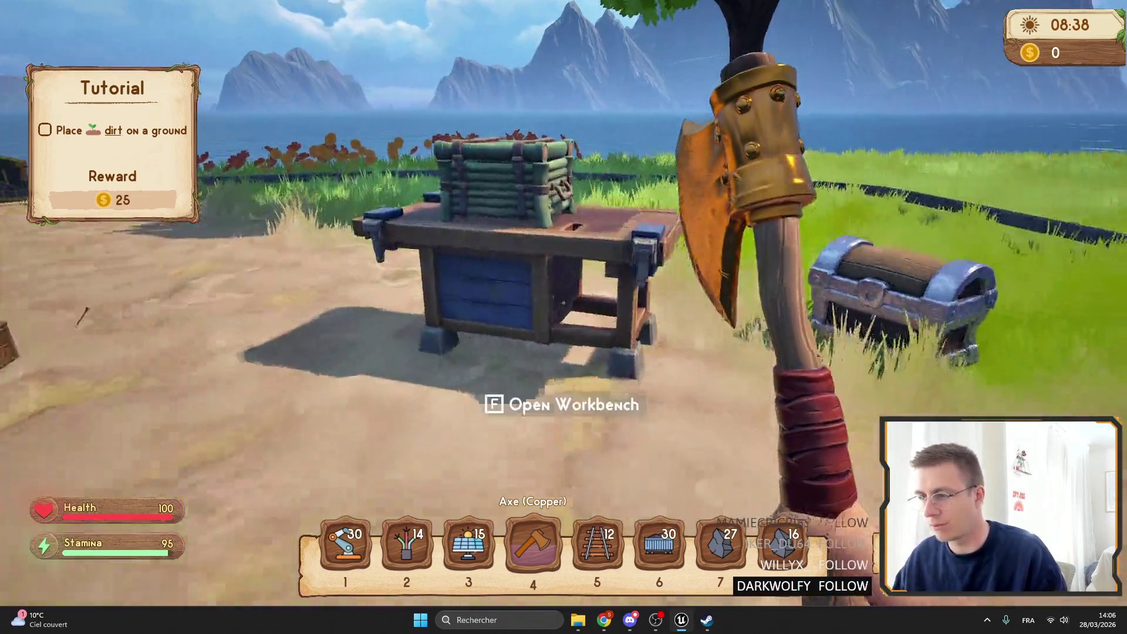
{"action": "key", "text": "shift+w"}
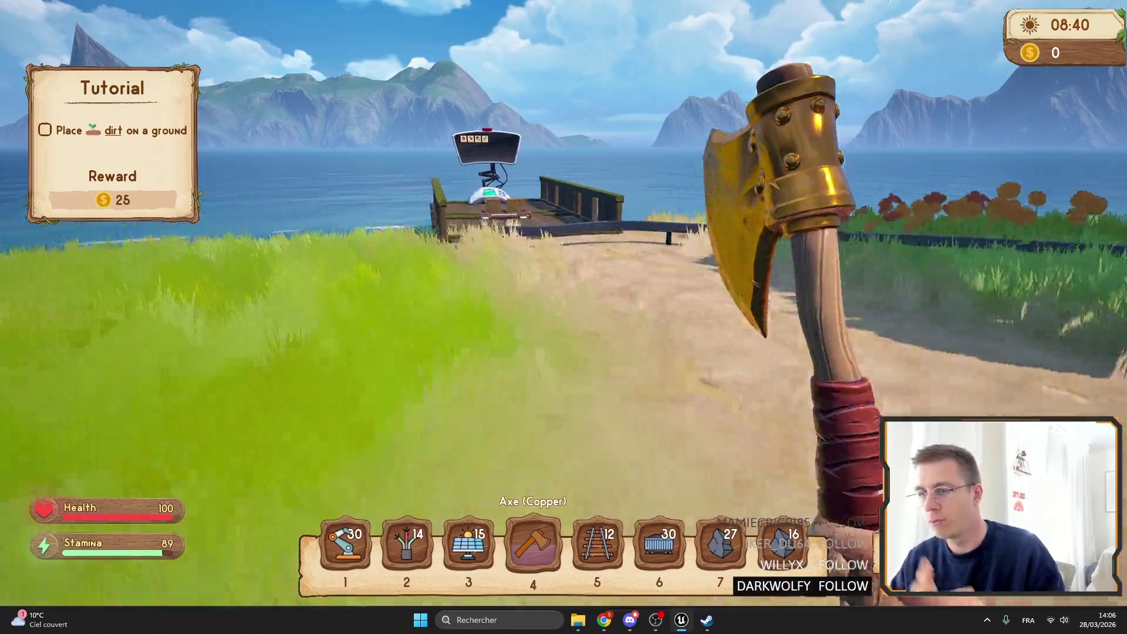
{"action": "key", "text": "shift+w"}
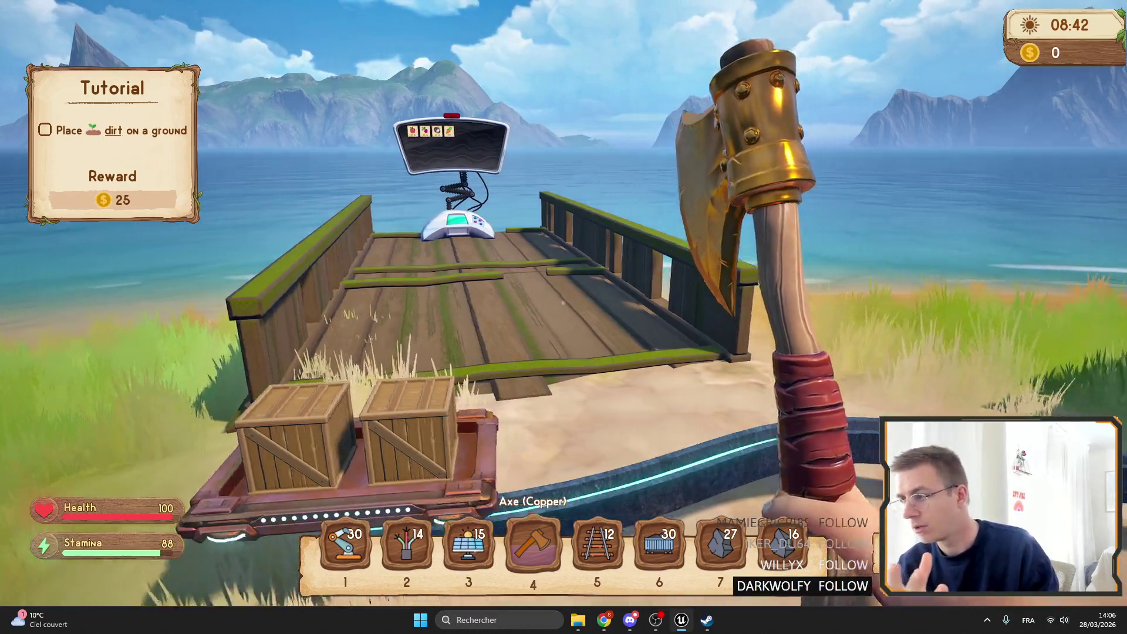
{"action": "key", "text": "shift+s"}
{"action": "key", "text": "s"}
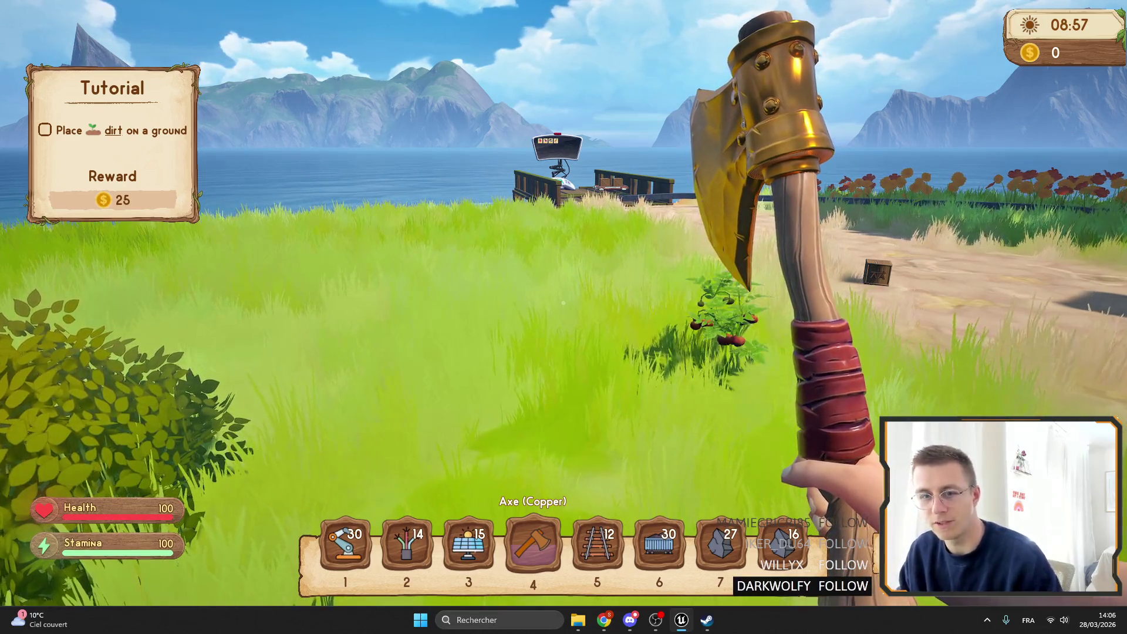
{"action": "key", "text": "shift+w"}
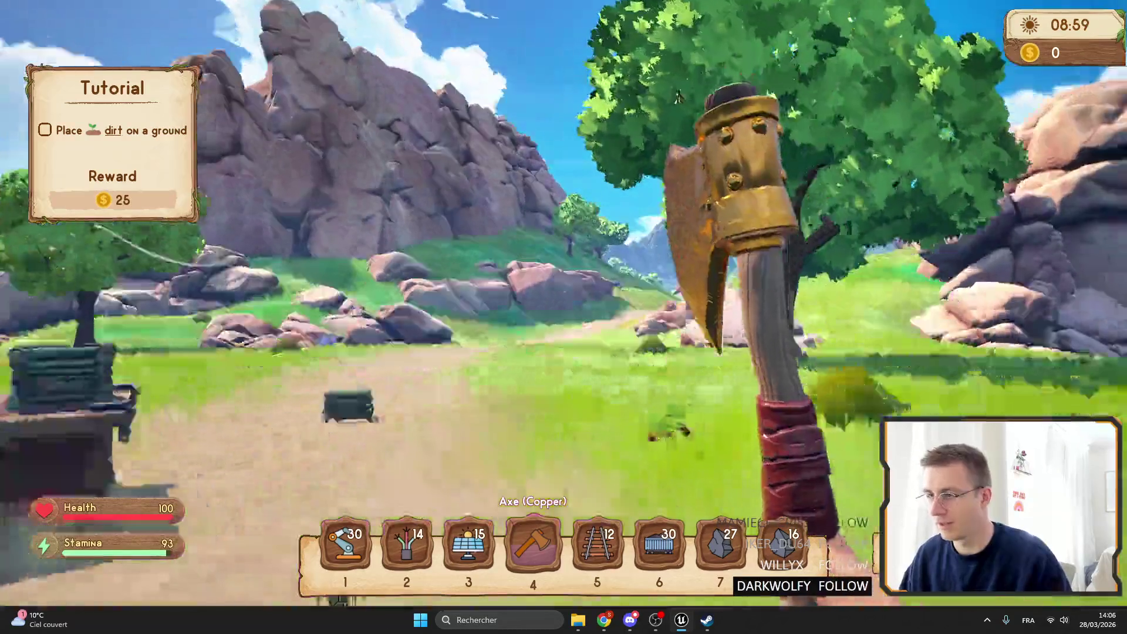
{"action": "key", "text": "shift+w"}
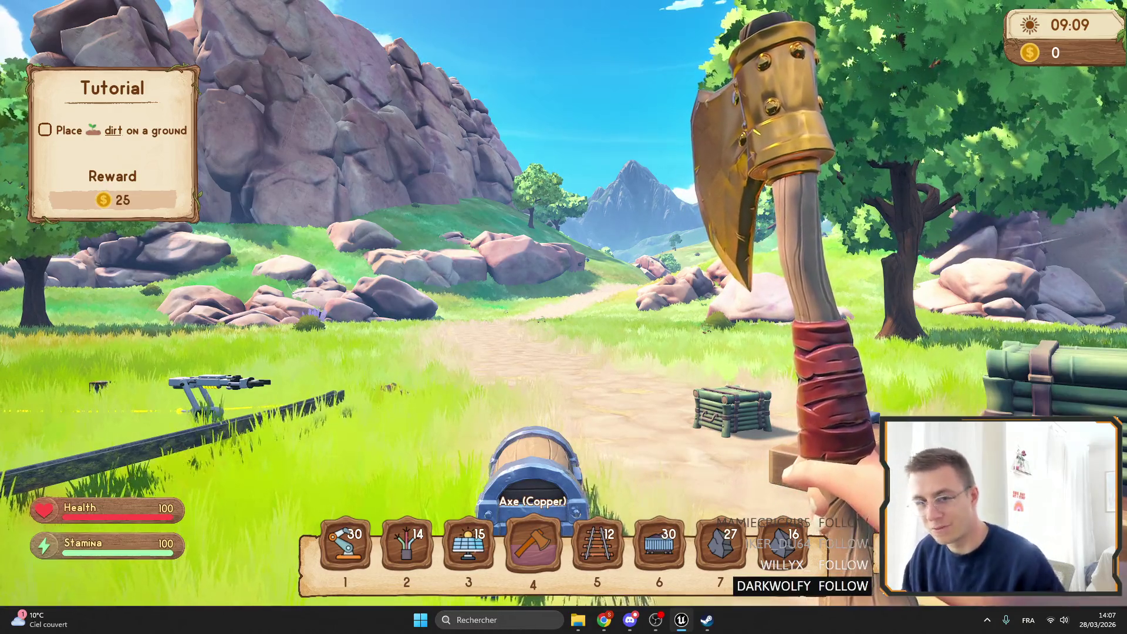
{"action": "key", "text": "s"}
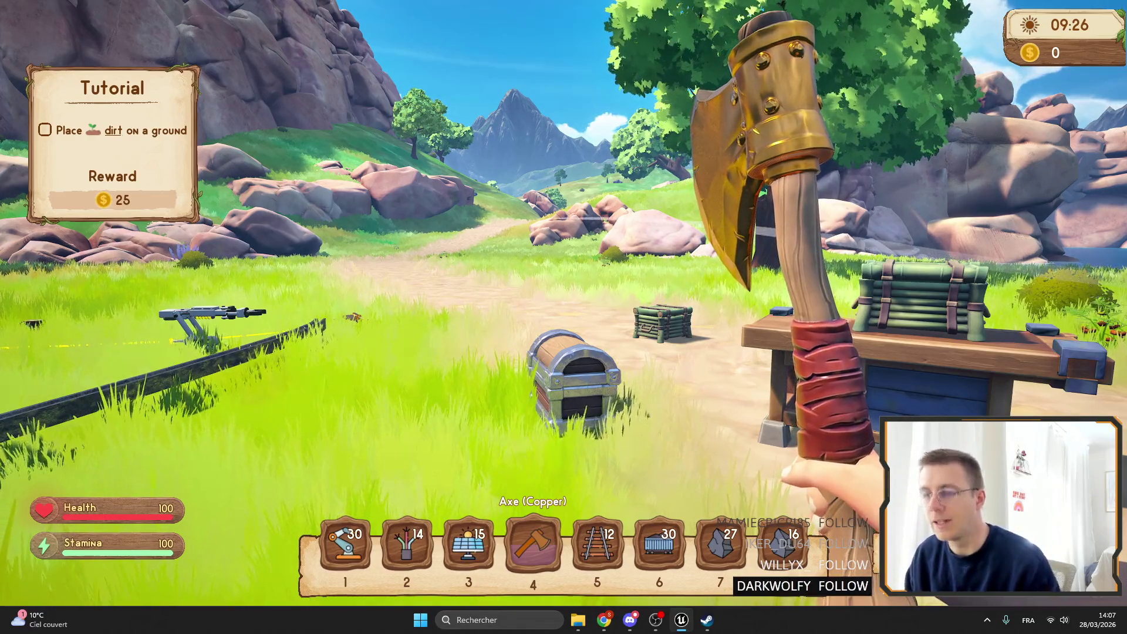
{"action": "key", "text": "s"}
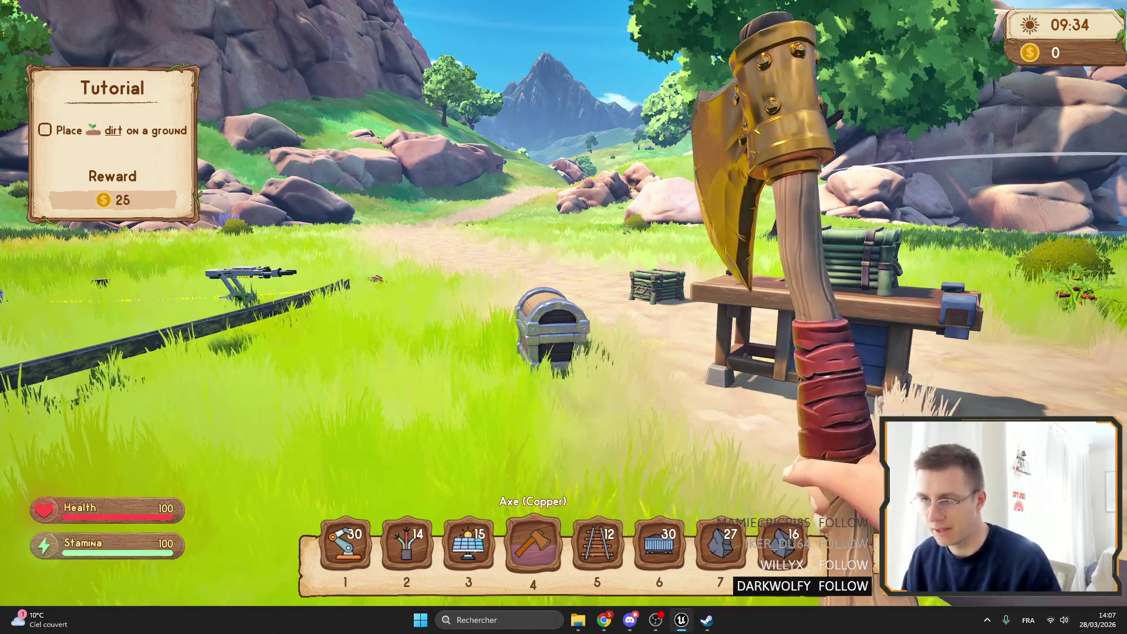
{"action": "key", "text": "s"}
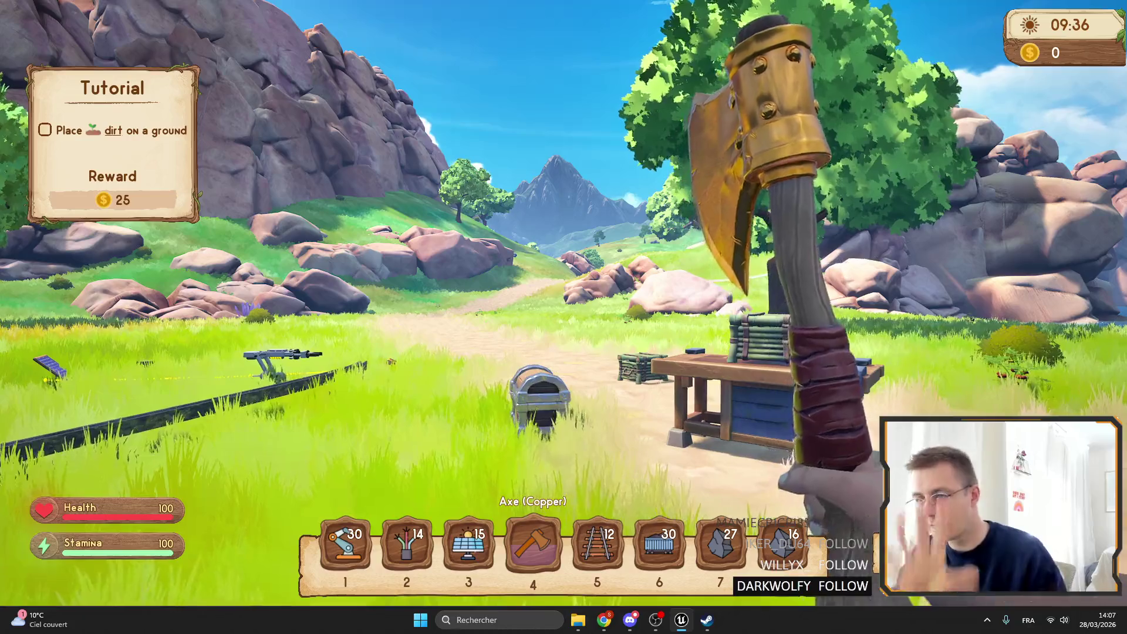
{"action": "key", "text": "w"}
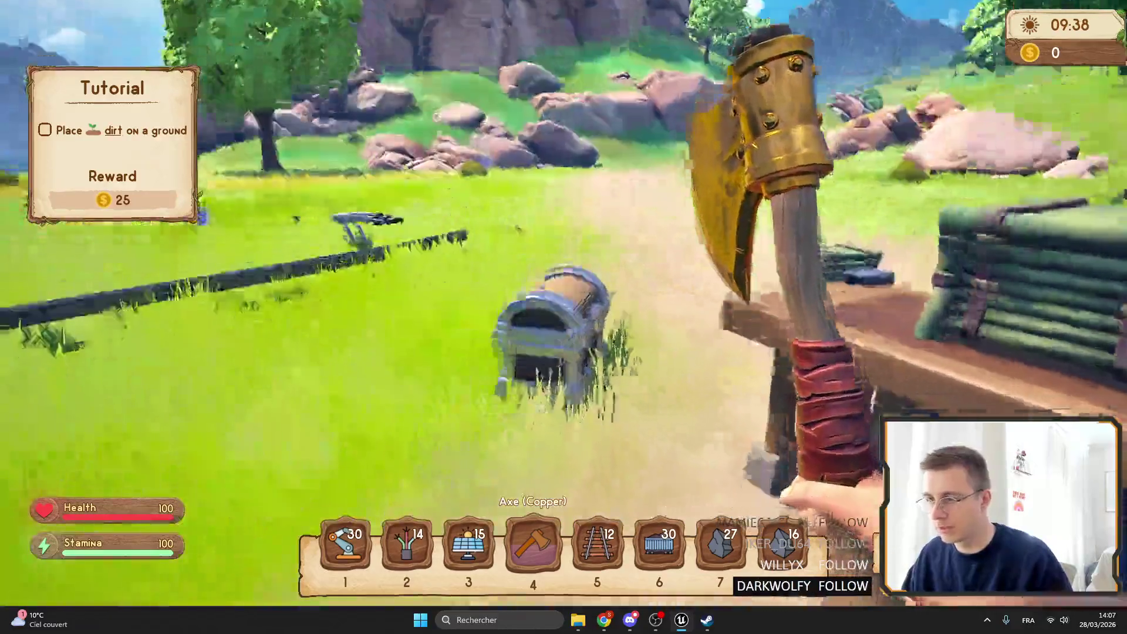
{"action": "key", "text": "s"}
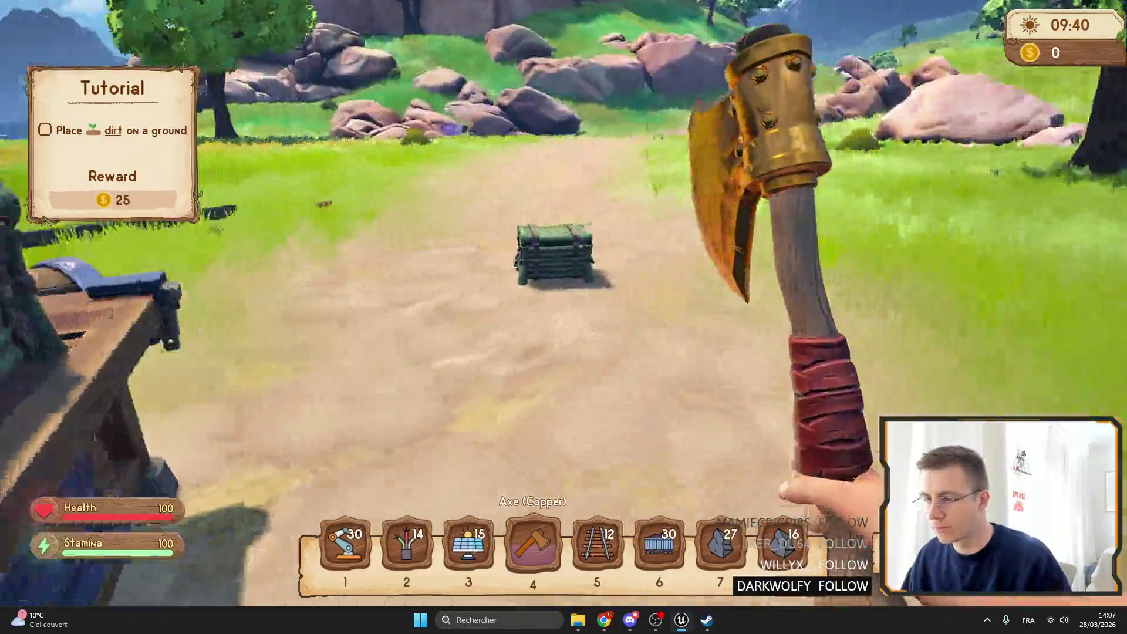
{"action": "key", "text": "s"}
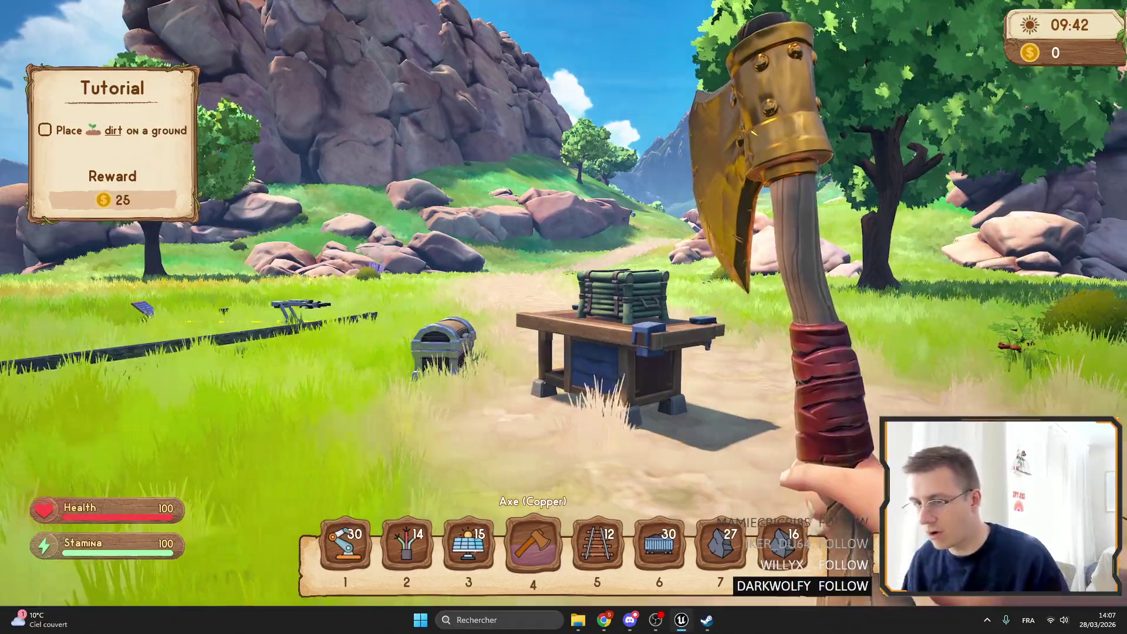
{"action": "key", "text": "w"}
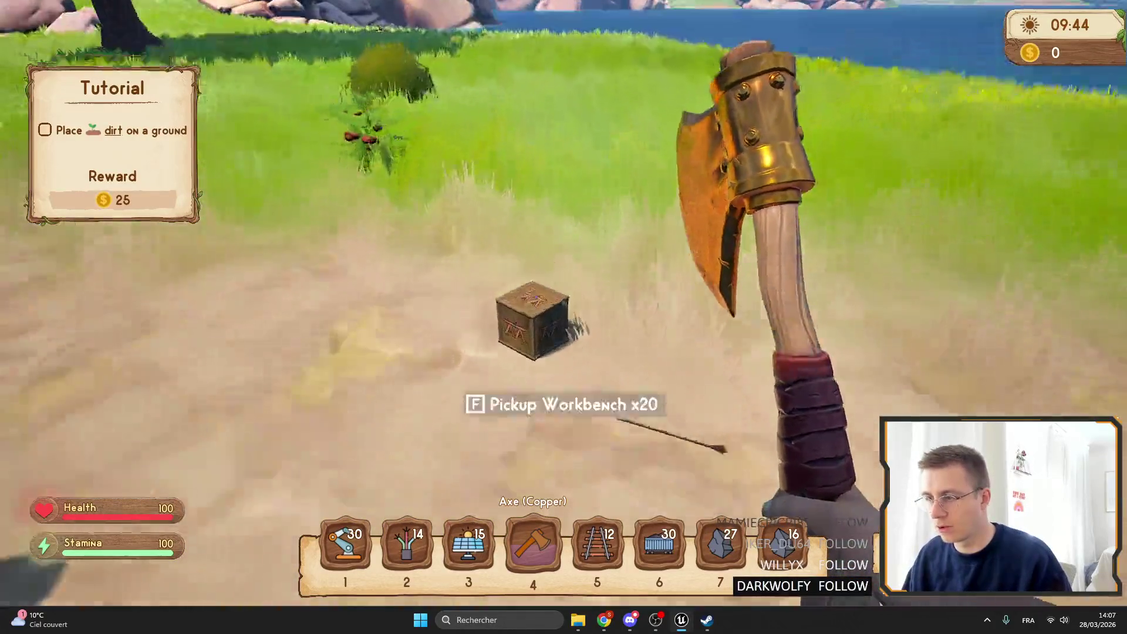
{"action": "key", "text": "s"}
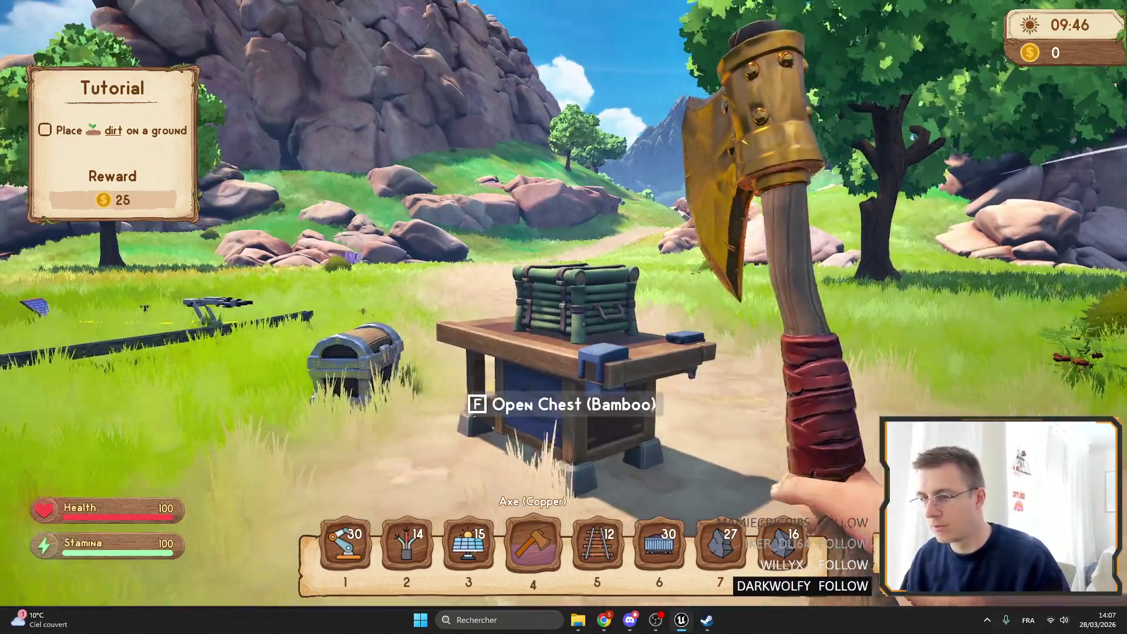
{"action": "key", "text": "a"}
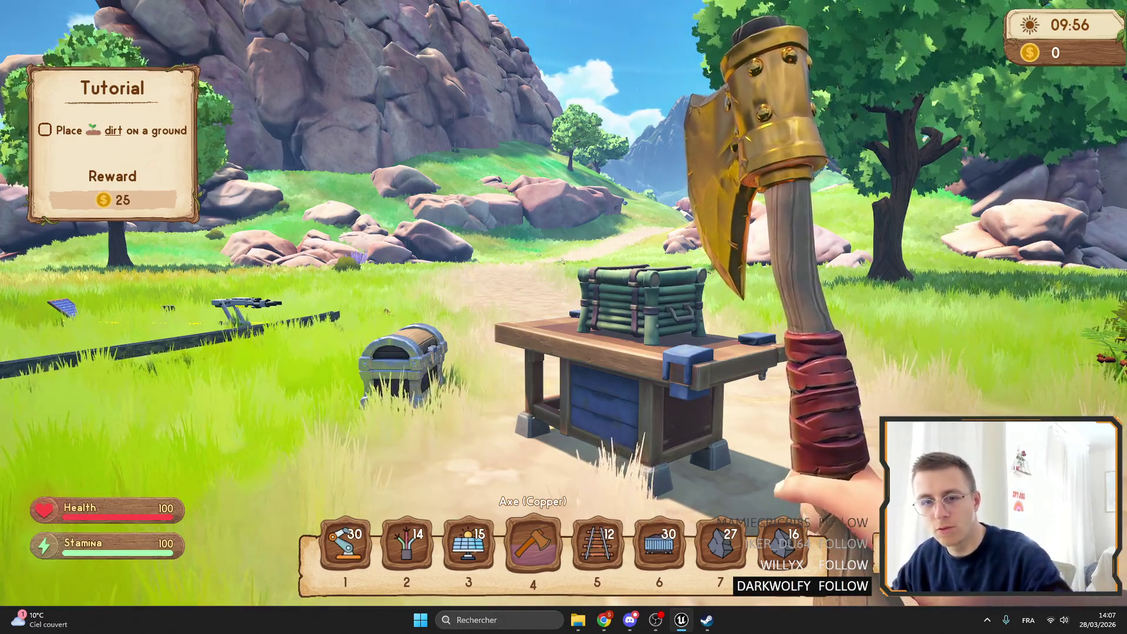
{"action": "key", "text": "w"}
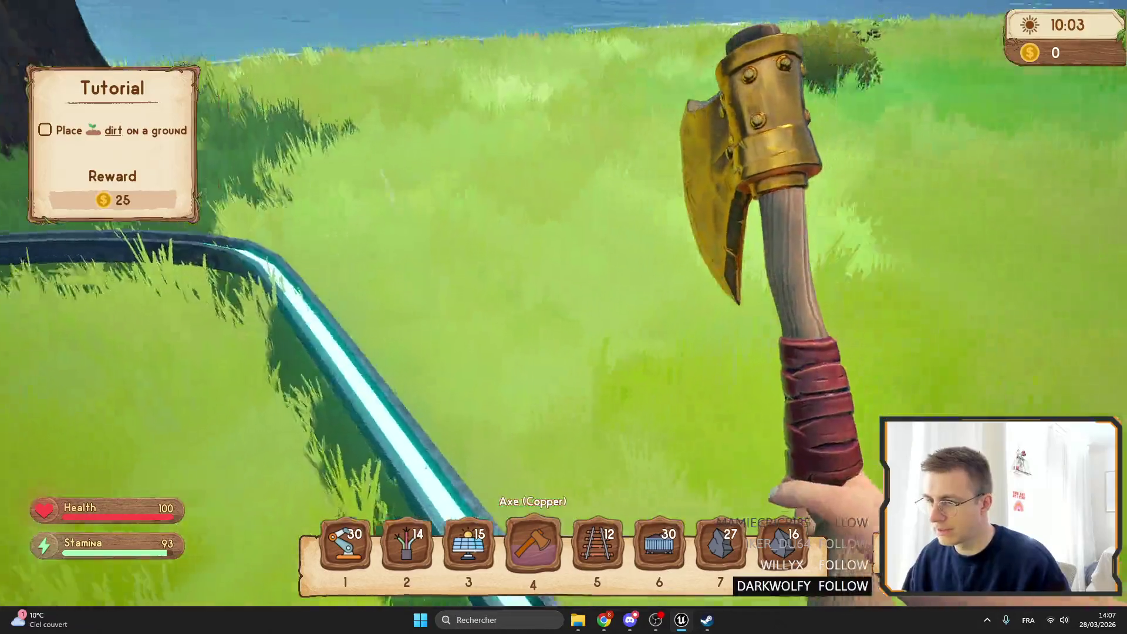
Step: Lay two Rail Tier3 pieces at the track end, one branching off as a splitter
{"action": "key", "text": "3"}
{"action": "key", "text": "4"}
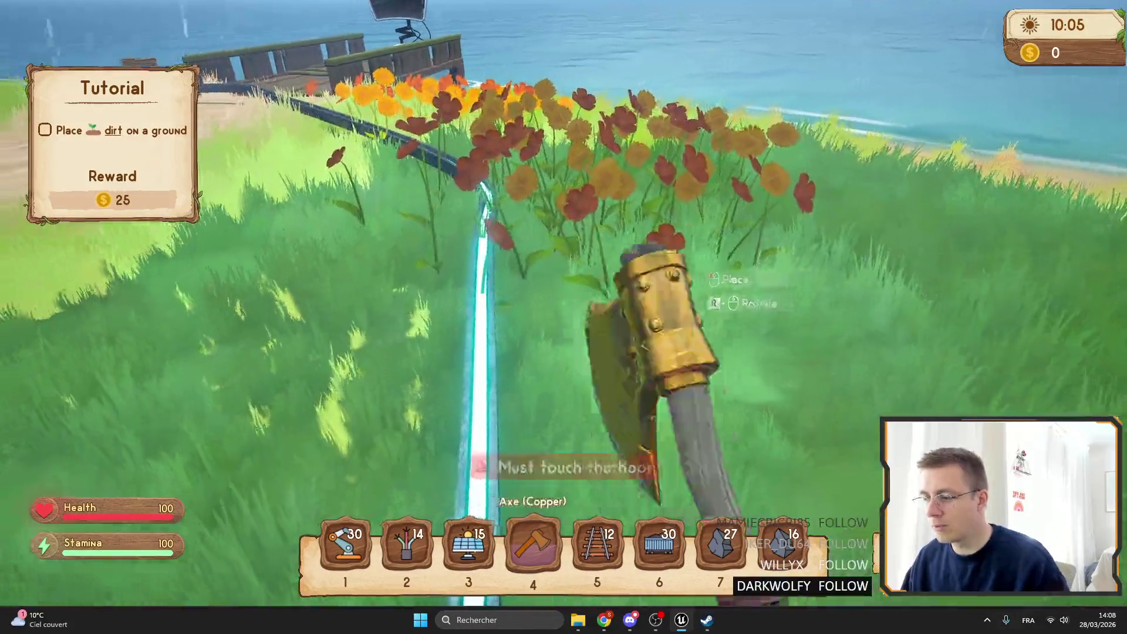
{"action": "key", "text": "w"}
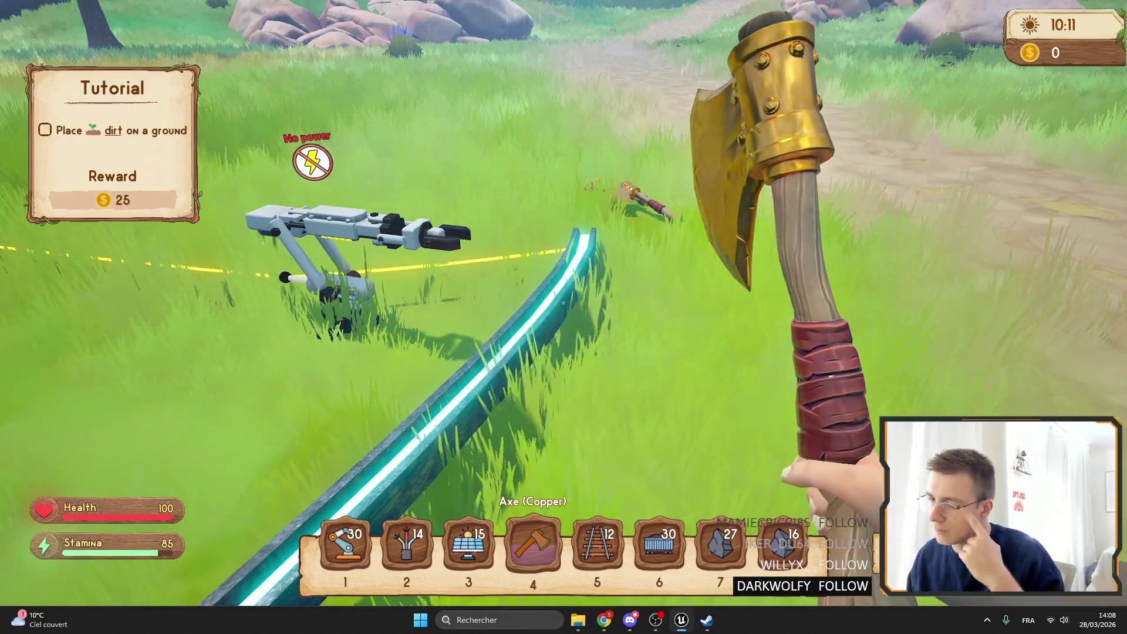
{"action": "key", "text": "5"}
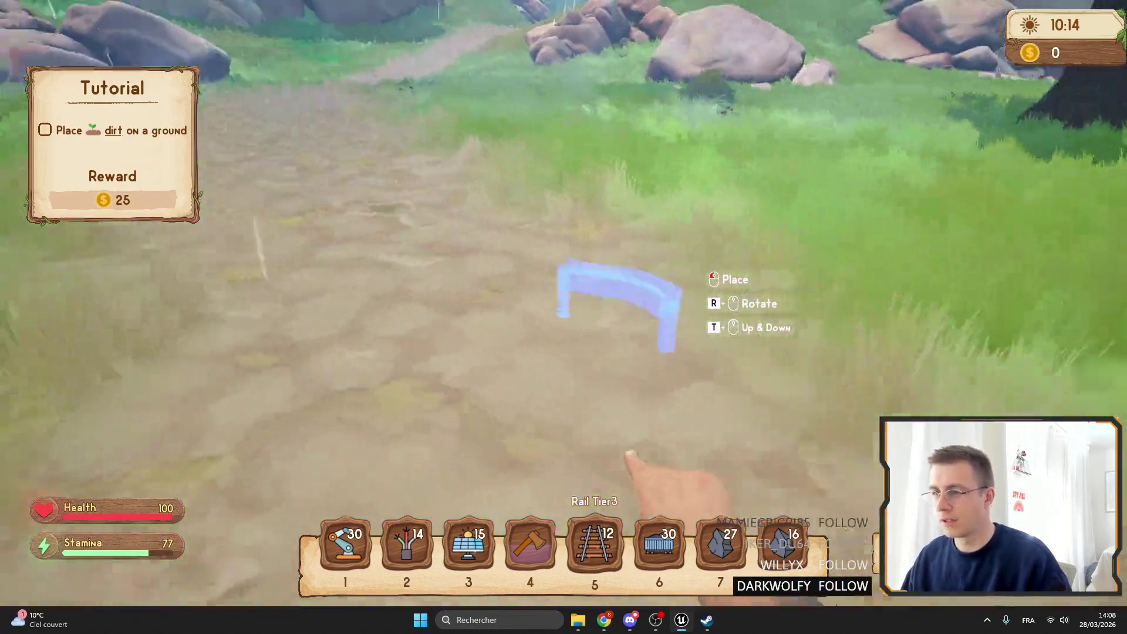
{"action": "left_click", "coordinate": [564, 317]}
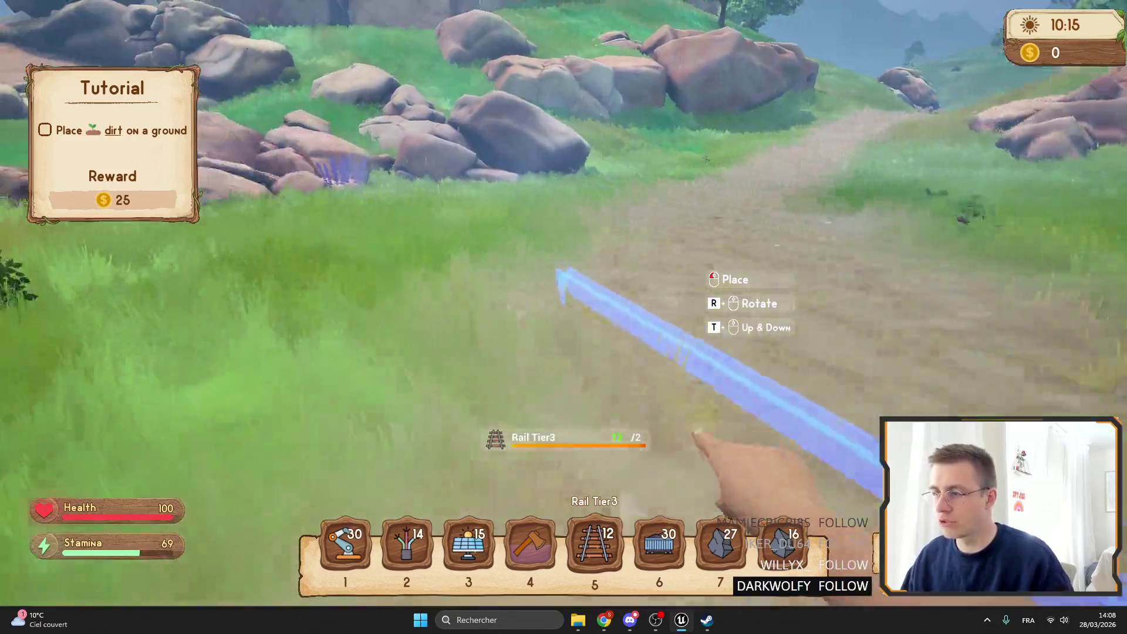
{"action": "left_click", "coordinate": [564, 317]}
{"action": "key", "text": "6"}
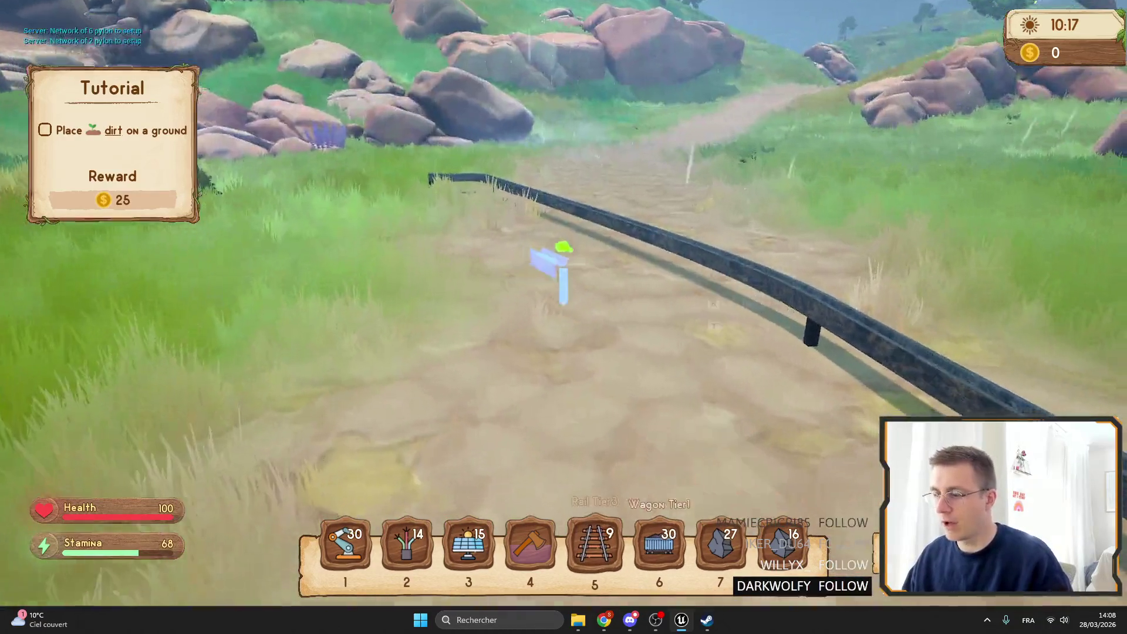
{"action": "key", "text": "5"}
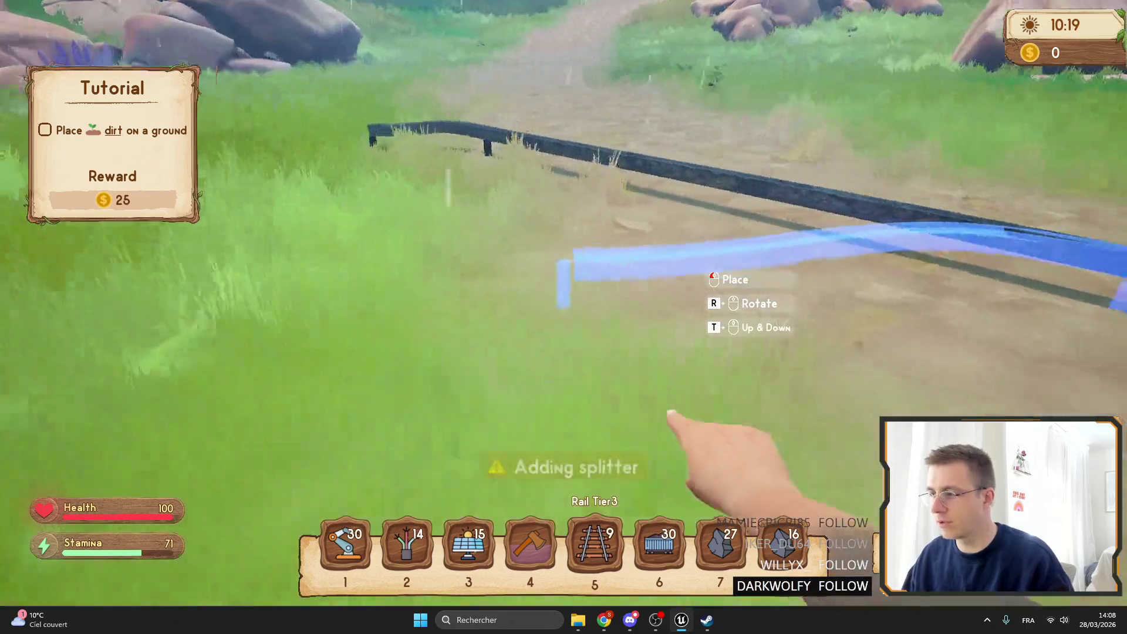
{"action": "left_click", "coordinate": [563, 317]}
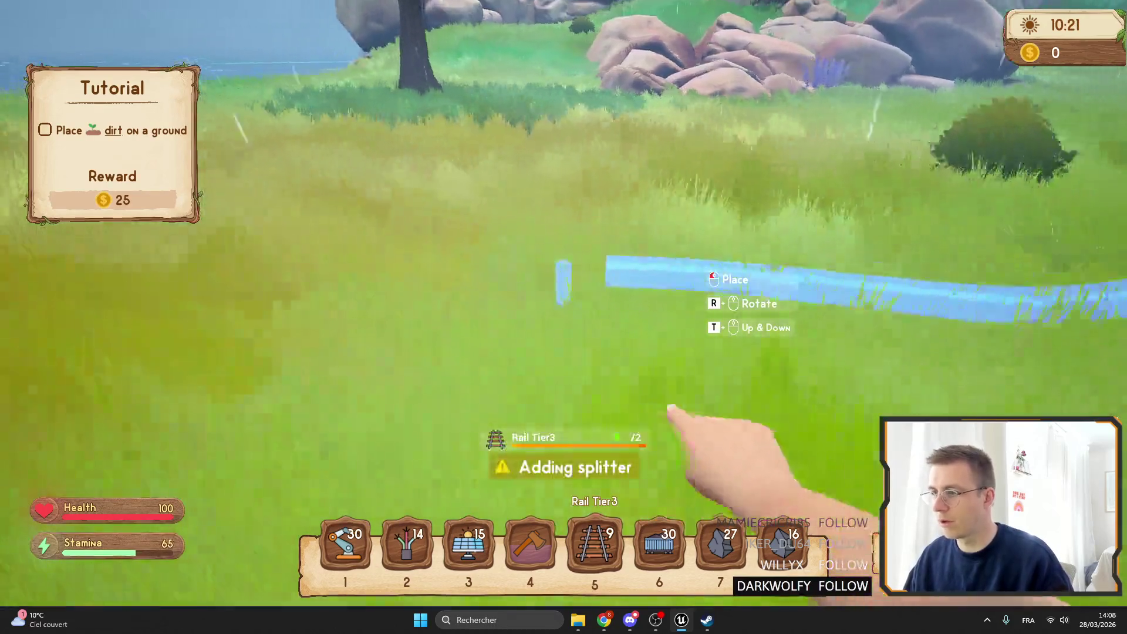
{"action": "left_click", "coordinate": [564, 317]}
Step: Place a wagon on the new track and check the splitter settings
{"action": "key", "text": "6"}
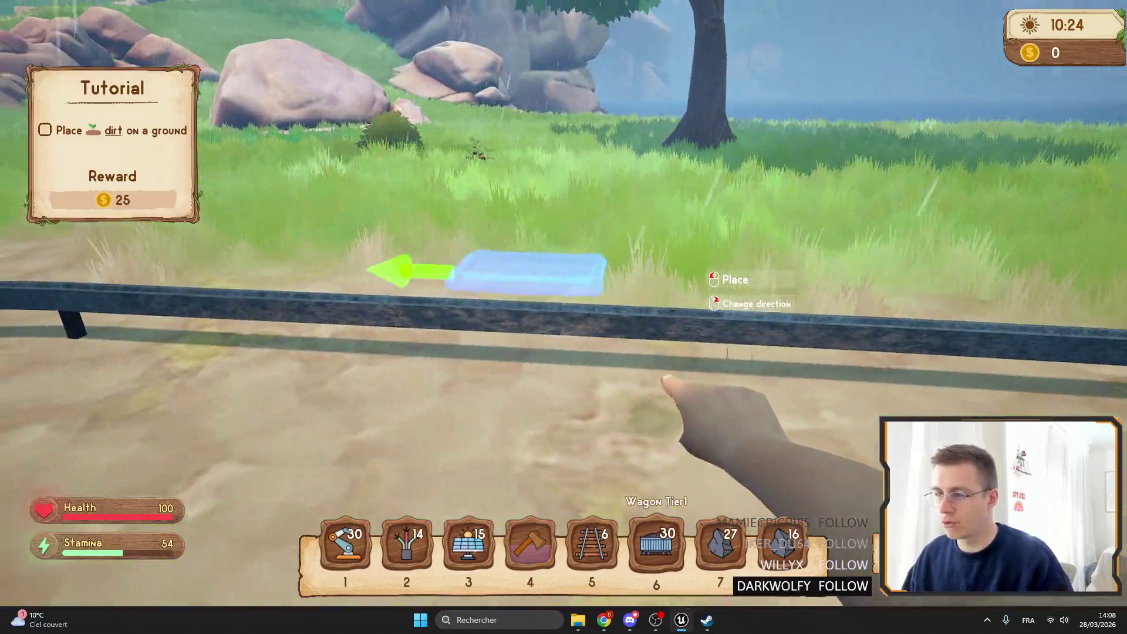
{"action": "left_click", "coordinate": [564, 316]}
{"action": "key", "text": "5"}
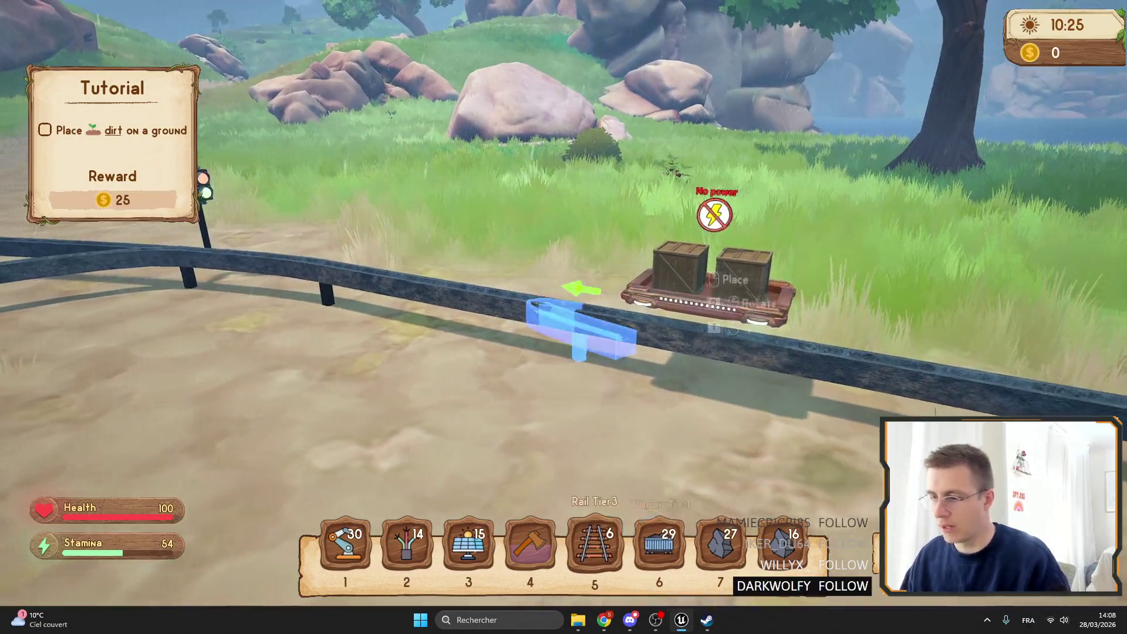
{"action": "key", "text": "4"}
{"action": "key", "text": "f"}
{"action": "key", "text": "Escape"}
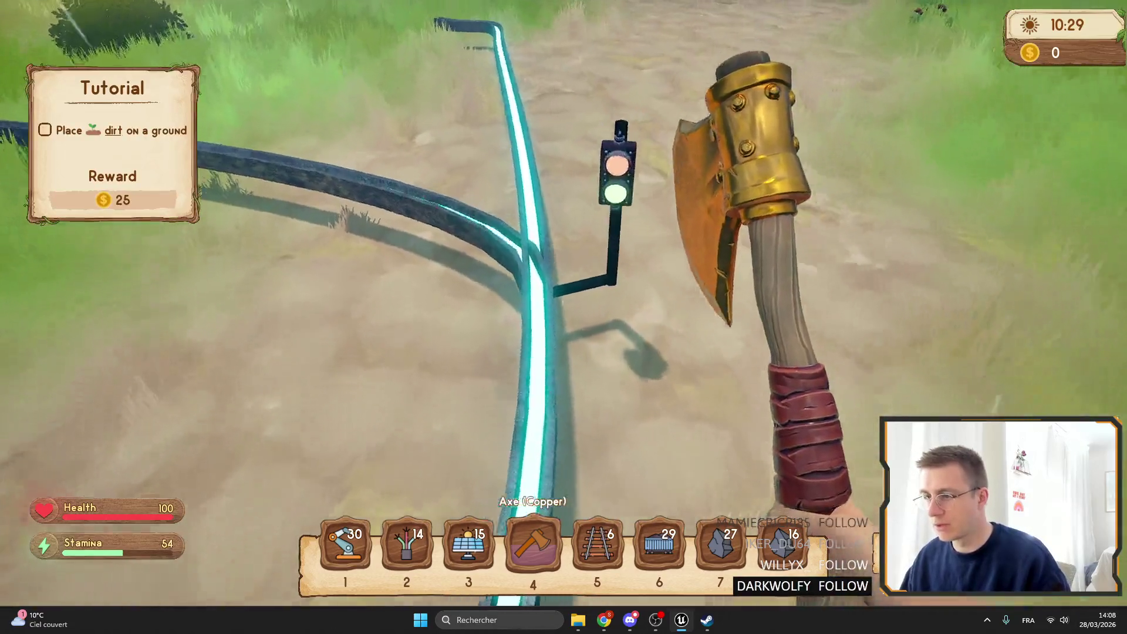
Step: Add a splitter tag rule set to Tag439
{"action": "key", "text": "f"}
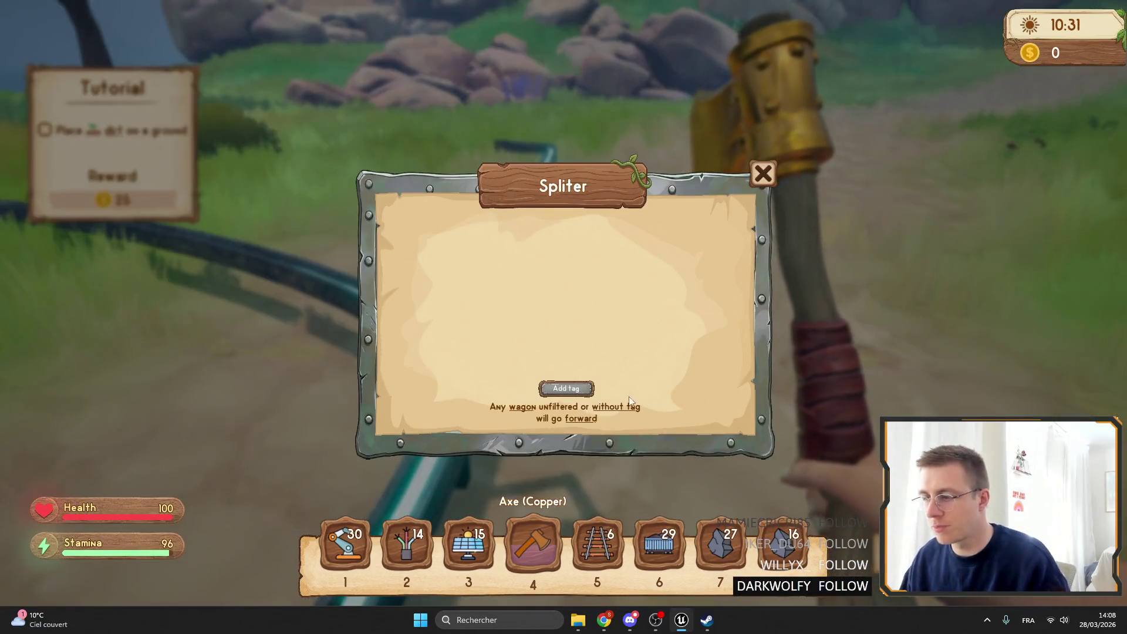
{"action": "left_click", "coordinate": [558, 392]}
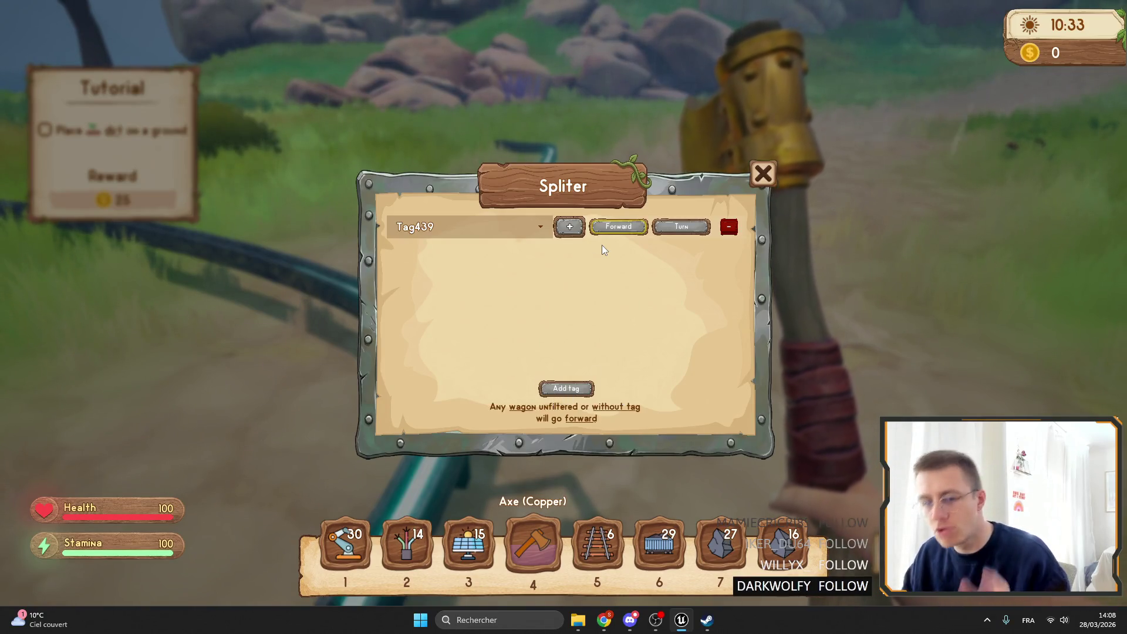
{"action": "left_click", "coordinate": [470, 227]}
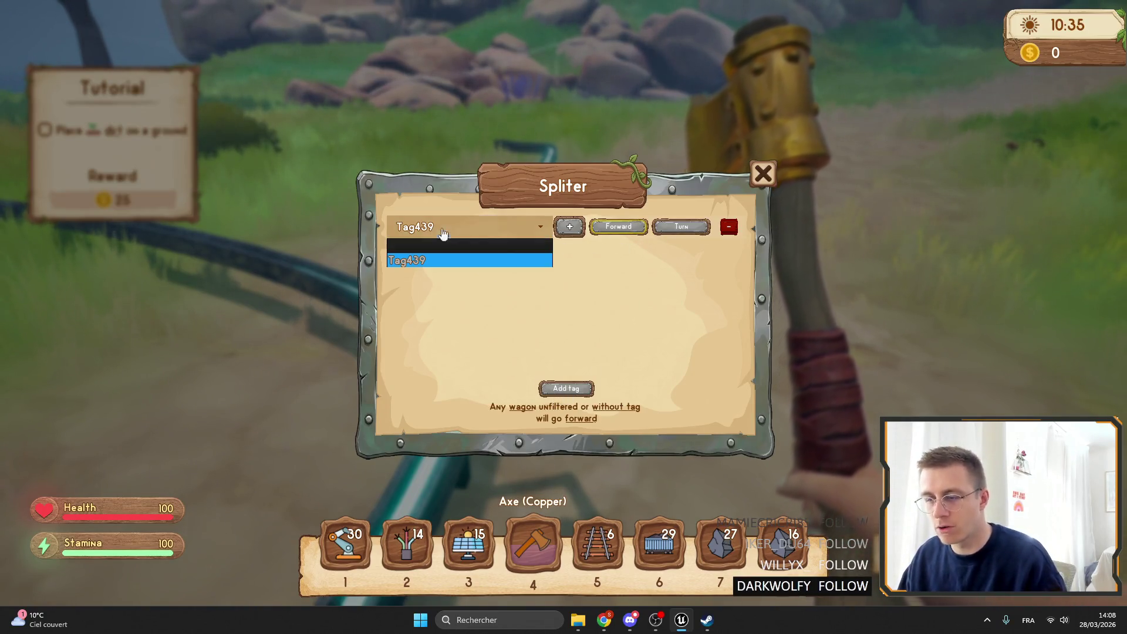
{"action": "left_click", "coordinate": [349, 295]}
{"action": "left_click", "coordinate": [762, 175]}
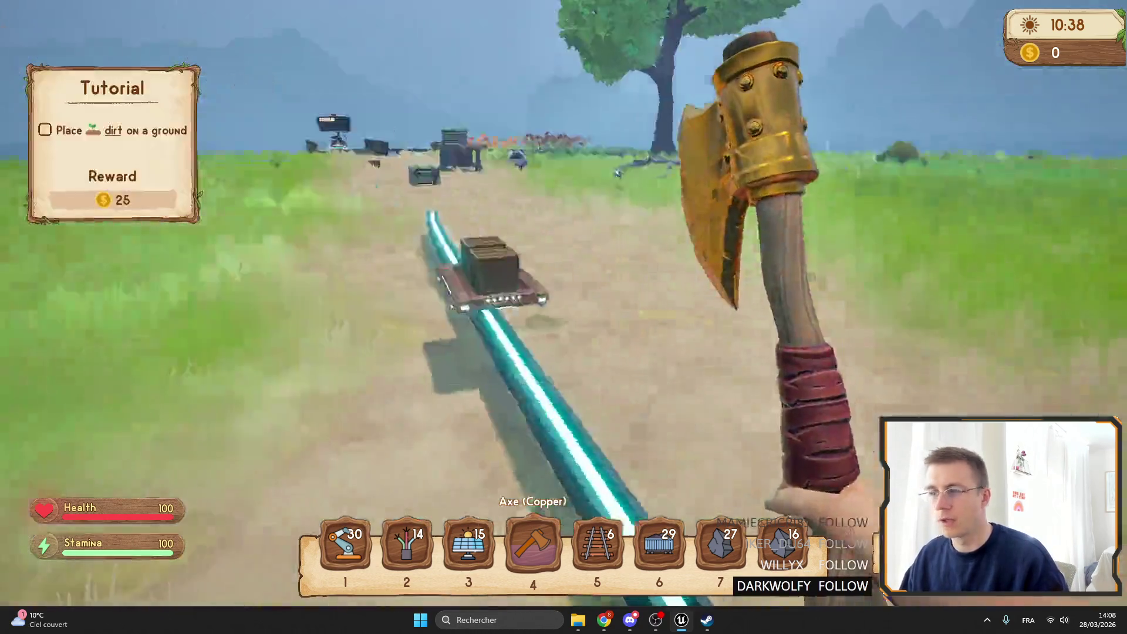
Step: Give the wagon the Tag439 wagon tag
{"action": "key", "text": "e"}
{"action": "left_click", "coordinate": [575, 264]}
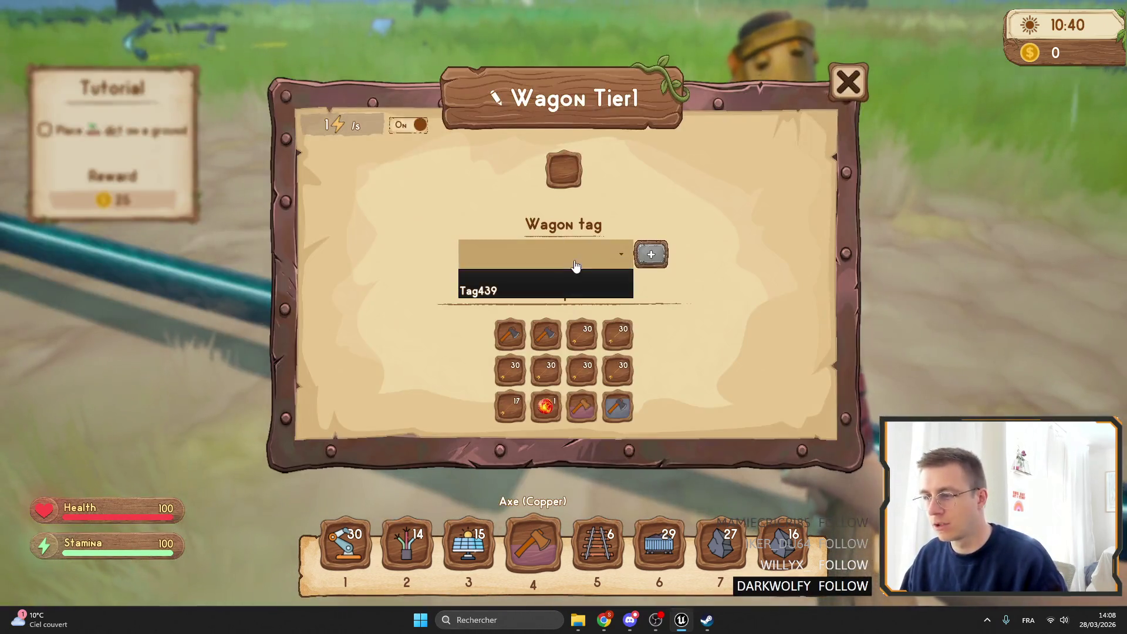
{"action": "left_click", "coordinate": [616, 287]}
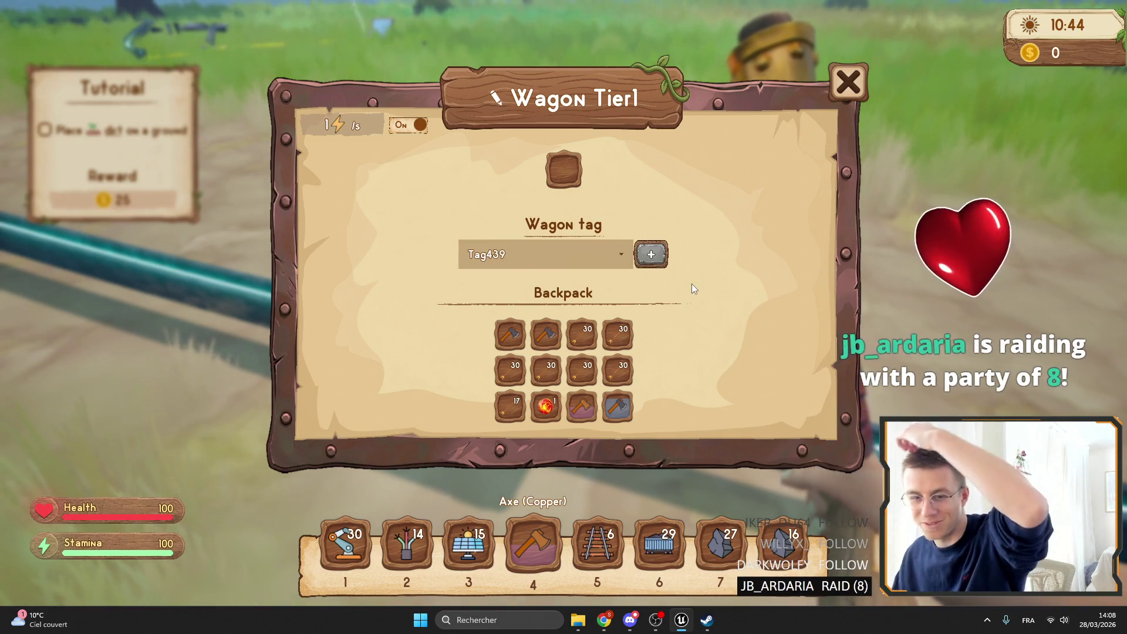
{"action": "key", "text": "Escape"}
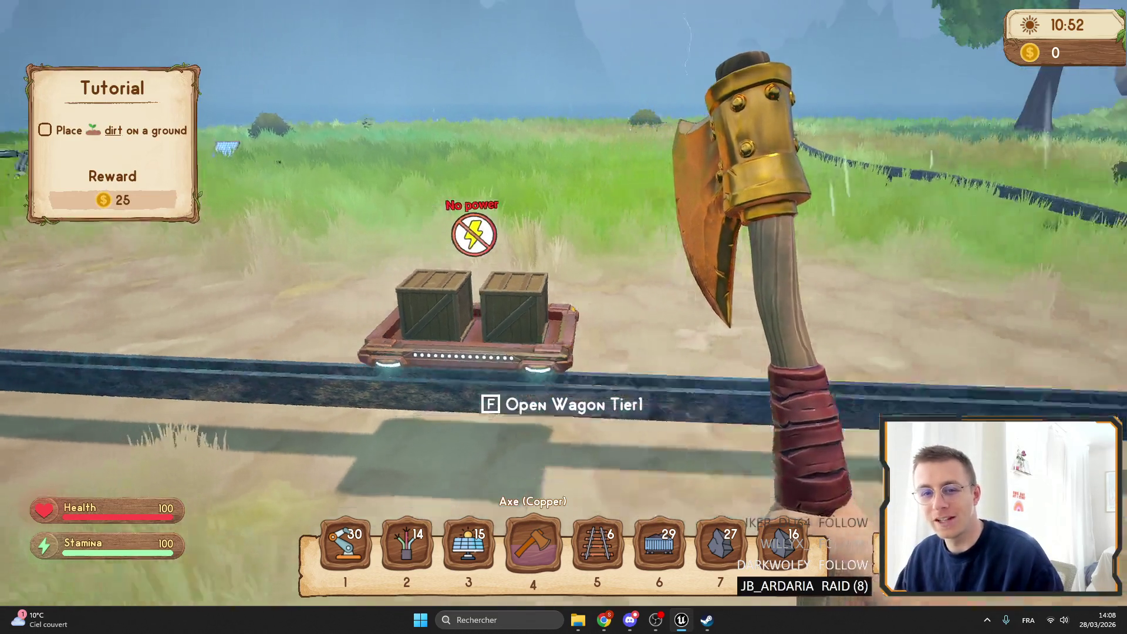
{"action": "key", "text": "w"}
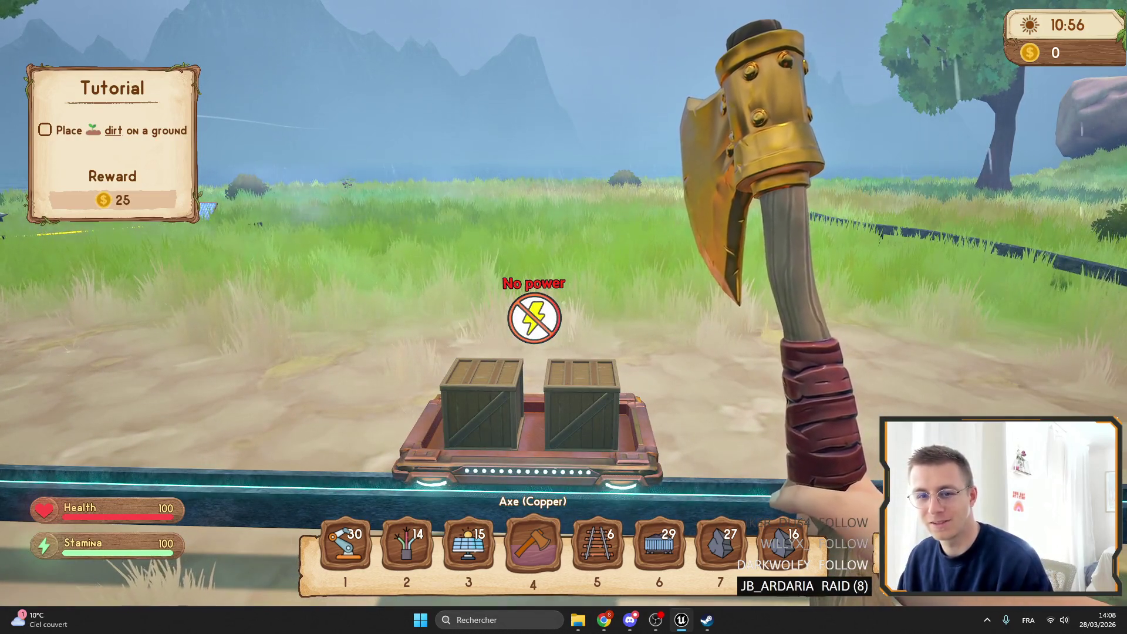
Step: Check the wagon's settings, then walk around the track curve back up to the Tier1 wagon
{"action": "key", "text": "e"}
{"action": "key", "text": "Escape"}
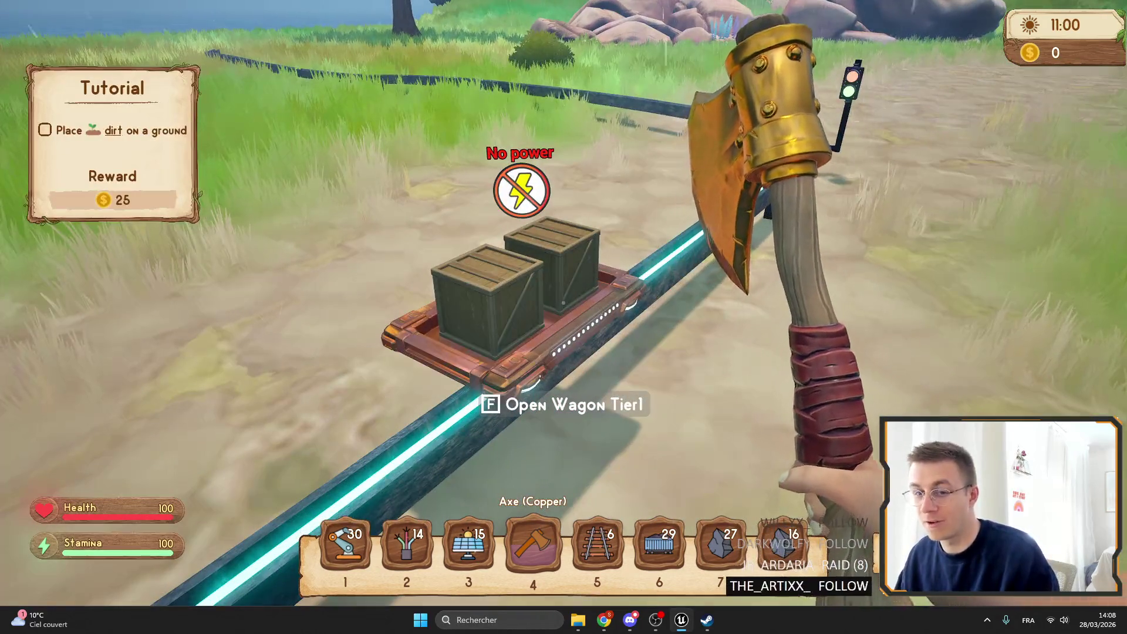
{"action": "key", "text": "w"}
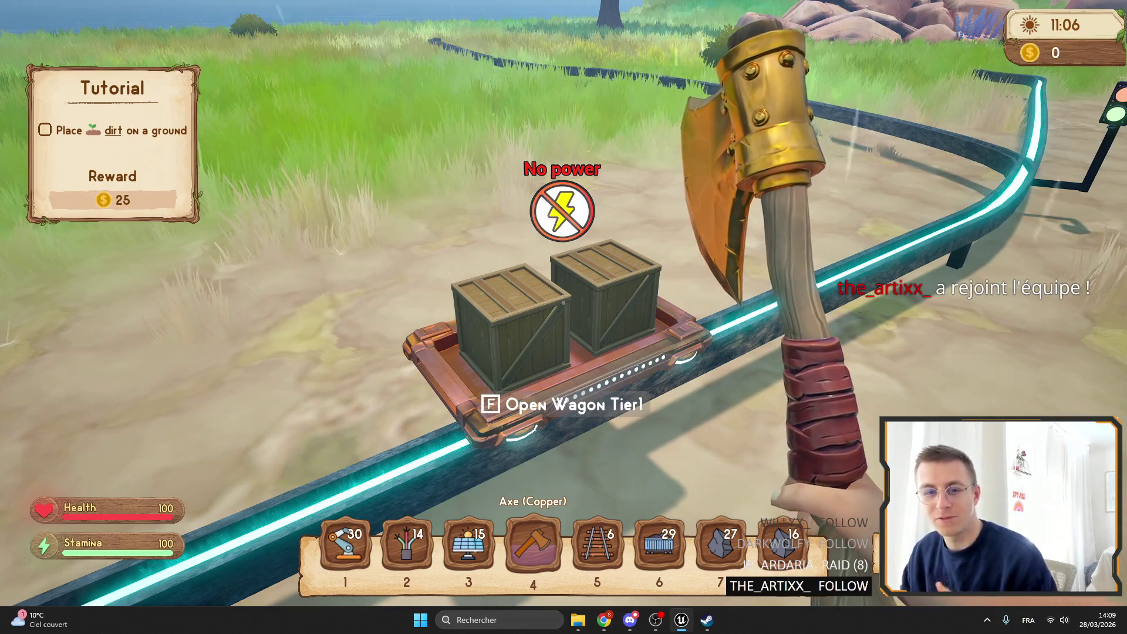
{"action": "key", "text": "s"}
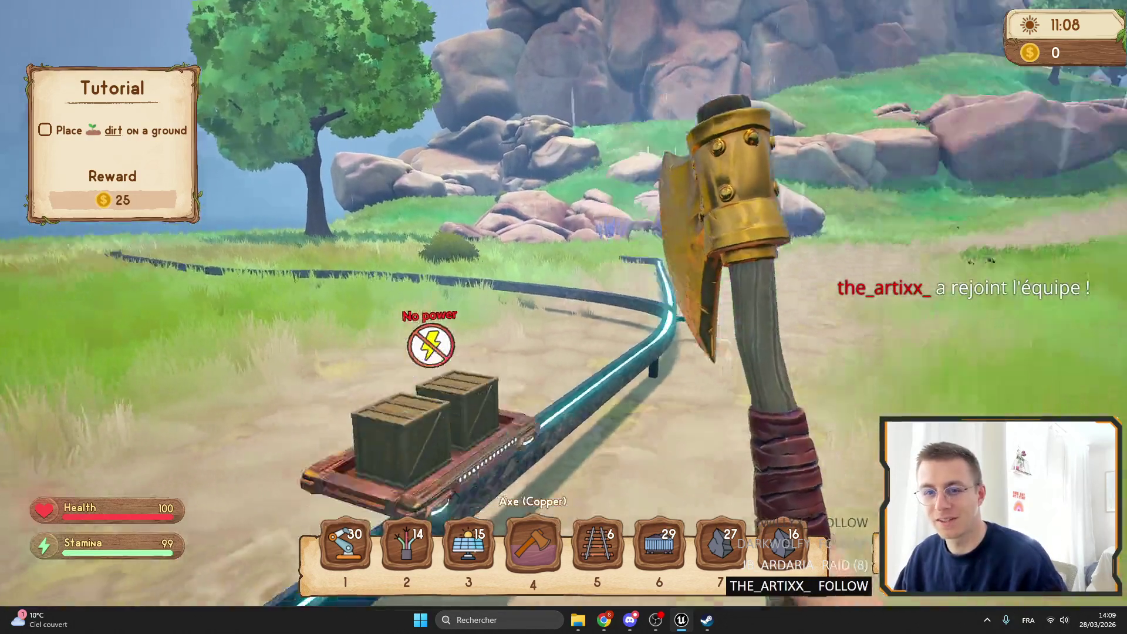
{"action": "key", "text": "w"}
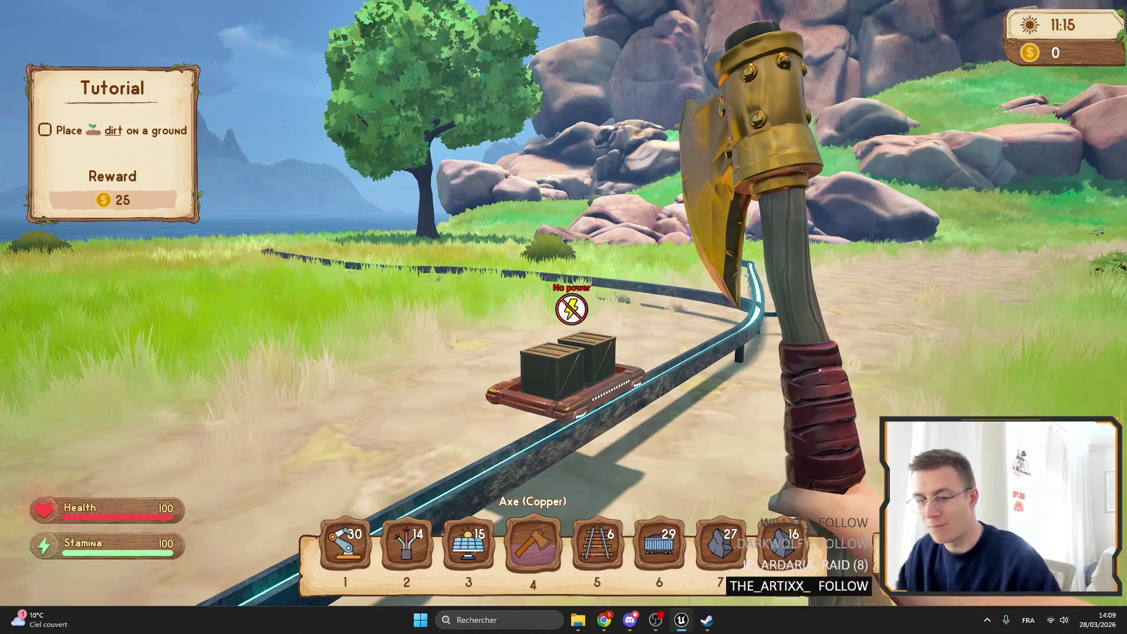
{"action": "key", "text": "w"}
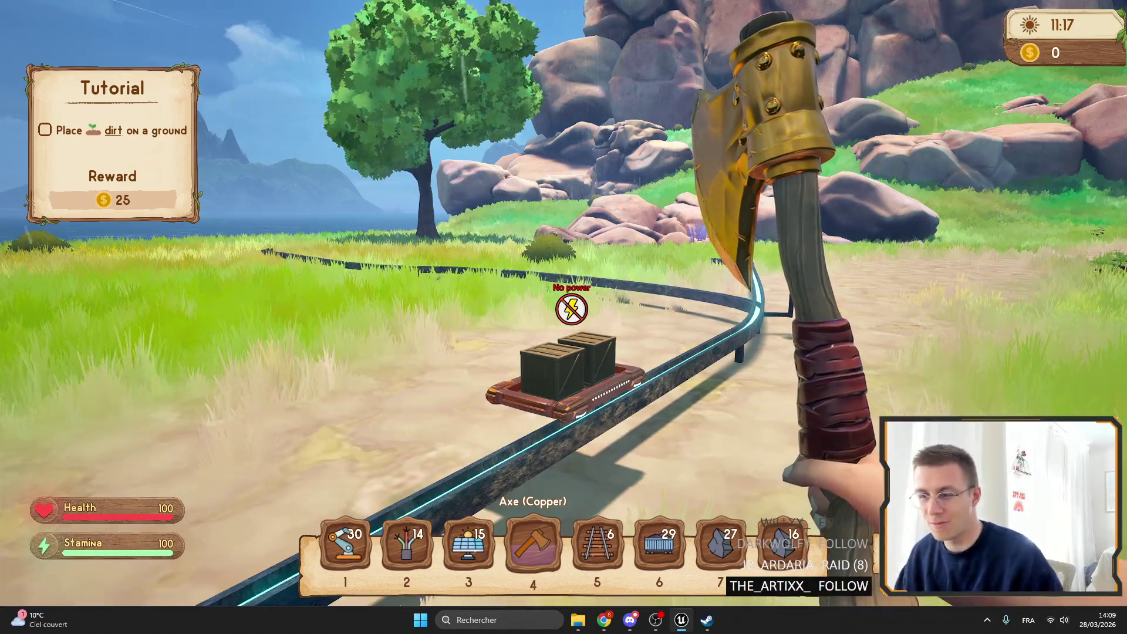
{"action": "key", "text": "space"}
Step: Place a solar panel beside the track and wire it toward the rails
{"action": "key", "text": "f"}
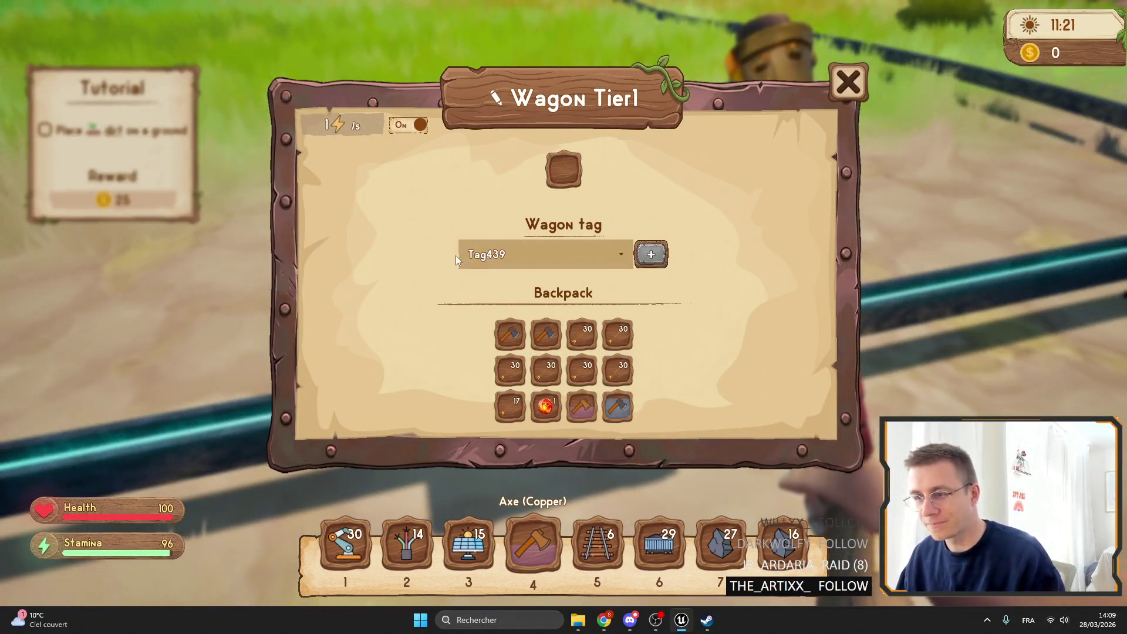
{"action": "key", "text": "Escape"}
{"action": "key", "text": "5"}
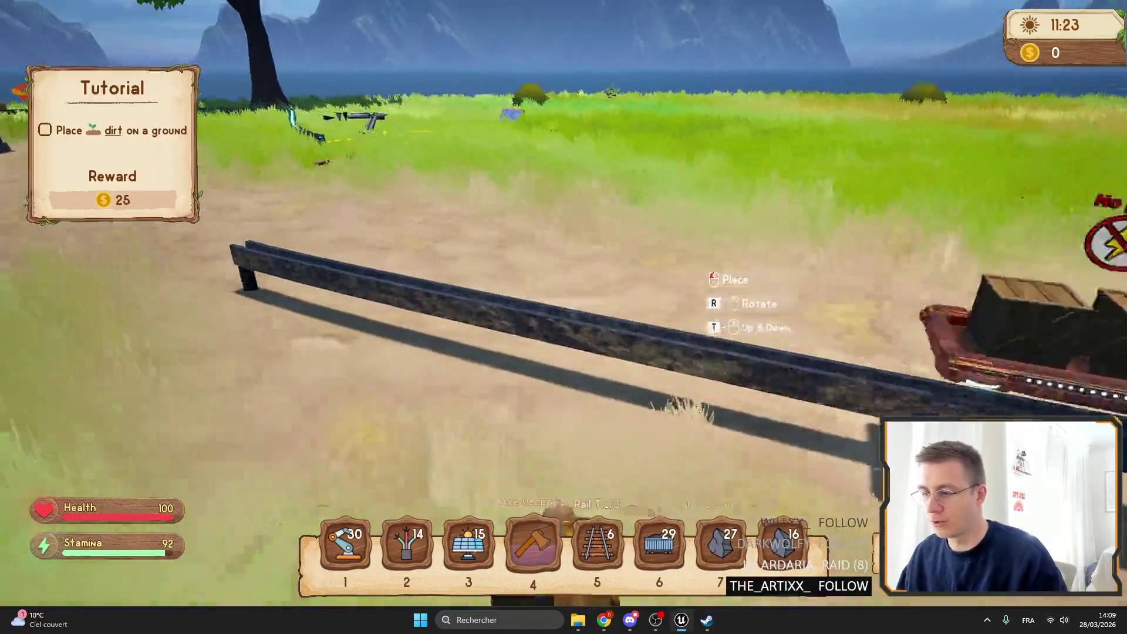
{"action": "key", "text": "3"}
{"action": "left_click", "coordinate": [563, 316]}
{"action": "key", "text": "2"}
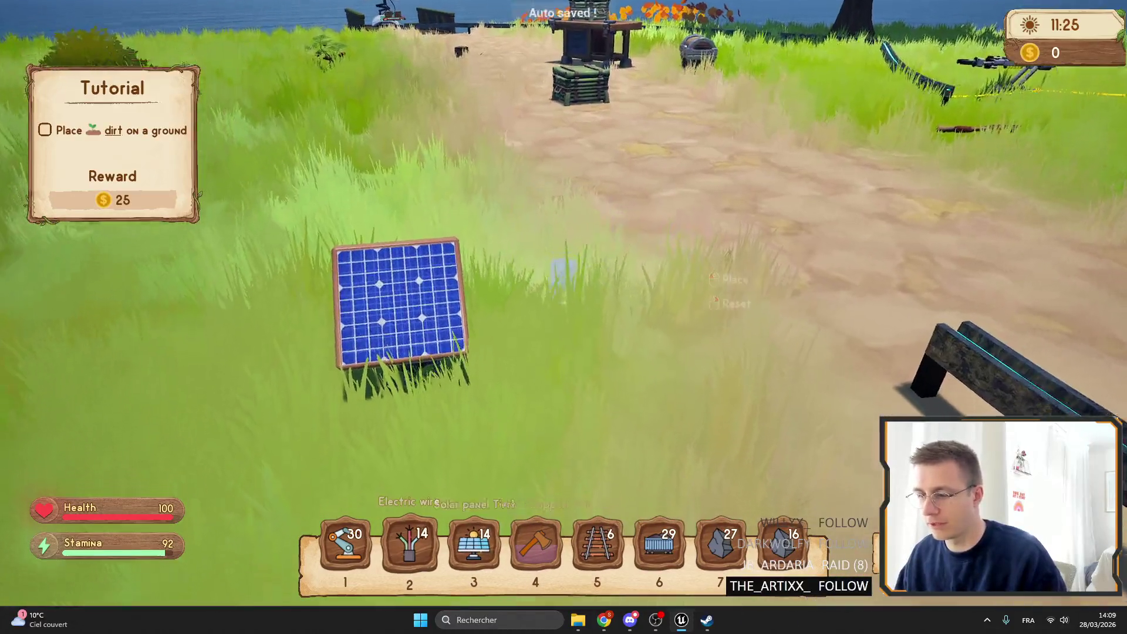
{"action": "left_click", "coordinate": [563, 316]}
Step: Check the splitter configuration, then place a crate wagon on the rail and view its tag list
{"action": "key", "text": "3"}
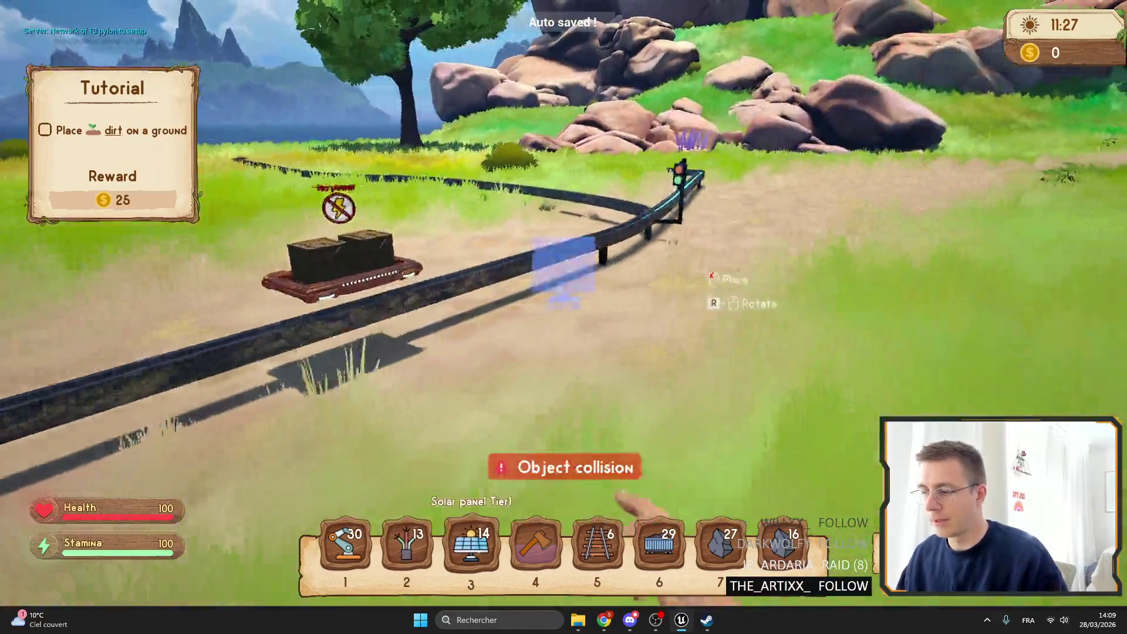
{"action": "key", "text": "4"}
{"action": "key", "text": "e"}
{"action": "key", "text": "Escape"}
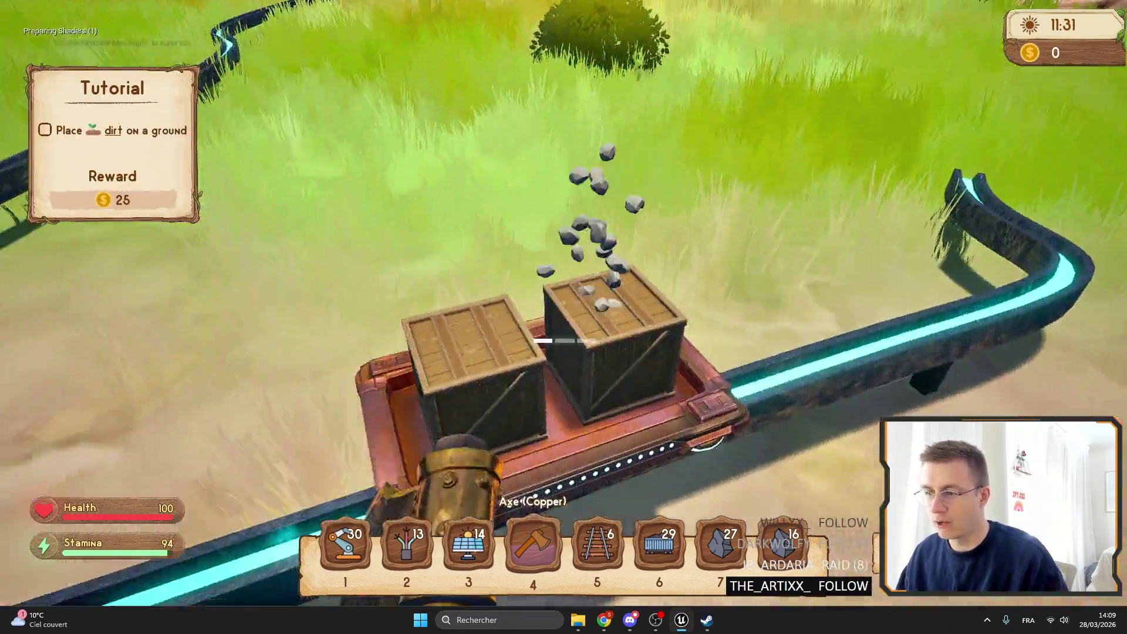
{"action": "left_click", "coordinate": [564, 317]}
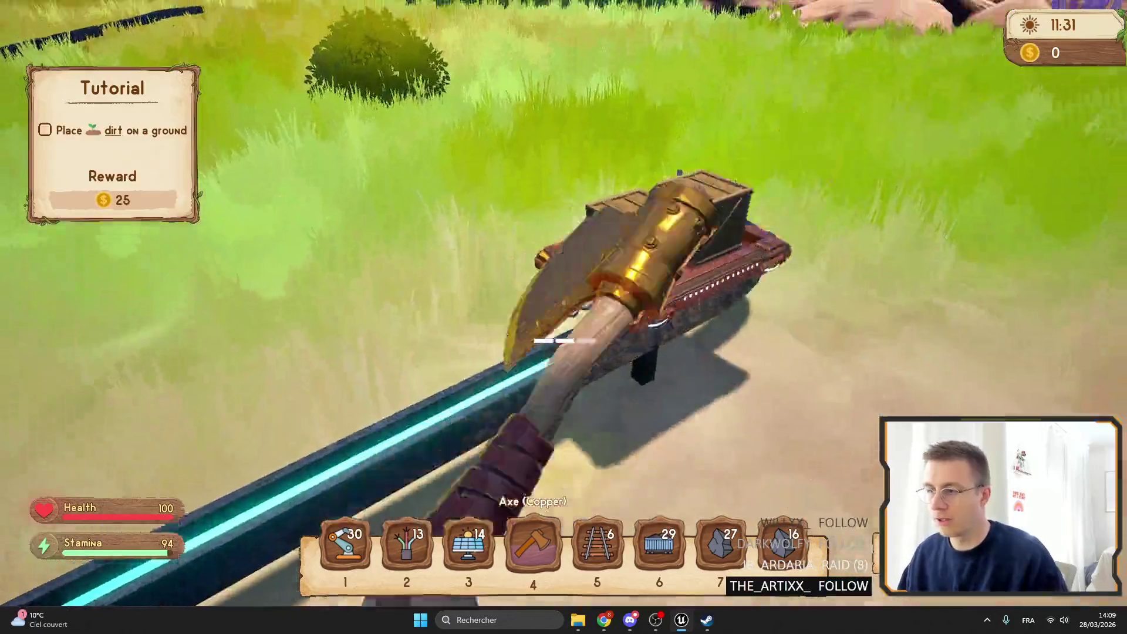
{"action": "key", "text": "6"}
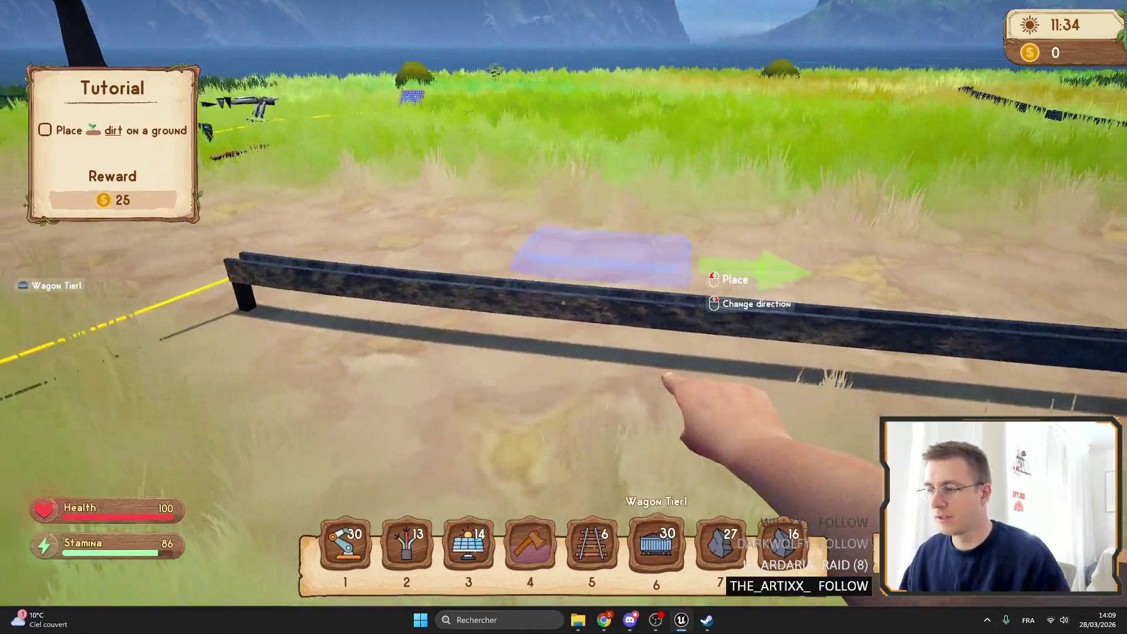
{"action": "left_click", "coordinate": [563, 317]}
{"action": "key", "text": "4"}
{"action": "key", "text": "e"}
{"action": "left_click", "coordinate": [579, 243]}
{"action": "key", "text": "Escape"}
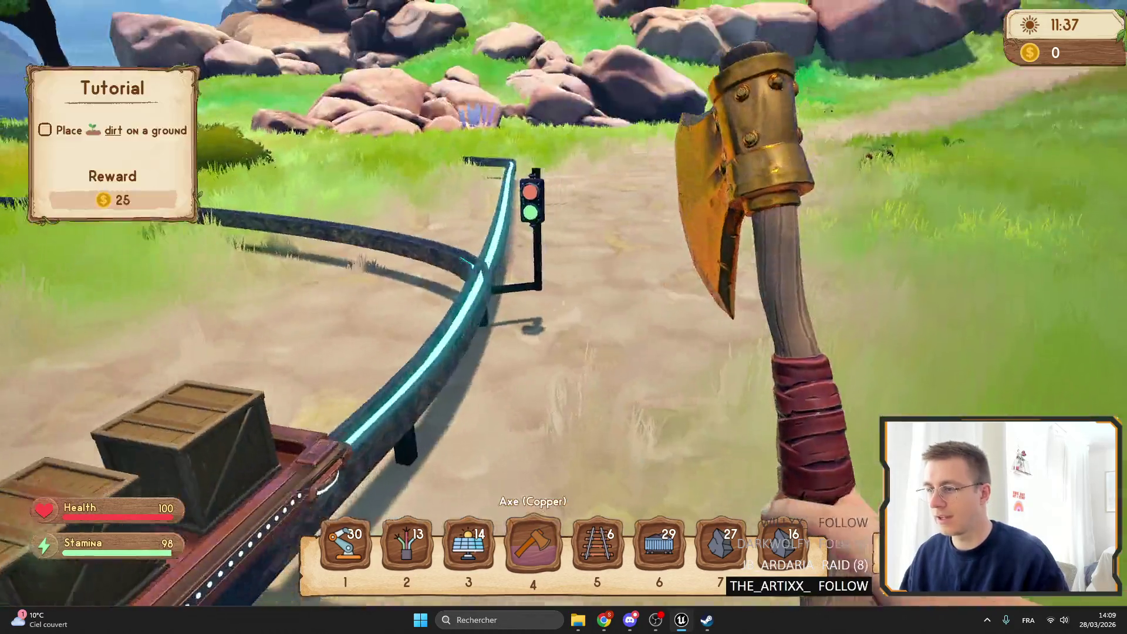
Step: Confirm the splitter's tag, place another wagon and tag it Tag439
{"action": "key", "text": "e"}
{"action": "key", "text": "Escape"}
{"action": "key", "text": "6"}
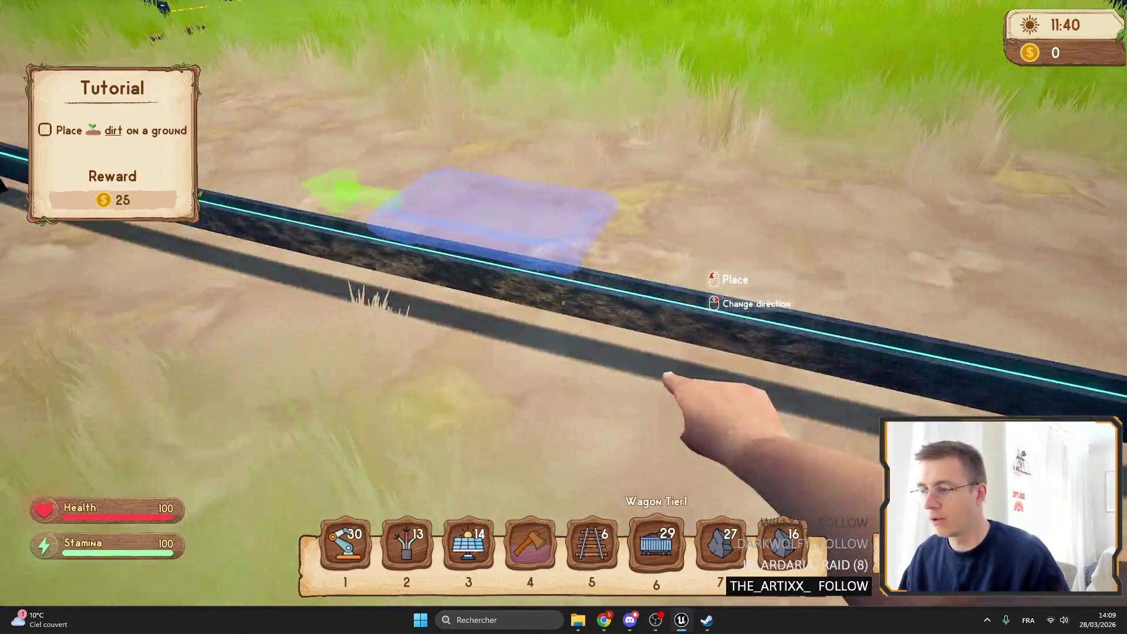
{"action": "left_click", "coordinate": [563, 317]}
{"action": "key", "text": "5"}
{"action": "key", "text": "e"}
{"action": "left_click", "coordinate": [563, 253]}
{"action": "left_click", "coordinate": [564, 290]}
{"action": "key", "text": "Escape"}
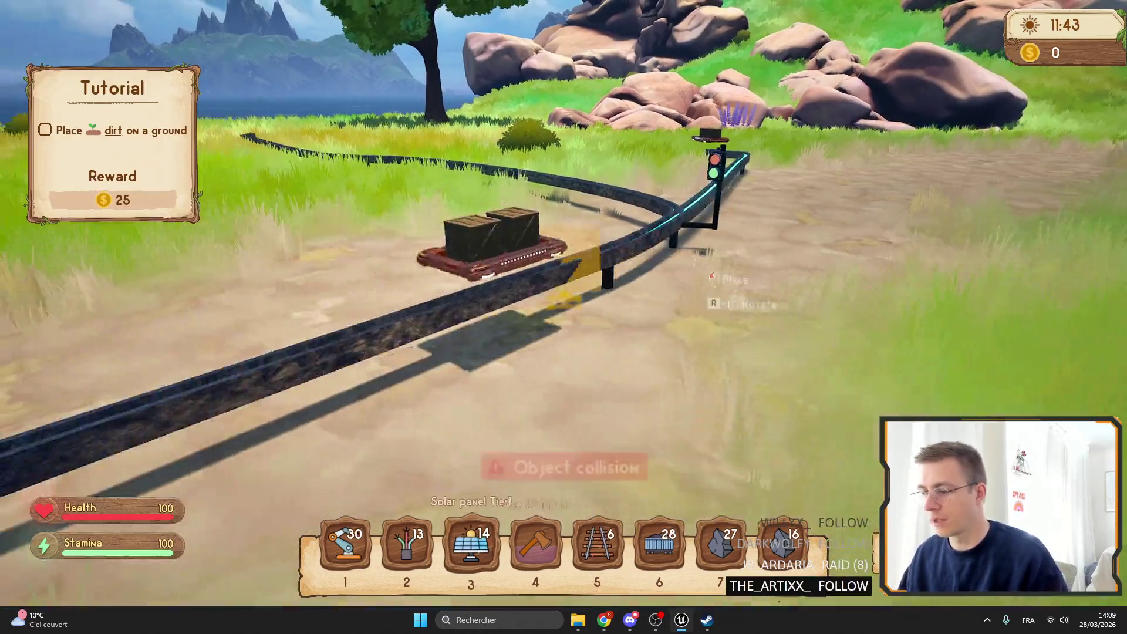
{"action": "key", "text": "4"}
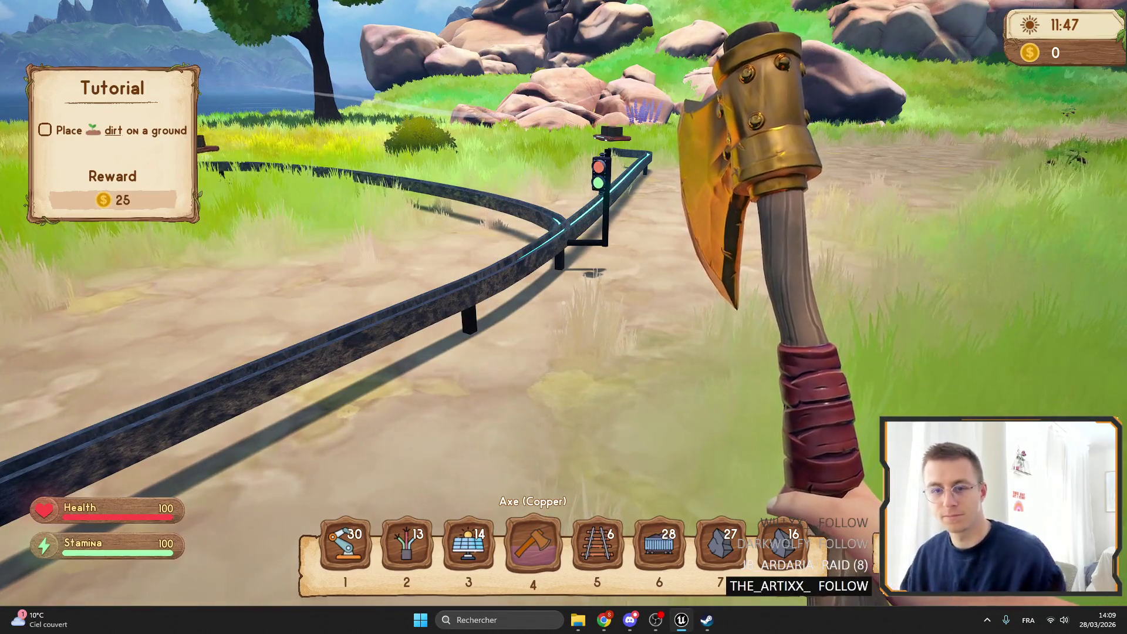
Step: Watch the track from the rail bend, then break a wagon with the axe and collect it
{"action": "key", "text": "w"}
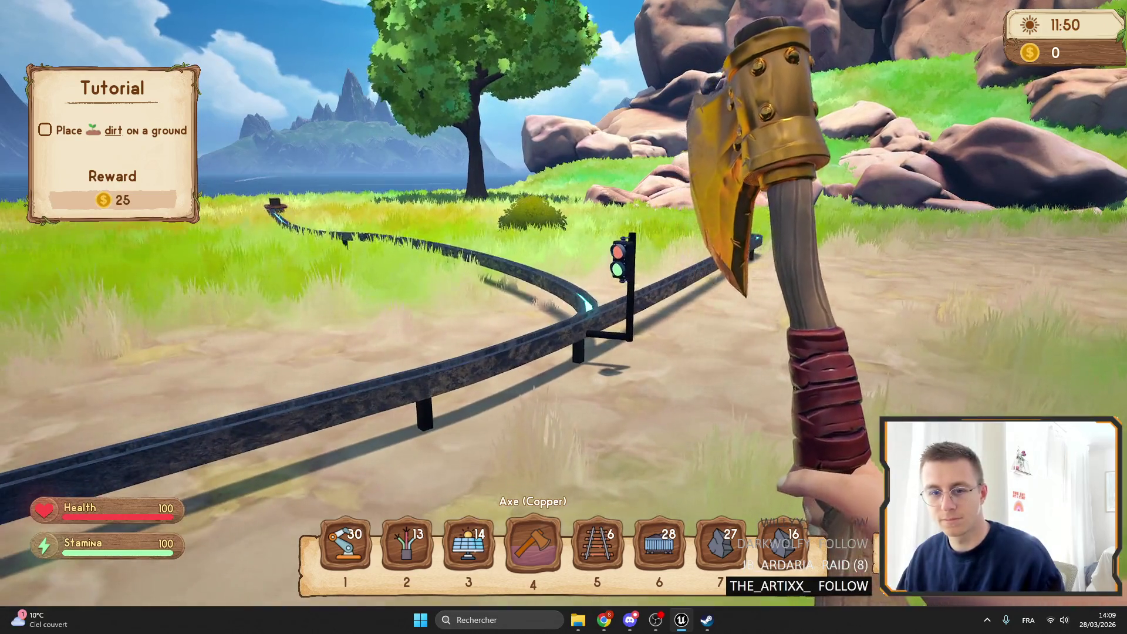
{"action": "key", "text": "w"}
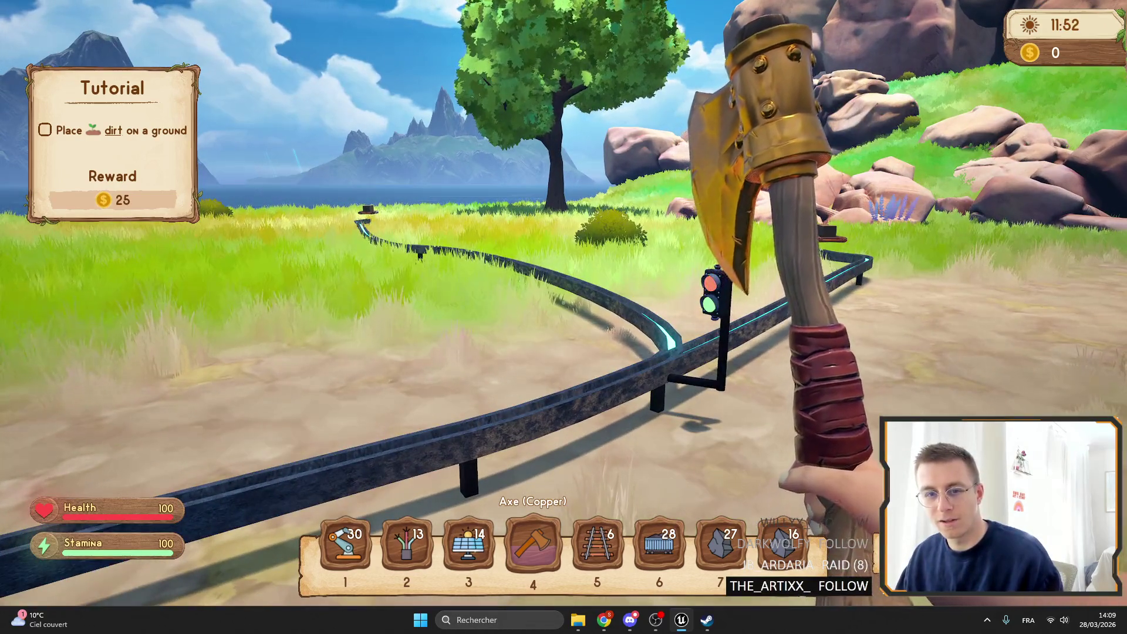
{"action": "key", "text": "w"}
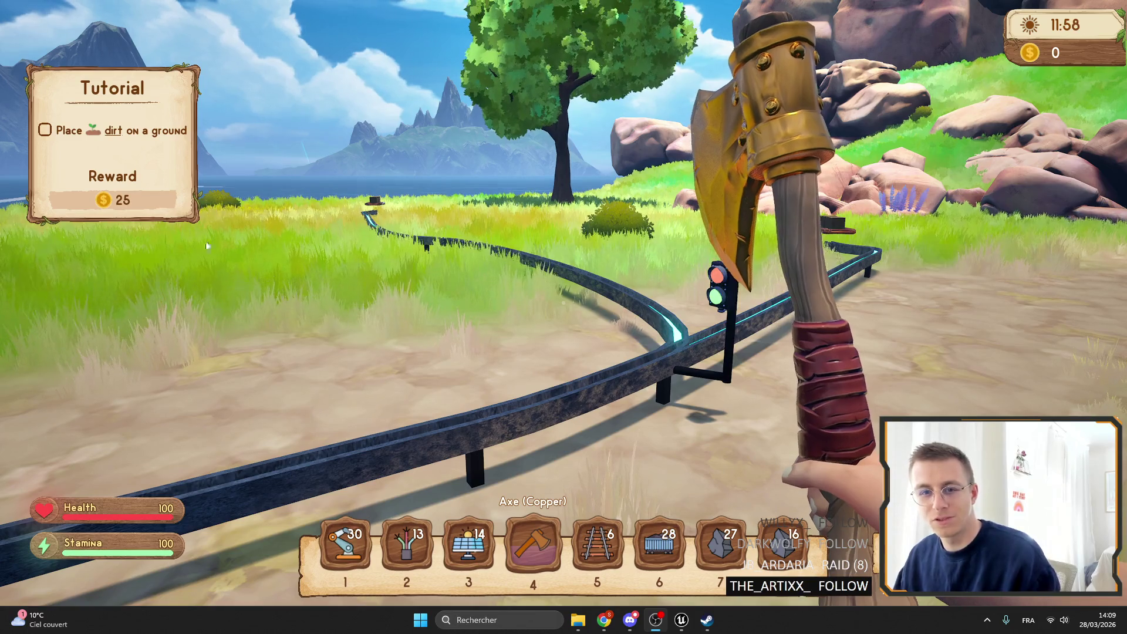
{"action": "key", "text": "8"}
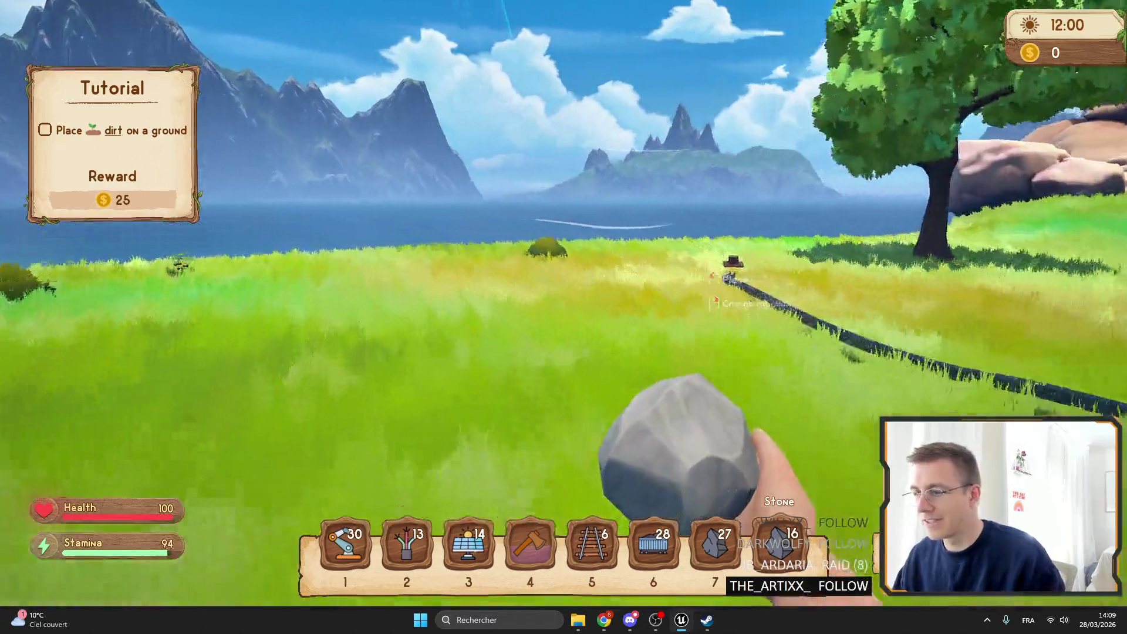
{"action": "key", "text": "w"}
{"action": "key", "text": "3"}
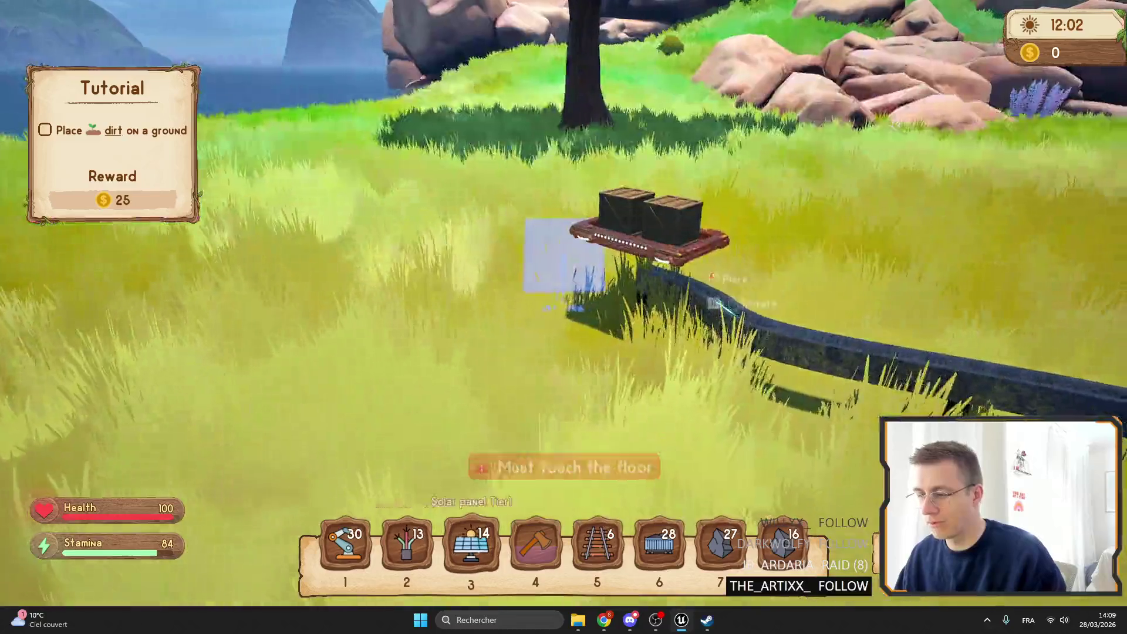
{"action": "key", "text": "w"}
{"action": "key", "text": "4"}
{"action": "left_click", "coordinate": [563, 317]}
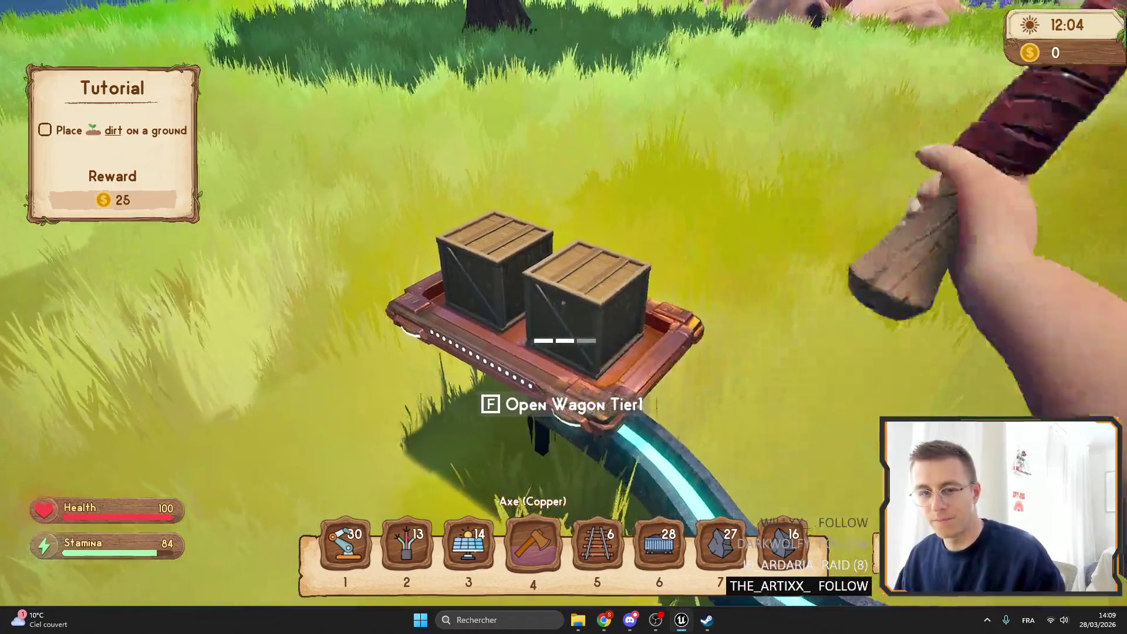
{"action": "left_click", "coordinate": [564, 317]}
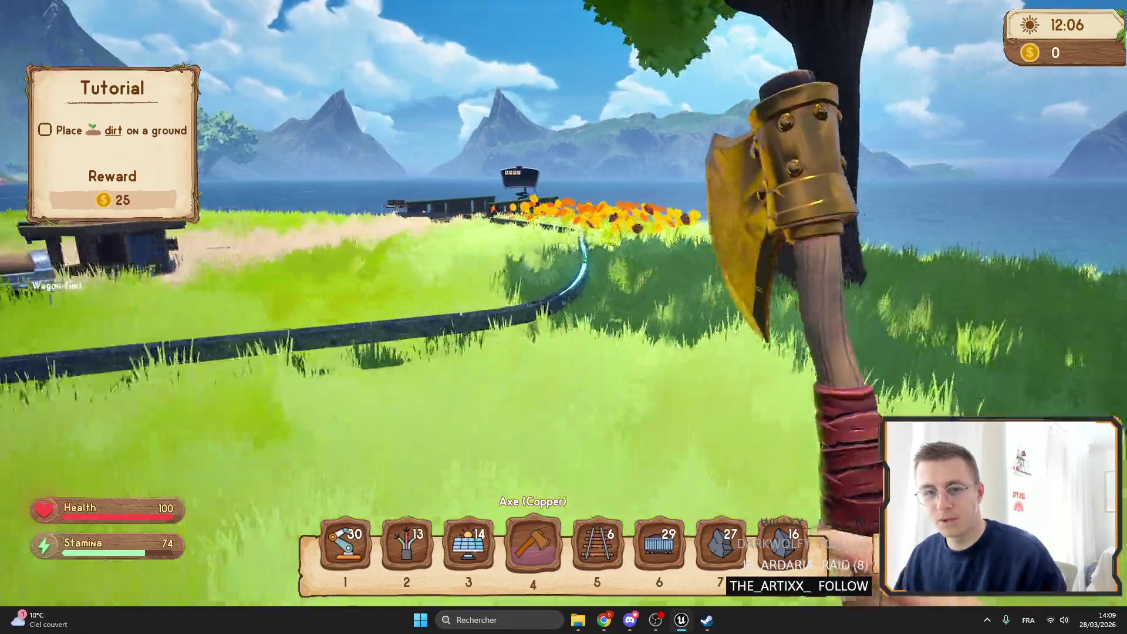
{"action": "key", "text": "alt+Tab"}
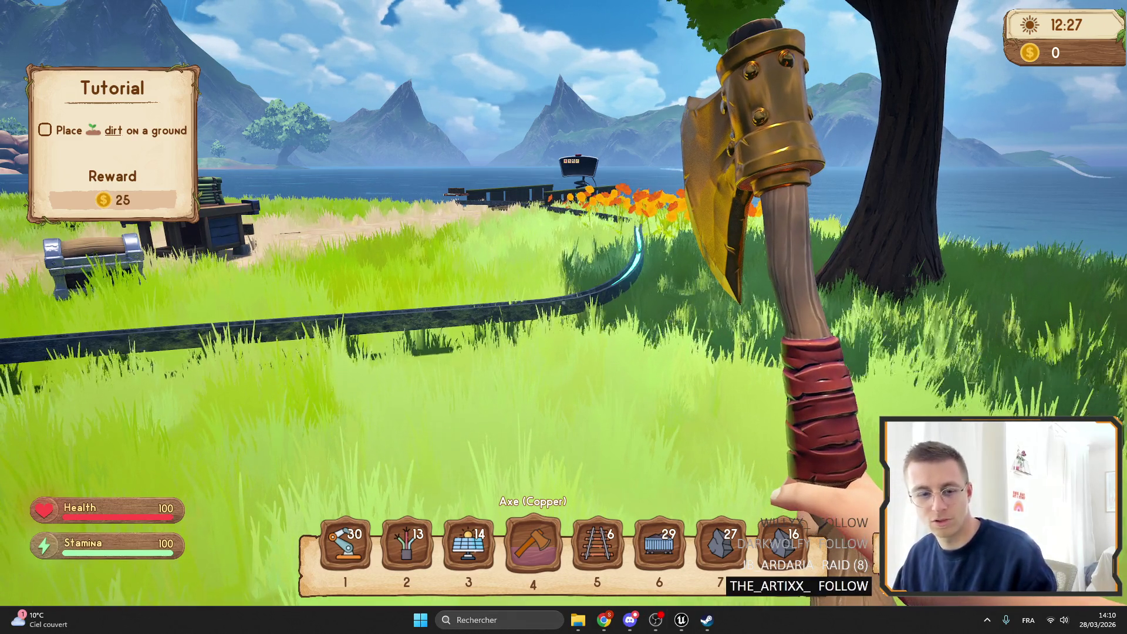
{"action": "key", "text": "alt+Tab"}
Step: Search the Steam store for 'Medieval Dynasty' and open its store page
{"action": "left_click", "coordinate": [770, 122]}
{"action": "type", "text": "Medieval Dynasty"}
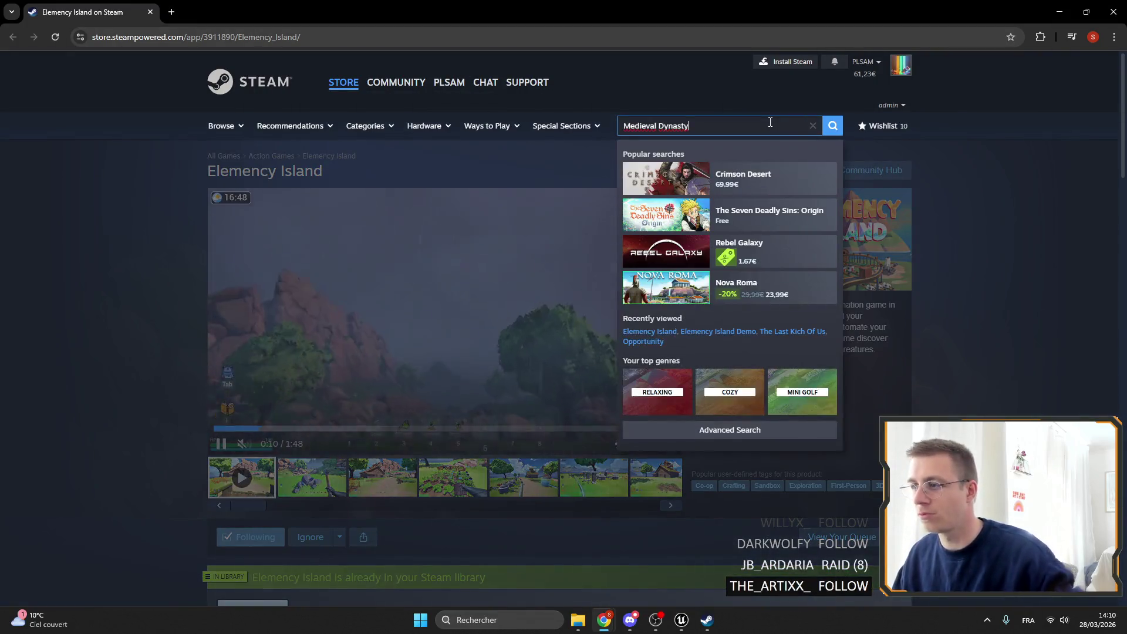
{"action": "left_click", "coordinate": [754, 175]}
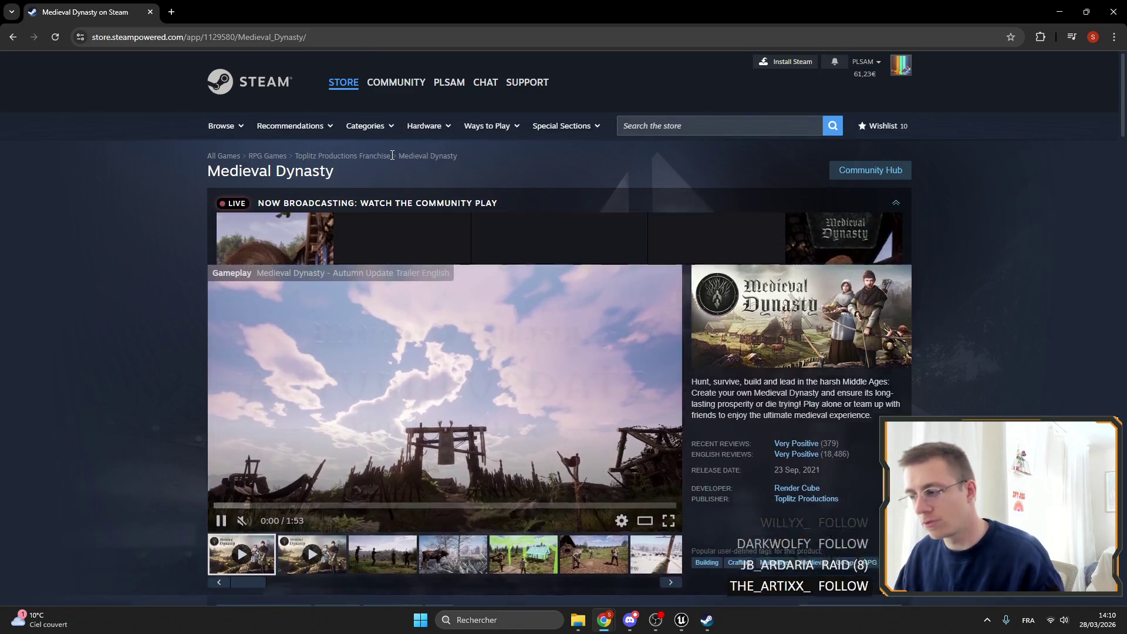
{"action": "scroll", "coordinate": [441, 189], "scroll_direction": "down", "scroll_amount": 2}
Step: Browse the screenshots: moose, snowy bow, wheat field, night village, blacksmith, soldier, sheep, windmill
{"action": "left_click", "coordinate": [406, 441]}
{"action": "left_click", "coordinate": [477, 453]}
{"action": "left_click", "coordinate": [532, 451]}
{"action": "left_click", "coordinate": [587, 452]}
{"action": "left_click", "coordinate": [651, 449]}
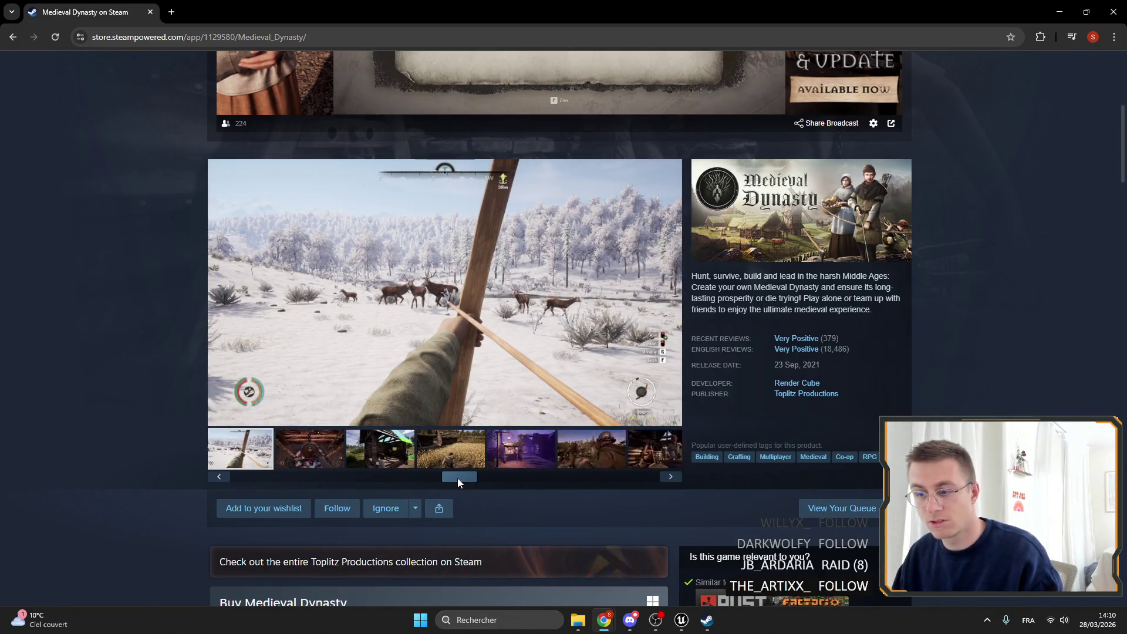
{"action": "left_click", "coordinate": [361, 445]}
{"action": "left_click", "coordinate": [340, 450]}
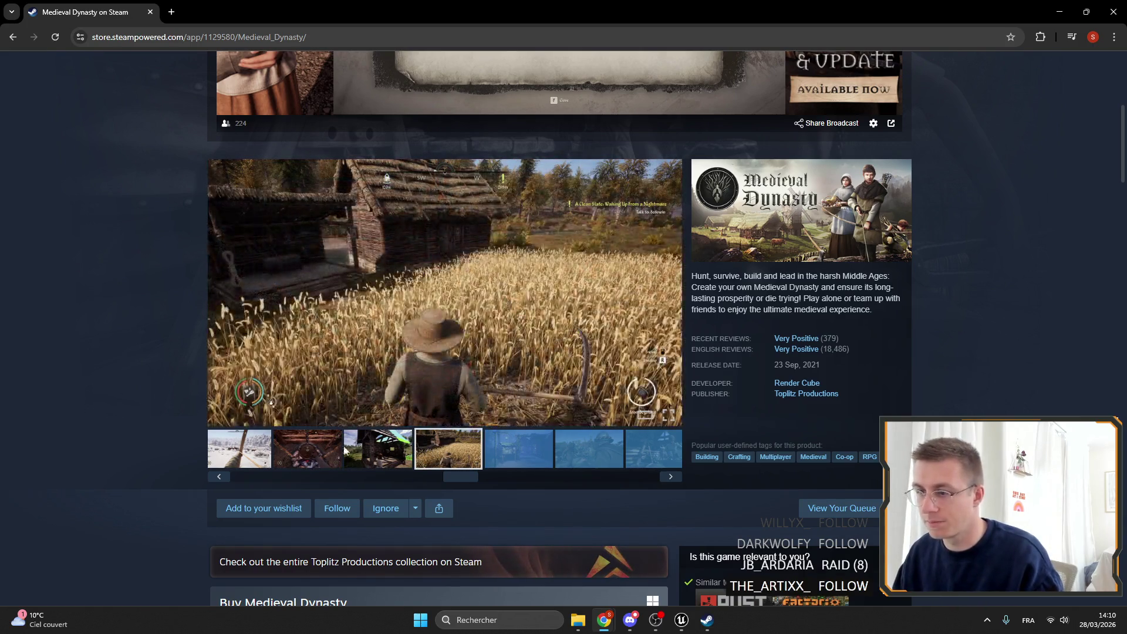
{"action": "left_click", "coordinate": [516, 449]}
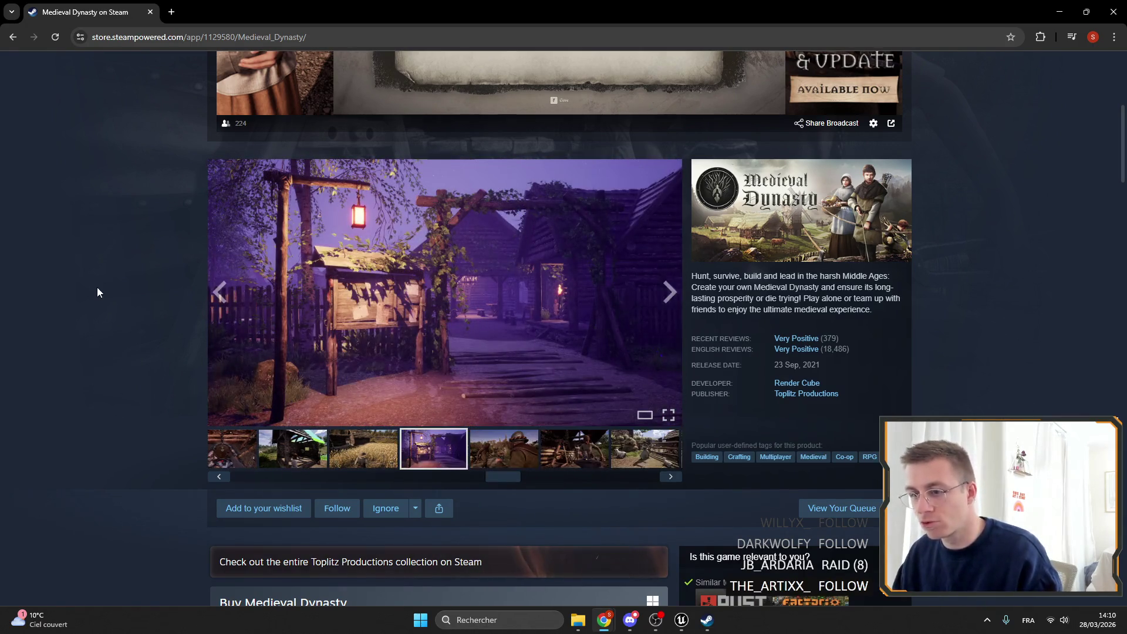
{"action": "left_click", "coordinate": [504, 449]}
{"action": "left_click", "coordinate": [573, 449]}
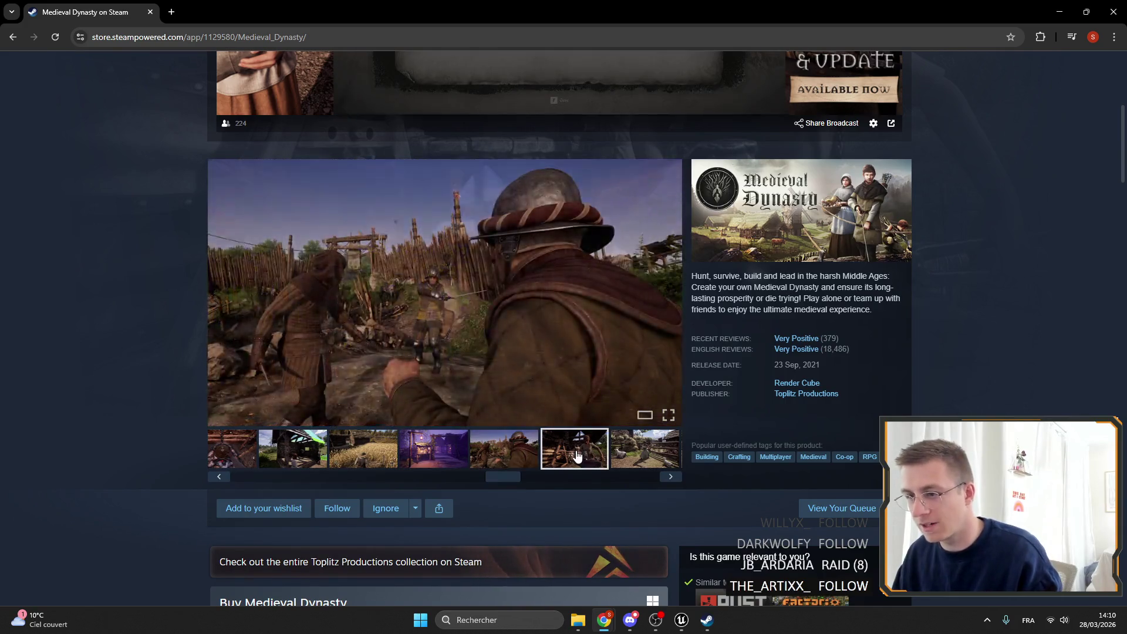
{"action": "left_click", "coordinate": [499, 455]}
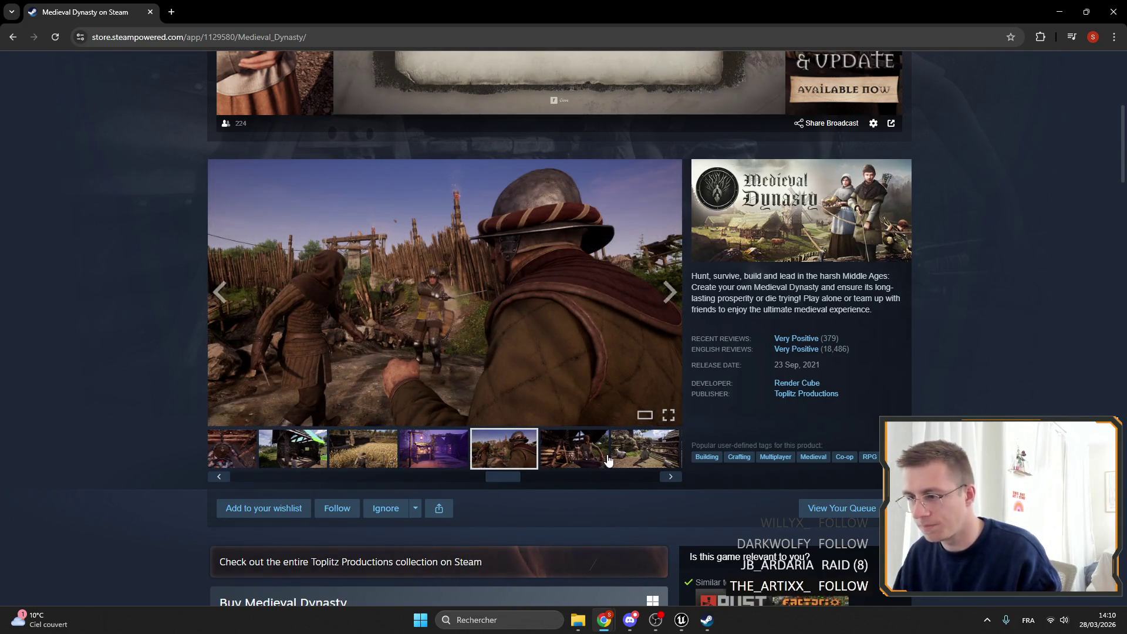
{"action": "left_click", "coordinate": [574, 449]}
{"action": "left_click", "coordinate": [645, 449]}
{"action": "left_click_drag", "start_coordinate": [523, 470], "coordinate": [567, 474]}
{"action": "left_click", "coordinate": [649, 446]}
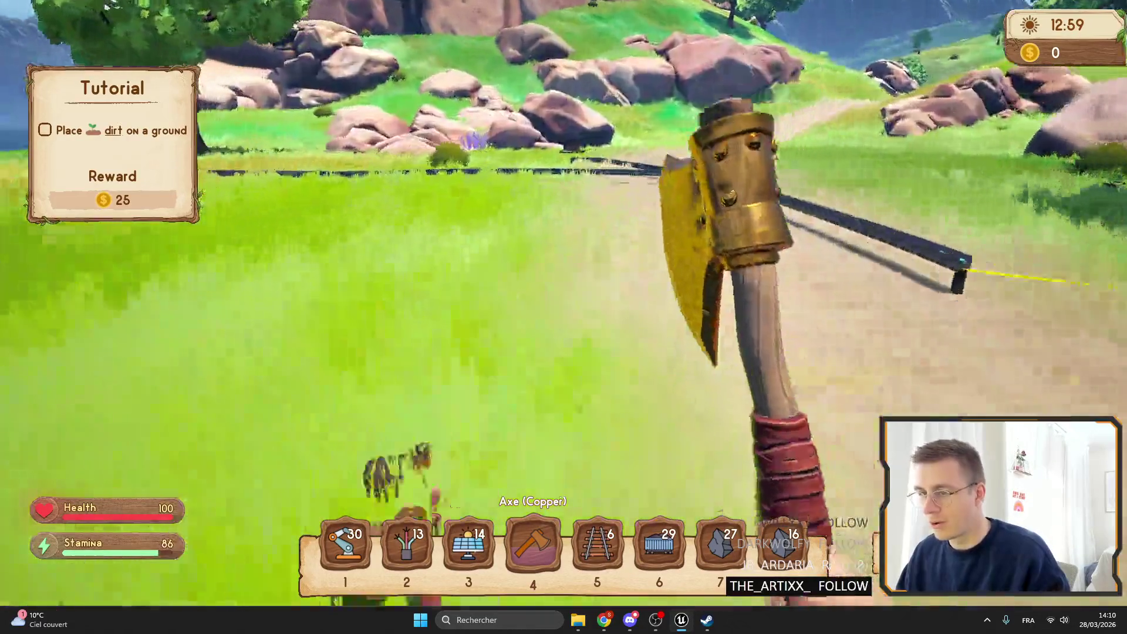
Step: Check the backpack and workbench, then move the Copper Axe into the bamboo chest
{"action": "key", "text": "Tab"}
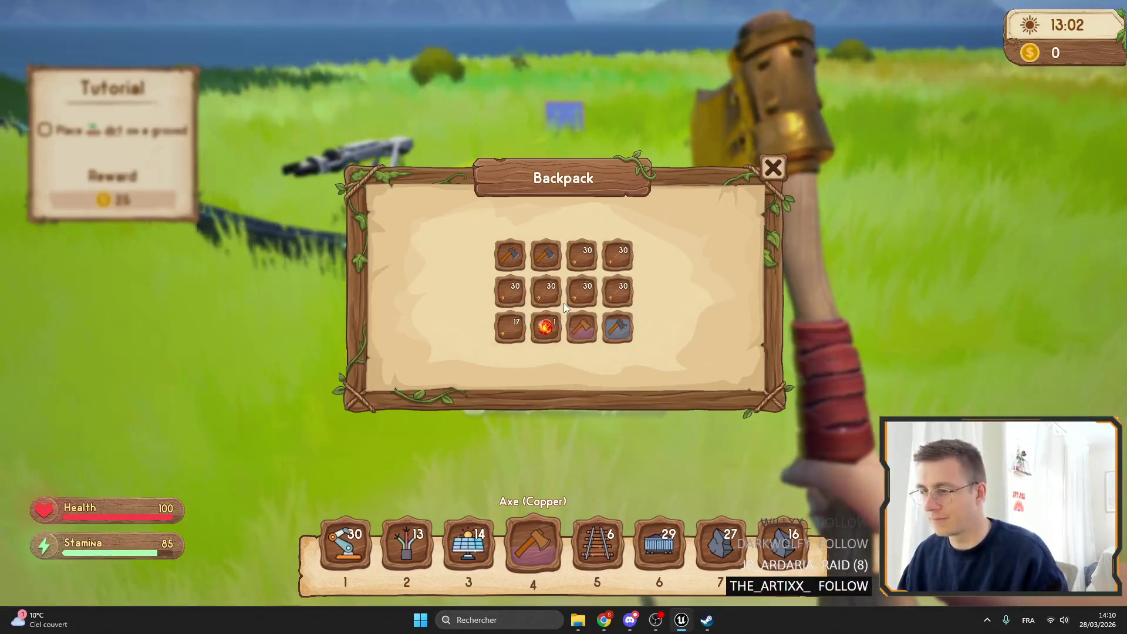
{"action": "key", "text": "Tab"}
{"action": "key", "text": "e"}
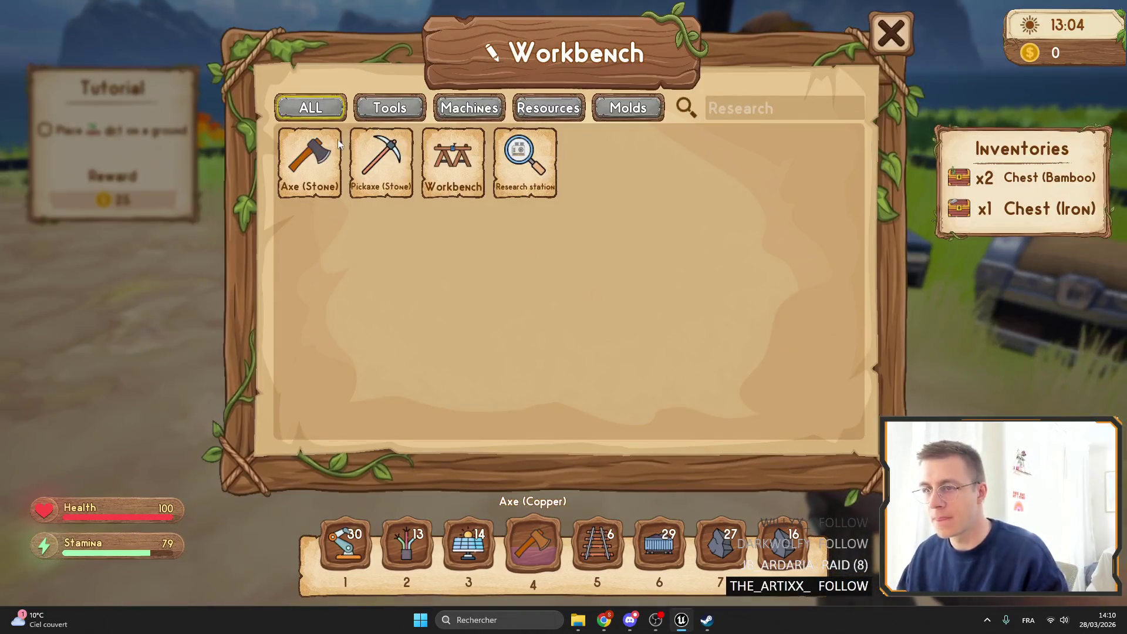
{"action": "key", "text": "Escape"}
{"action": "key", "text": "f"}
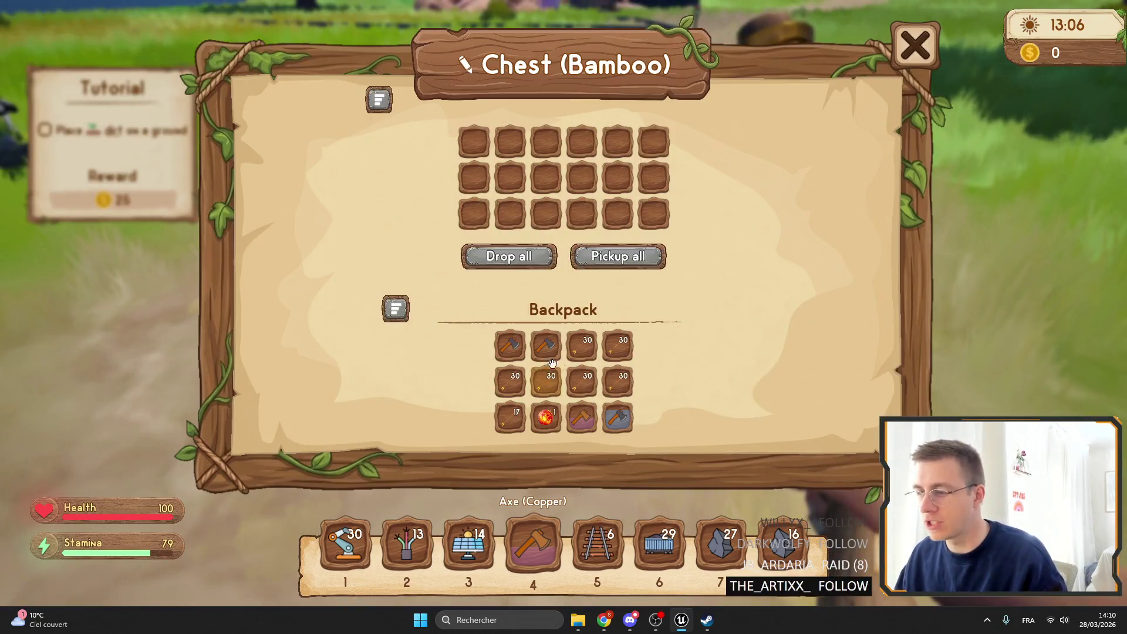
{"action": "mouse_move", "coordinate": [533, 543]}
{"action": "left_mouse_down"}
{"action": "mouse_move", "coordinate": [524, 189]}
{"action": "mouse_move", "coordinate": [476, 141]}
{"action": "left_mouse_up"}
{"action": "key", "text": "Escape"}
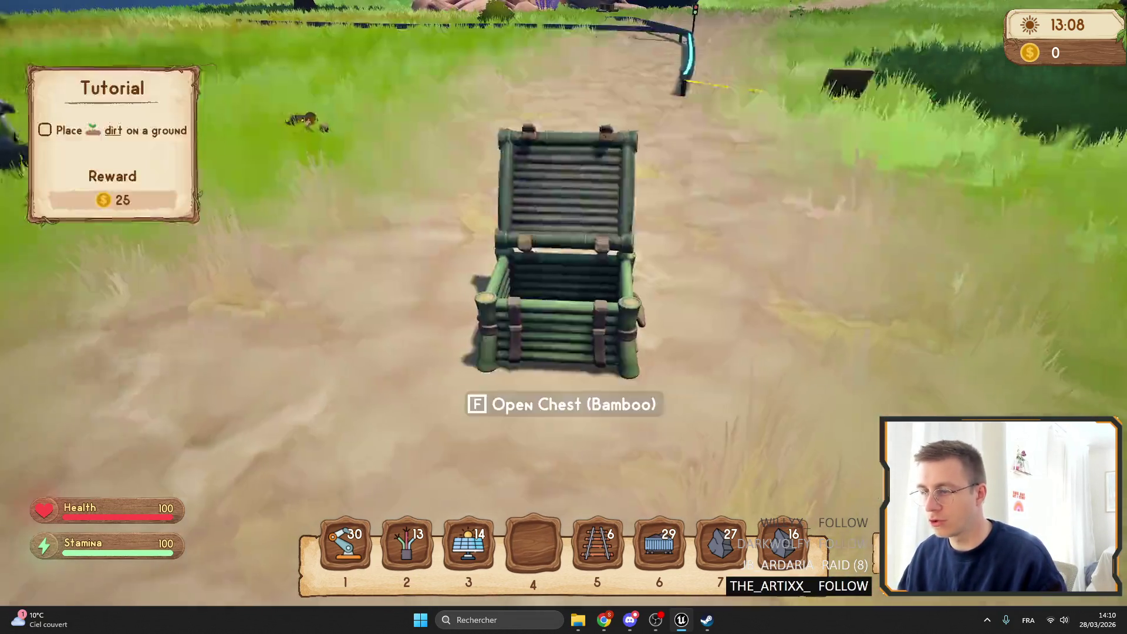
Step: Step back from the chest, exit fullscreen and return control to the editor
{"action": "key", "text": "s"}
{"action": "key", "text": "F11"}
{"action": "key", "text": "shift+F1"}
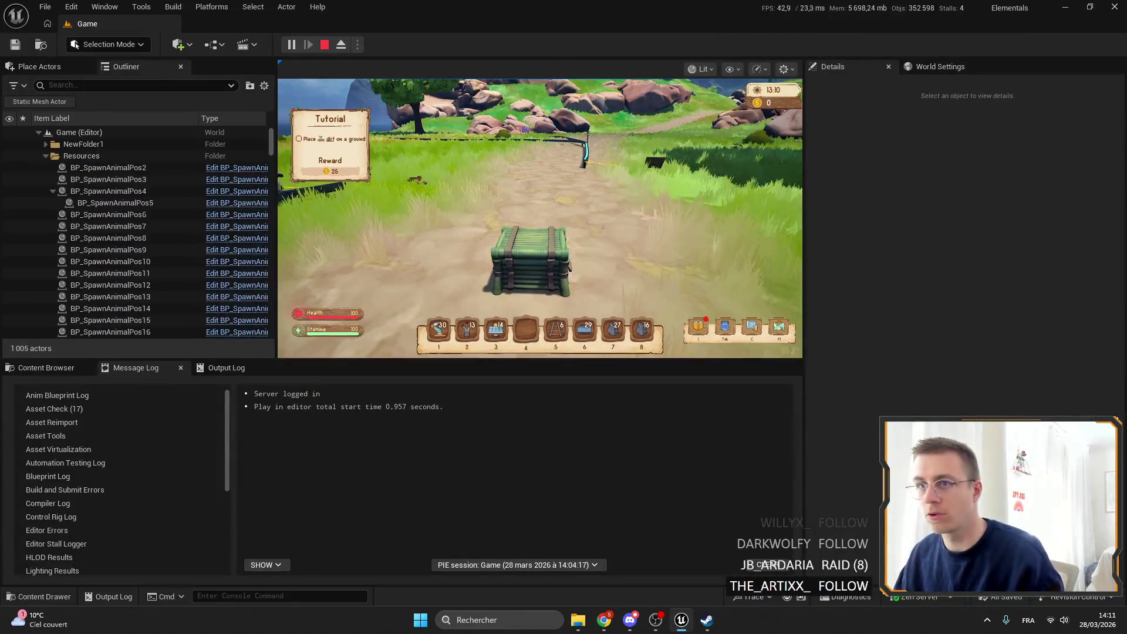
Step: Search the Blueprints folder for 'inventory' and open the InventoryComponent blueprint
{"action": "left_click", "coordinate": [46, 367]}
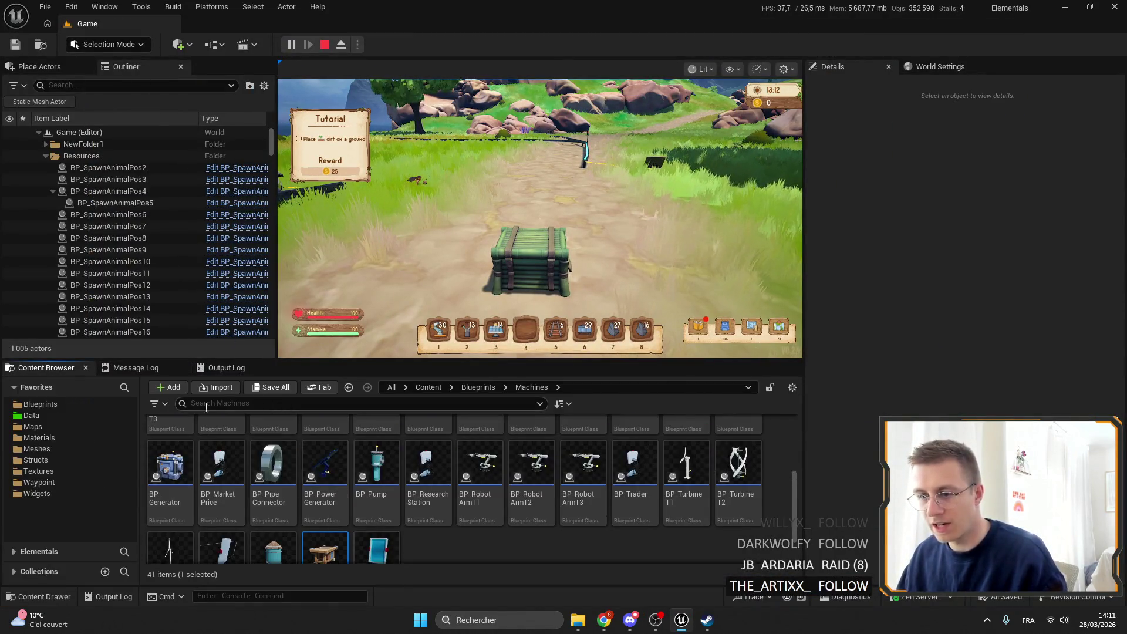
{"action": "left_click", "coordinate": [40, 404]}
{"action": "left_click", "coordinate": [229, 403]}
{"action": "type", "text": "invent"}
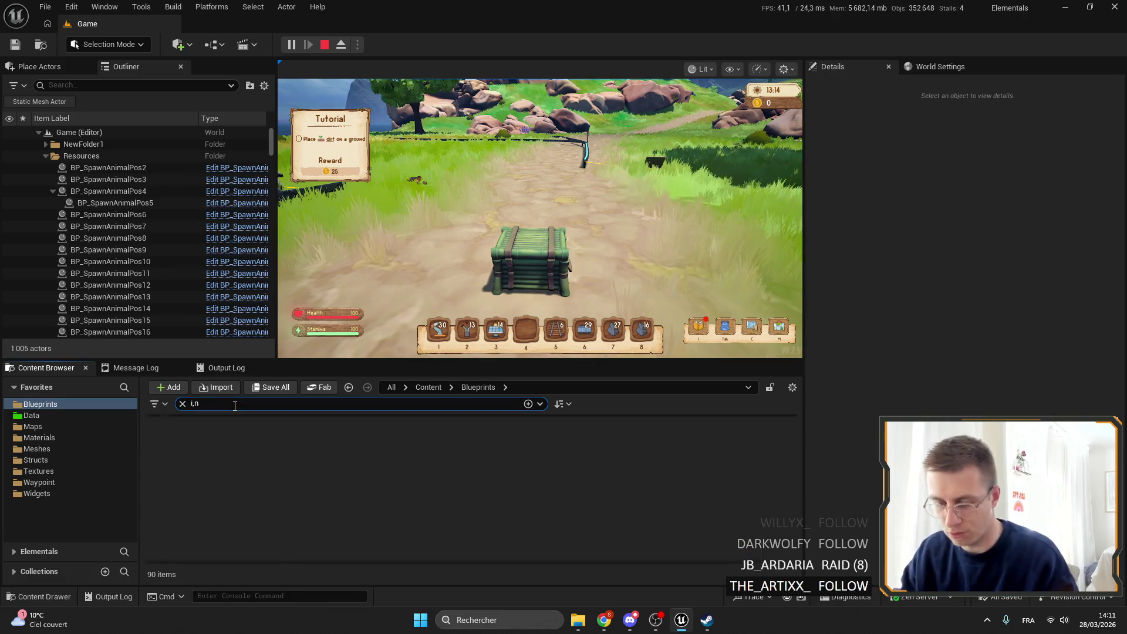
{"action": "type", "text": "ory"}
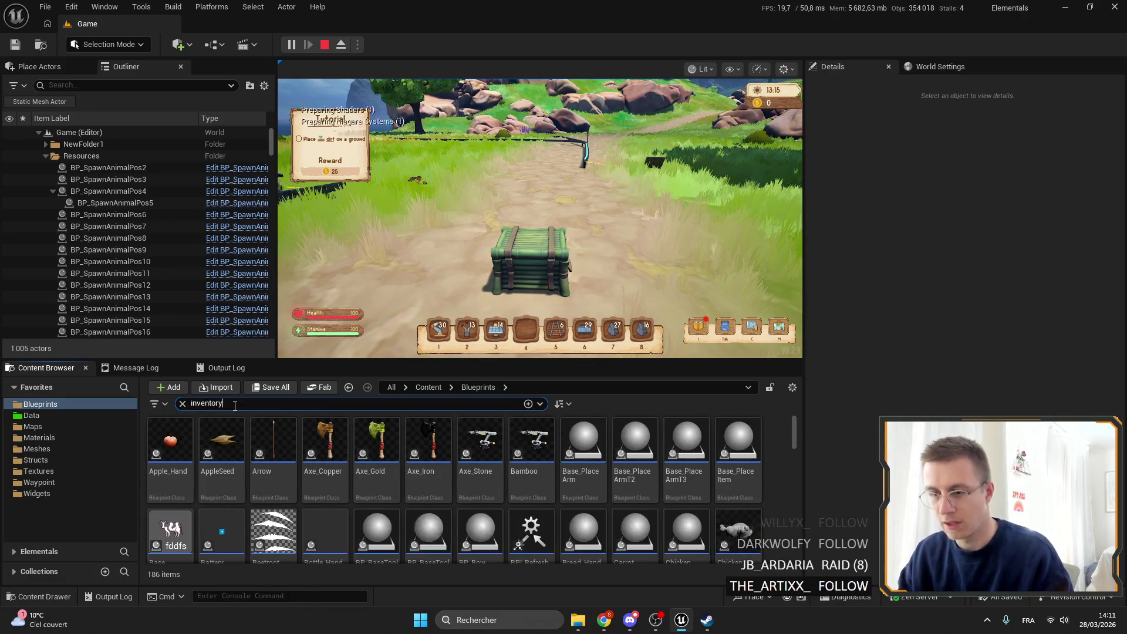
{"action": "scroll", "coordinate": [381, 460], "scroll_direction": "down", "scroll_amount": 2}
{"action": "scroll", "coordinate": [380, 460], "scroll_direction": "down", "scroll_amount": 6}
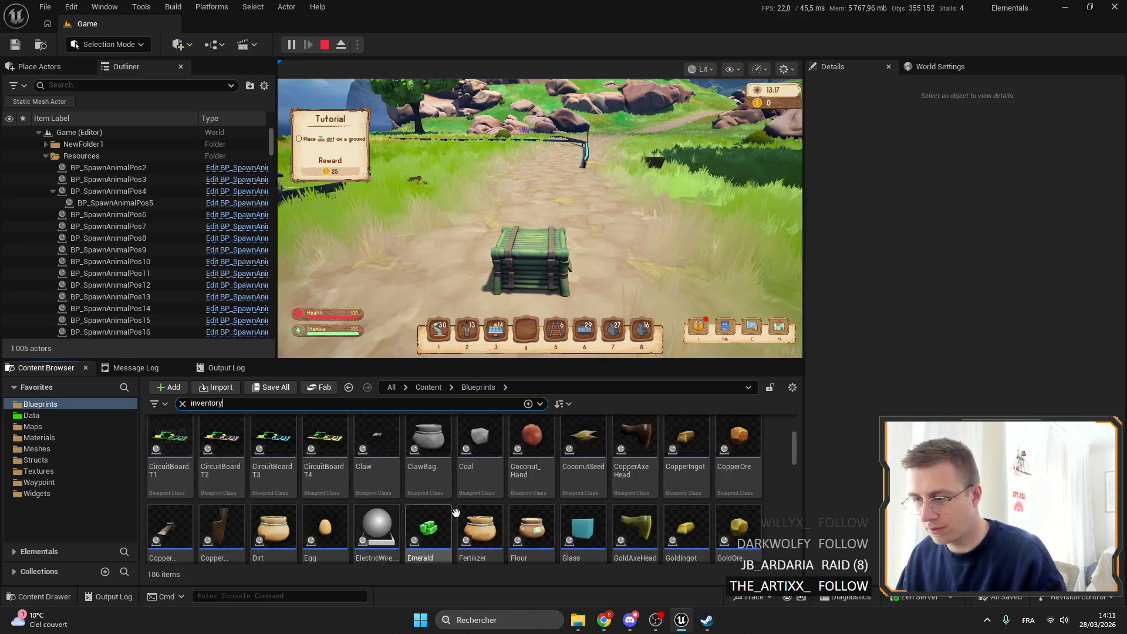
{"action": "scroll", "coordinate": [221, 505], "scroll_direction": "up", "scroll_amount": 3}
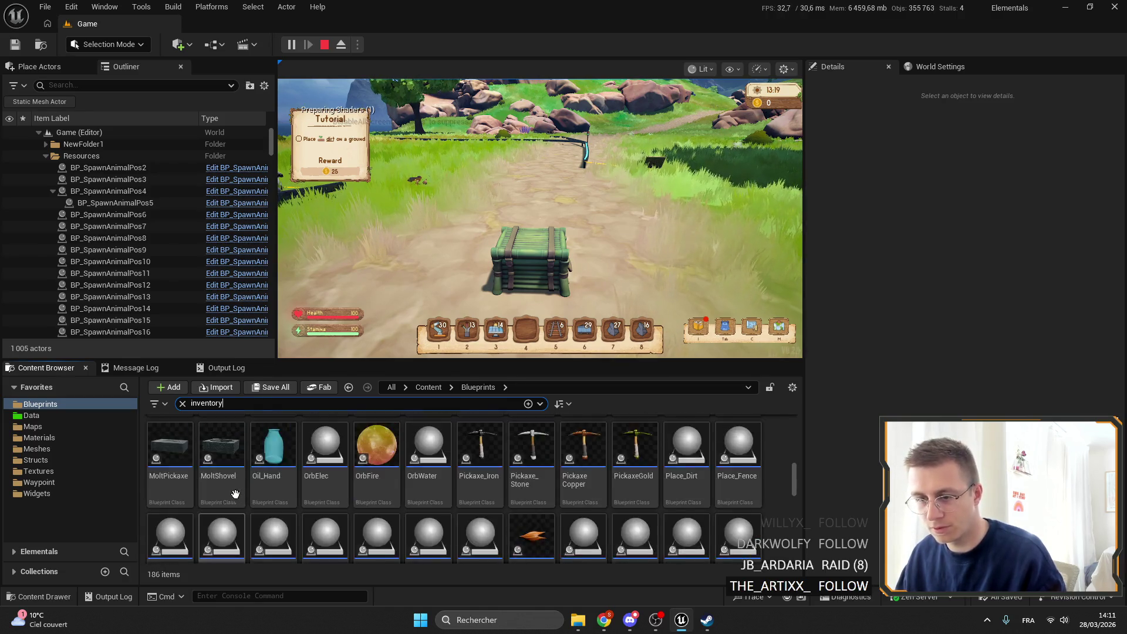
{"action": "left_click", "coordinate": [164, 480]}
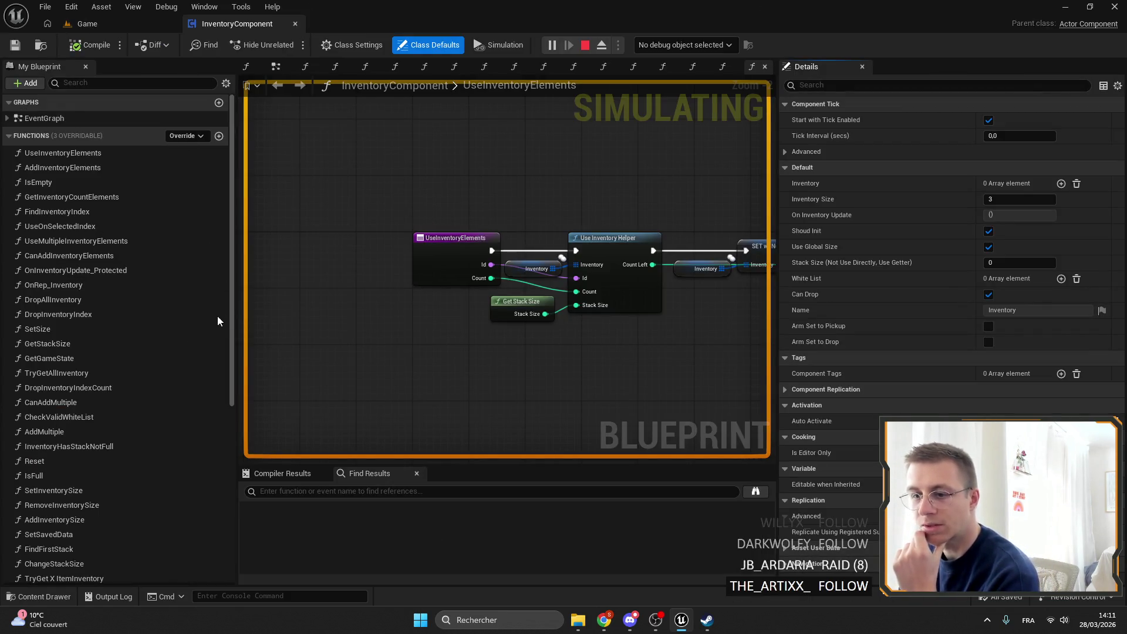
Step: In SortInventory, wire the element's Hp into the ADD node's Hp, then compile and save
{"action": "scroll", "coordinate": [231, 307], "scroll_direction": "down", "scroll_amount": 5}
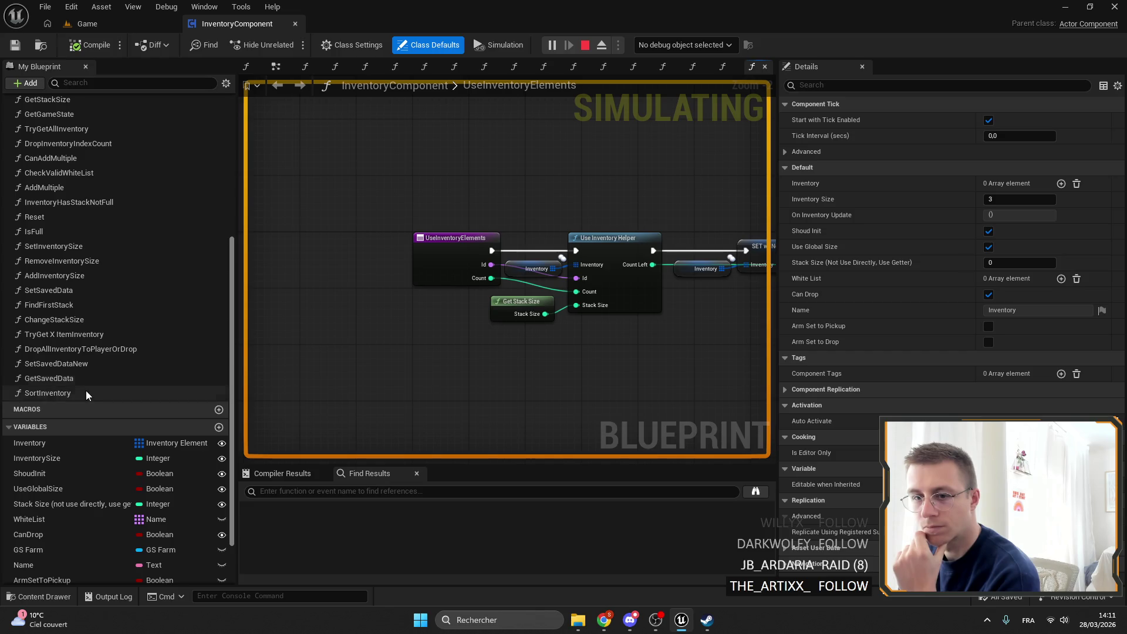
{"action": "double_click", "coordinate": [47, 393]}
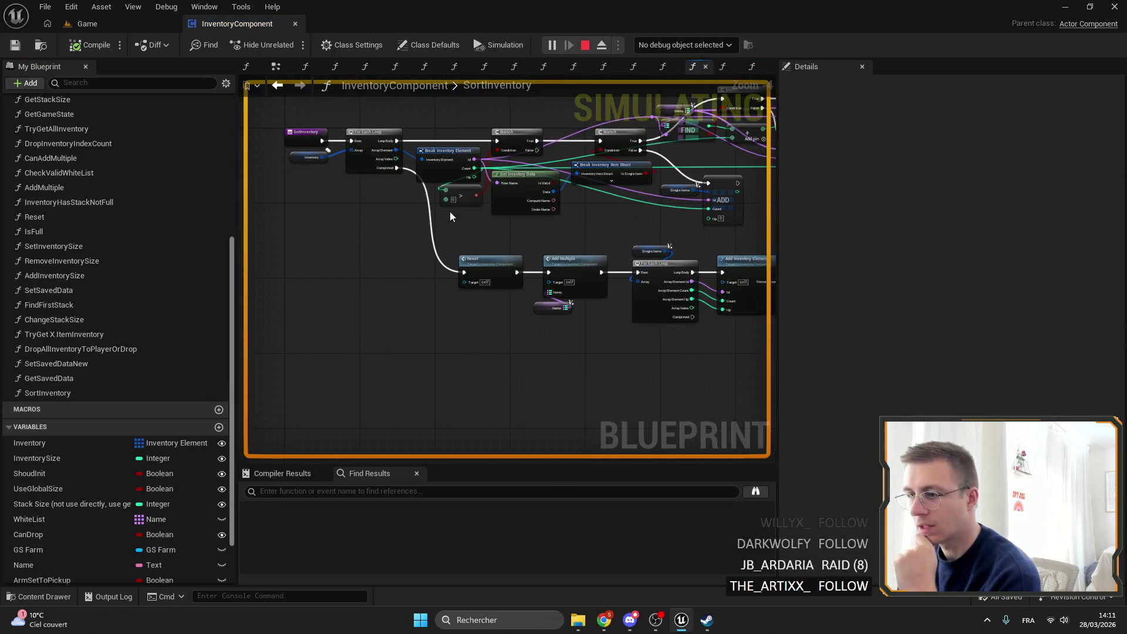
{"action": "scroll", "coordinate": [448, 222], "scroll_direction": "up", "scroll_amount": 5}
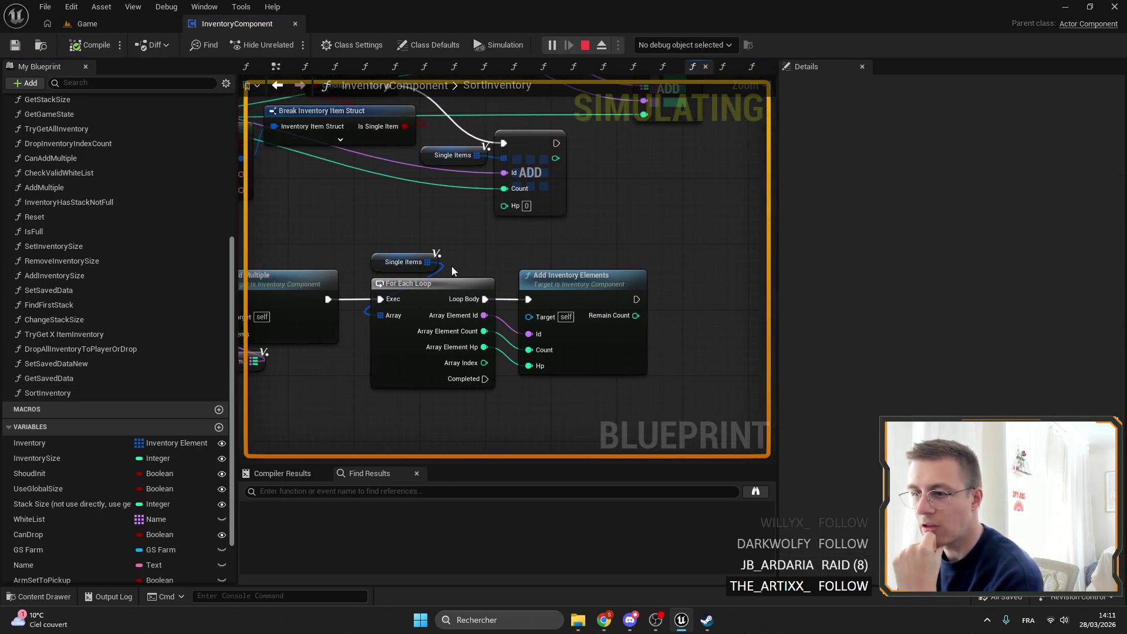
{"action": "mouse_move", "coordinate": [443, 290]}
{"action": "left_mouse_down"}
{"action": "mouse_move", "coordinate": [434, 382]}
{"action": "mouse_move", "coordinate": [604, 358]}
{"action": "mouse_move", "coordinate": [550, 258]}
{"action": "left_mouse_up"}
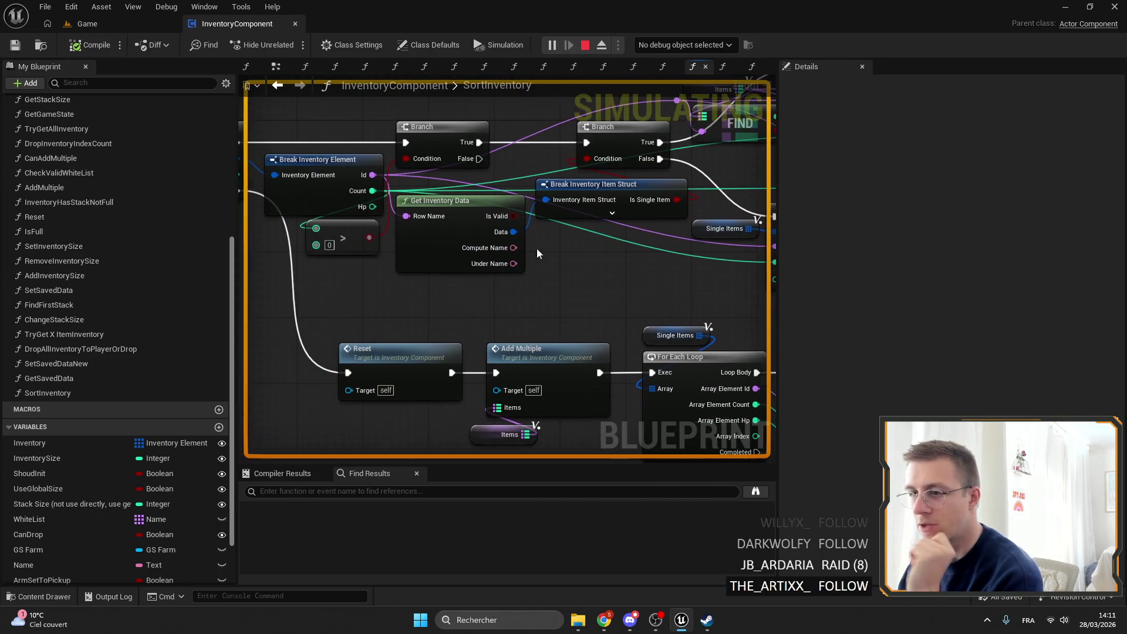
{"action": "mouse_move", "coordinate": [366, 207]}
{"action": "left_mouse_down"}
{"action": "mouse_move", "coordinate": [730, 284]}
{"action": "mouse_move", "coordinate": [694, 268]}
{"action": "left_mouse_up"}
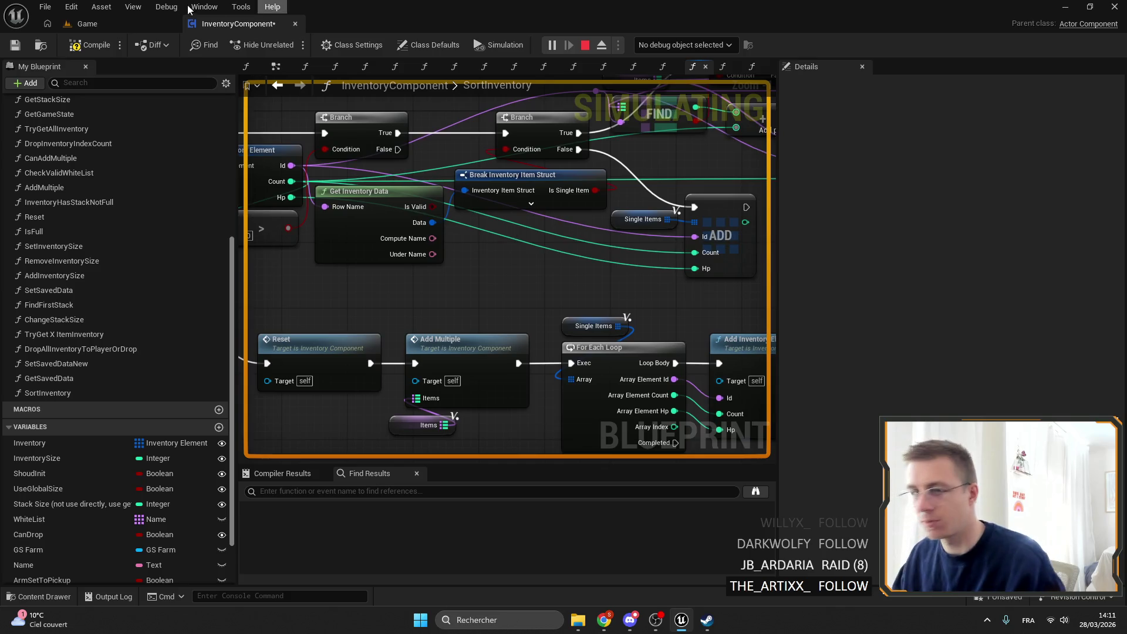
{"action": "left_click", "coordinate": [24, 45]}
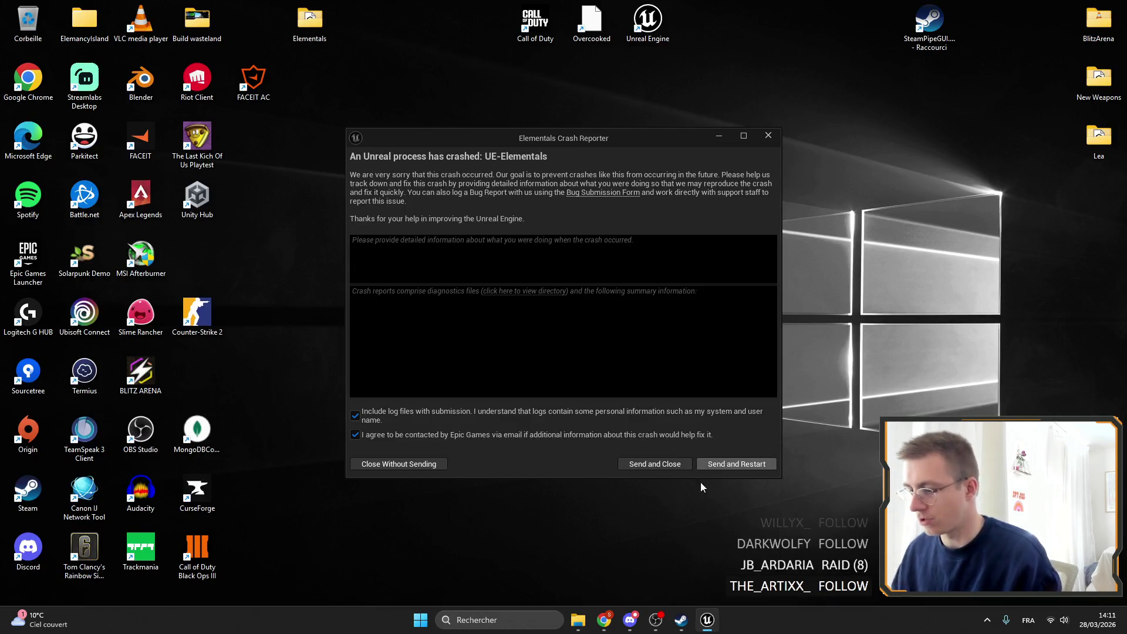
Step: Send the crash report from the Elementals Crash Reporter and restart the editor
{"action": "left_click", "coordinate": [723, 466]}
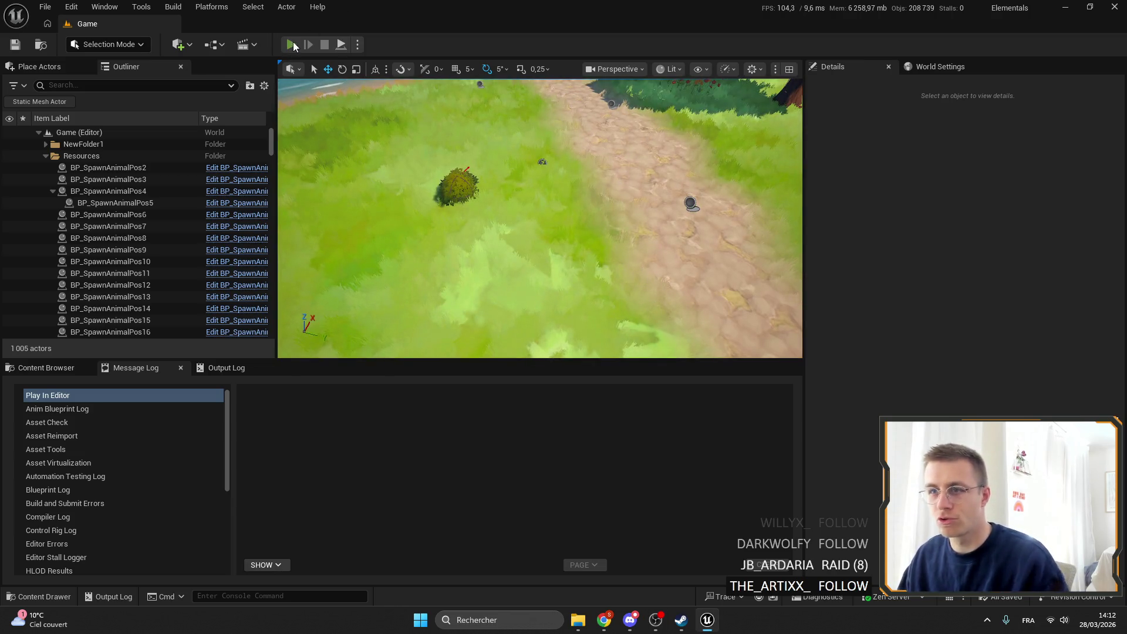
{"action": "key", "text": "alt+p"}
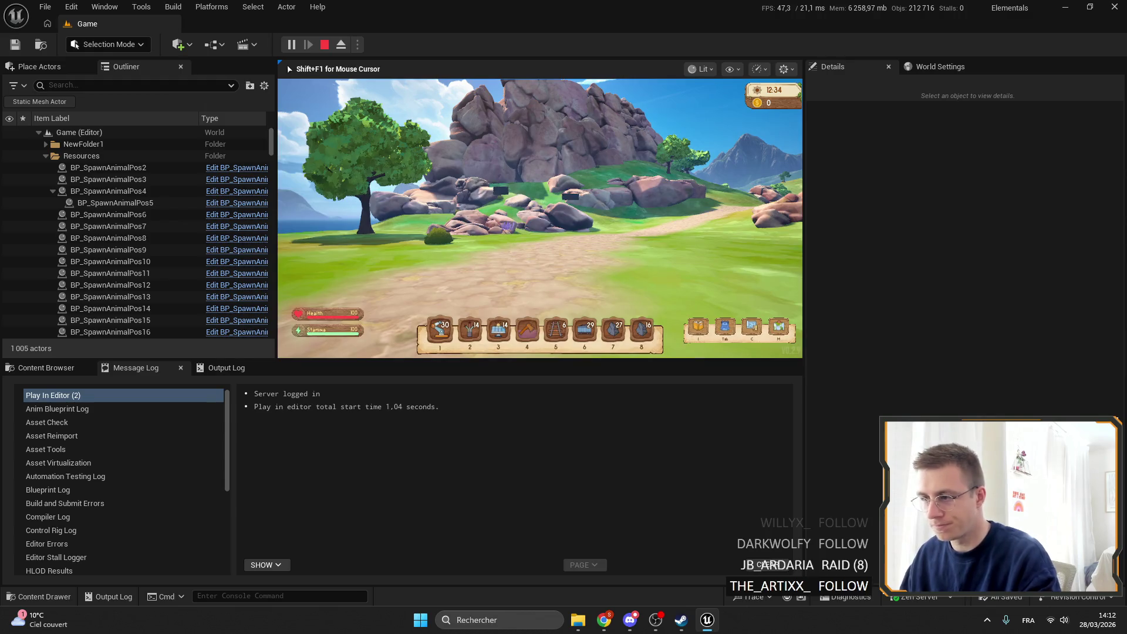
{"action": "key", "text": "F11"}
{"action": "key", "text": "3"}
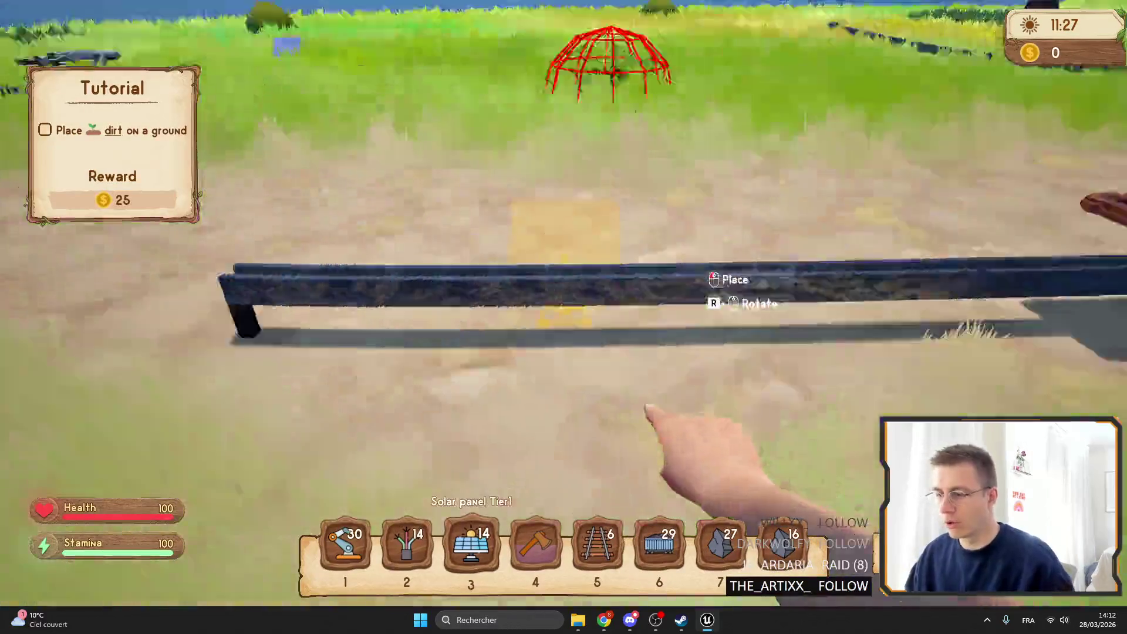
{"action": "key", "text": "4"}
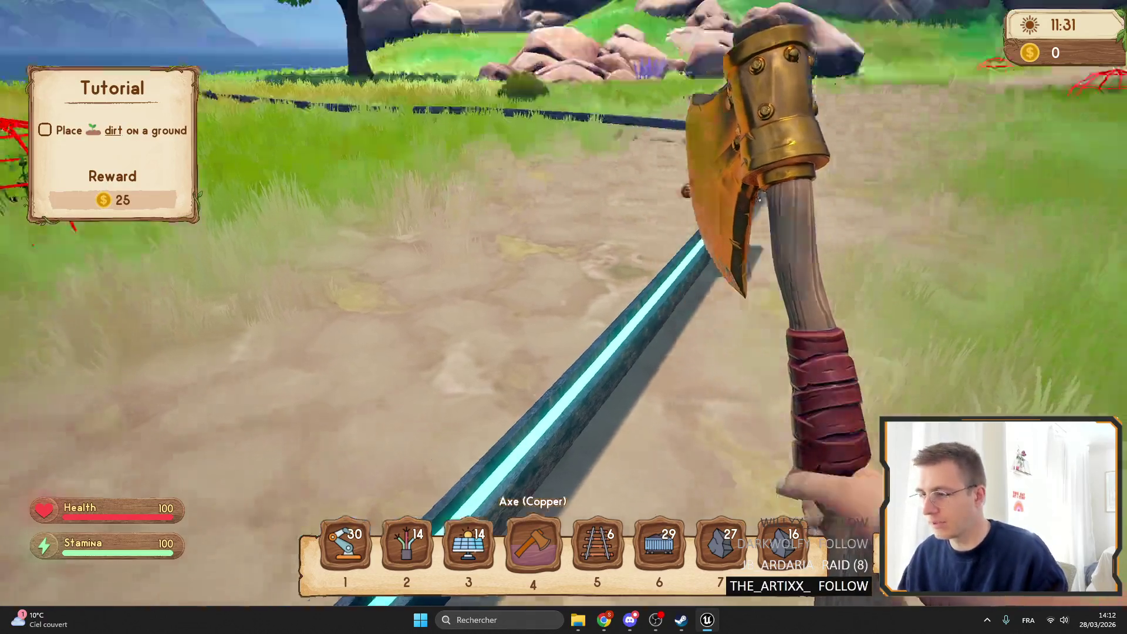
{"action": "key", "text": "space"}
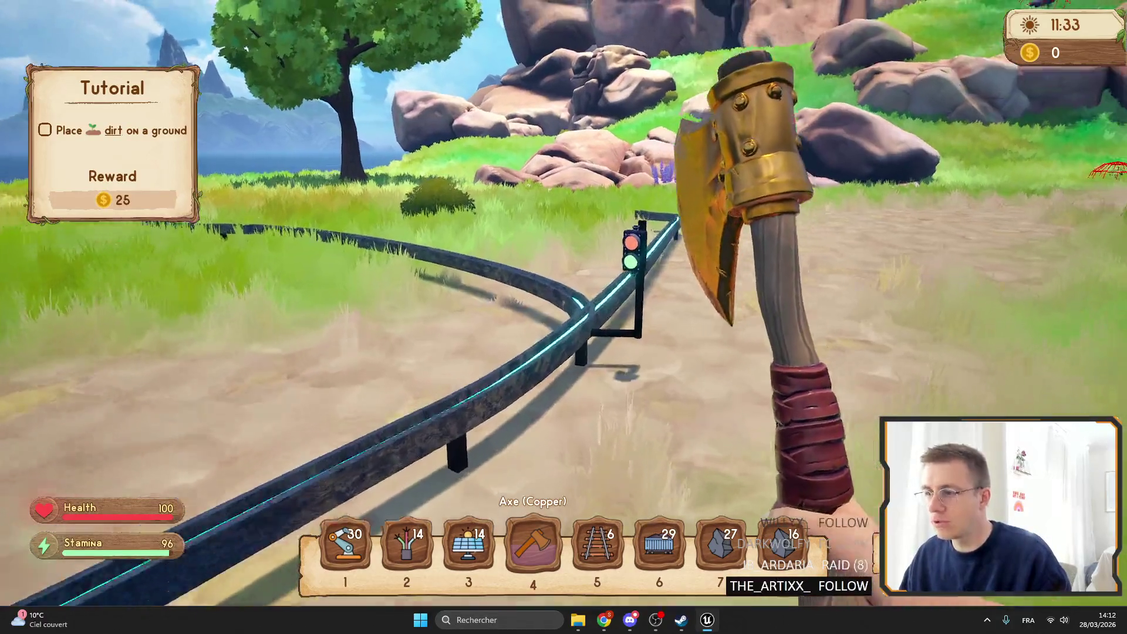
{"action": "key", "text": "e"}
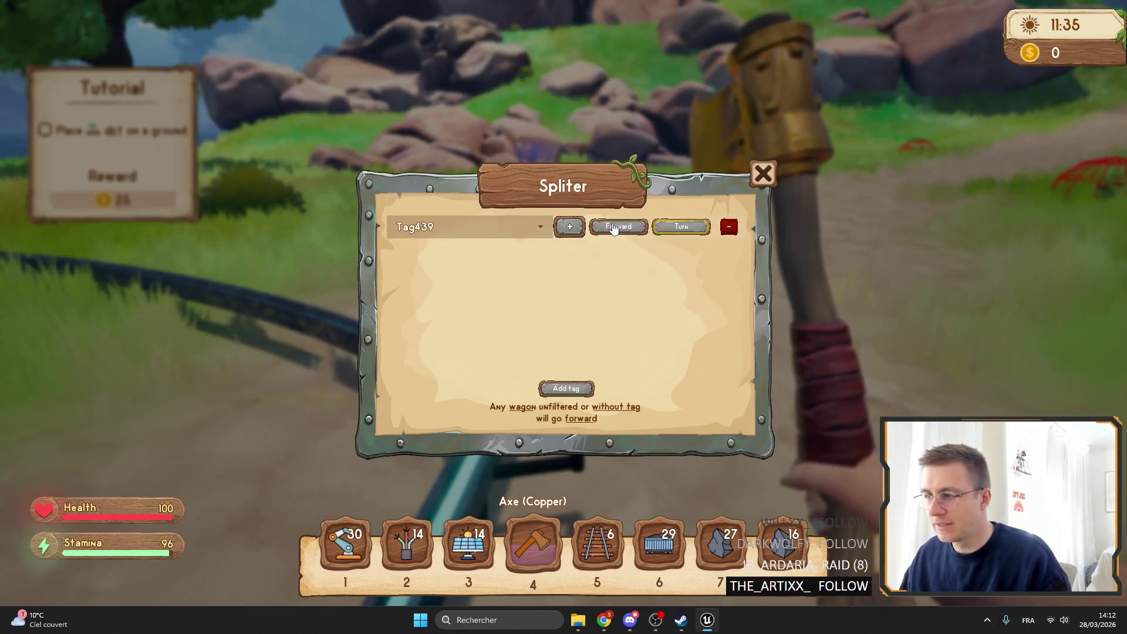
{"action": "left_click", "coordinate": [631, 228]}
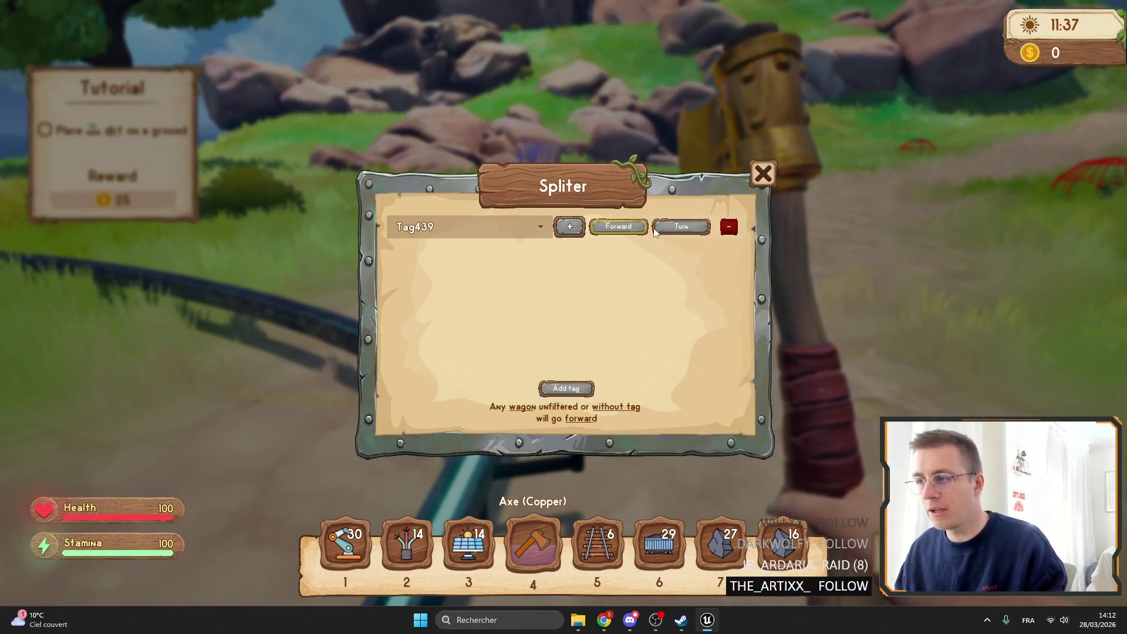
{"action": "key", "text": "Escape"}
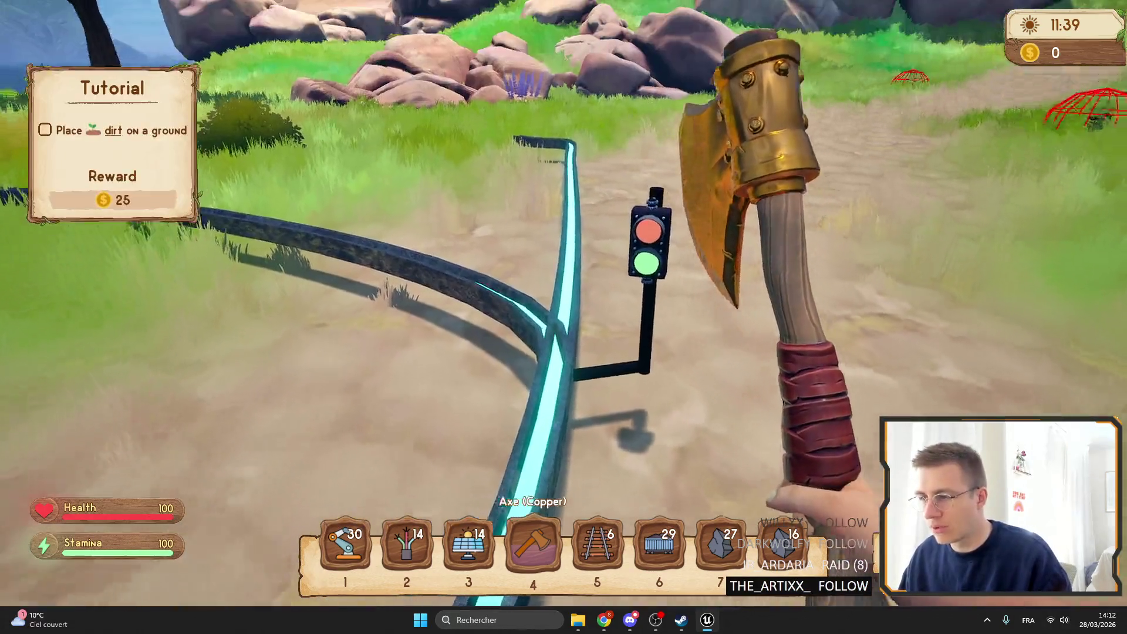
{"action": "key", "text": "w"}
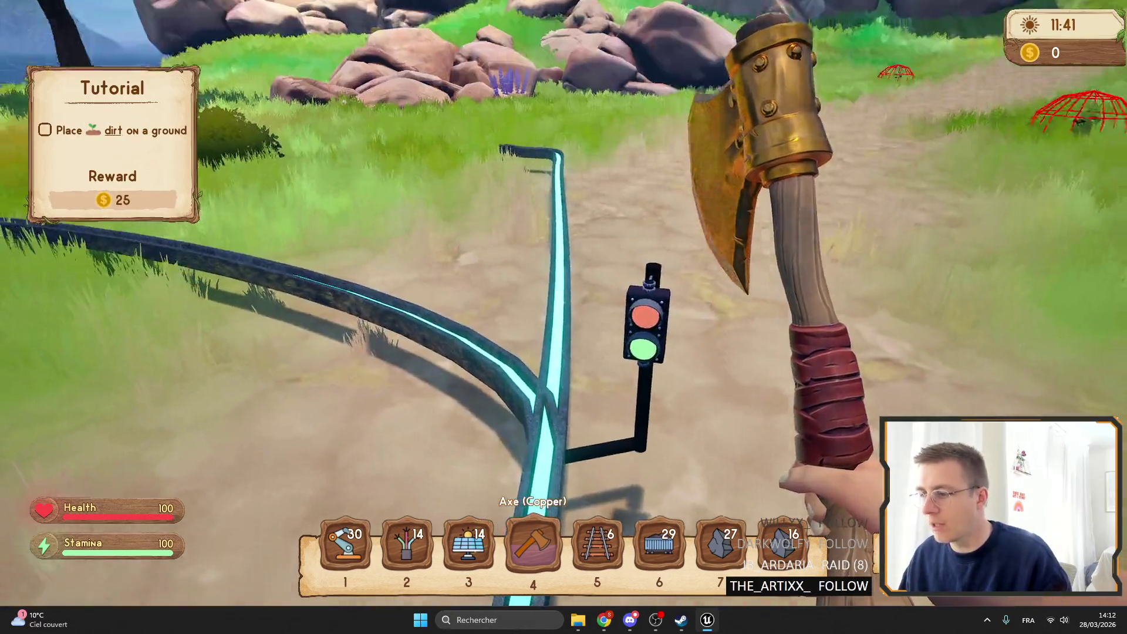
{"action": "key", "text": "e"}
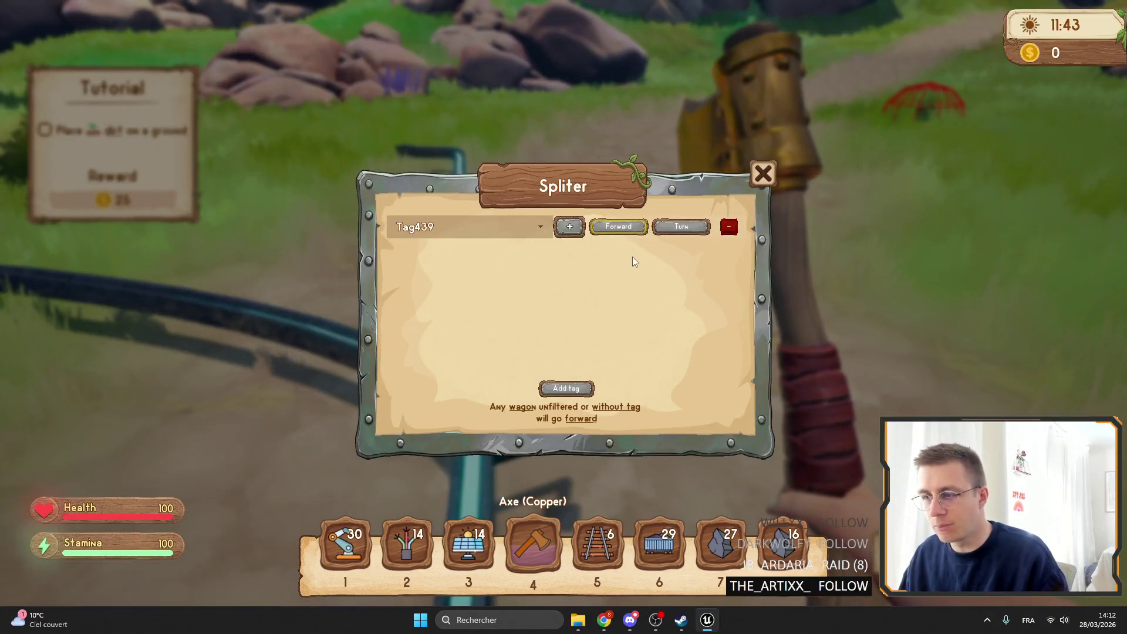
{"action": "key", "text": "Escape"}
{"action": "key", "text": "e"}
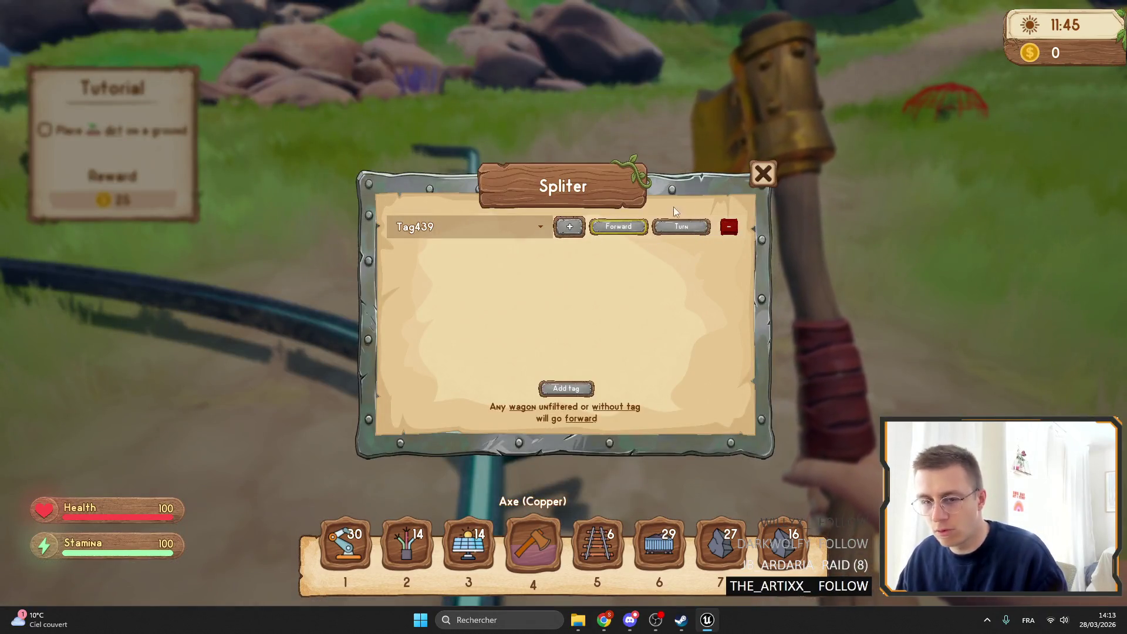
{"action": "key", "text": "Escape"}
{"action": "key", "text": "e"}
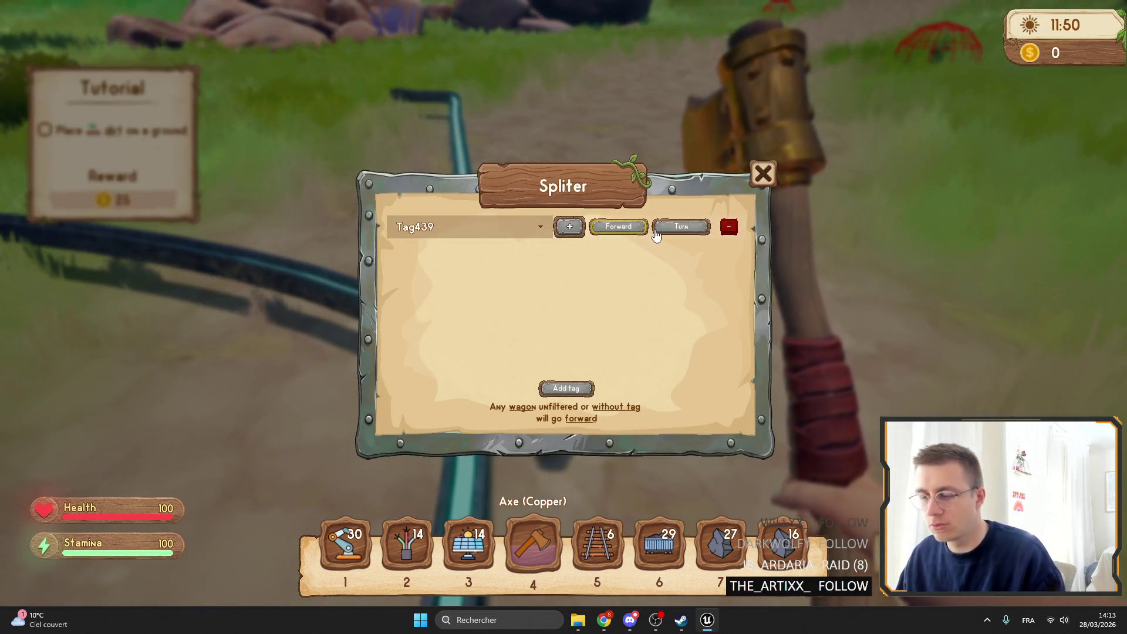
{"action": "key", "text": "Escape"}
{"action": "key", "text": "e"}
{"action": "key", "text": "Escape"}
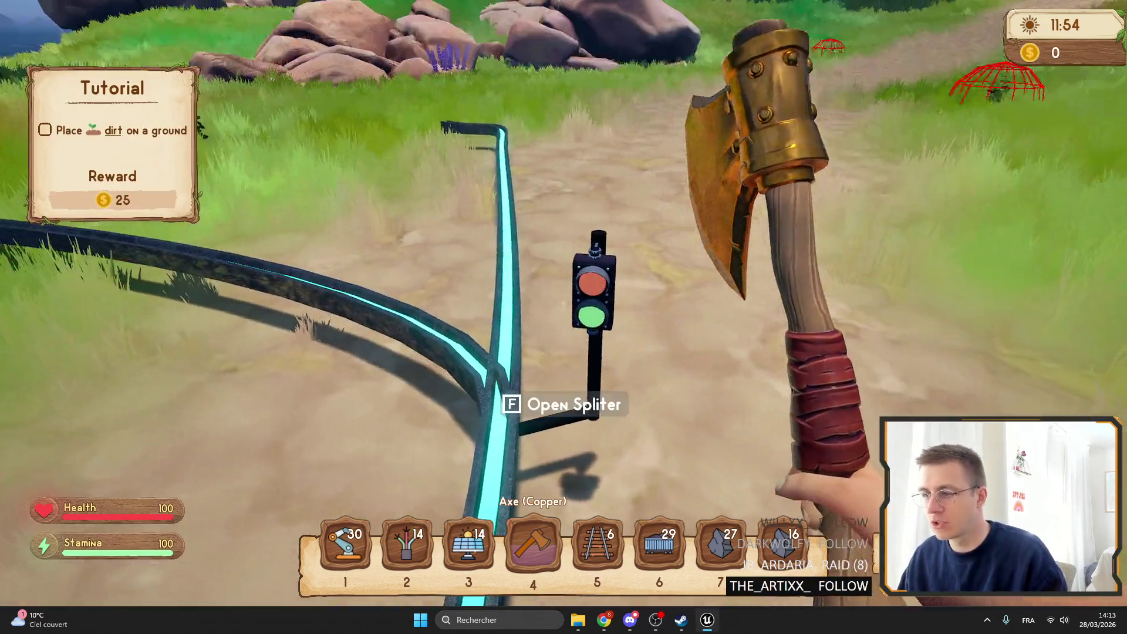
{"action": "key", "text": "e"}
{"action": "key", "text": "Escape"}
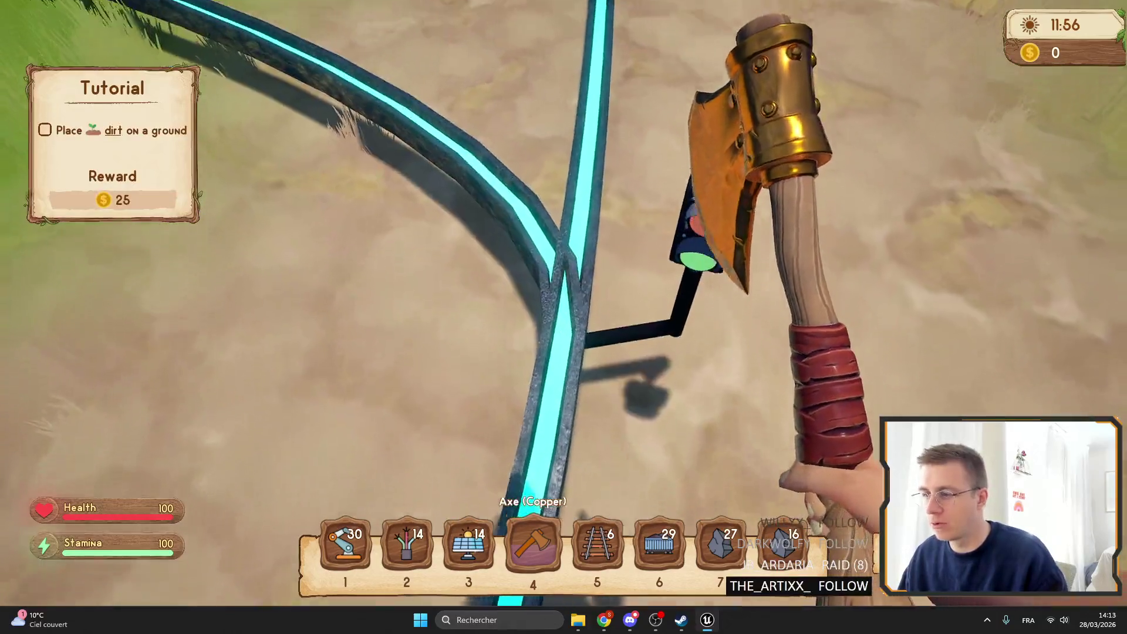
{"action": "key", "text": "e"}
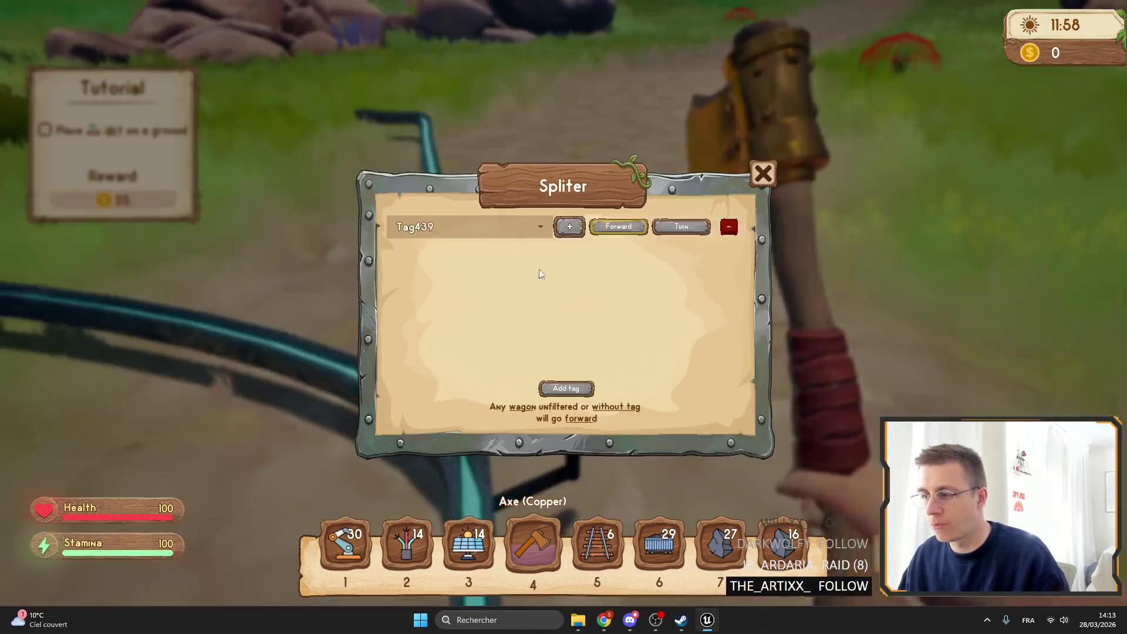
{"action": "key", "text": "Escape"}
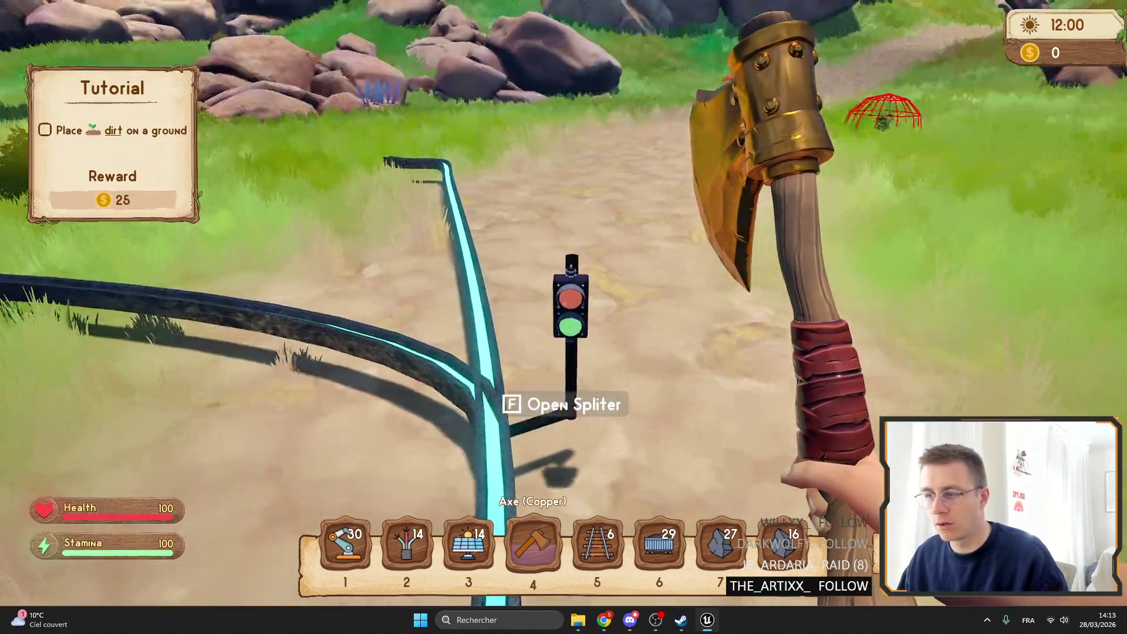
{"action": "key", "text": "e"}
{"action": "key", "text": "Escape"}
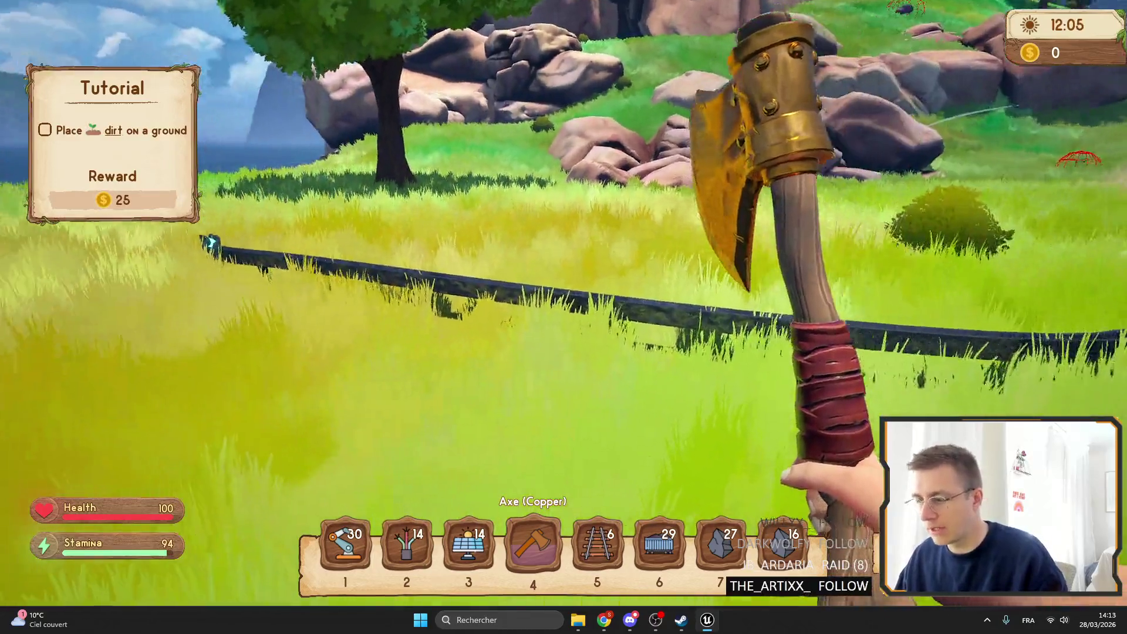
Step: Move the Rail Tier3 pieces from the hotbar into the backpack
{"action": "key", "text": "5"}
{"action": "key", "text": "Tab"}
{"action": "left_click_drag", "start_coordinate": [509, 326], "coordinate": [594, 543]}
{"action": "key", "text": "Tab"}
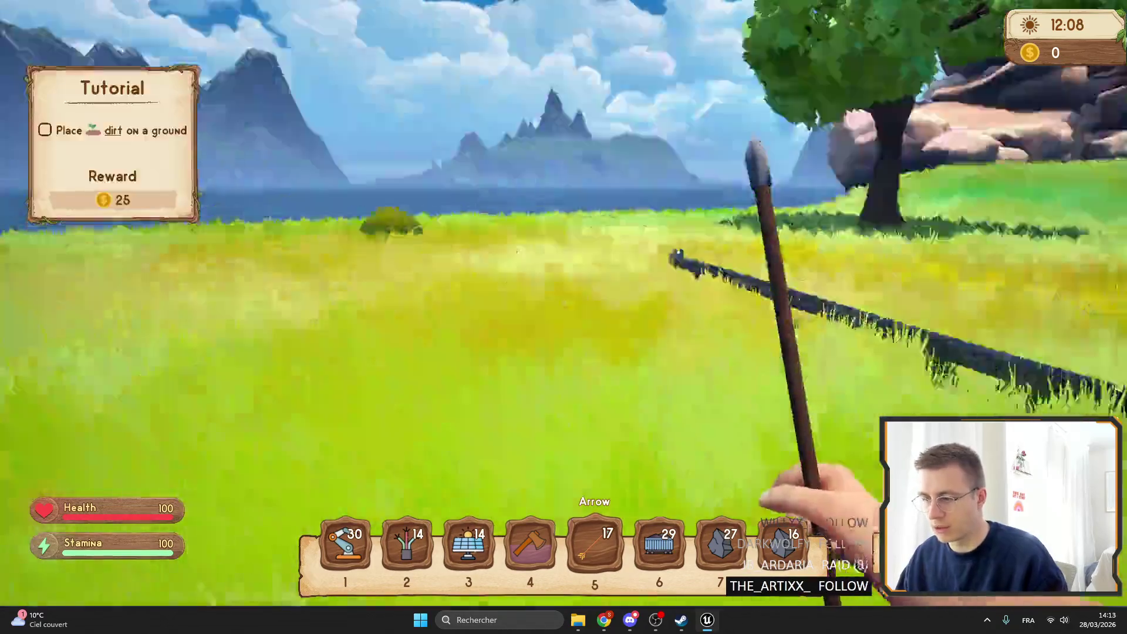
{"action": "key", "text": "Tab"}
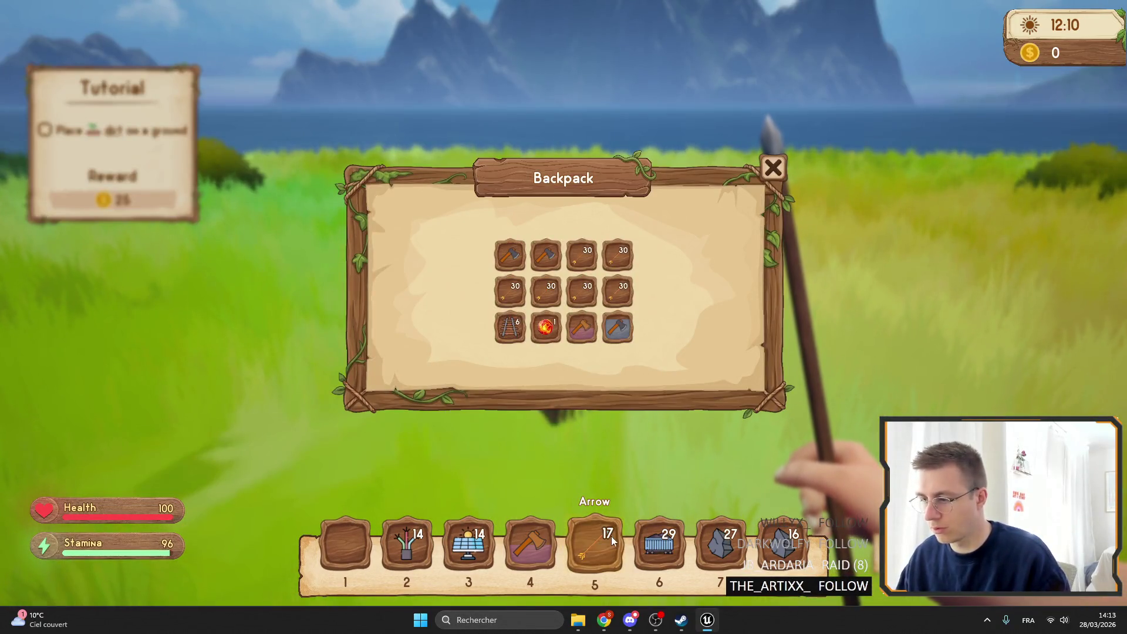
Step: Take Rail Tier1 and Rail Tier2 pieces from the spawnable items list
{"action": "key", "text": "Tab"}
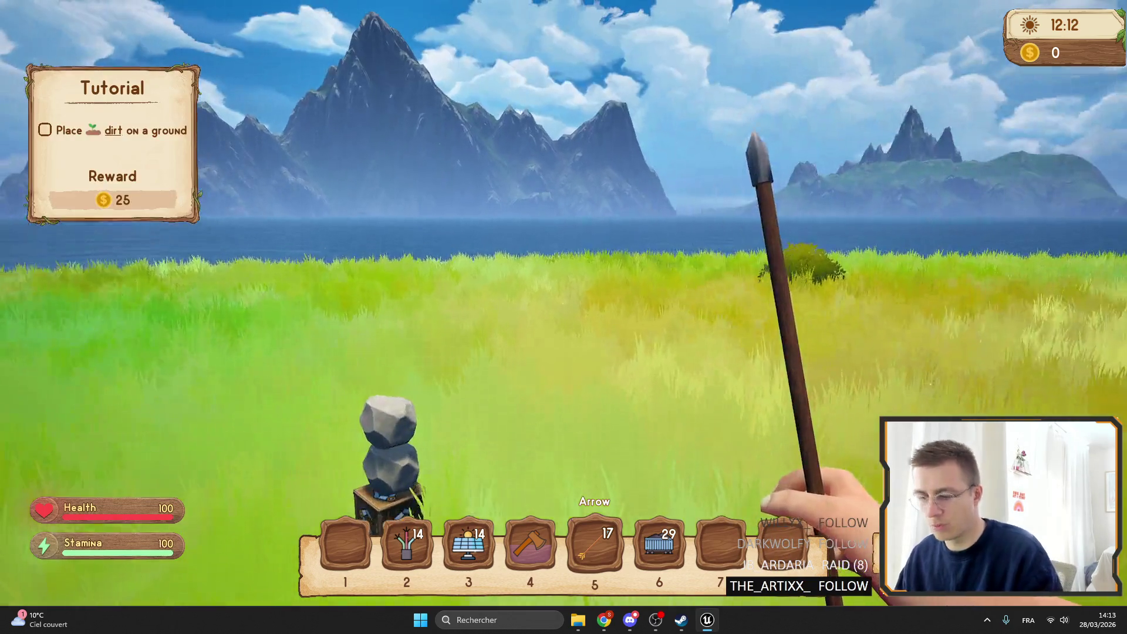
{"action": "key", "text": "F1"}
{"action": "mouse_move", "coordinate": [147, 51]}
{"action": "left_mouse_down"}
{"action": "mouse_move", "coordinate": [134, 384]}
{"action": "mouse_move", "coordinate": [144, 352]}
{"action": "left_mouse_up"}
{"action": "scroll", "coordinate": [121, 328], "scroll_direction": "down", "scroll_amount": 5}
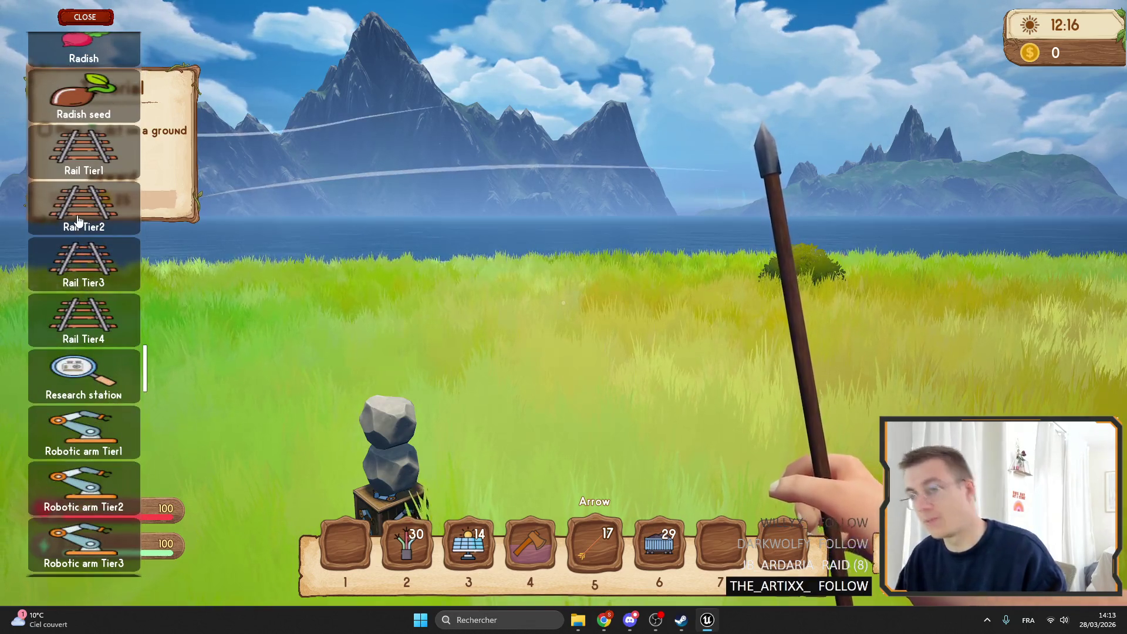
{"action": "left_click", "coordinate": [82, 16]}
{"action": "scroll", "coordinate": [563, 317], "scroll_direction": "up", "scroll_amount": 1}
{"action": "scroll", "coordinate": [563, 316], "scroll_direction": "down", "scroll_amount": 3}
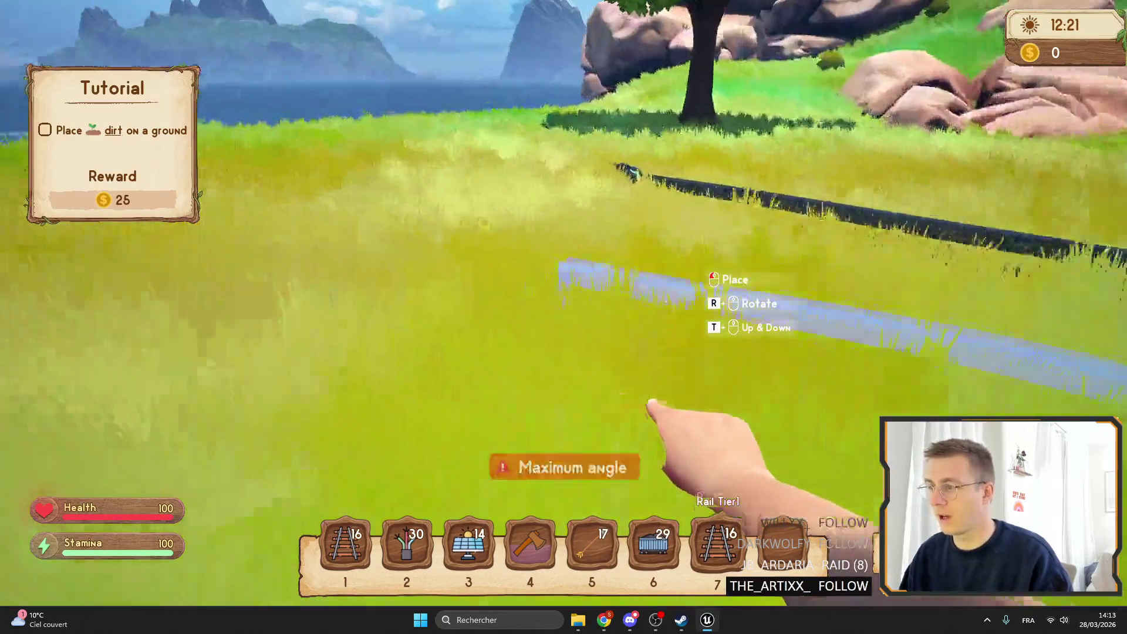
Step: Place one Rail Tier1 and one Rail Tier2 segment in the grass
{"action": "left_click", "coordinate": [564, 317]}
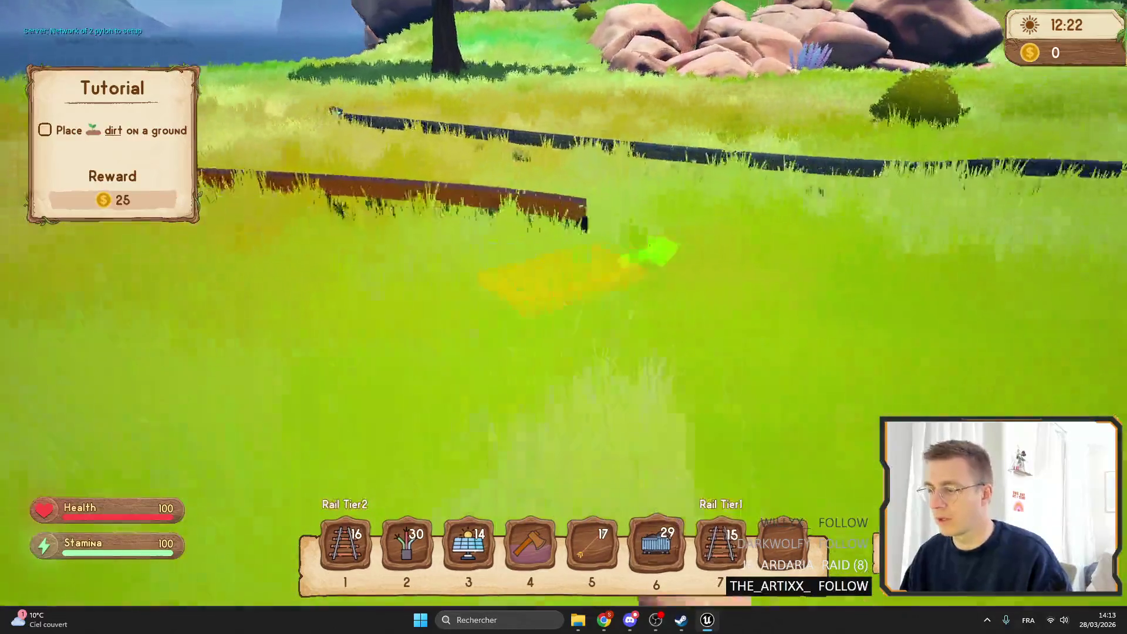
{"action": "scroll", "coordinate": [563, 317], "scroll_direction": "up", "scroll_amount": 6}
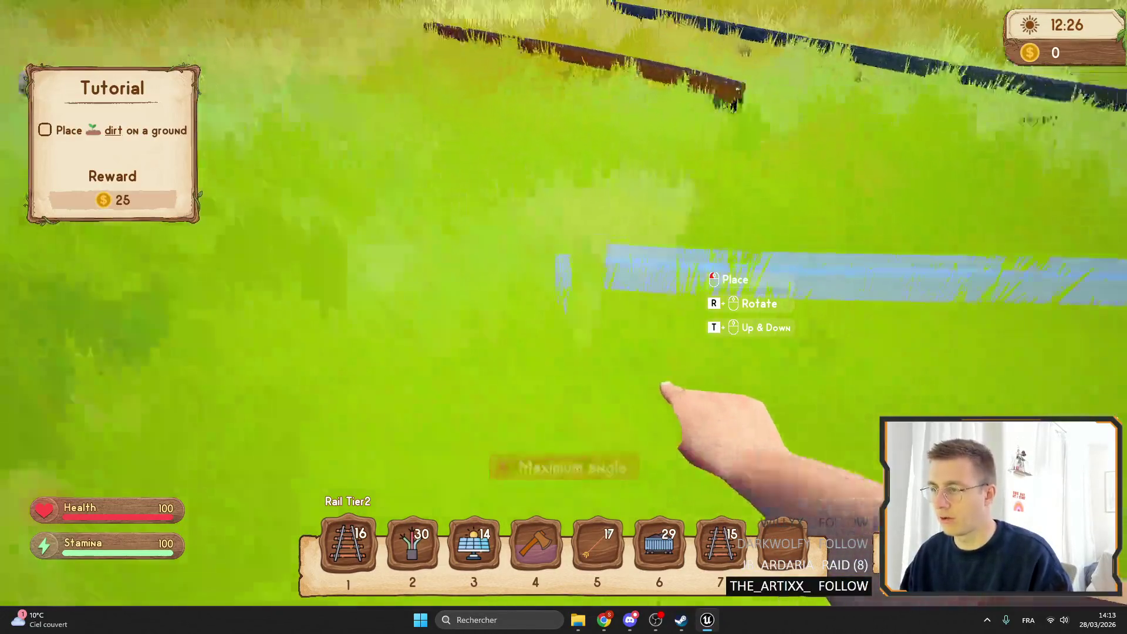
{"action": "left_click", "coordinate": [563, 317]}
{"action": "scroll", "coordinate": [563, 317], "scroll_direction": "down", "scroll_amount": 1}
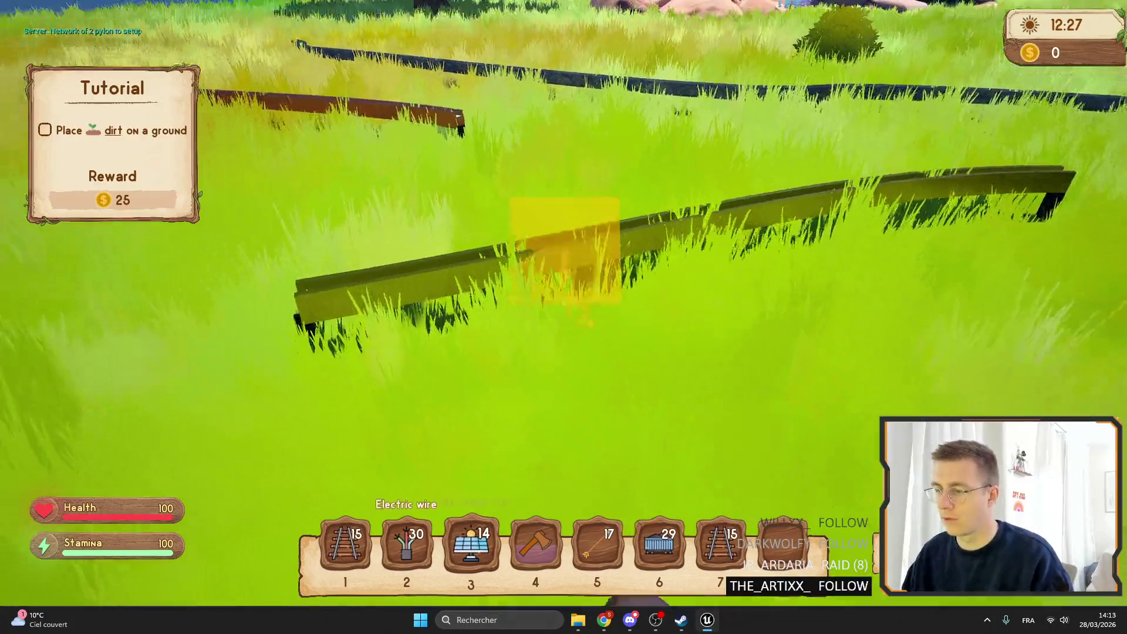
{"action": "scroll", "coordinate": [563, 316], "scroll_direction": "down", "scroll_amount": 1}
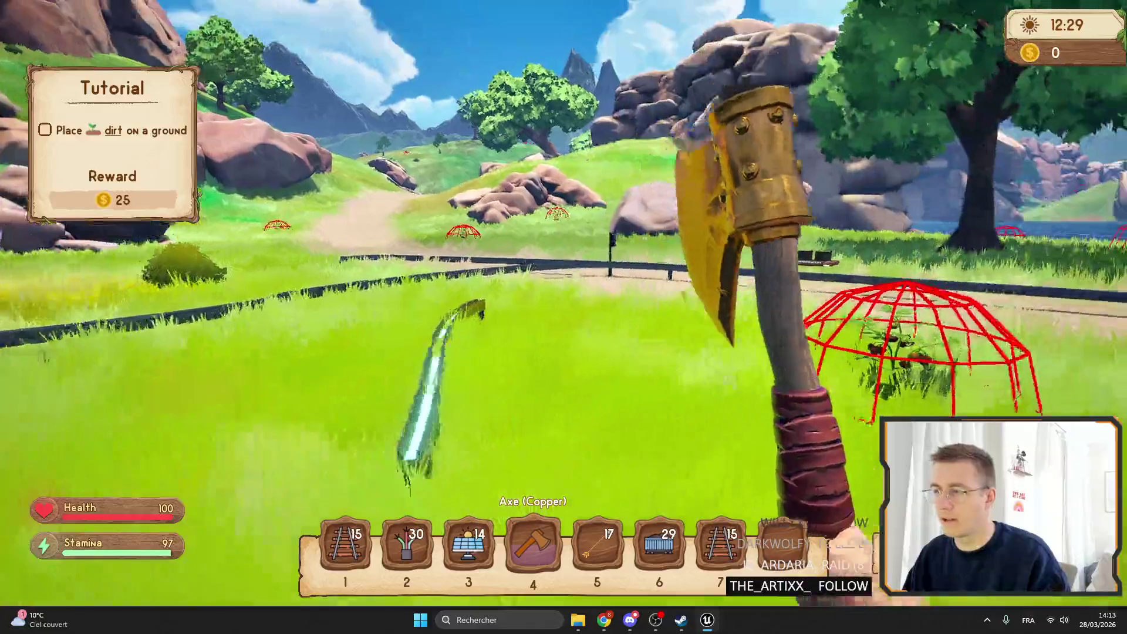
Step: Walk across the field toward the workbench and chest, then leave fullscreen for the editor
{"action": "key", "text": "w"}
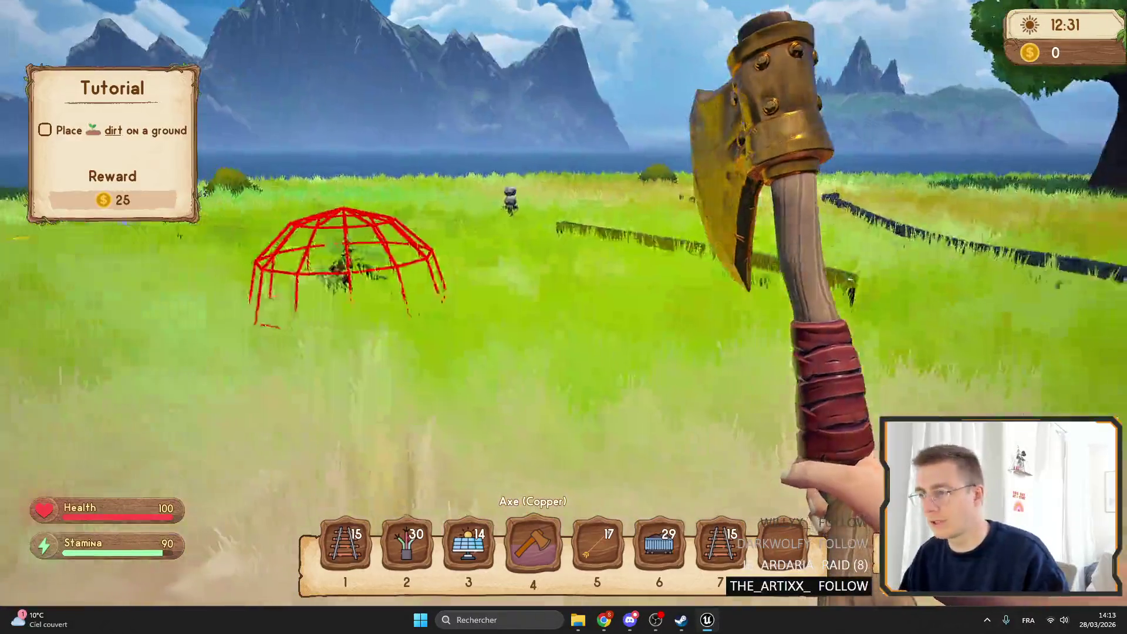
{"action": "key", "text": "w"}
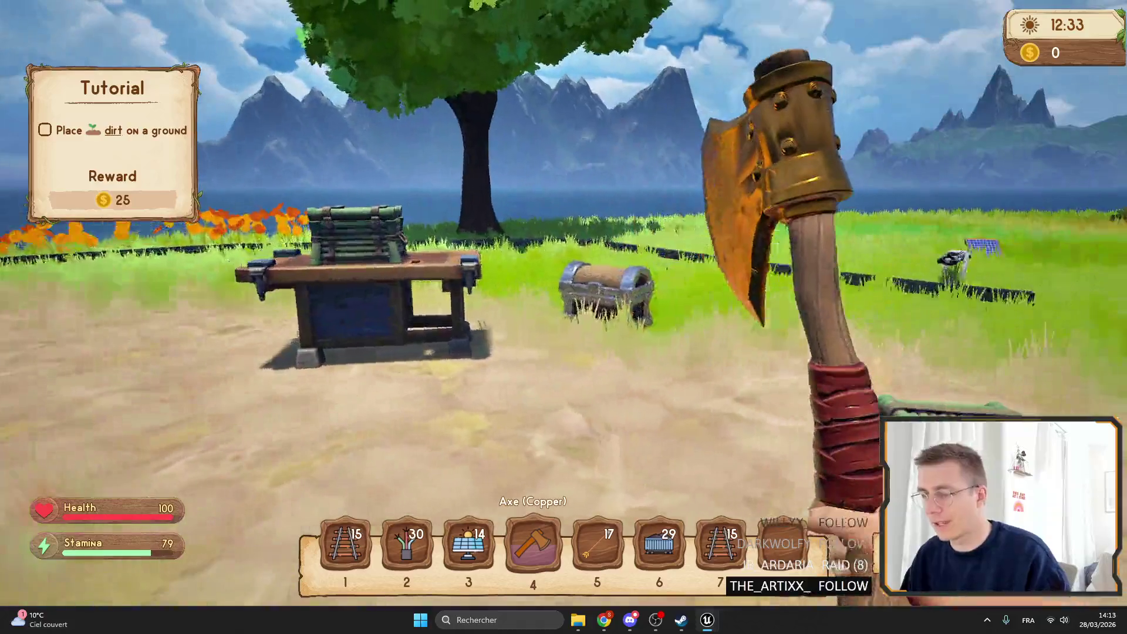
{"action": "key", "text": "F11"}
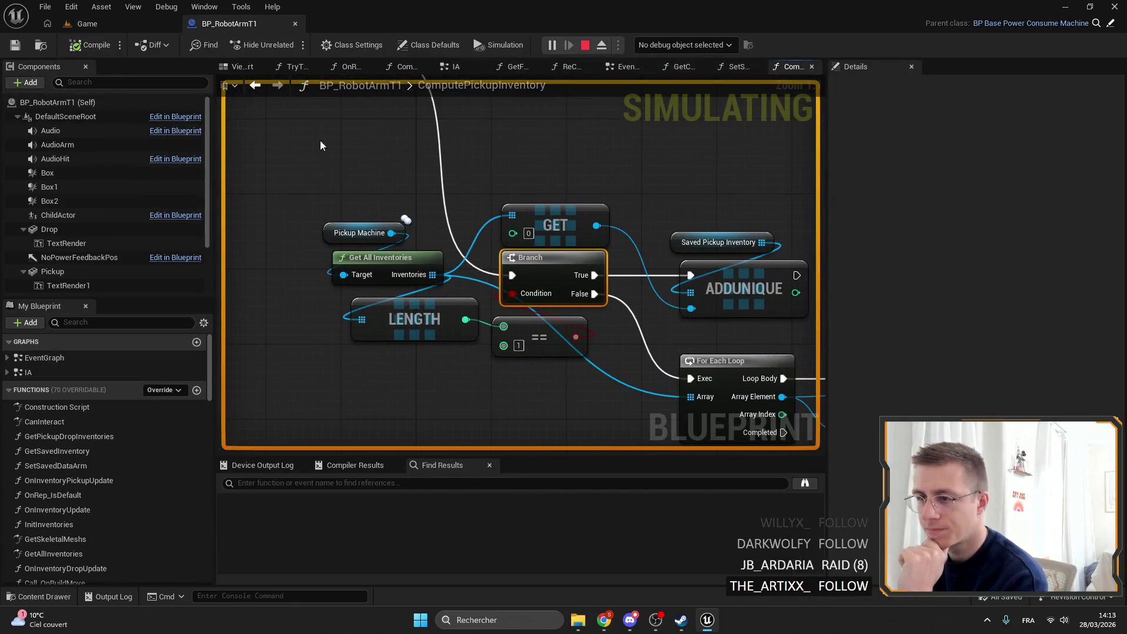
Step: List every reference to the ComputePickupInventory function
{"action": "scroll", "coordinate": [498, 319], "scroll_direction": "down", "scroll_amount": 3}
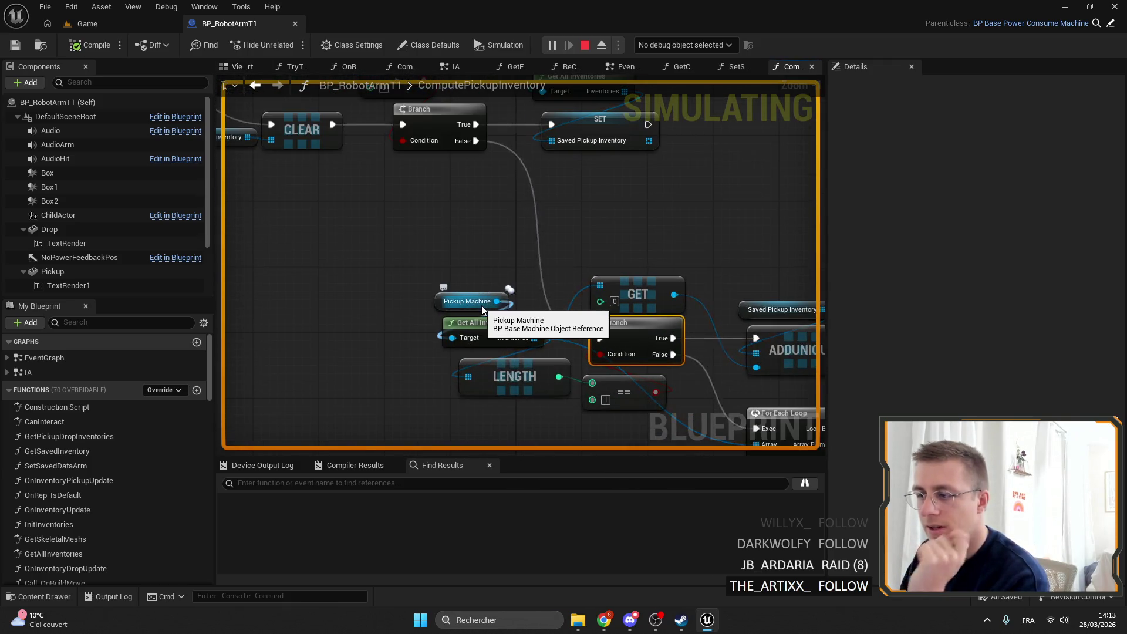
{"action": "scroll", "coordinate": [480, 305], "scroll_direction": "up", "scroll_amount": 2}
{"action": "scroll", "coordinate": [589, 239], "scroll_direction": "down", "scroll_amount": 2}
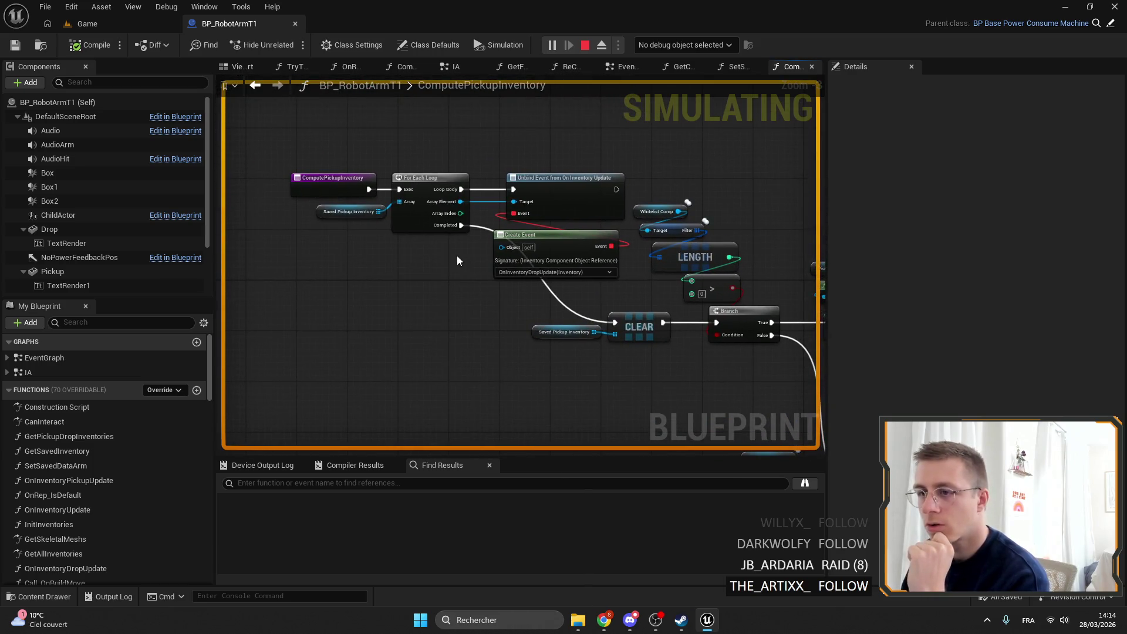
{"action": "right_click", "coordinate": [289, 156]}
{"action": "mouse_move", "coordinate": [342, 283]}
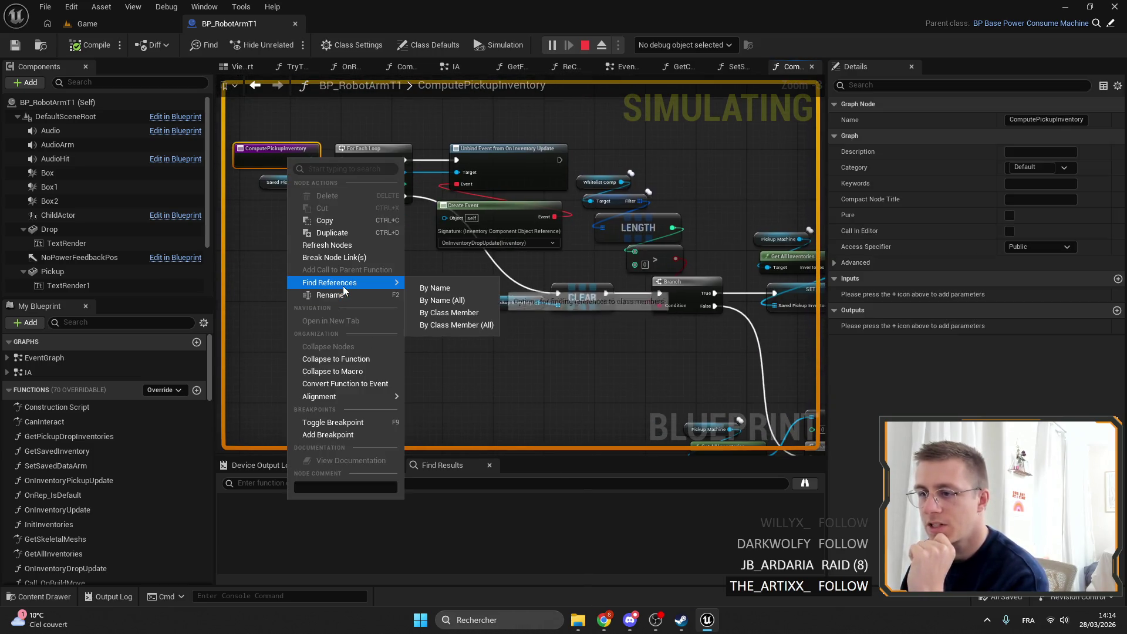
{"action": "left_click", "coordinate": [452, 289]}
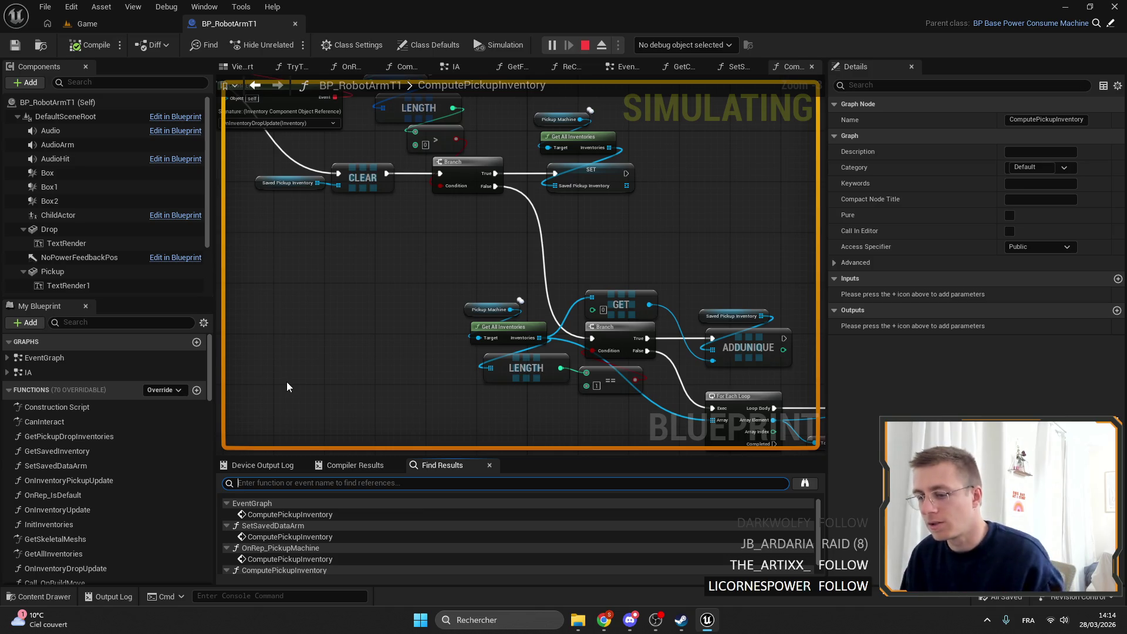
Step: Jump to the reference inside SetSavedDataArm and open the ComputePickupInventory graph
{"action": "mouse_move", "coordinate": [451, 252]}
{"action": "left_mouse_down"}
{"action": "mouse_move", "coordinate": [506, 252]}
{"action": "mouse_move", "coordinate": [480, 254]}
{"action": "left_mouse_up"}
{"action": "left_click_drag", "start_coordinate": [605, 272], "coordinate": [452, 230]}
{"action": "left_click", "coordinate": [308, 516]}
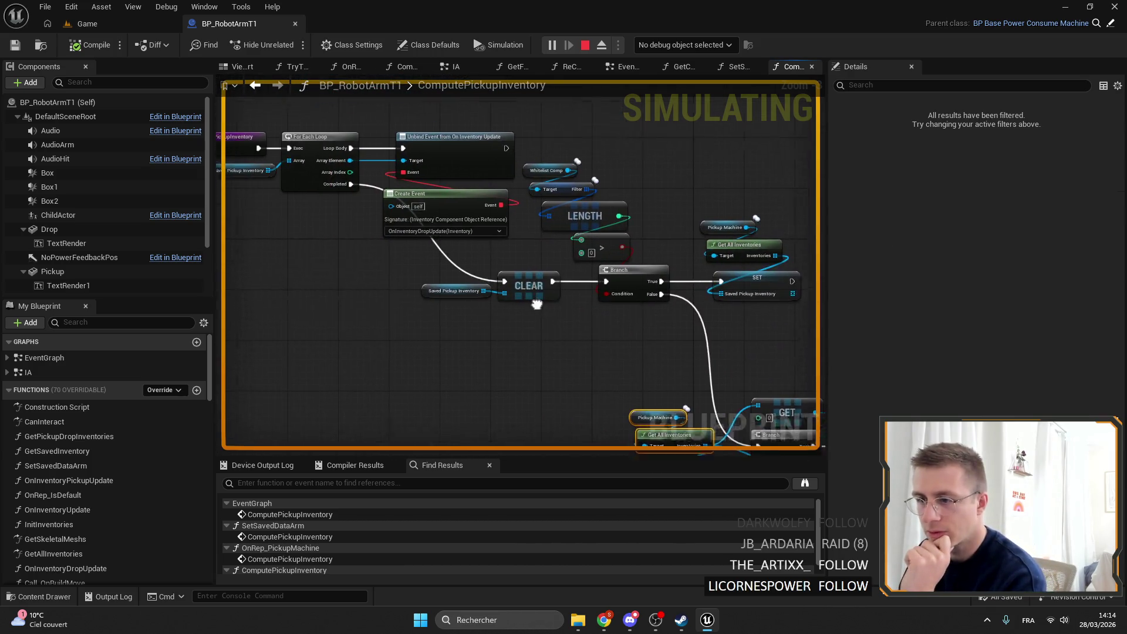
{"action": "left_click", "coordinate": [308, 536]}
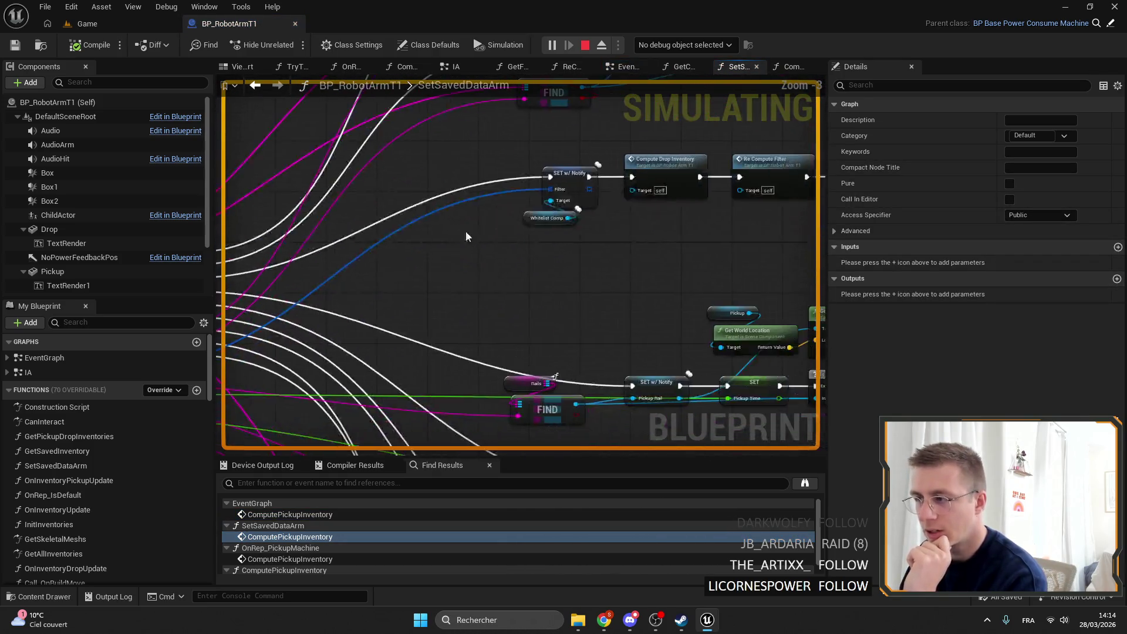
{"action": "double_click", "coordinate": [649, 219]}
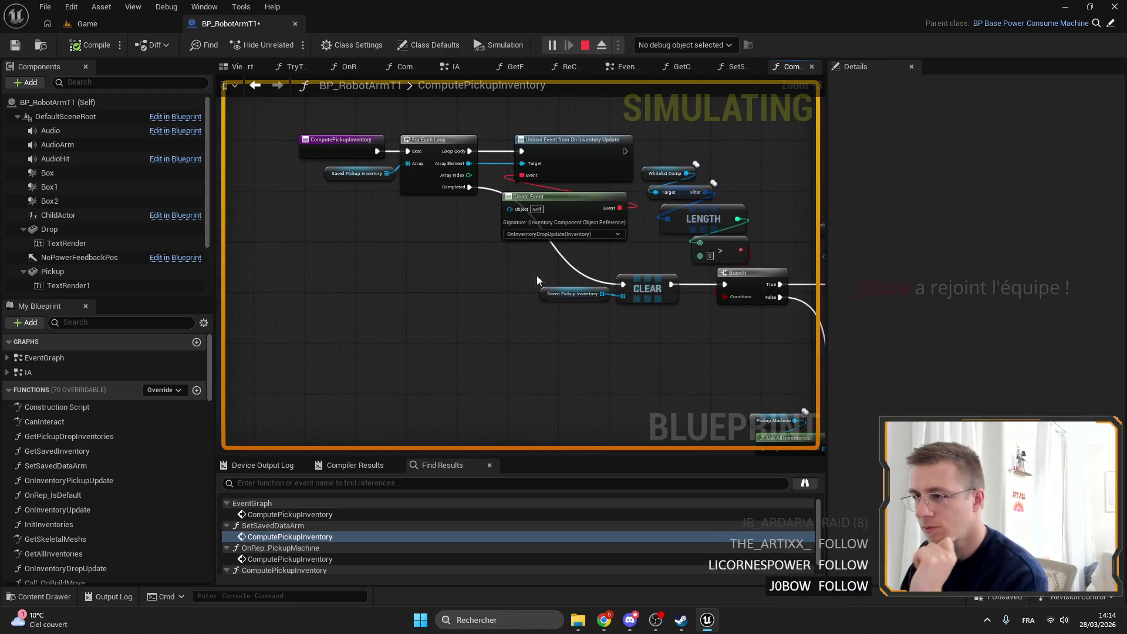
Step: Add an Is Valid check wired to the Pickup Machine node
{"action": "scroll", "coordinate": [578, 276], "scroll_direction": "up", "scroll_amount": 2}
{"action": "mouse_move", "coordinate": [578, 276]}
{"action": "left_mouse_down"}
{"action": "mouse_move", "coordinate": [511, 346]}
{"action": "mouse_move", "coordinate": [604, 313]}
{"action": "left_mouse_up"}
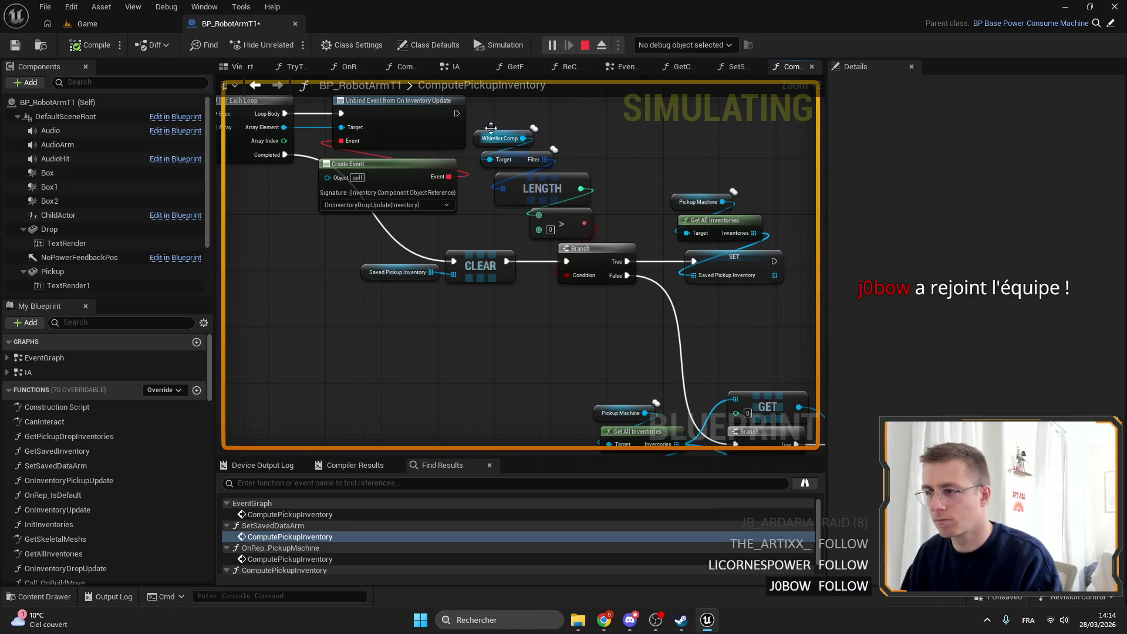
{"action": "left_click", "coordinate": [552, 191]}
{"action": "mouse_move", "coordinate": [587, 246]}
{"action": "left_mouse_down"}
{"action": "mouse_move", "coordinate": [648, 173]}
{"action": "mouse_move", "coordinate": [616, 289]}
{"action": "mouse_move", "coordinate": [679, 333]}
{"action": "left_mouse_up"}
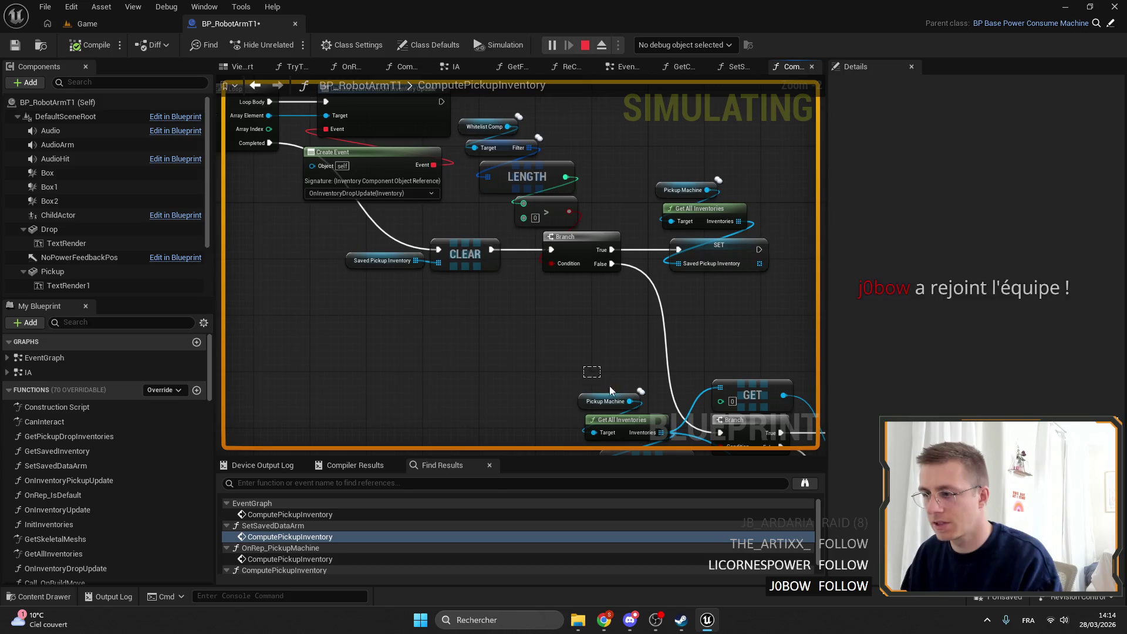
{"action": "left_click", "coordinate": [617, 405]}
{"action": "mouse_move", "coordinate": [616, 408]}
{"action": "left_mouse_down"}
{"action": "mouse_move", "coordinate": [779, 376]}
{"action": "mouse_move", "coordinate": [540, 334]}
{"action": "mouse_move", "coordinate": [599, 320]}
{"action": "left_mouse_up"}
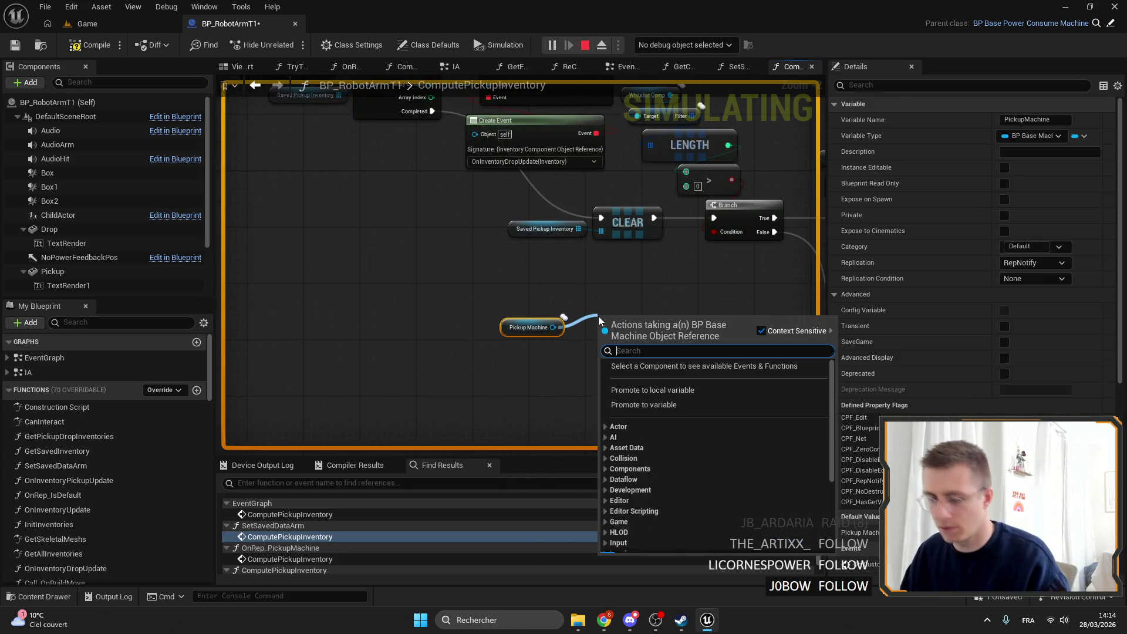
{"action": "type", "text": "is valid"}
{"action": "key", "text": "Return"}
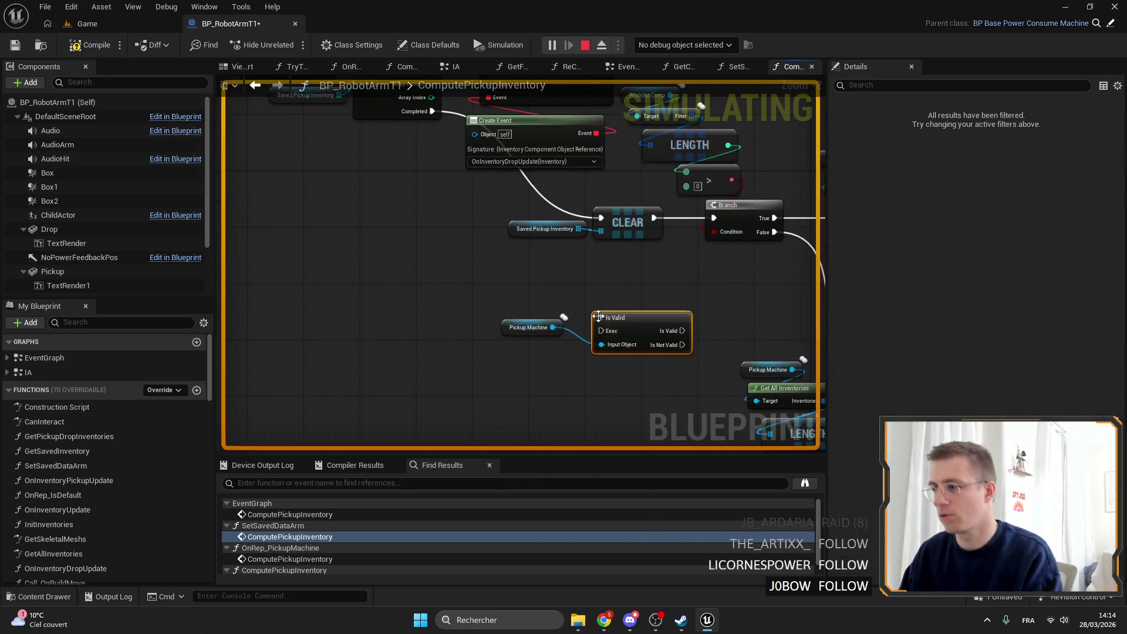
Step: Place Pickup Machine beside Is Valid, wire the check after Clear, and tidy the nodes
{"action": "left_click_drag", "start_coordinate": [735, 260], "coordinate": [494, 333]}
{"action": "scroll", "coordinate": [494, 333], "scroll_direction": "down", "scroll_amount": 6}
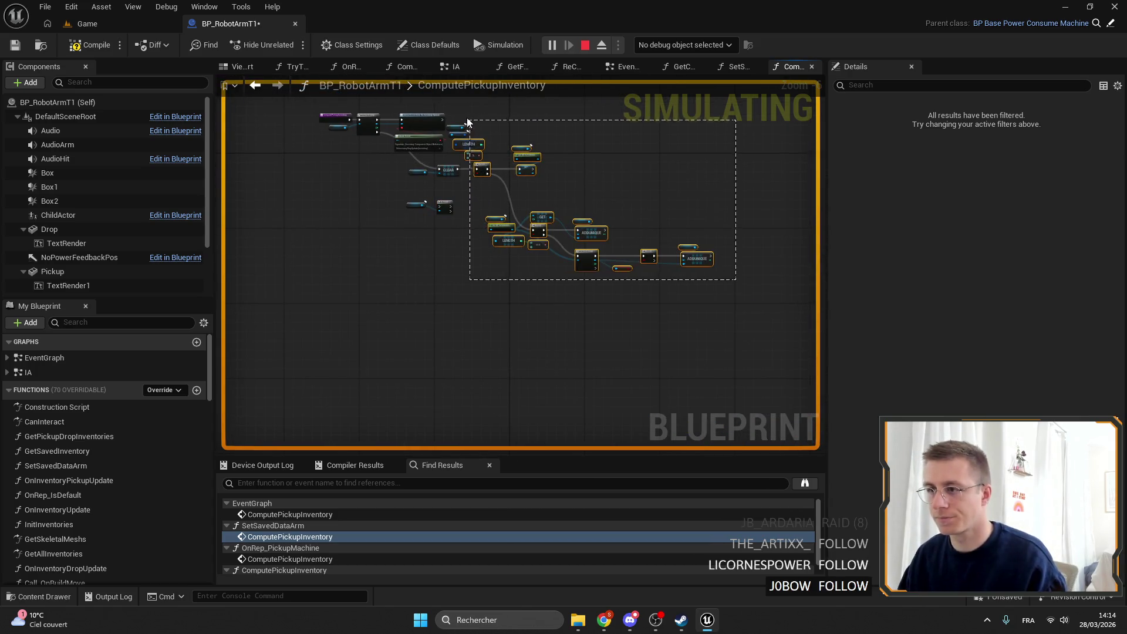
{"action": "scroll", "coordinate": [495, 158], "scroll_direction": "up", "scroll_amount": 6}
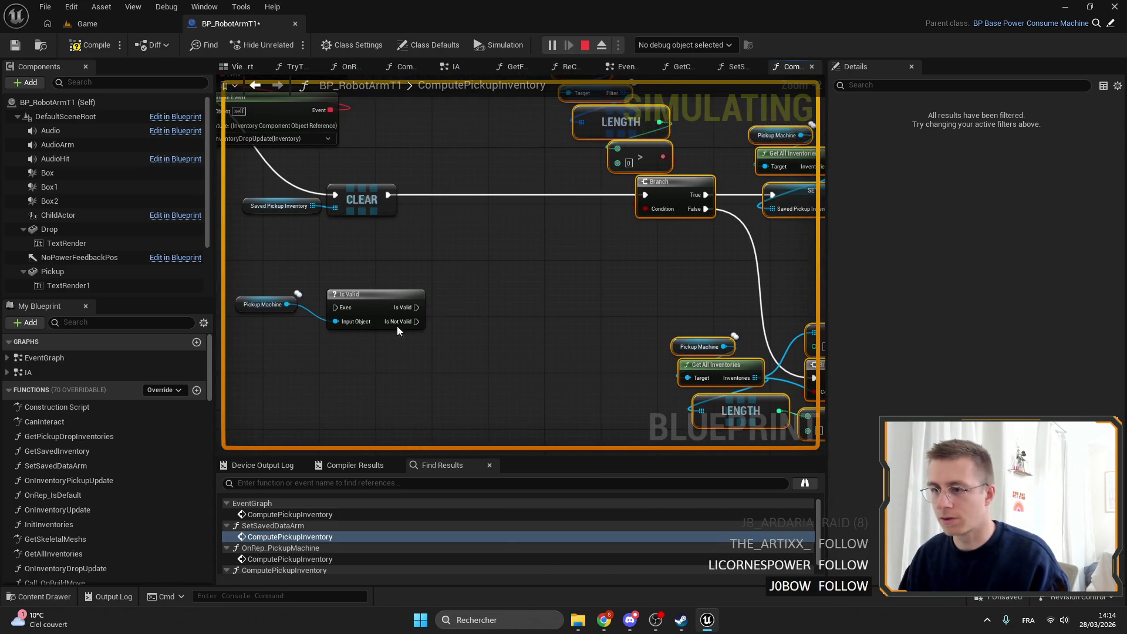
{"action": "scroll", "coordinate": [339, 349], "scroll_direction": "up", "scroll_amount": 2}
{"action": "mouse_move", "coordinate": [332, 343]}
{"action": "left_mouse_down"}
{"action": "mouse_move", "coordinate": [690, 144]}
{"action": "mouse_move", "coordinate": [649, 164]}
{"action": "left_mouse_up"}
{"action": "mouse_move", "coordinate": [735, 201]}
{"action": "left_mouse_down"}
{"action": "mouse_move", "coordinate": [699, 211]}
{"action": "mouse_move", "coordinate": [813, 212]}
{"action": "mouse_move", "coordinate": [587, 243]}
{"action": "mouse_move", "coordinate": [675, 235]}
{"action": "left_mouse_up"}
{"action": "left_click_drag", "start_coordinate": [552, 228], "coordinate": [632, 230]}
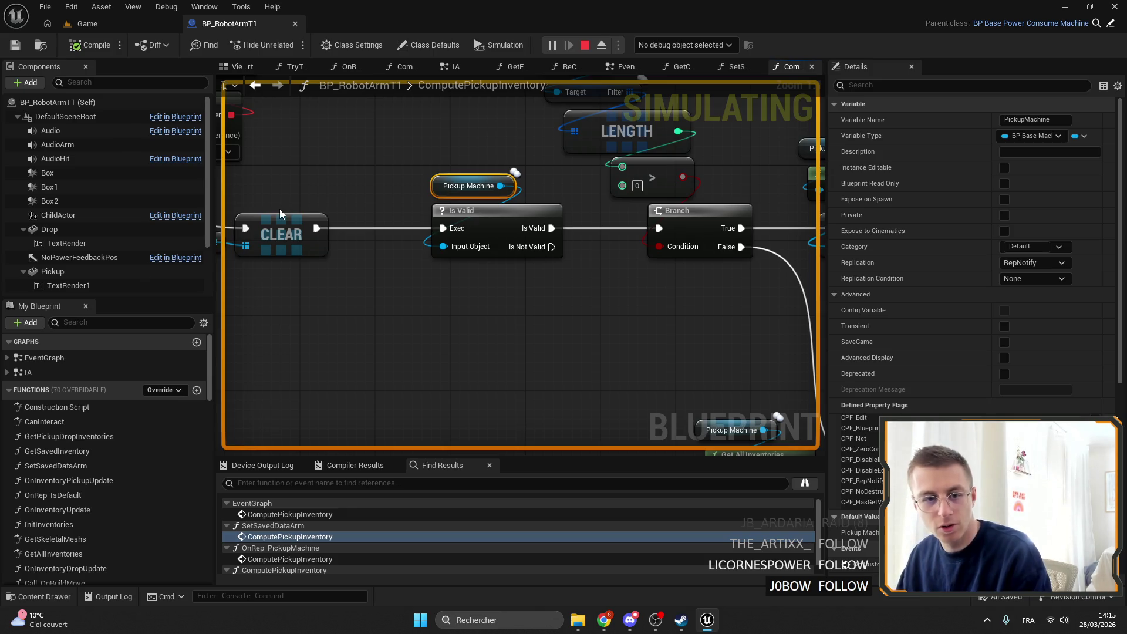
{"action": "mouse_move", "coordinate": [280, 209]}
{"action": "left_mouse_down"}
{"action": "mouse_move", "coordinate": [222, 168]}
{"action": "mouse_move", "coordinate": [285, 180]}
{"action": "left_mouse_up"}
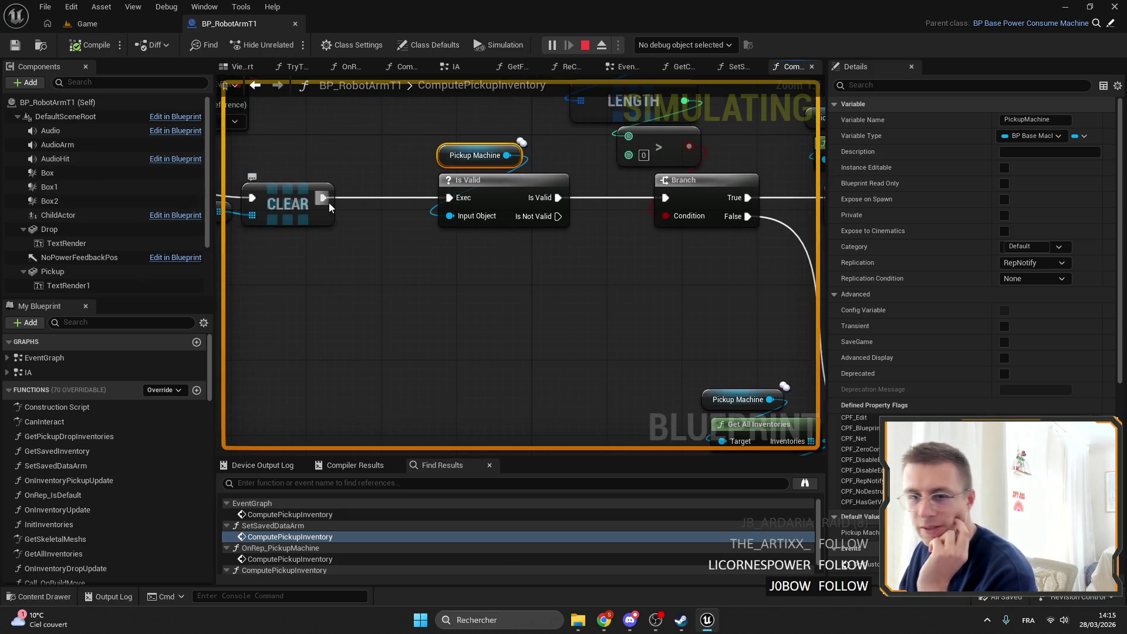
{"action": "mouse_move", "coordinate": [477, 182]}
{"action": "left_mouse_down"}
{"action": "mouse_move", "coordinate": [586, 179]}
{"action": "mouse_move", "coordinate": [606, 244]}
{"action": "mouse_move", "coordinate": [570, 231]}
{"action": "left_mouse_up"}
{"action": "left_click", "coordinate": [425, 161]}
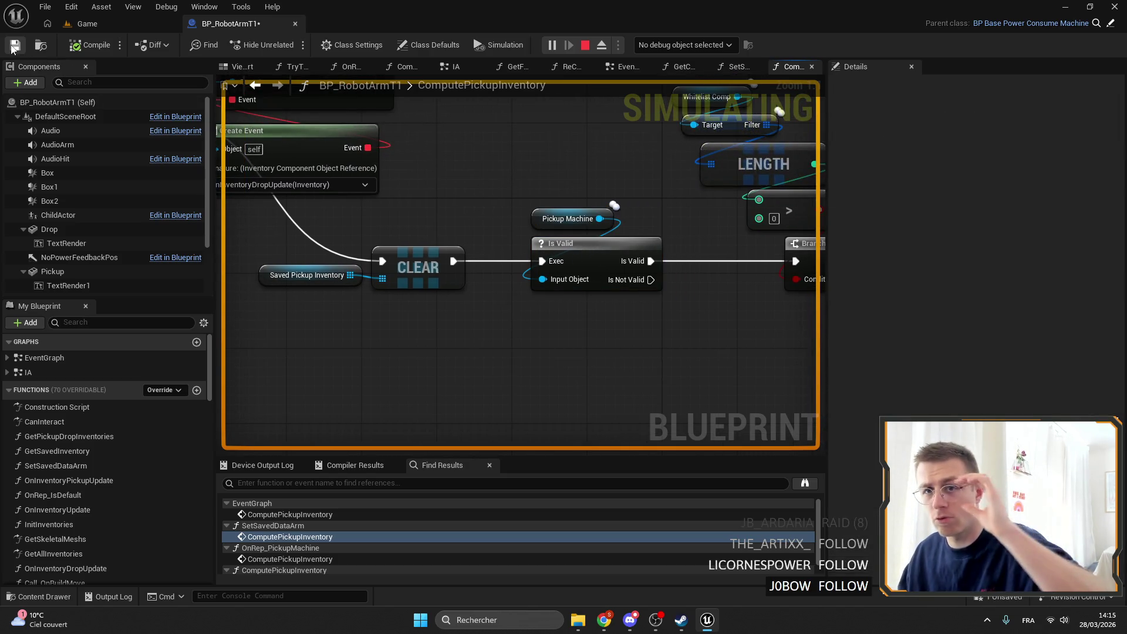
{"action": "left_click", "coordinate": [81, 24]}
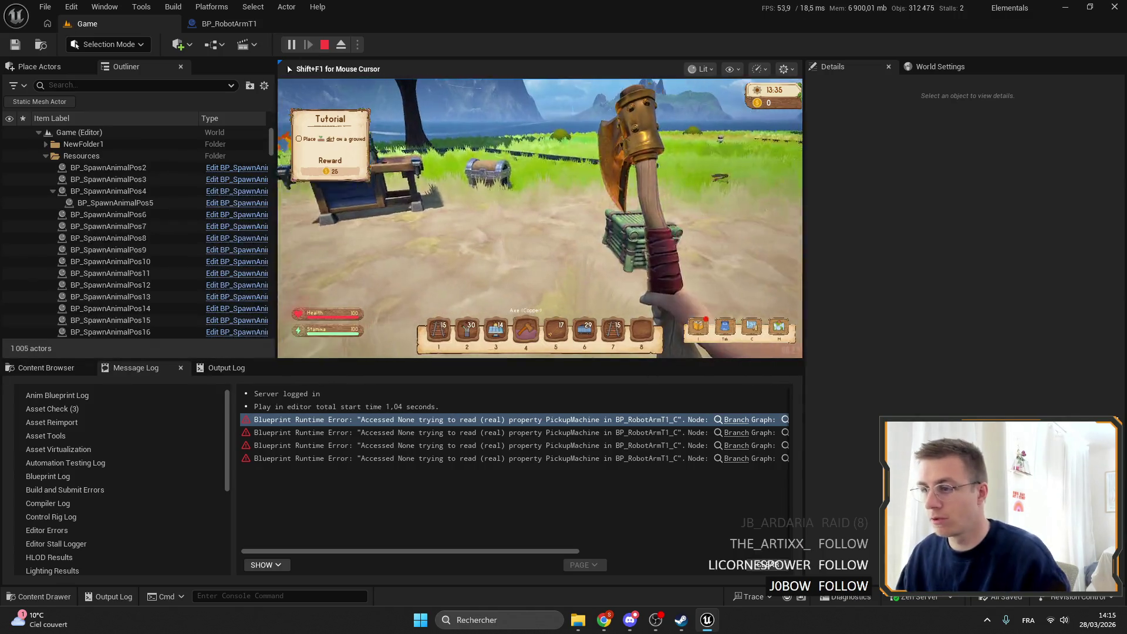
Step: Eject from the running game and stop the play session
{"action": "key", "text": "w"}
{"action": "key", "text": "shift+F1"}
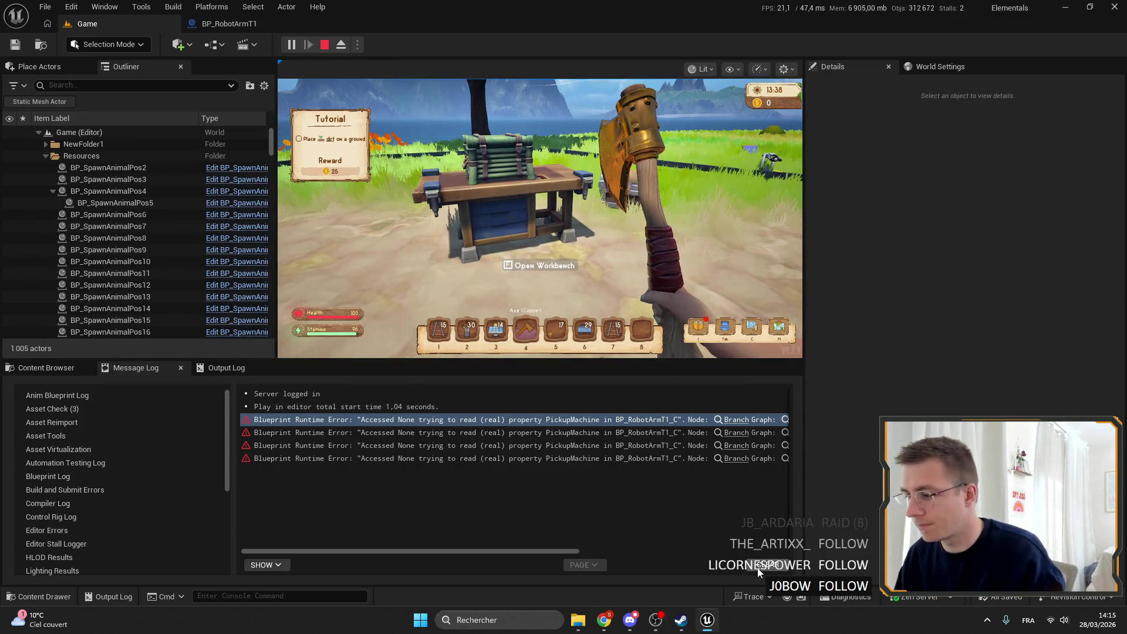
{"action": "left_click", "coordinate": [46, 367]}
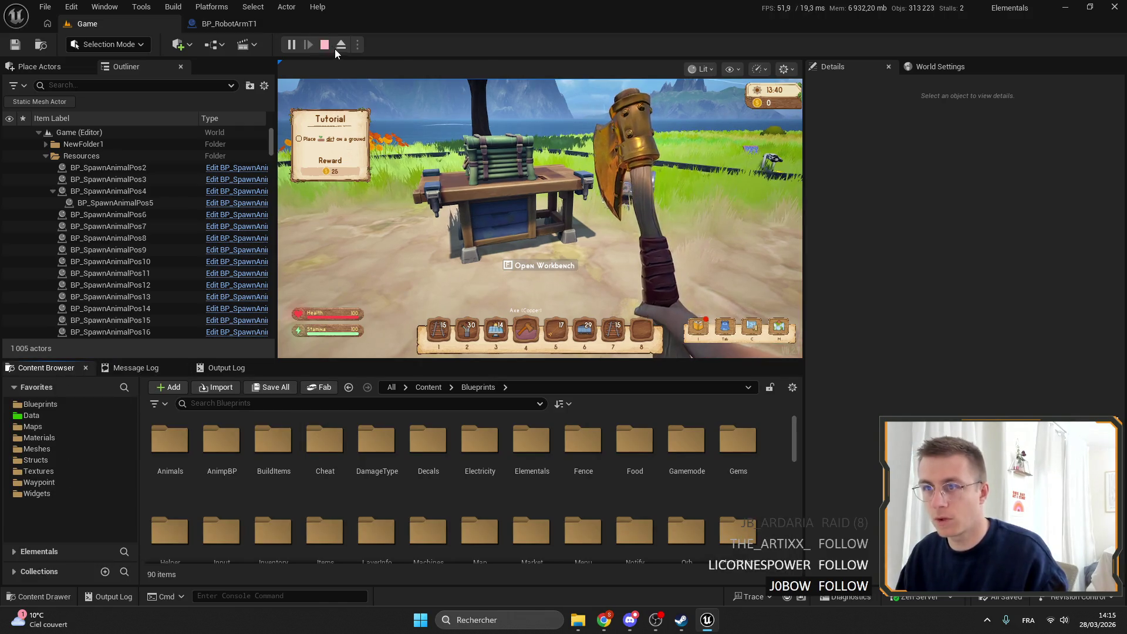
{"action": "left_click", "coordinate": [340, 44]}
{"action": "left_click", "coordinate": [325, 46]}
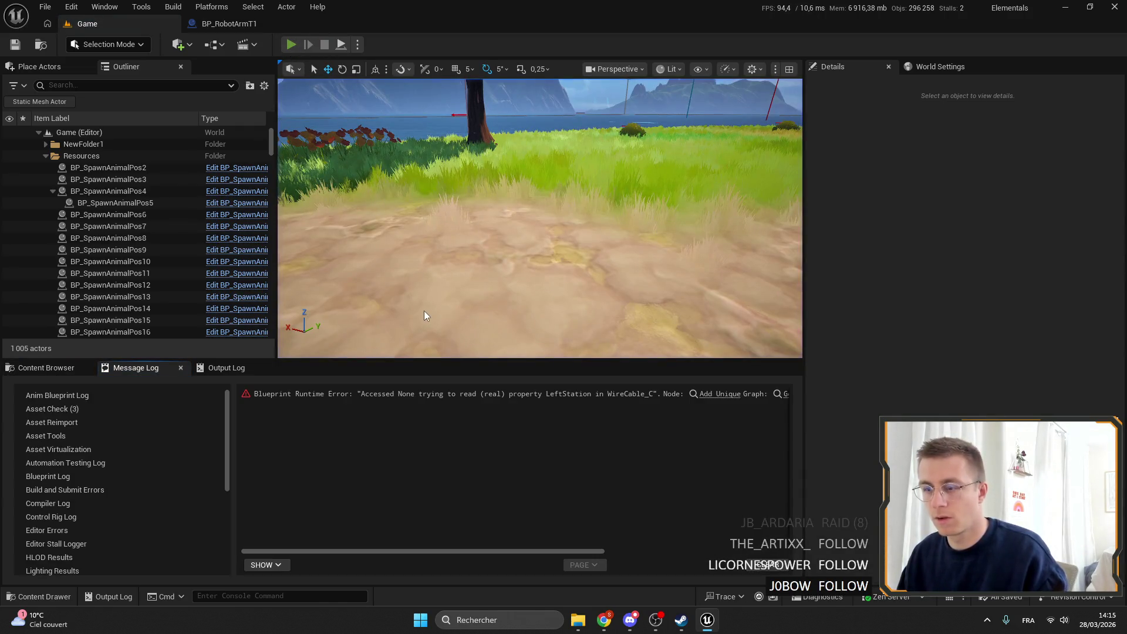
Step: Playtest again, putting the copper axe into the bamboo chest's first slot, then end play
{"action": "key", "text": "alt+p"}
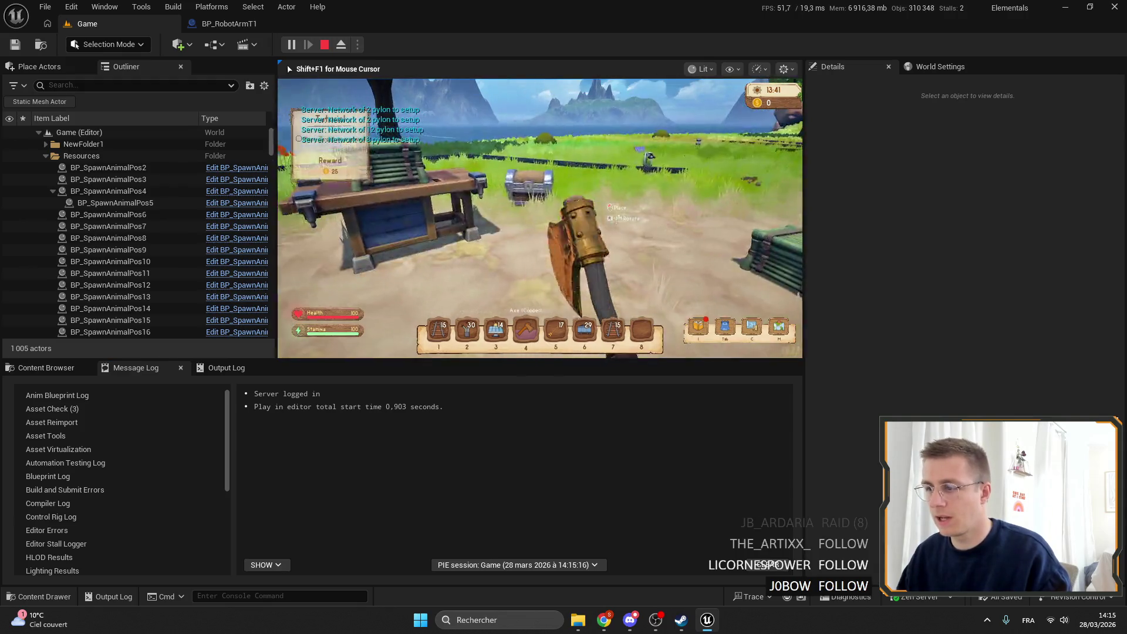
{"action": "key", "text": "e"}
{"action": "left_click", "coordinate": [692, 93]}
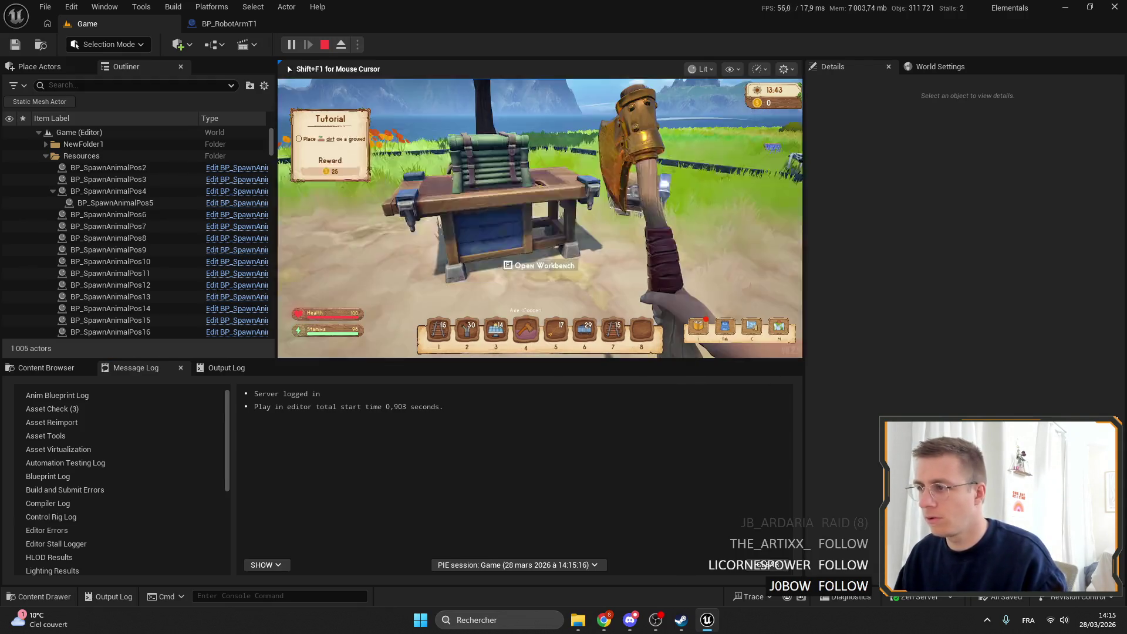
{"action": "key", "text": "e"}
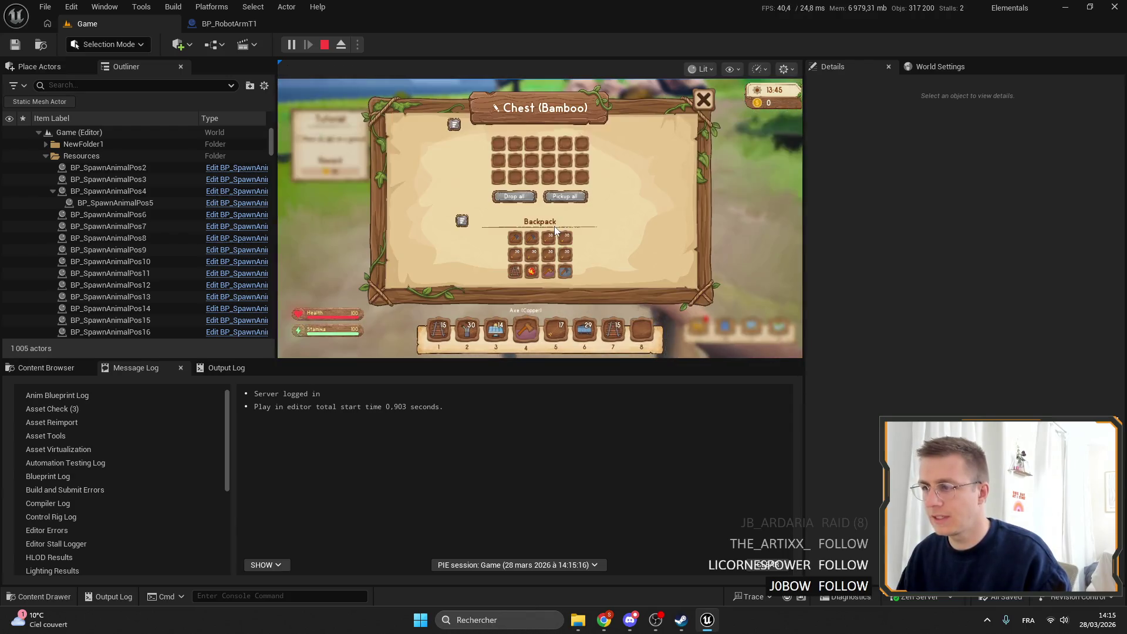
{"action": "left_click_drag", "start_coordinate": [519, 159], "coordinate": [516, 161]}
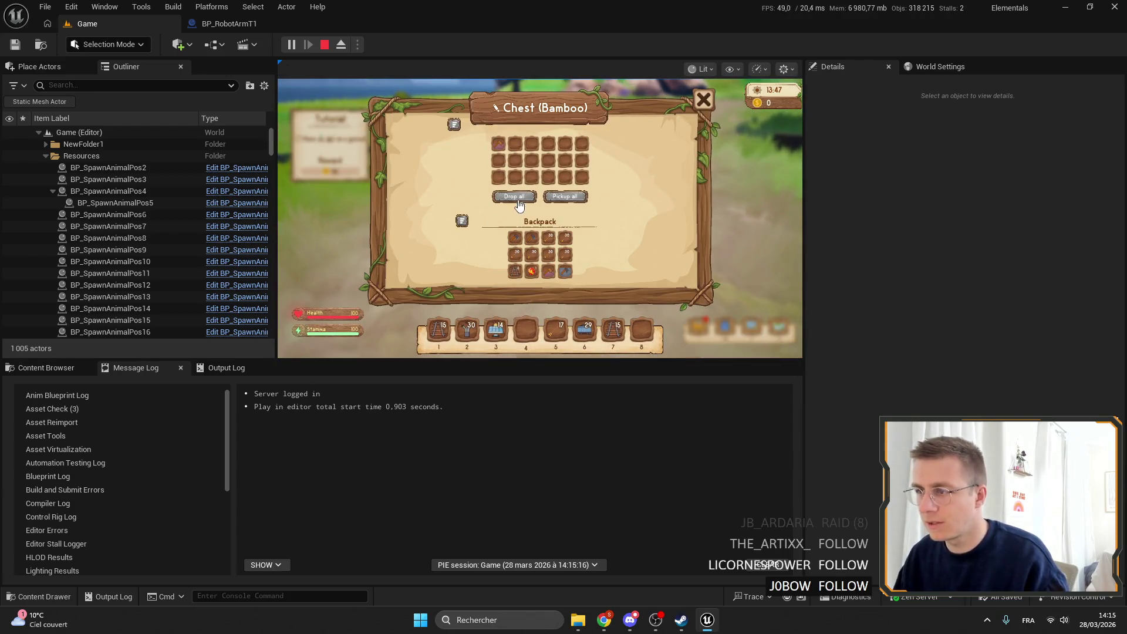
{"action": "key", "text": "F1"}
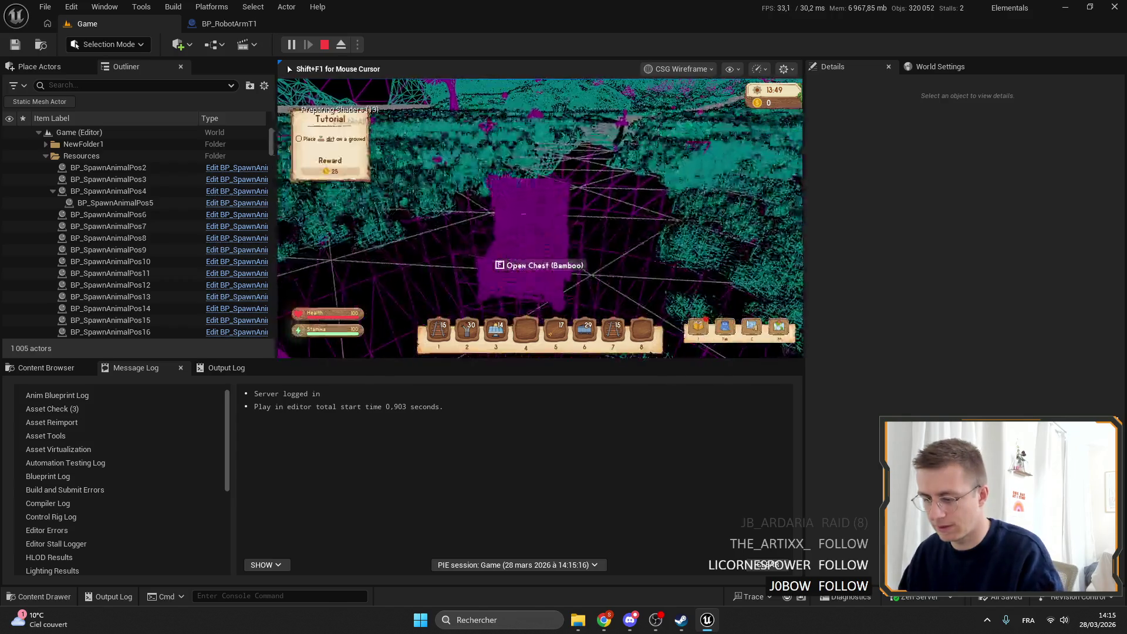
{"action": "key", "text": "shift+F1"}
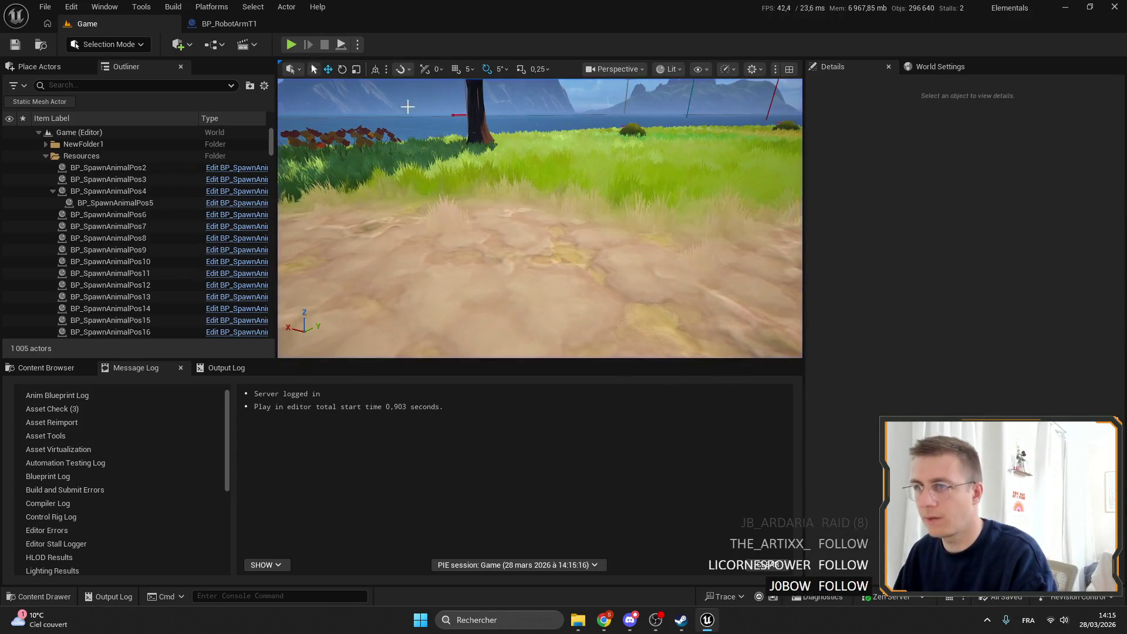
Step: Close the BP_RobotArmT1 blueprint and show the Content Browser
{"action": "left_click", "coordinate": [228, 25]}
{"action": "left_click", "coordinate": [295, 24]}
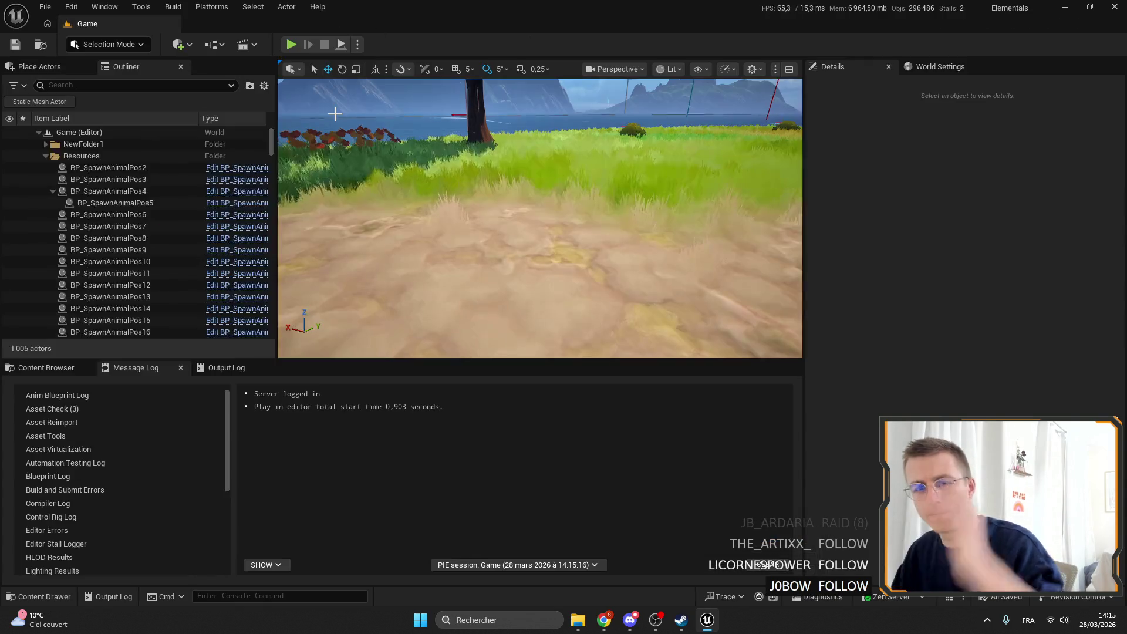
{"action": "left_click", "coordinate": [47, 368]}
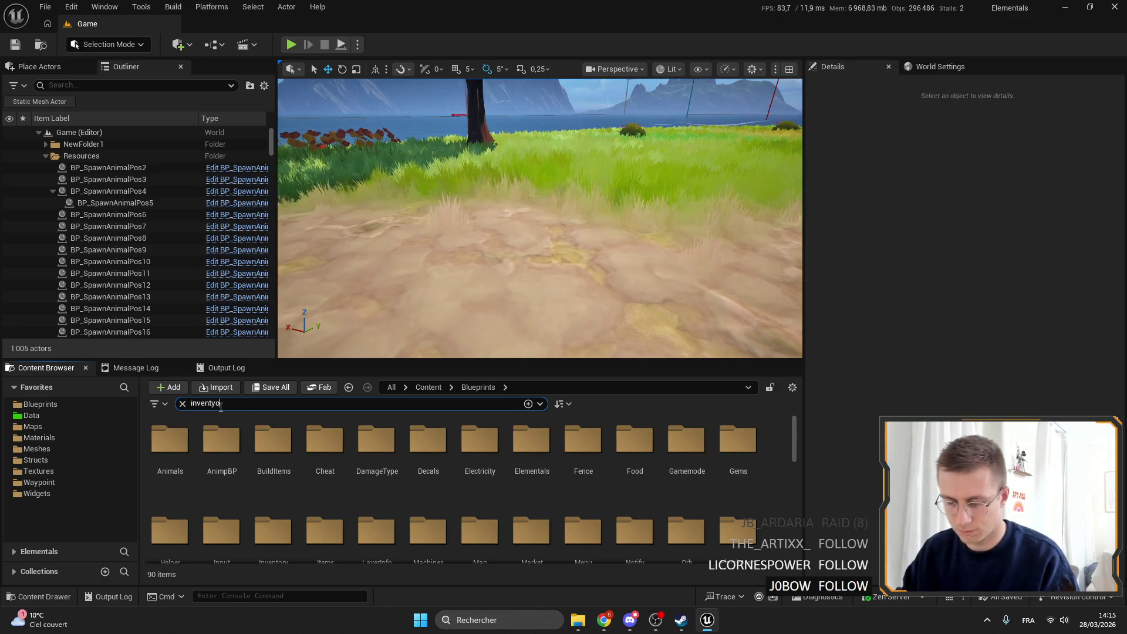
Step: Open InventoryComponent via the 'inventory comp' search and breakpoint SortInventory's For Each Loop
{"action": "key", "text": "BackSpace"}
{"action": "key", "text": "BackSpace"}
{"action": "type", "text": "comp"}
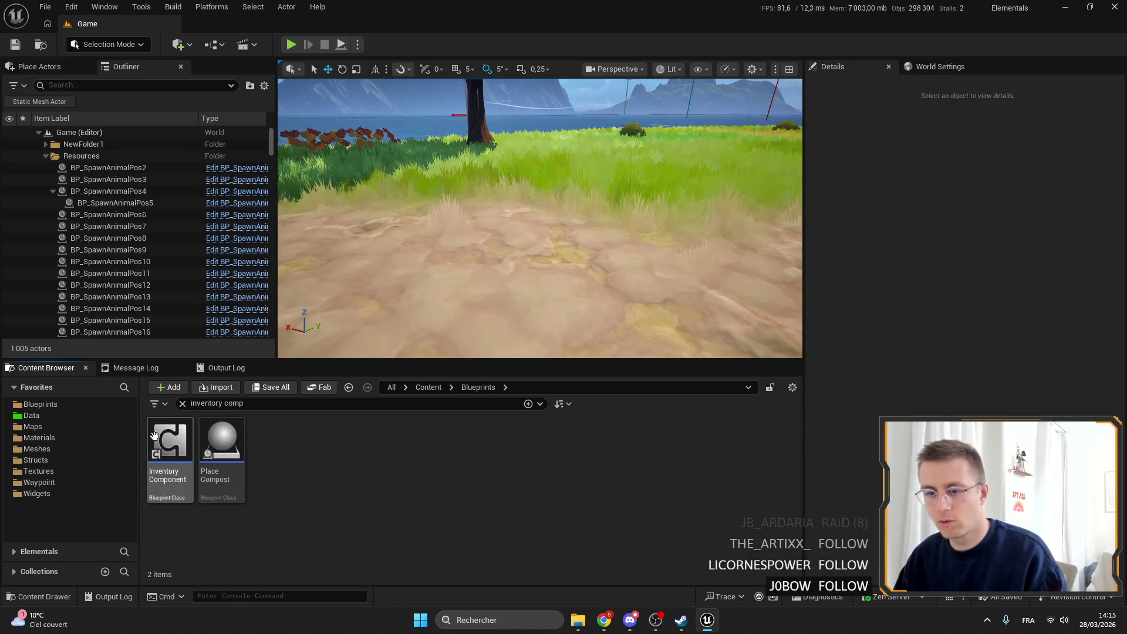
{"action": "double_click", "coordinate": [170, 446]}
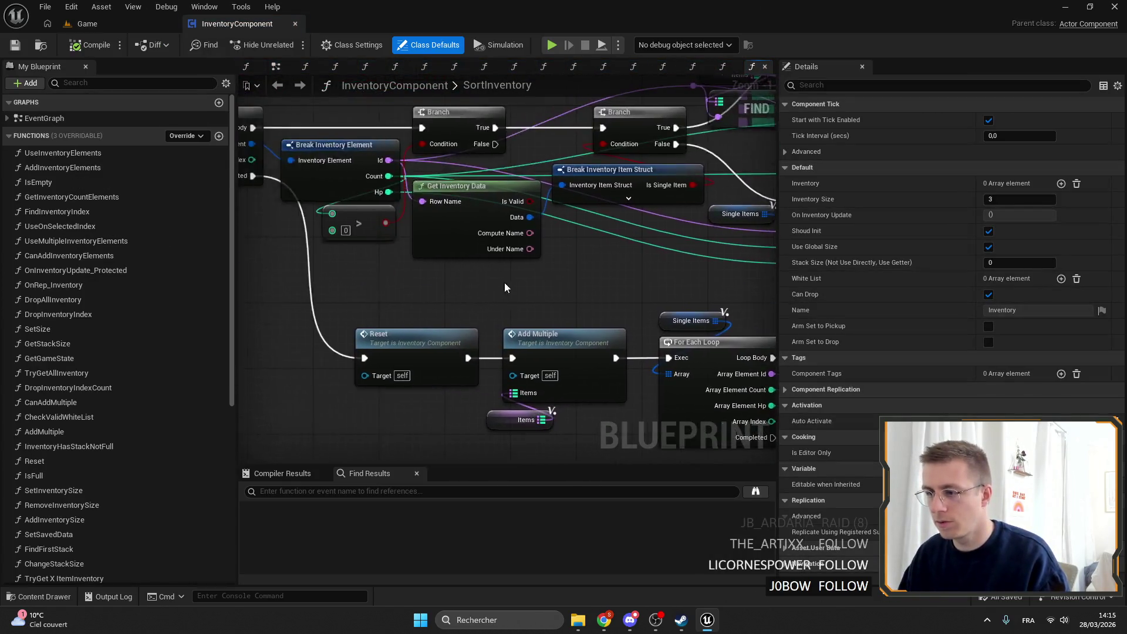
{"action": "left_click_drag", "start_coordinate": [304, 270], "coordinate": [386, 358]}
{"action": "left_click_drag", "start_coordinate": [574, 293], "coordinate": [318, 180]}
{"action": "left_click_drag", "start_coordinate": [635, 259], "coordinate": [594, 259]}
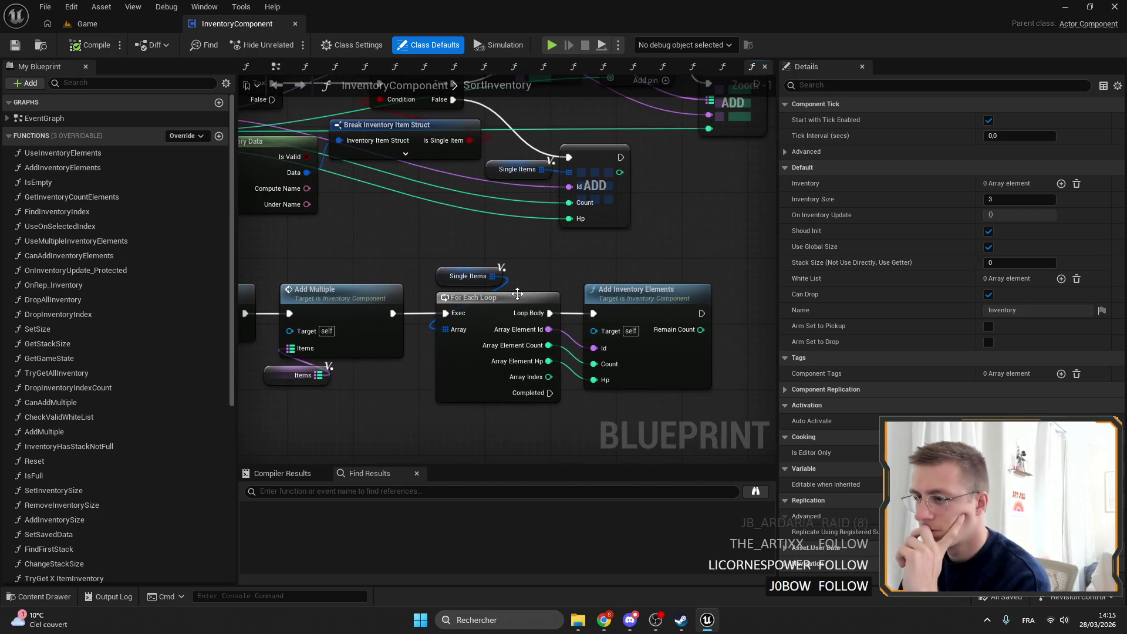
{"action": "right_click", "coordinate": [488, 340]}
{"action": "key", "text": "Escape"}
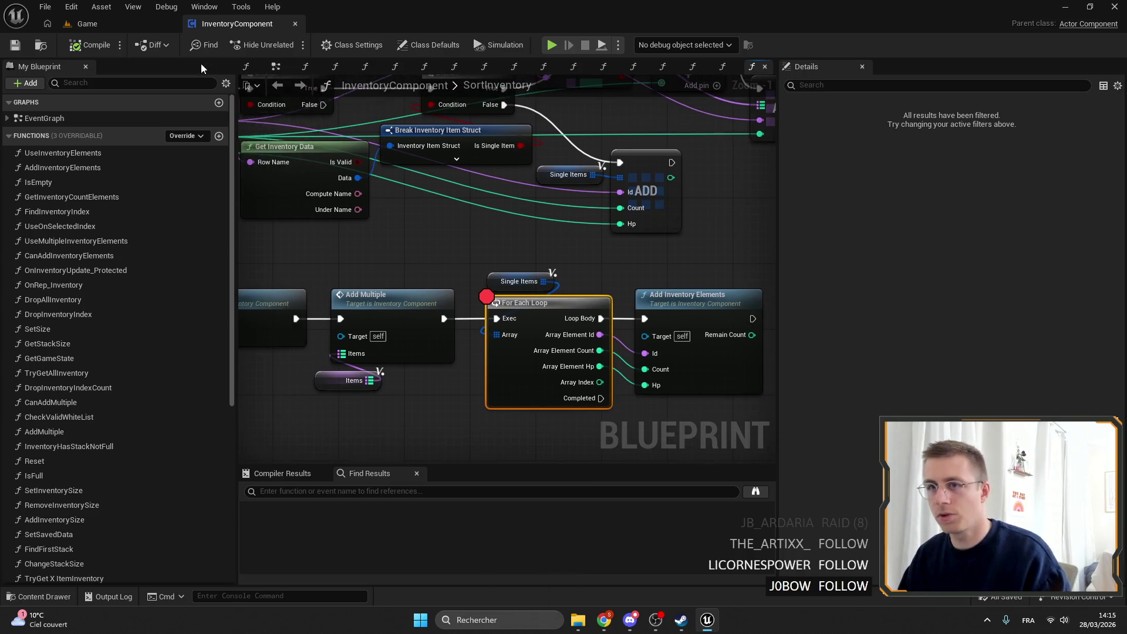
Step: Playtest moving the stone axe onto hotbar slot 4 and opening the bamboo chest
{"action": "left_click", "coordinate": [167, 23]}
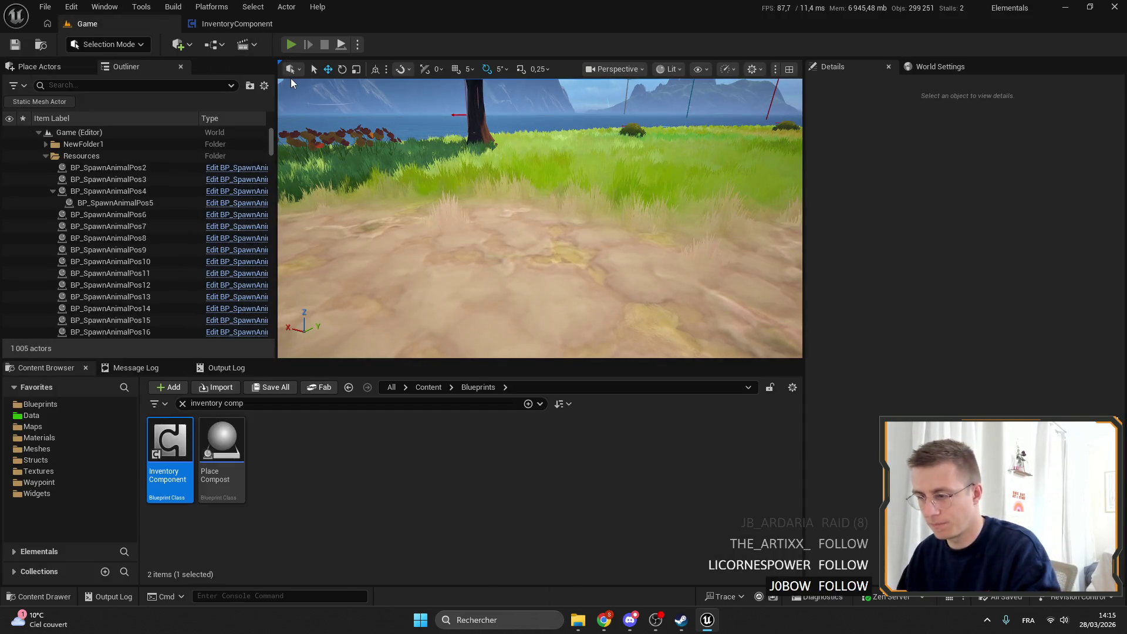
{"action": "key", "text": "alt+p"}
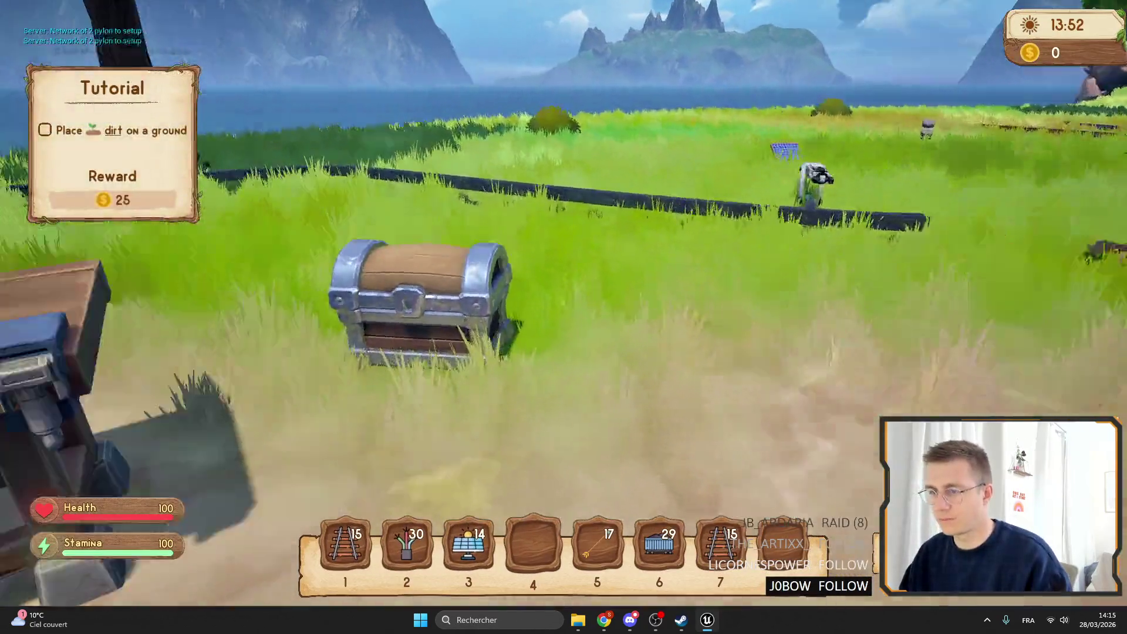
{"action": "key", "text": "e"}
{"action": "left_click_drag", "start_coordinate": [622, 335], "coordinate": [535, 544]}
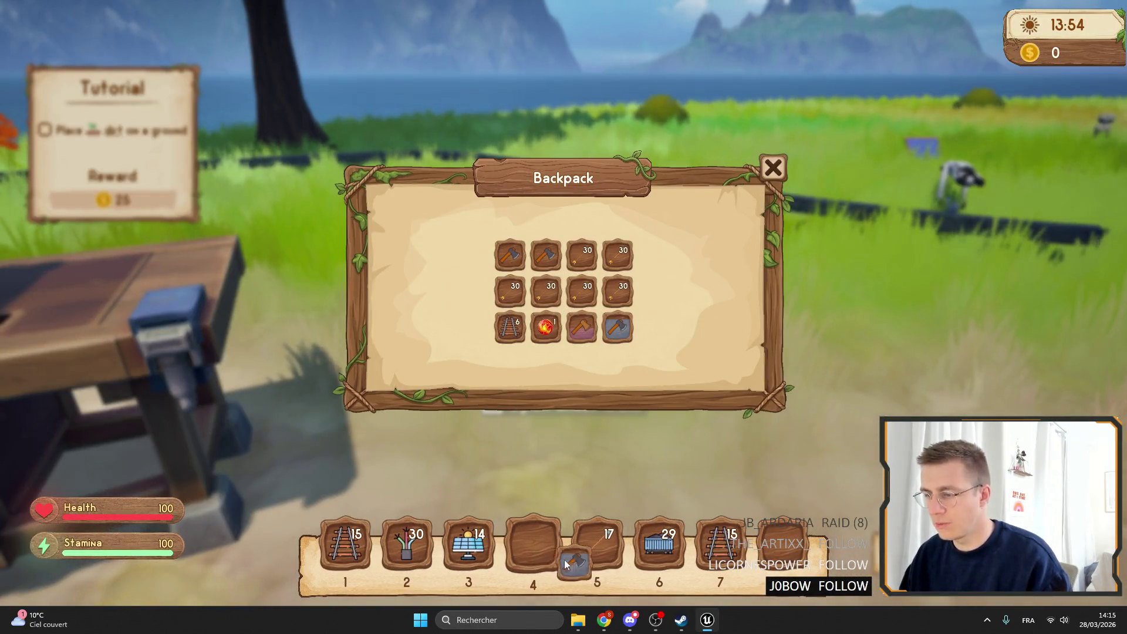
{"action": "key", "text": "e"}
{"action": "key", "text": "e"}
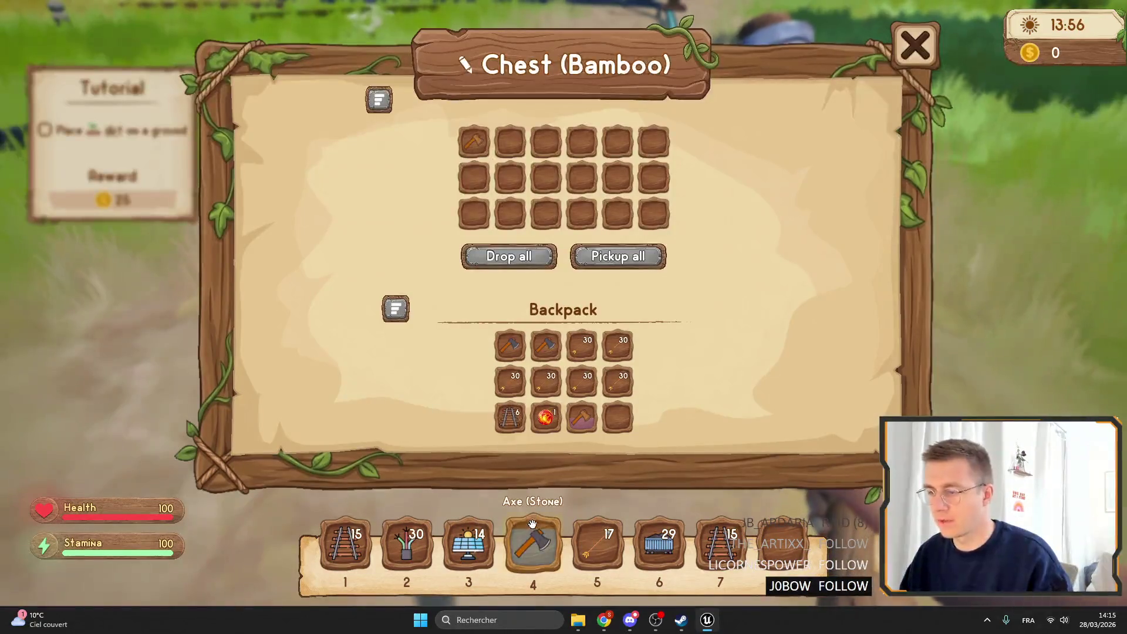
{"action": "key", "text": "Escape"}
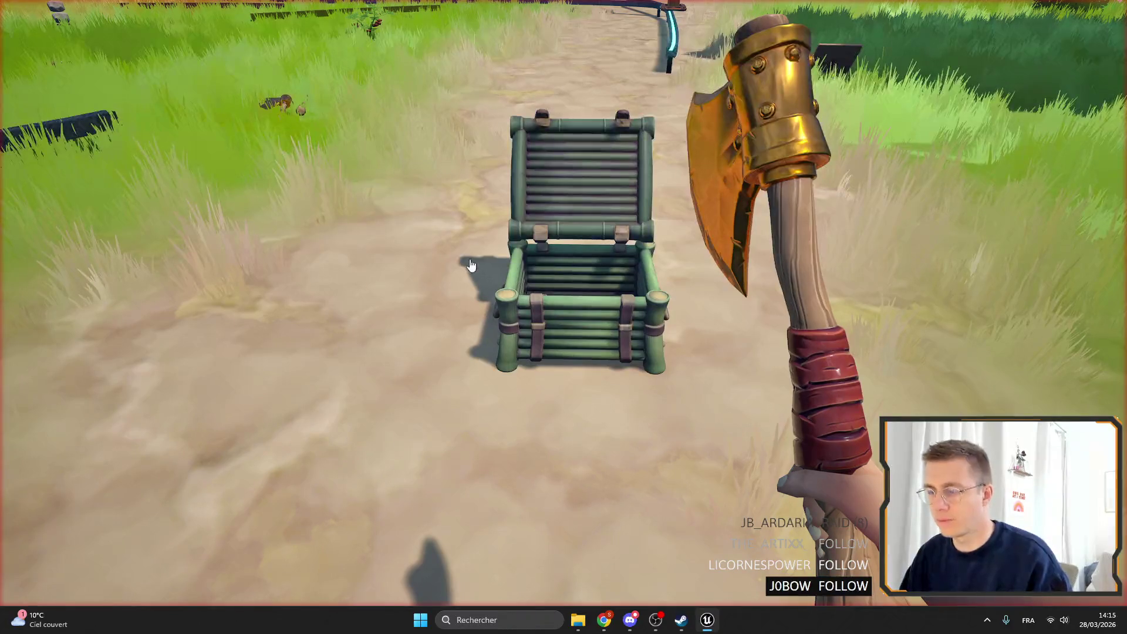
{"action": "key", "text": "Escape"}
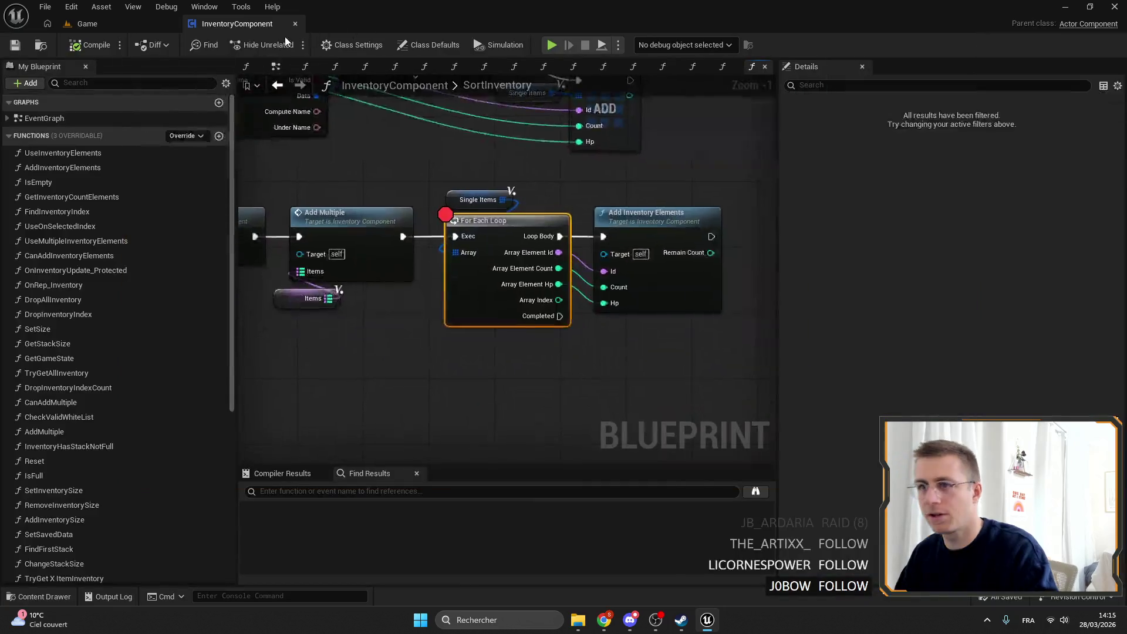
Step: Play again and sort the bamboo chest to hit the breakpoint
{"action": "left_click", "coordinate": [87, 23]}
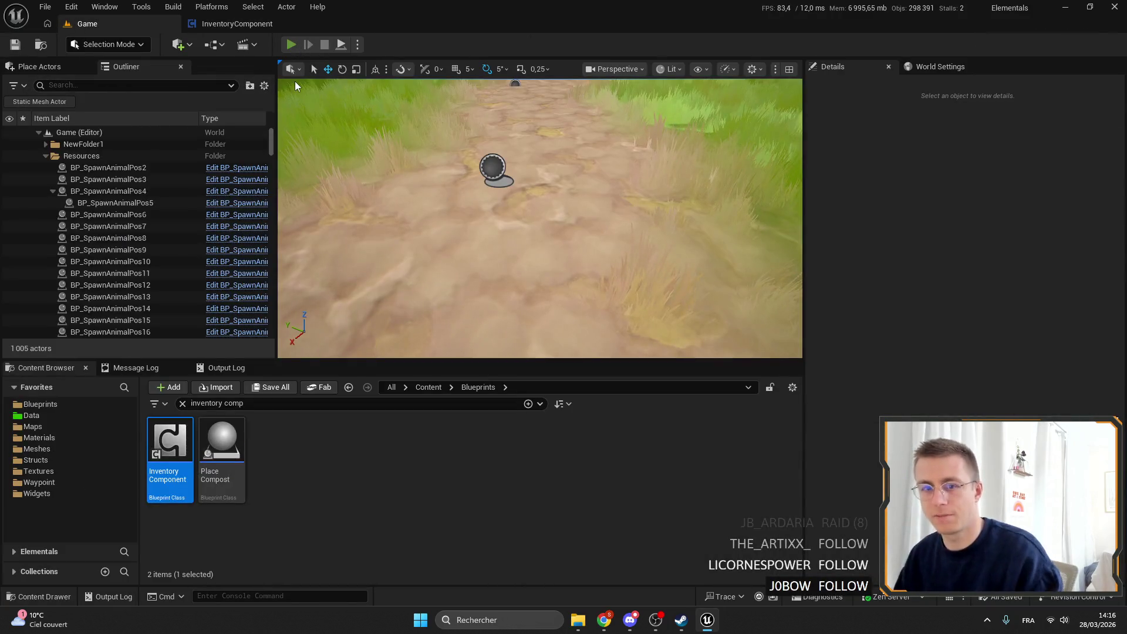
{"action": "key", "text": "alt+p"}
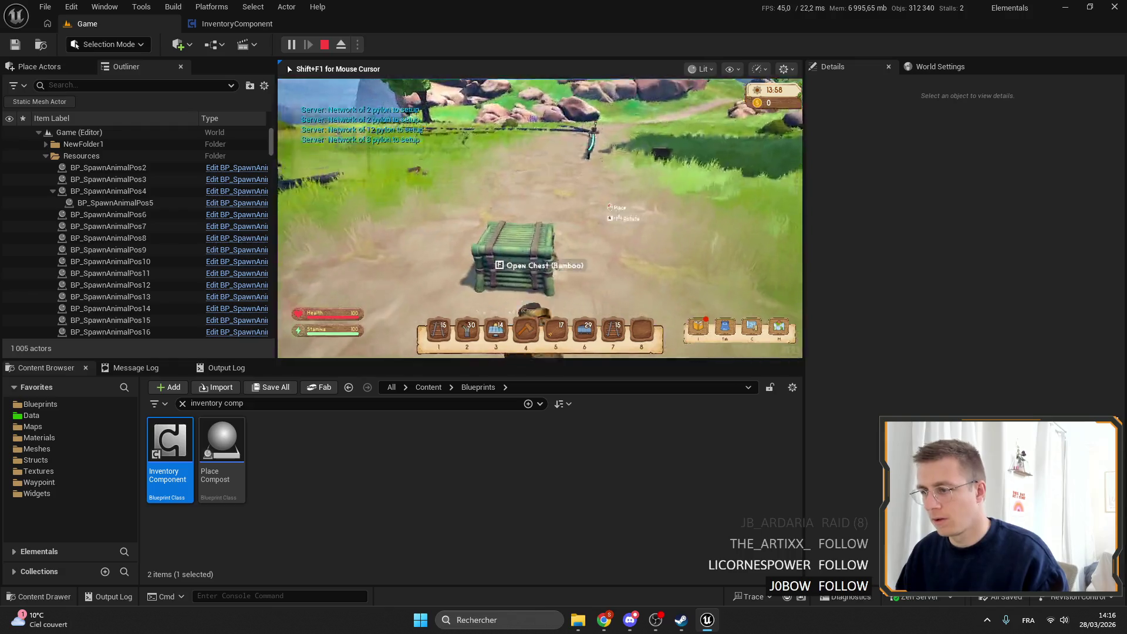
{"action": "key", "text": "e"}
{"action": "key", "text": "e"}
{"action": "key", "text": "e"}
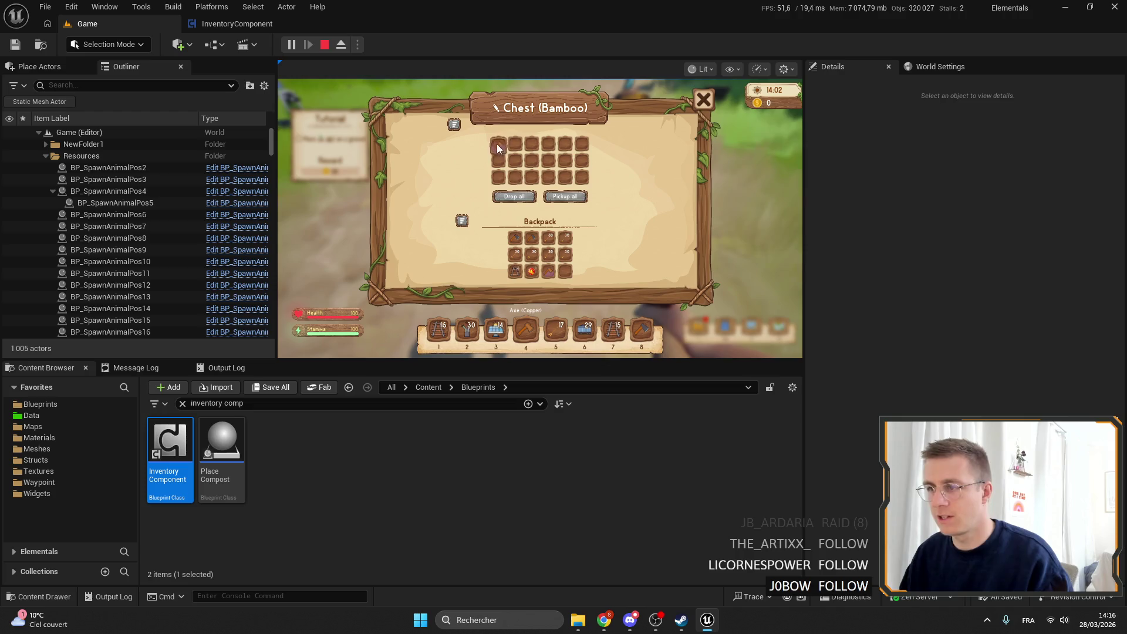
{"action": "left_click", "coordinate": [453, 126]}
Step: Inspect the SortInventory graph at the breakpoint, then resume and stop the simulation
{"action": "mouse_move", "coordinate": [564, 234]}
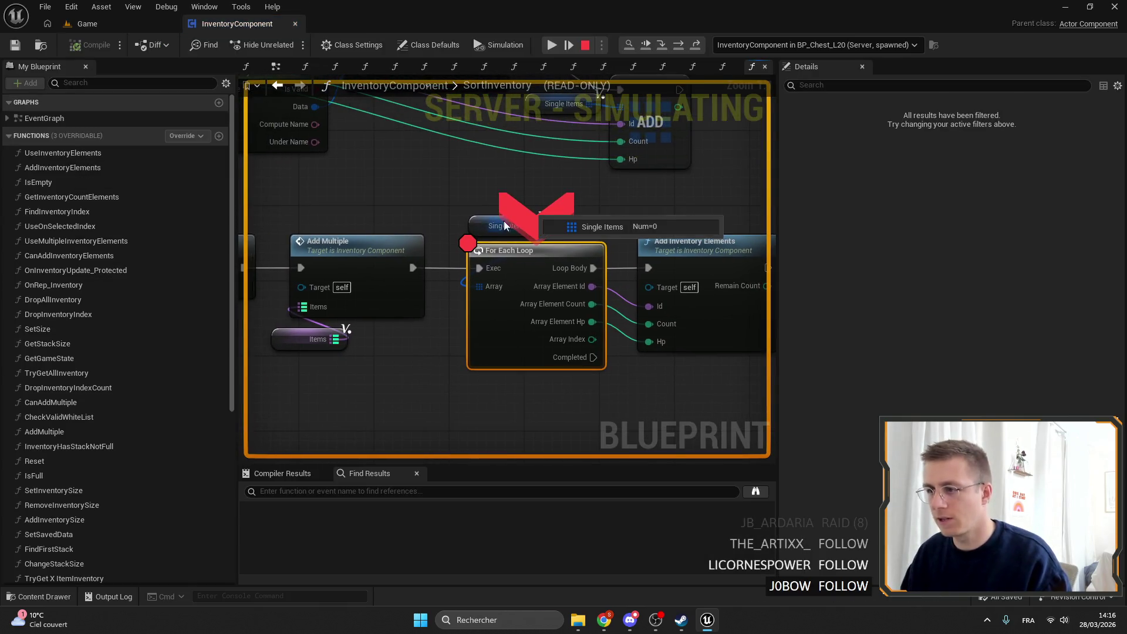
{"action": "scroll", "coordinate": [446, 232], "scroll_direction": "down", "scroll_amount": 2}
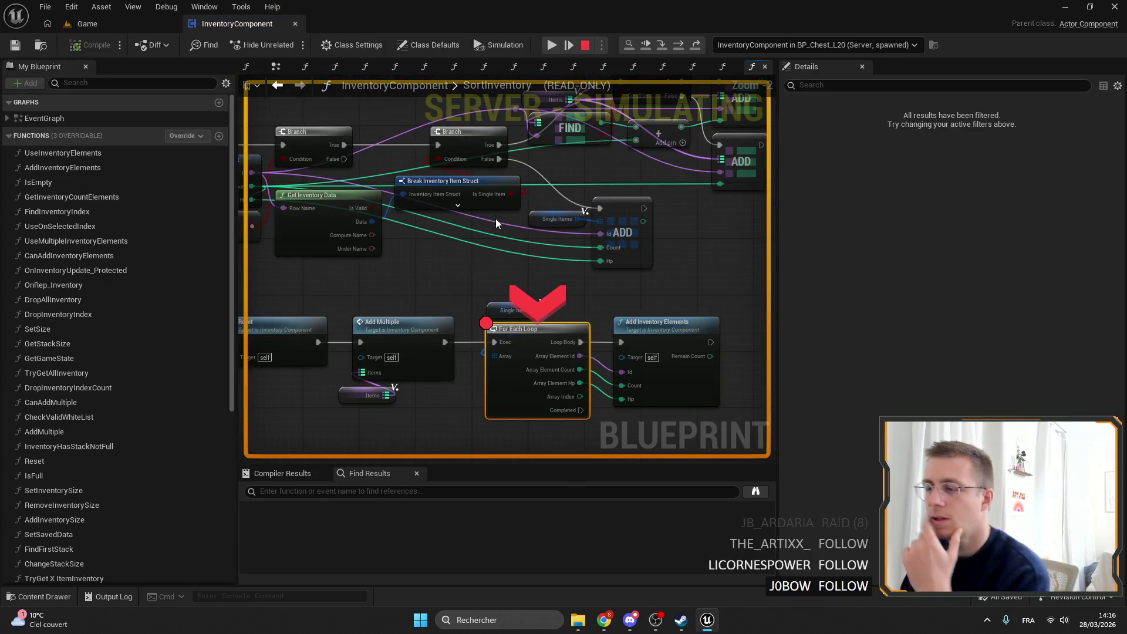
{"action": "mouse_move", "coordinate": [505, 195]}
{"action": "mouse_move", "coordinate": [505, 199]}
{"action": "left_mouse_down"}
{"action": "mouse_move", "coordinate": [563, 226]}
{"action": "mouse_move", "coordinate": [483, 226]}
{"action": "left_mouse_up"}
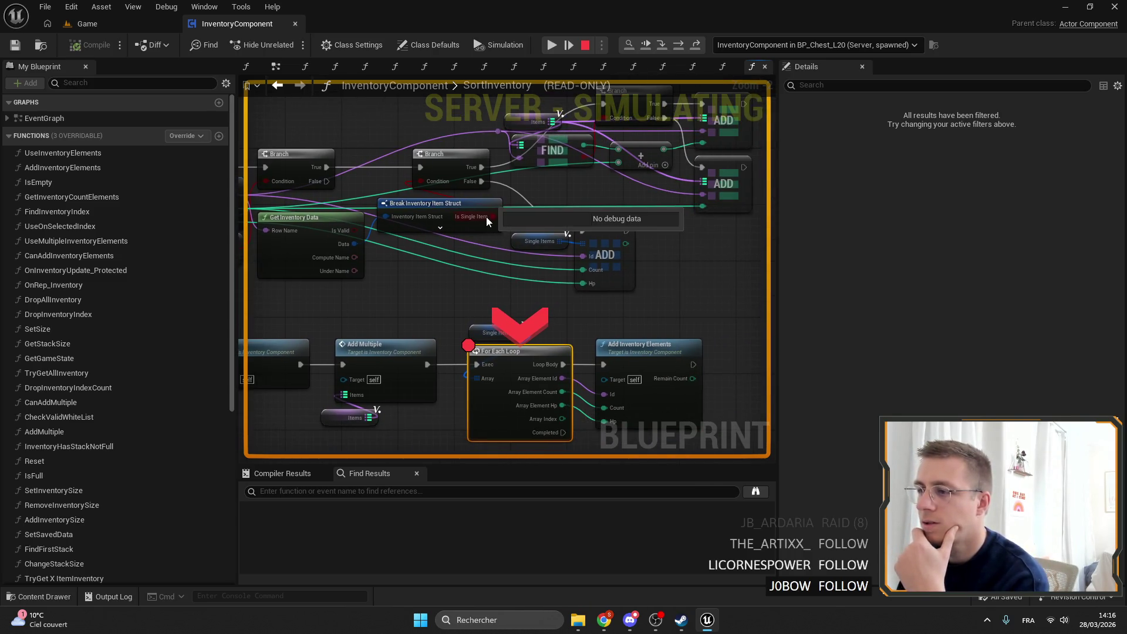
{"action": "left_click_drag", "start_coordinate": [636, 223], "coordinate": [511, 237]}
{"action": "left_click", "coordinate": [552, 45]}
{"action": "key", "text": "Escape"}
Step: Move the Branch, FIND and ADD nodes down and right and wire Branch True to ADD
{"action": "left_click_drag", "start_coordinate": [388, 185], "coordinate": [493, 268]}
{"action": "left_click_drag", "start_coordinate": [734, 340], "coordinate": [516, 192]}
{"action": "mouse_move", "coordinate": [519, 240]}
{"action": "left_mouse_down"}
{"action": "mouse_move", "coordinate": [483, 155]}
{"action": "mouse_move", "coordinate": [524, 267]}
{"action": "left_mouse_up"}
{"action": "left_click", "coordinate": [428, 179]}
{"action": "mouse_move", "coordinate": [432, 173]}
{"action": "left_mouse_down"}
{"action": "mouse_move", "coordinate": [533, 300]}
{"action": "mouse_move", "coordinate": [543, 282]}
{"action": "mouse_move", "coordinate": [536, 151]}
{"action": "mouse_move", "coordinate": [675, 311]}
{"action": "mouse_move", "coordinate": [651, 198]}
{"action": "mouse_move", "coordinate": [573, 104]}
{"action": "mouse_move", "coordinate": [496, 301]}
{"action": "left_mouse_up"}
{"action": "left_click", "coordinate": [556, 137]}
Step: Wire Reset into For Each Loop and its Completed into Add Multiple, then compile and save
{"action": "right_click", "coordinate": [496, 300]}
{"action": "left_click_drag", "start_coordinate": [265, 244], "coordinate": [458, 186]}
{"action": "left_click", "coordinate": [564, 231]}
{"action": "left_click_drag", "start_coordinate": [564, 232], "coordinate": [554, 363]}
{"action": "mouse_move", "coordinate": [503, 253]}
{"action": "left_mouse_down"}
{"action": "mouse_move", "coordinate": [683, 252]}
{"action": "mouse_move", "coordinate": [479, 204]}
{"action": "left_mouse_up"}
{"action": "left_click_drag", "start_coordinate": [704, 282], "coordinate": [458, 156]}
{"action": "mouse_move", "coordinate": [505, 189]}
{"action": "left_mouse_down"}
{"action": "mouse_move", "coordinate": [364, 182]}
{"action": "mouse_move", "coordinate": [370, 205]}
{"action": "left_mouse_up"}
{"action": "mouse_move", "coordinate": [422, 270]}
{"action": "left_mouse_down"}
{"action": "mouse_move", "coordinate": [314, 343]}
{"action": "mouse_move", "coordinate": [329, 336]}
{"action": "left_mouse_up"}
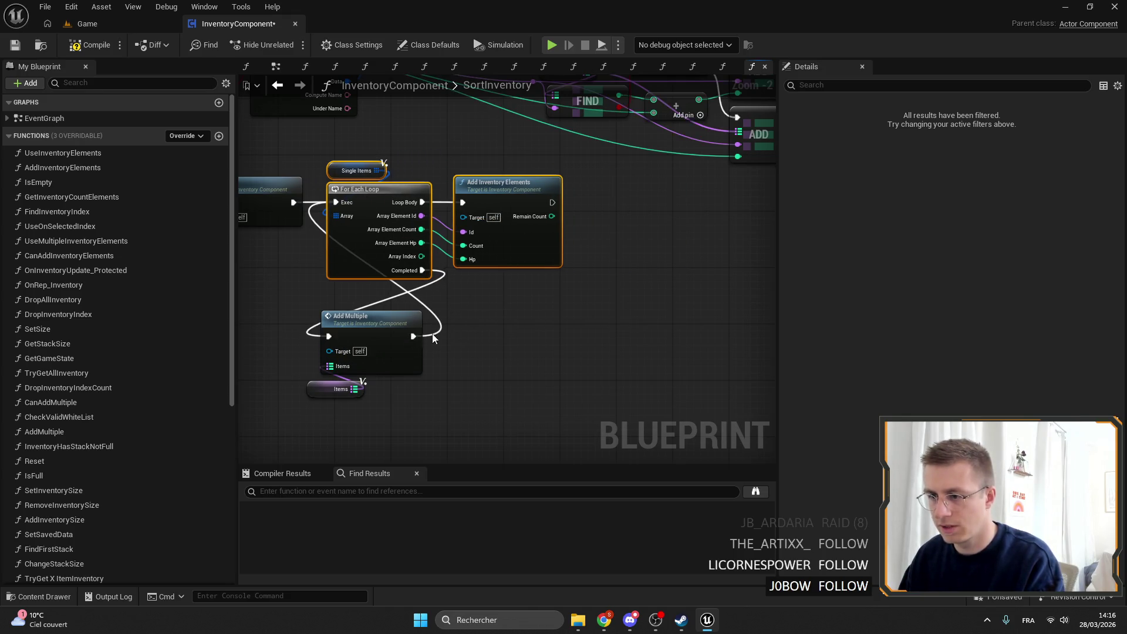
{"action": "left_click", "coordinate": [438, 340]}
{"action": "mouse_move", "coordinate": [446, 404]}
{"action": "left_mouse_down"}
{"action": "mouse_move", "coordinate": [287, 314]}
{"action": "mouse_move", "coordinate": [516, 301]}
{"action": "mouse_move", "coordinate": [481, 288]}
{"action": "left_mouse_up"}
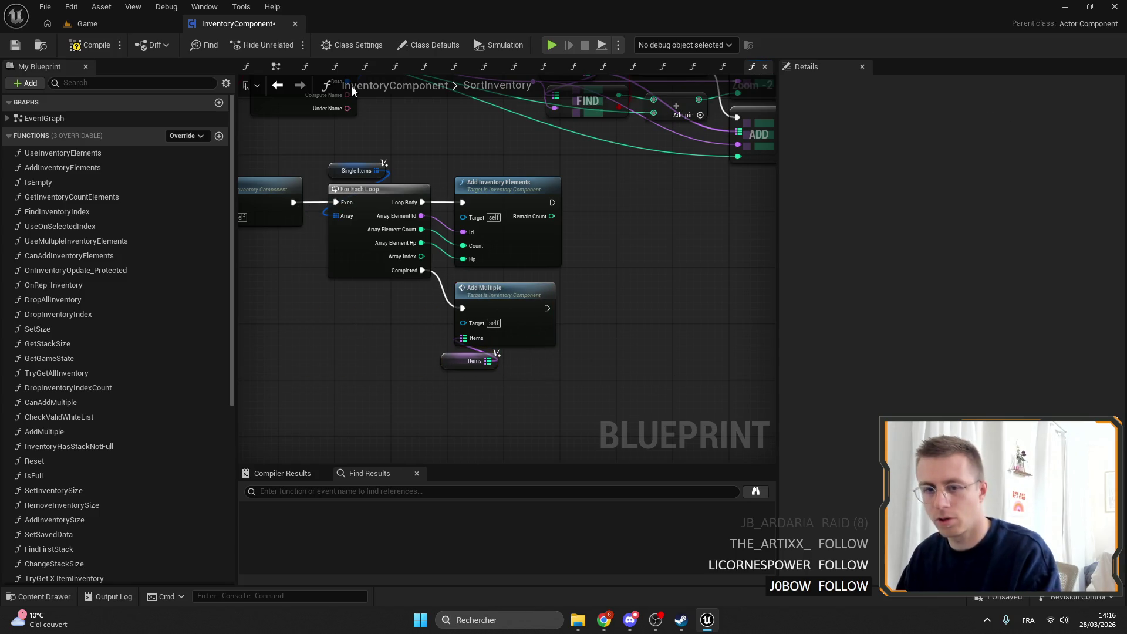
{"action": "left_click", "coordinate": [16, 44]}
{"action": "left_click", "coordinate": [151, 25]}
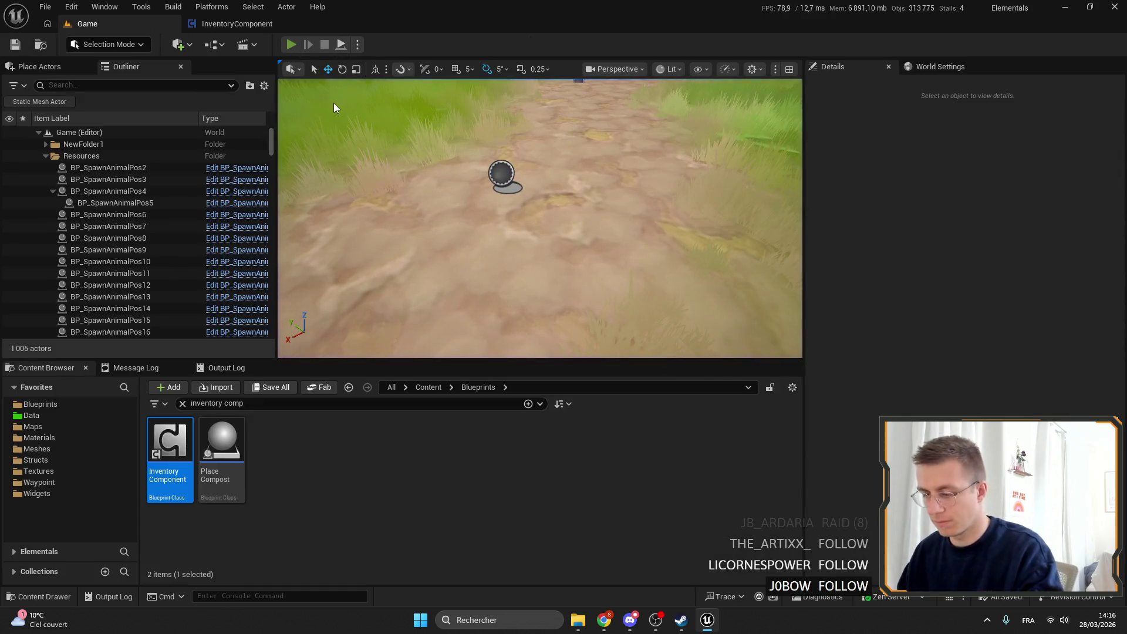
{"action": "key", "text": "alt+p"}
{"action": "key", "text": "F11"}
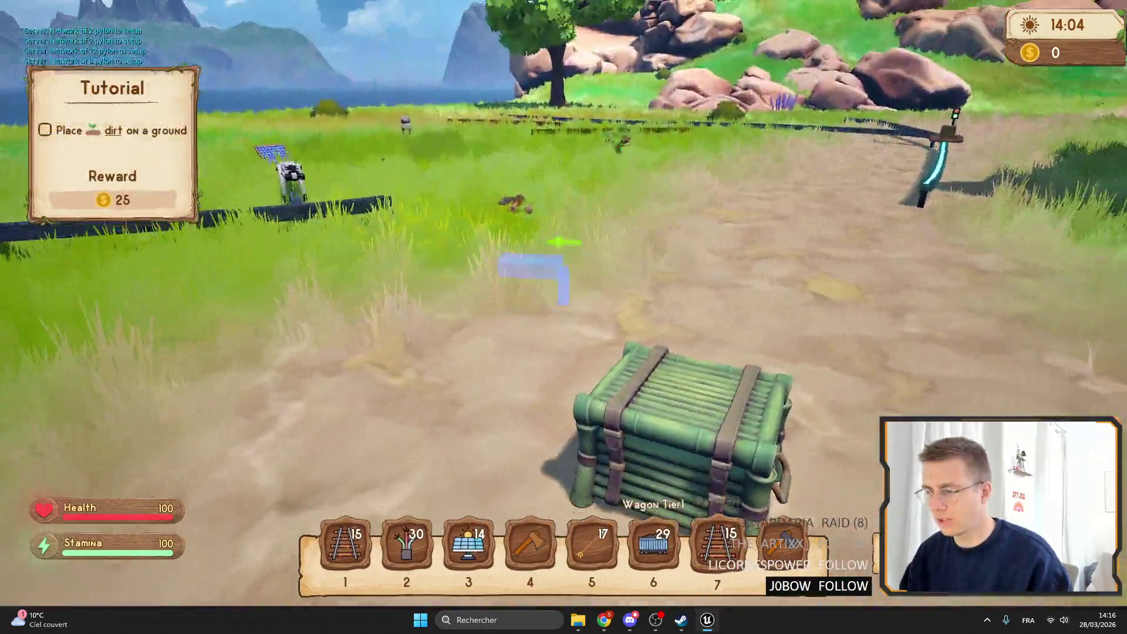
{"action": "scroll", "coordinate": [563, 317], "scroll_direction": "down", "scroll_amount": 2}
{"action": "key", "text": "Tab"}
{"action": "key", "text": "Tab"}
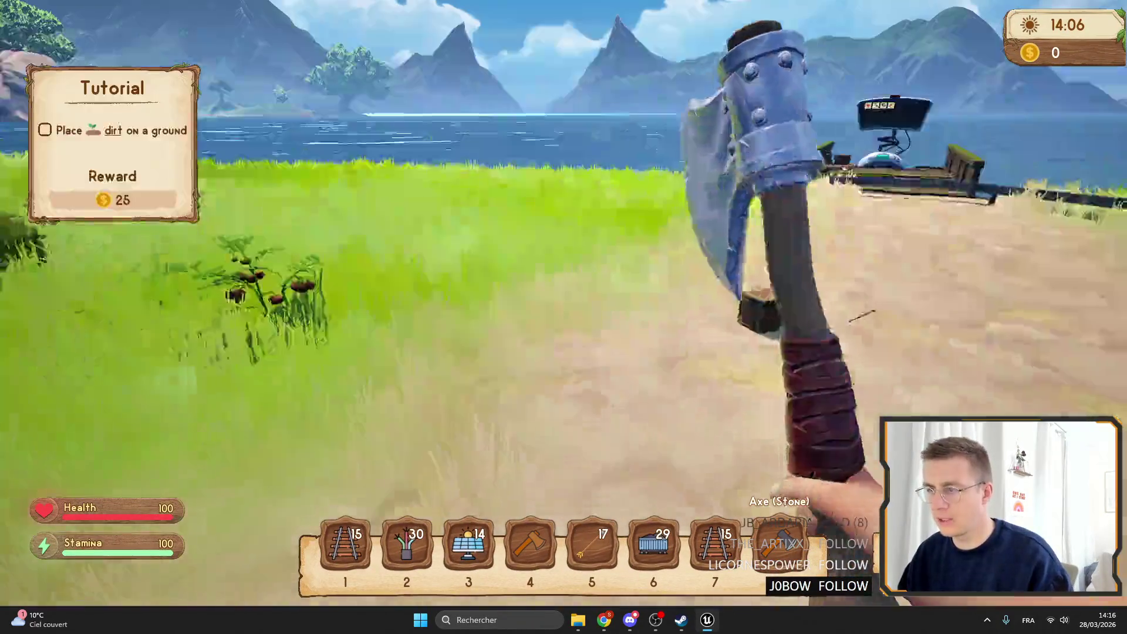
{"action": "key", "text": "w"}
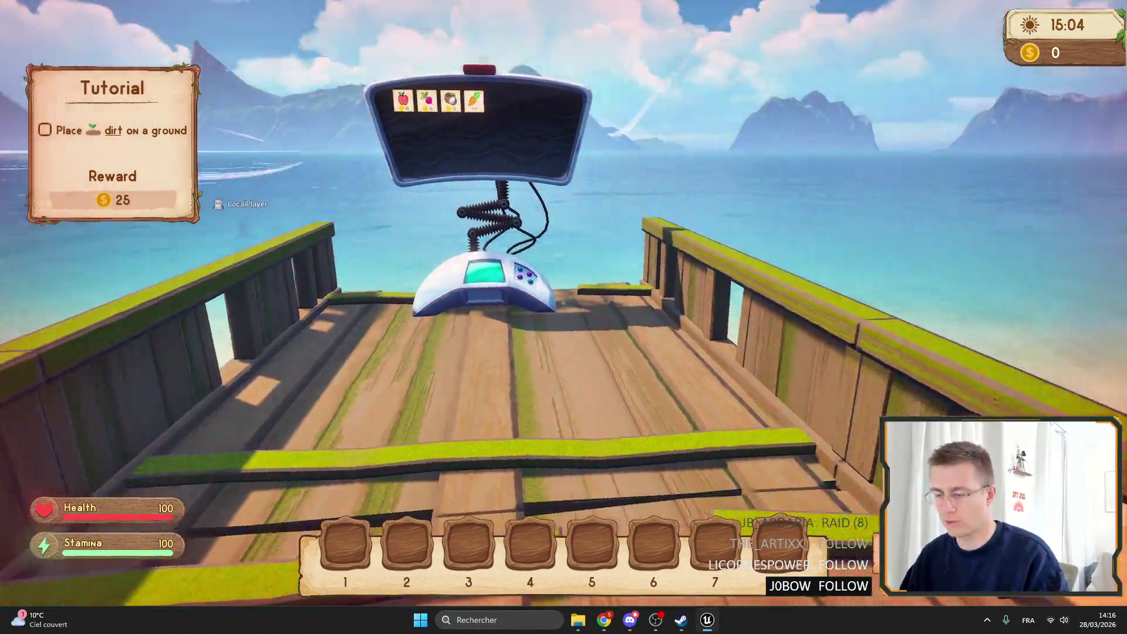
{"action": "key", "text": "w"}
{"action": "key", "text": "Tab"}
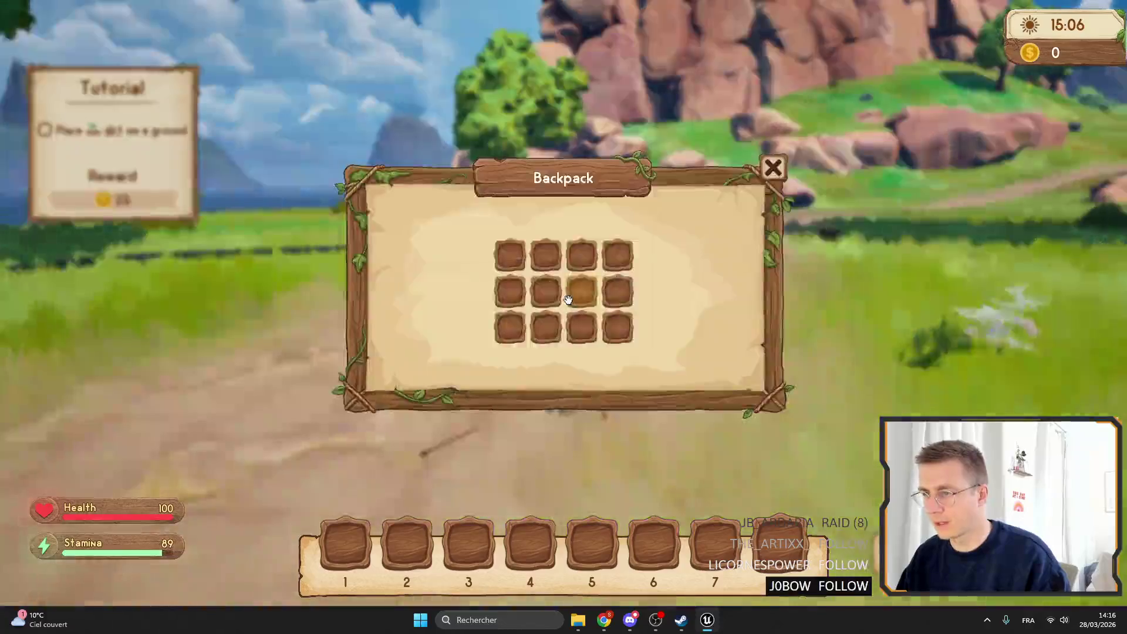
{"action": "key", "text": "Tab"}
{"action": "key", "text": "F1"}
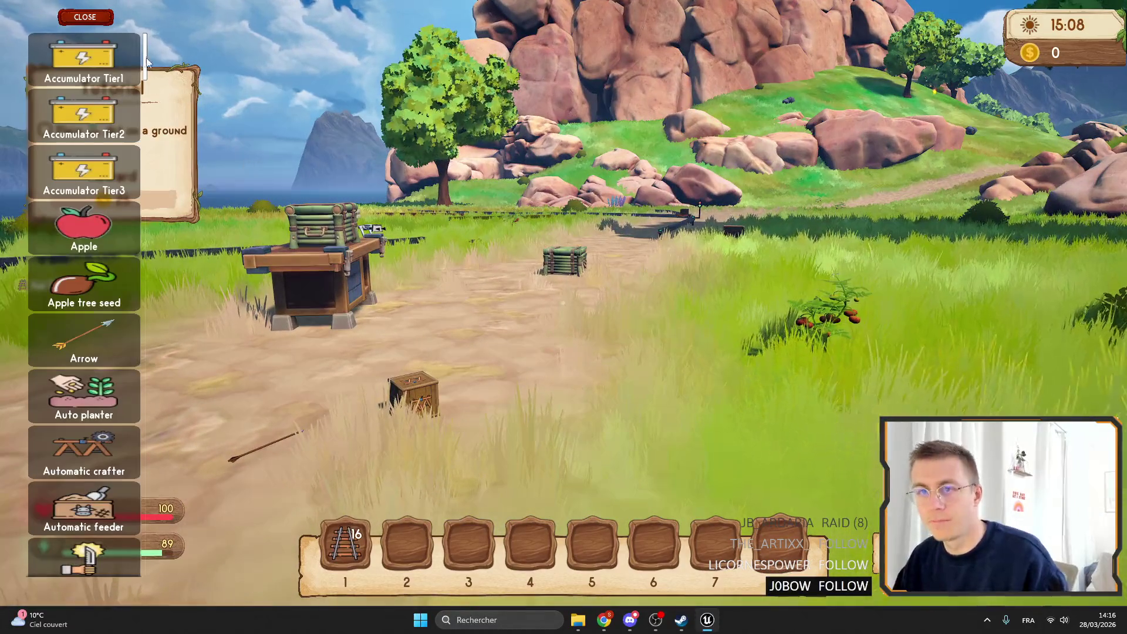
{"action": "scroll", "coordinate": [147, 57], "scroll_direction": "down", "scroll_amount": 10}
{"action": "scroll", "coordinate": [88, 117], "scroll_direction": "up", "scroll_amount": 3}
{"action": "left_click", "coordinate": [90, 110]}
{"action": "left_click", "coordinate": [90, 111]}
{"action": "left_click", "coordinate": [90, 110]}
{"action": "scroll", "coordinate": [90, 111], "scroll_direction": "down", "scroll_amount": 2}
{"action": "left_click", "coordinate": [88, 135]}
{"action": "left_click", "coordinate": [88, 247]}
{"action": "left_click", "coordinate": [88, 188]}
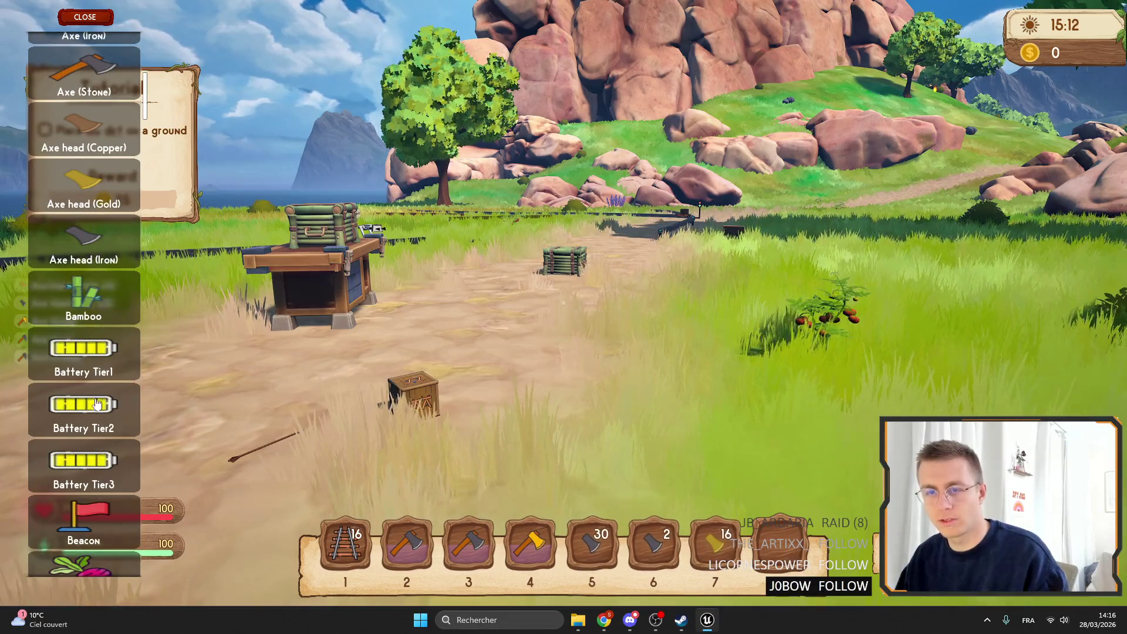
{"action": "scroll", "coordinate": [86, 339], "scroll_direction": "down", "scroll_amount": 2}
{"action": "left_click", "coordinate": [86, 339]}
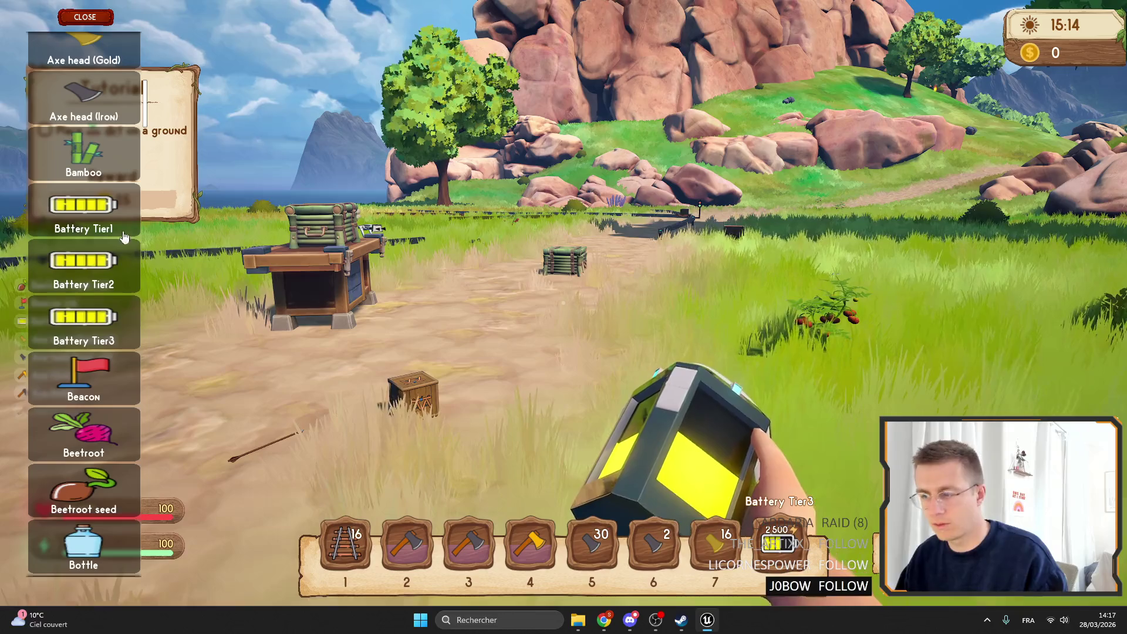
{"action": "left_click", "coordinate": [85, 17]}
{"action": "key", "text": "w"}
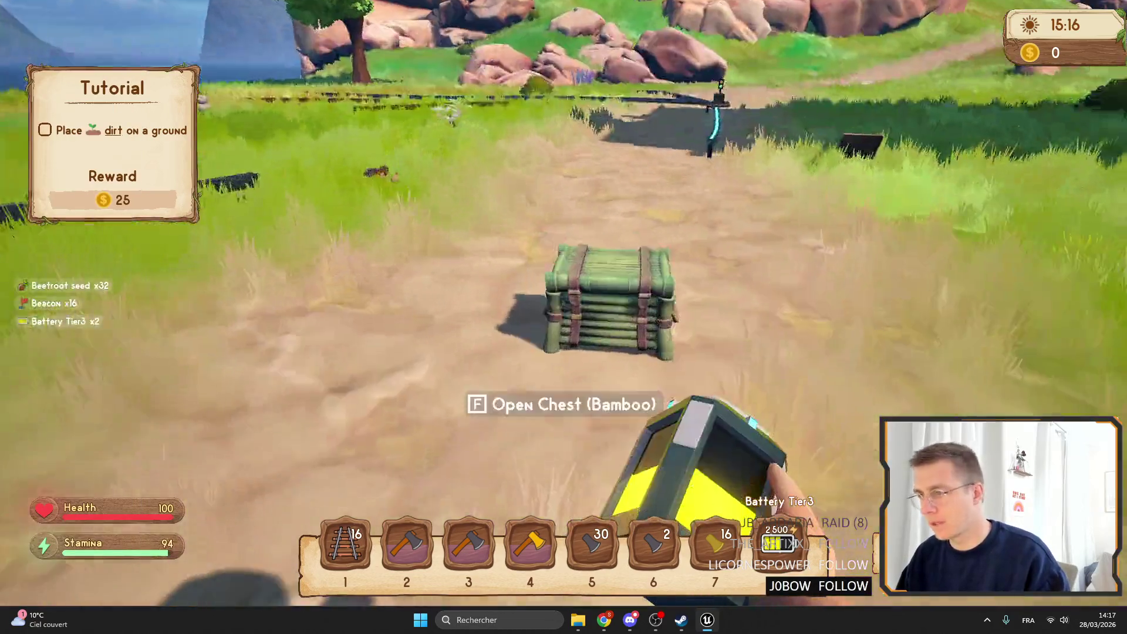
{"action": "key", "text": "e"}
{"action": "left_click_drag", "start_coordinate": [617, 345], "coordinate": [474, 141]}
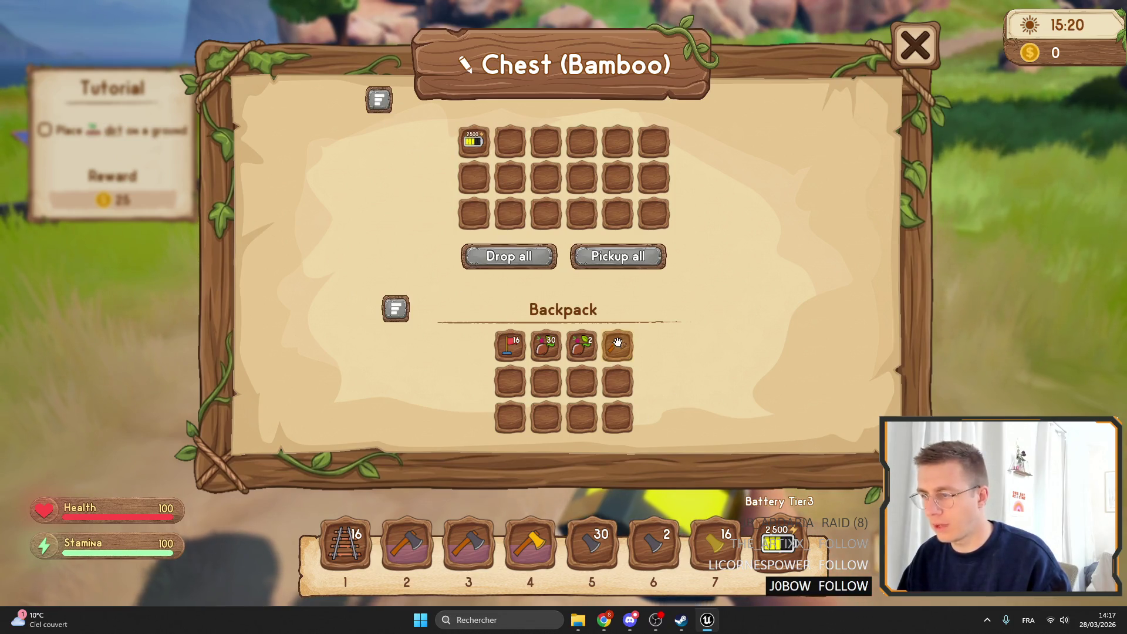
{"action": "left_click_drag", "start_coordinate": [457, 542], "coordinate": [510, 141]}
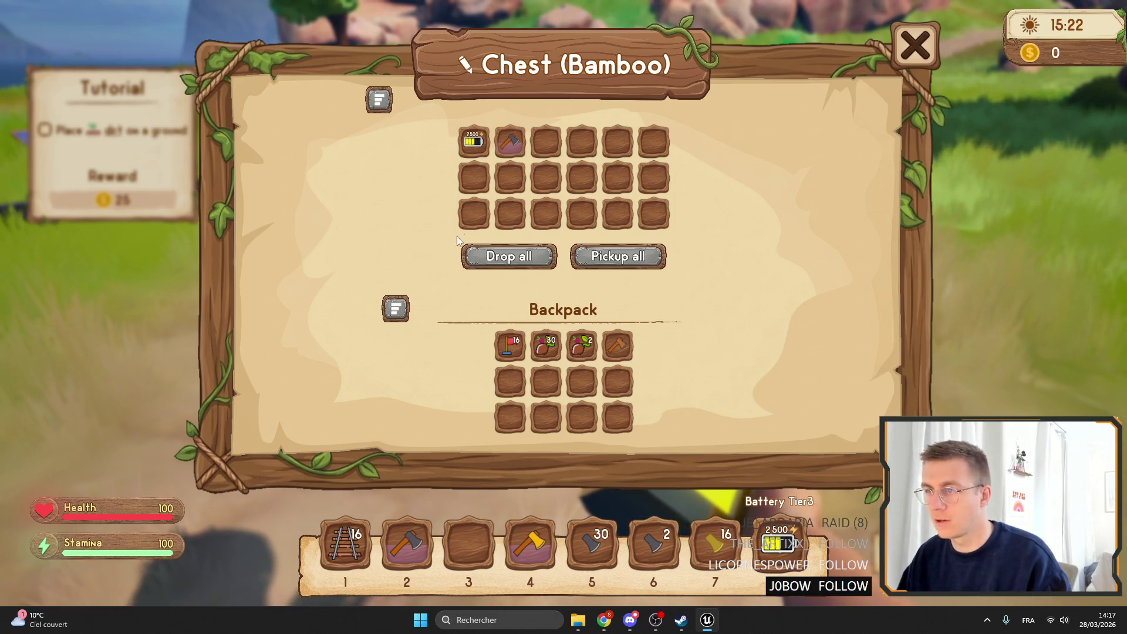
{"action": "left_click_drag", "start_coordinate": [474, 141], "coordinate": [546, 416]}
{"action": "left_click", "coordinate": [545, 346]}
{"action": "left_click", "coordinate": [581, 346]}
{"action": "left_click", "coordinate": [616, 347]}
{"action": "left_click", "coordinate": [509, 346]}
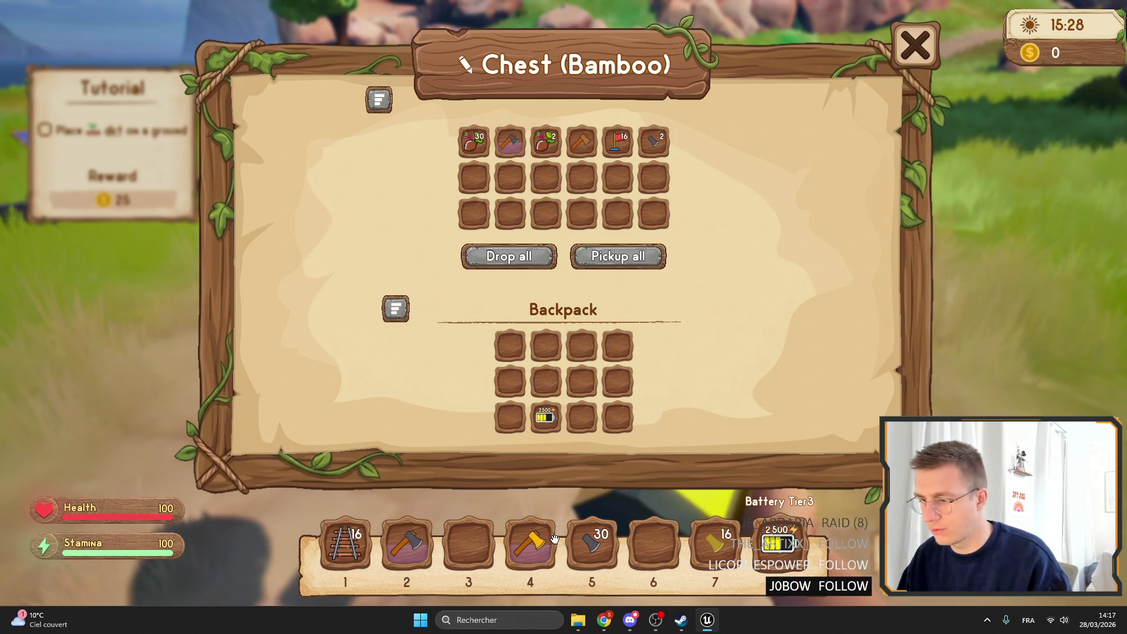
{"action": "left_click", "coordinate": [345, 542]}
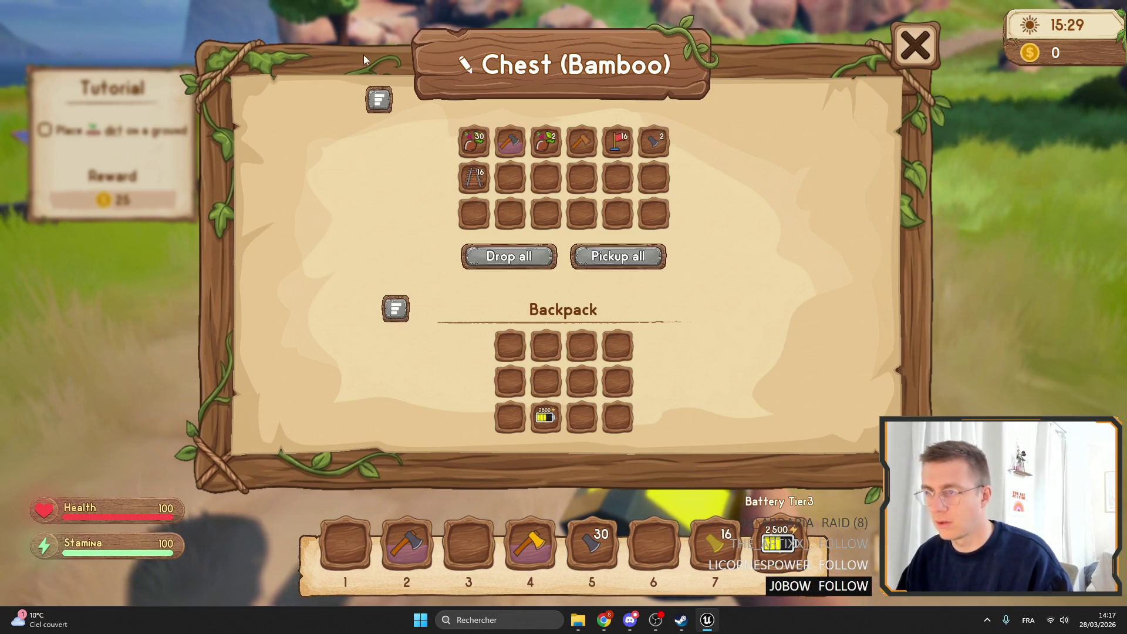
{"action": "left_click", "coordinate": [380, 101]}
{"action": "left_click", "coordinate": [519, 139]}
{"action": "left_click", "coordinate": [395, 309]}
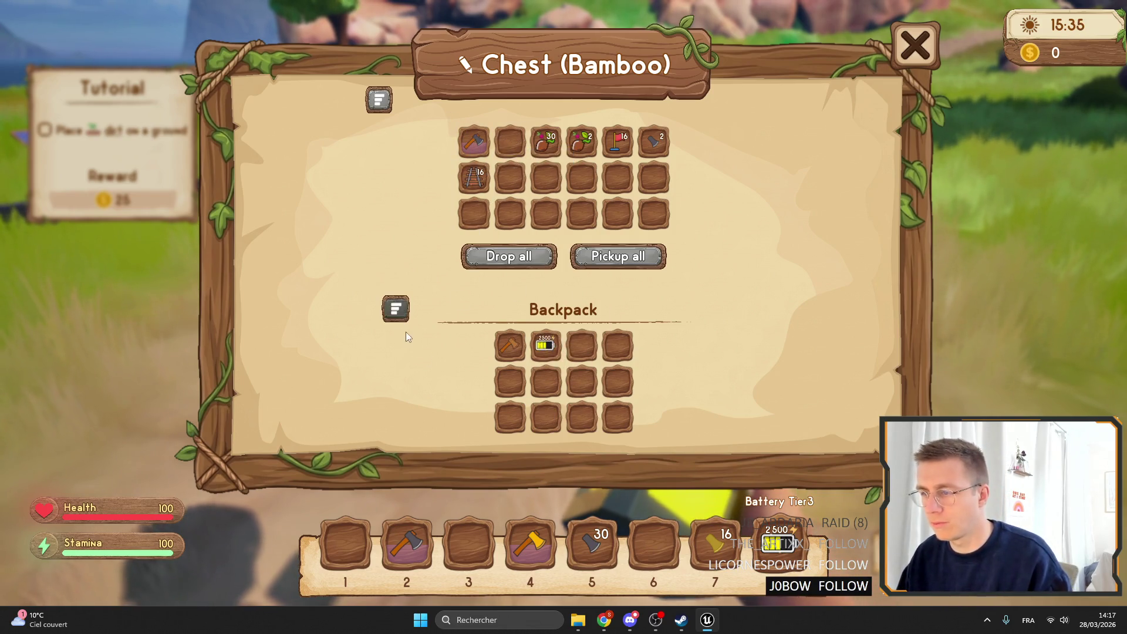
{"action": "left_click", "coordinate": [473, 141]}
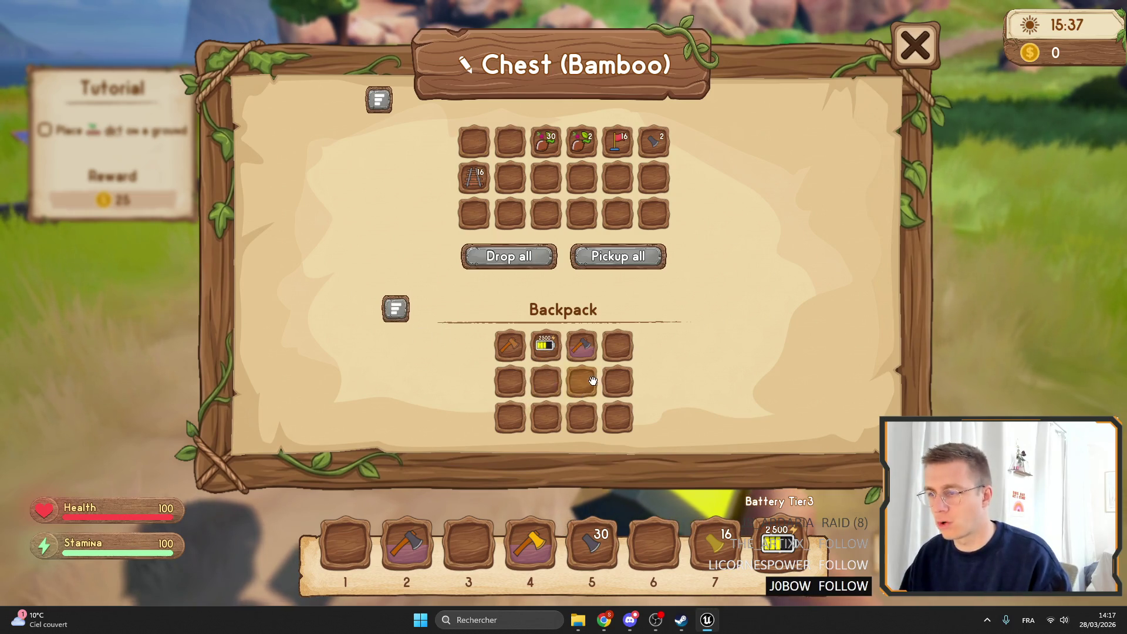
{"action": "left_click", "coordinate": [378, 92]}
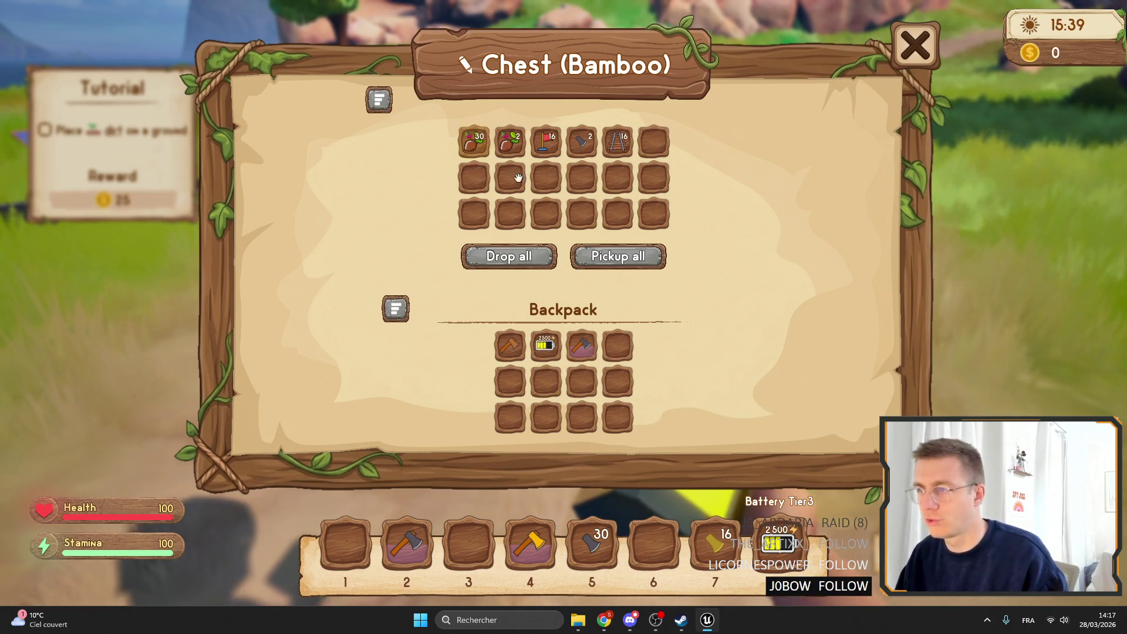
{"action": "key", "text": "Escape"}
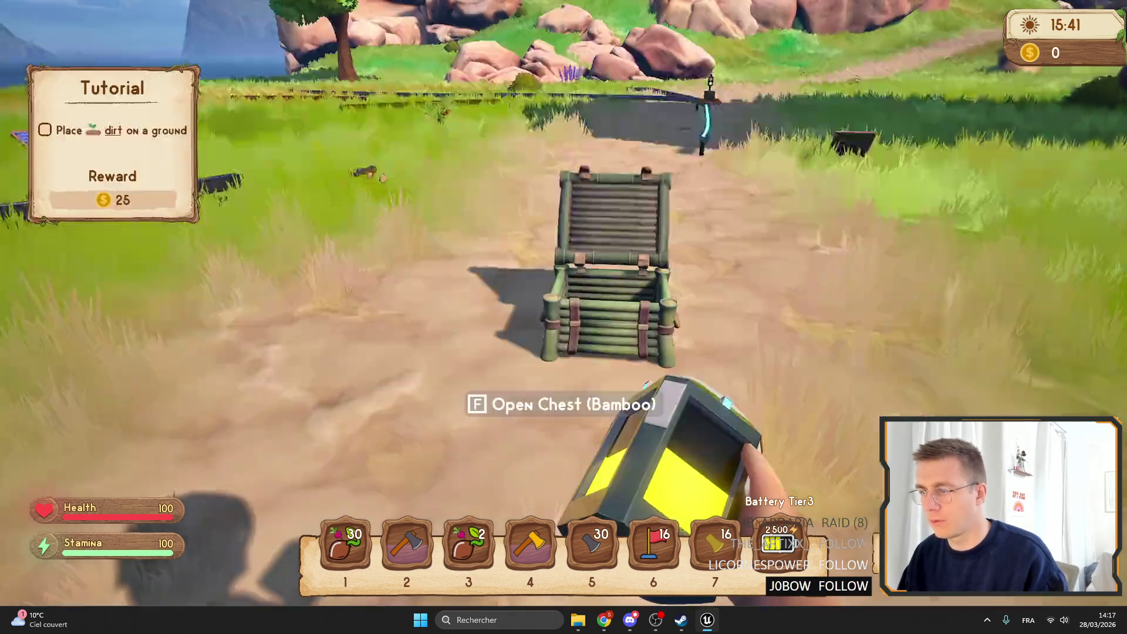
{"action": "key", "text": "Tab"}
{"action": "key", "text": "8"}
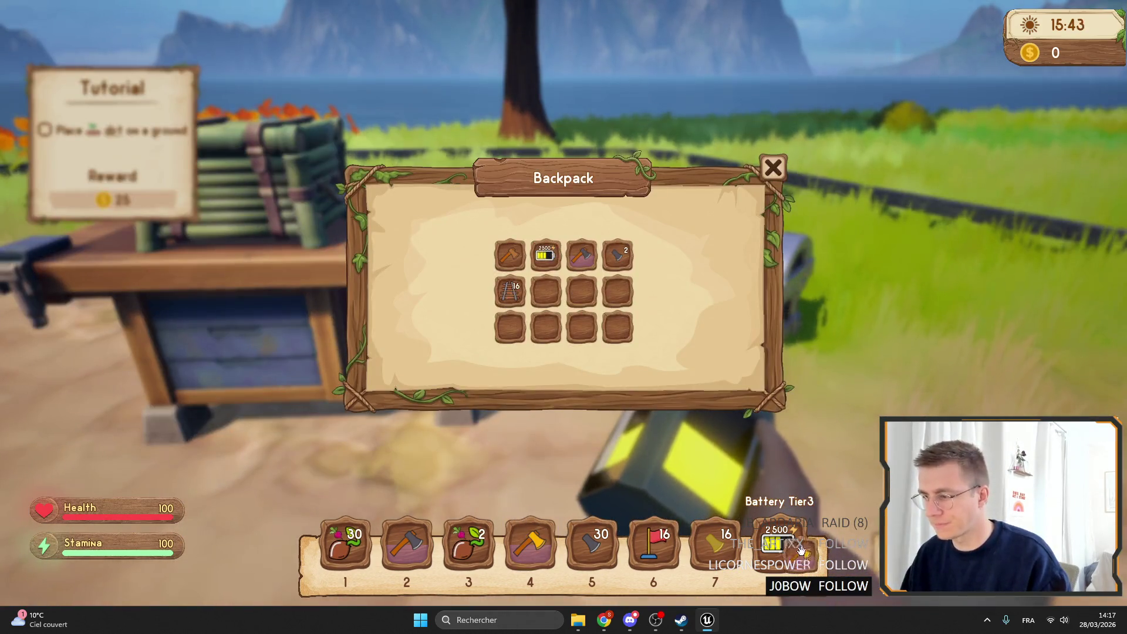
{"action": "key", "text": "Tab"}
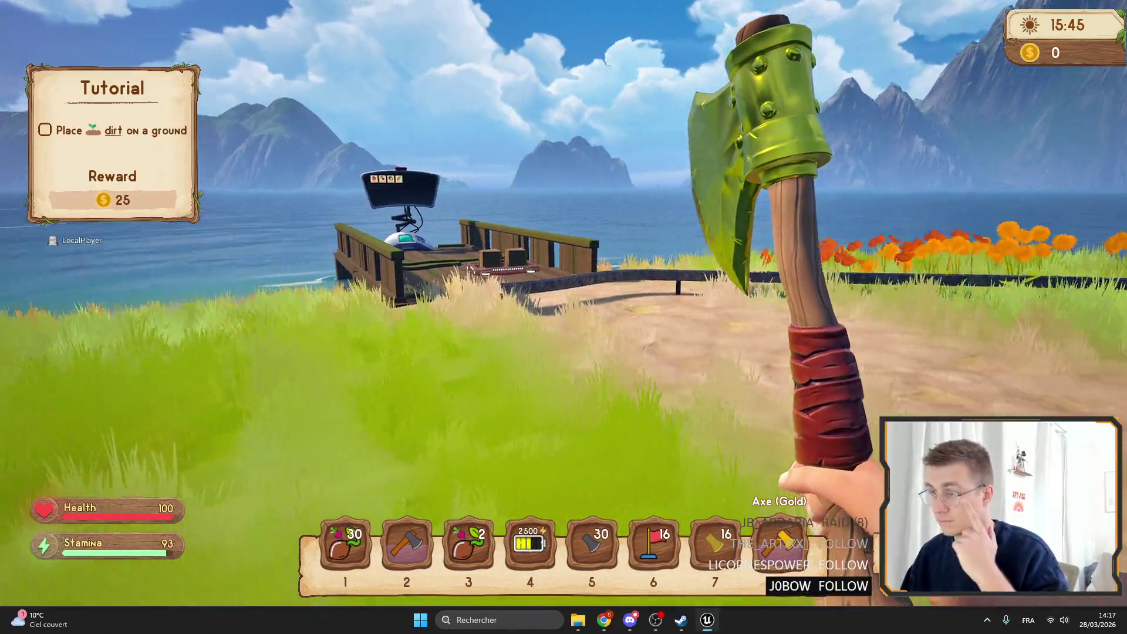
{"action": "key", "text": "F11"}
{"action": "key", "text": "Escape"}
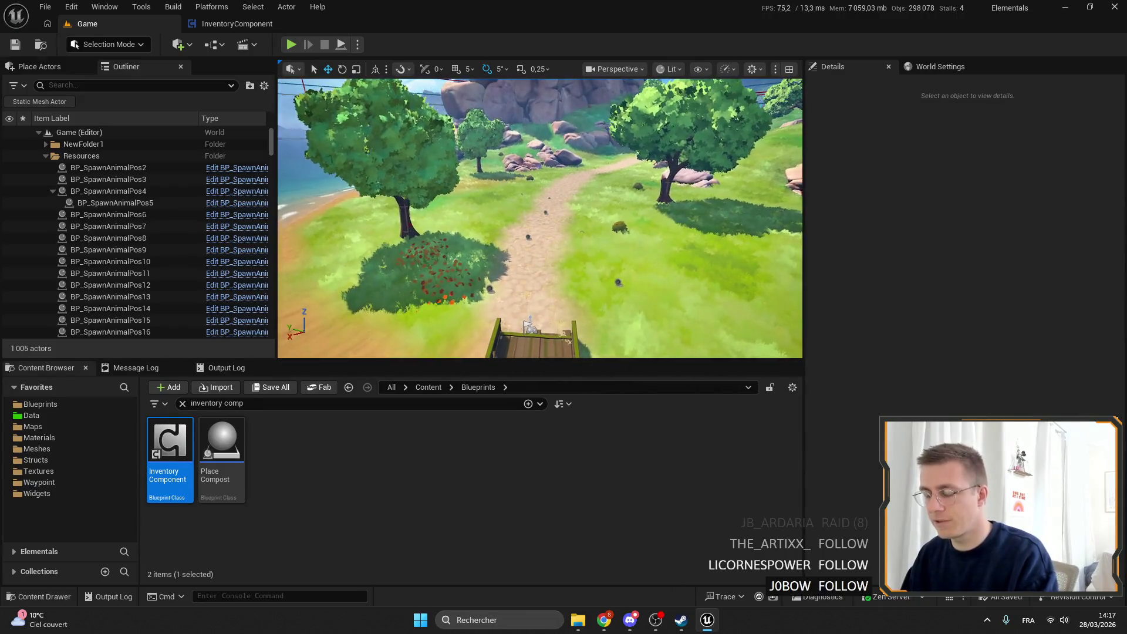
Step: Launch the Ship profile from the Project Launcher to build a Shipping package of Elementals
{"action": "key", "text": "F11"}
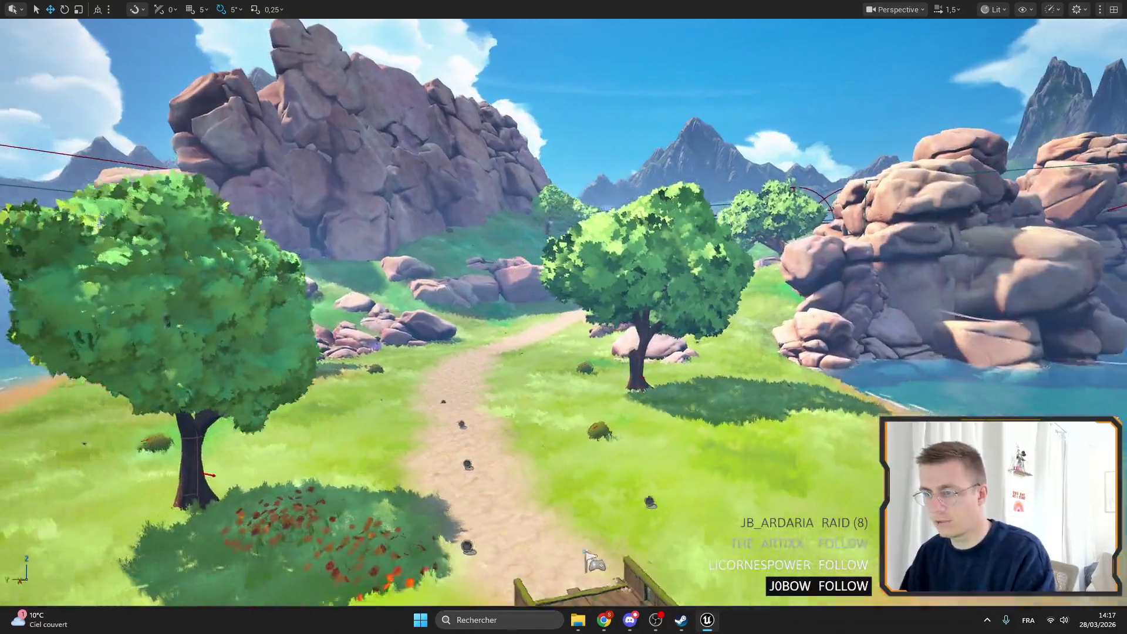
{"action": "key", "text": "F11"}
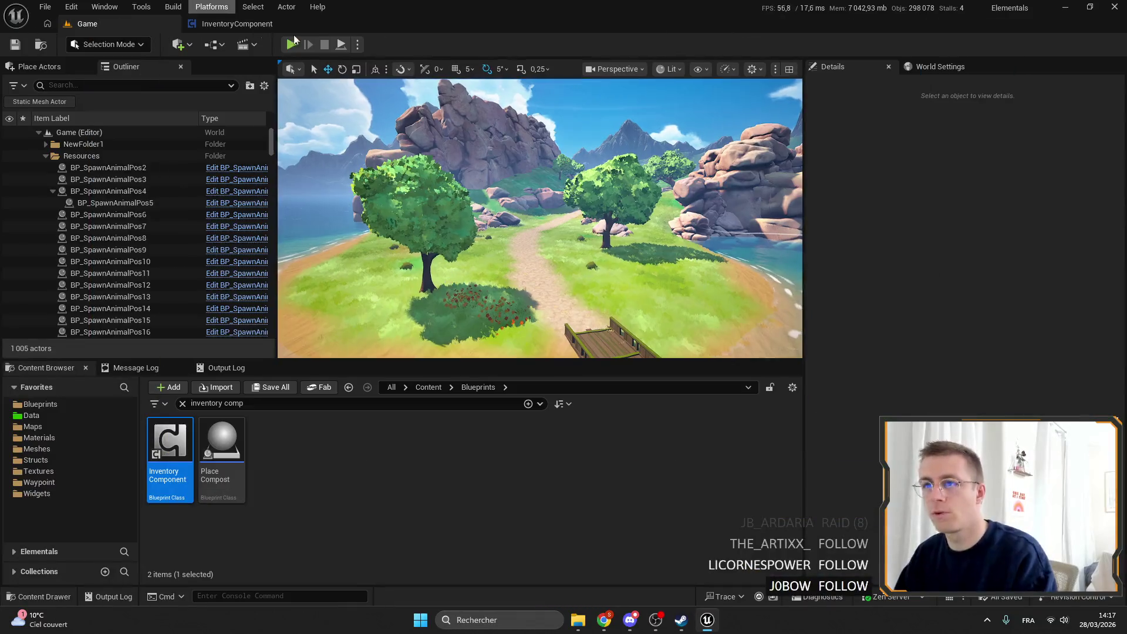
{"action": "left_click", "coordinate": [212, 6]}
{"action": "left_click", "coordinate": [253, 65]}
{"action": "left_click", "coordinate": [455, 300]}
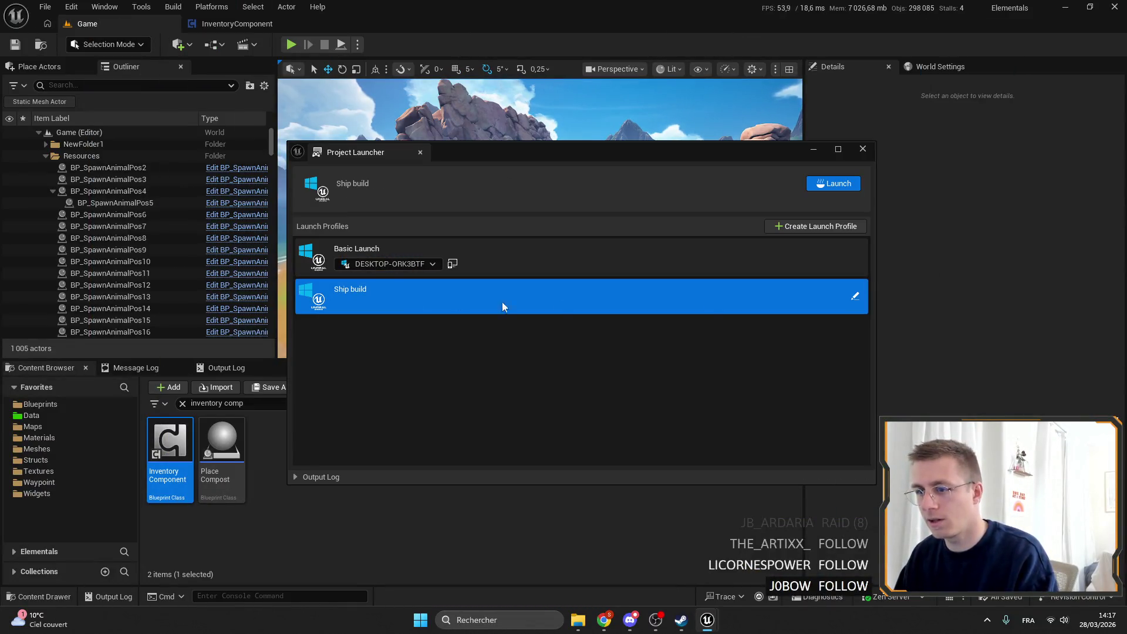
{"action": "left_click", "coordinate": [854, 185]}
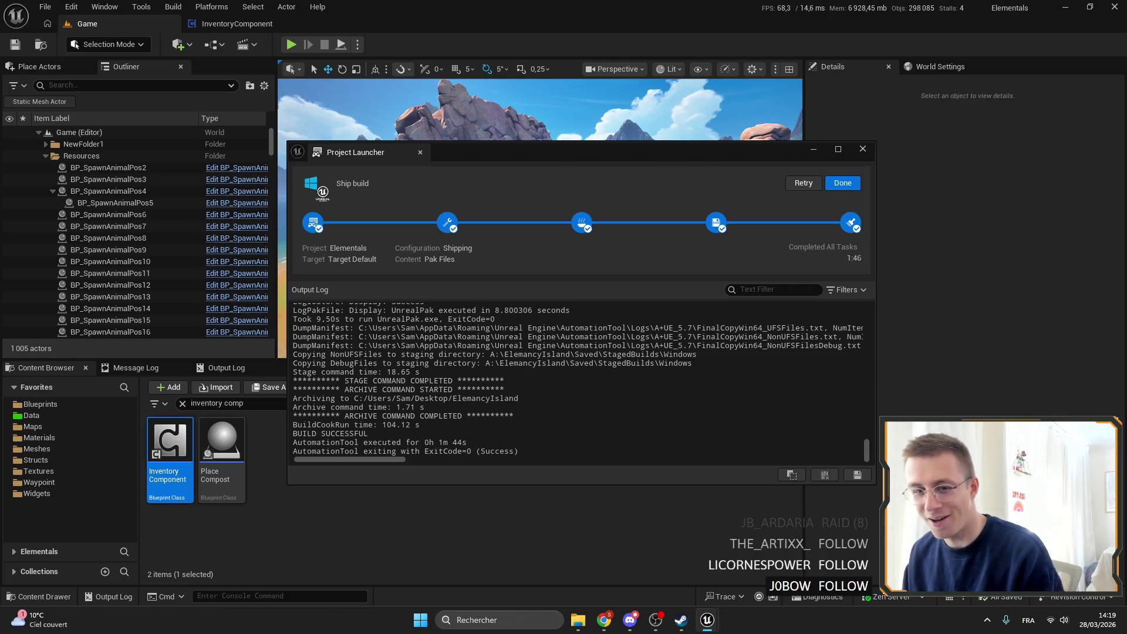
Step: Close the finished Project Launcher and switch over to the Steam library
{"action": "left_click", "coordinate": [836, 184]}
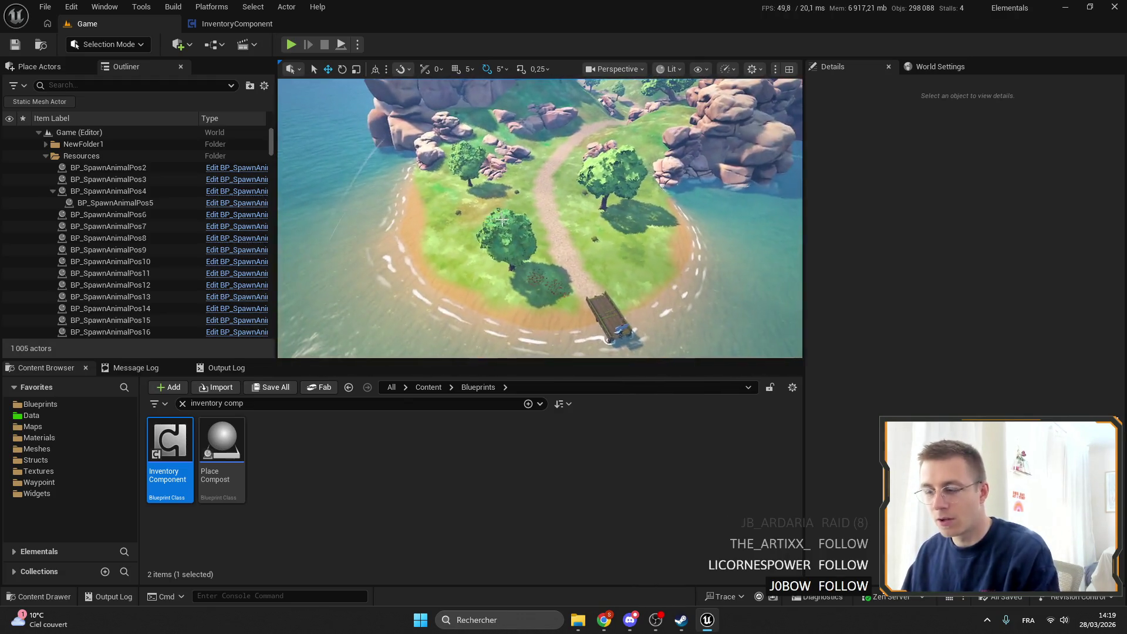
{"action": "left_click", "coordinate": [630, 621]}
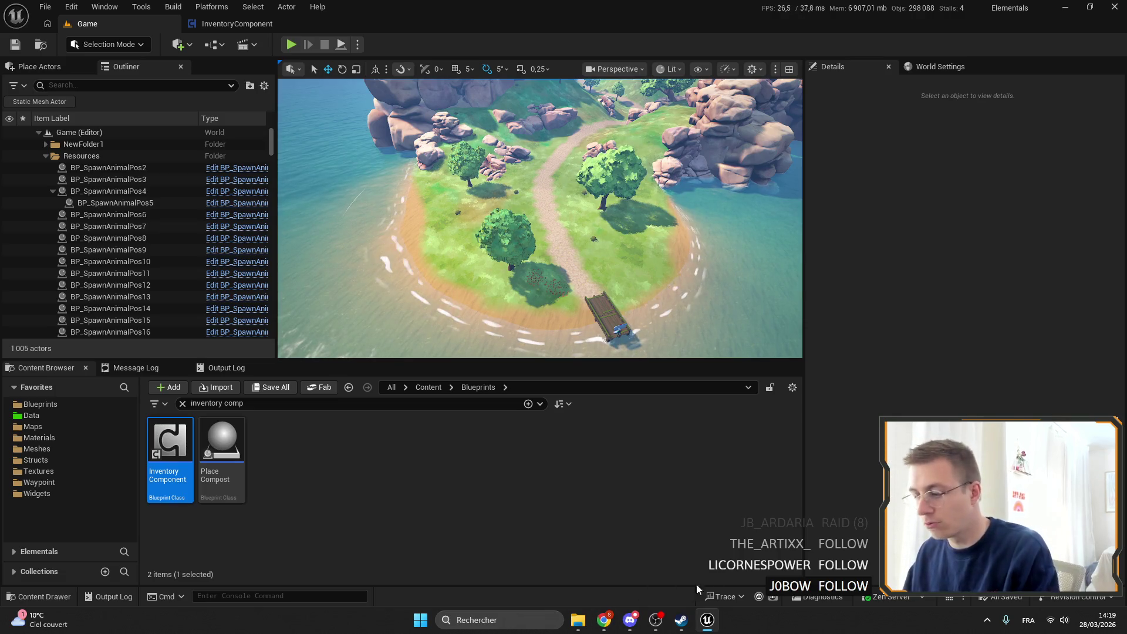
{"action": "left_click", "coordinate": [682, 621]}
Step: Open the Elemency Island Demo page in Steam, then its store page
{"action": "scroll", "coordinate": [85, 210], "scroll_direction": "up", "scroll_amount": 10}
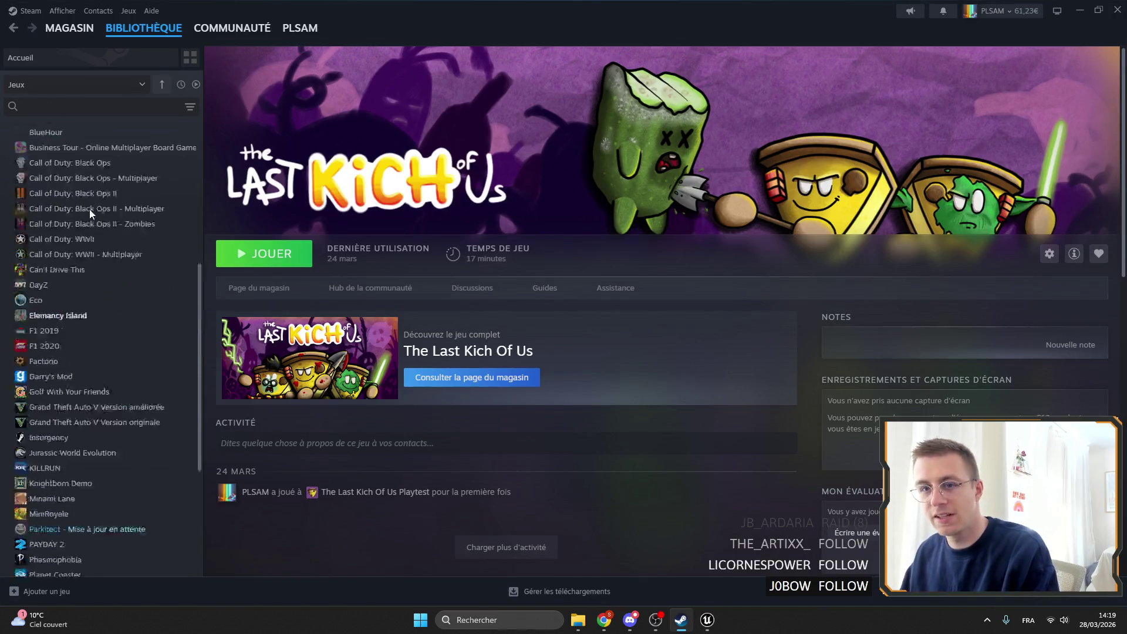
{"action": "left_click", "coordinate": [88, 205]}
{"action": "scroll", "coordinate": [591, 311], "scroll_direction": "down", "scroll_amount": 3}
{"action": "scroll", "coordinate": [594, 302], "scroll_direction": "up", "scroll_amount": 3}
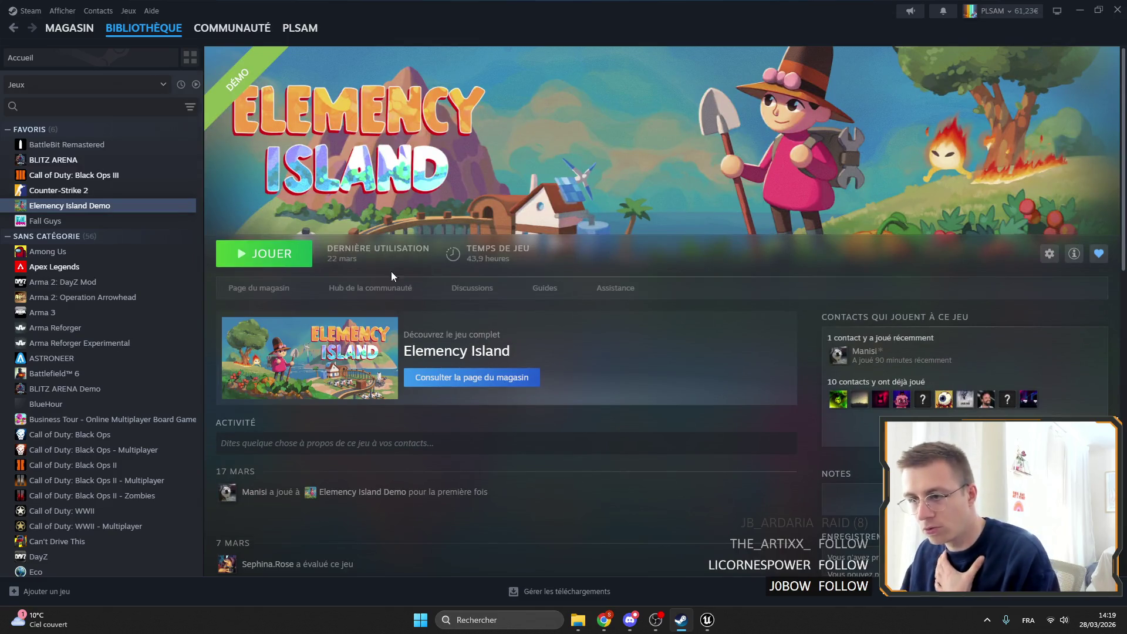
{"action": "left_click", "coordinate": [292, 287]}
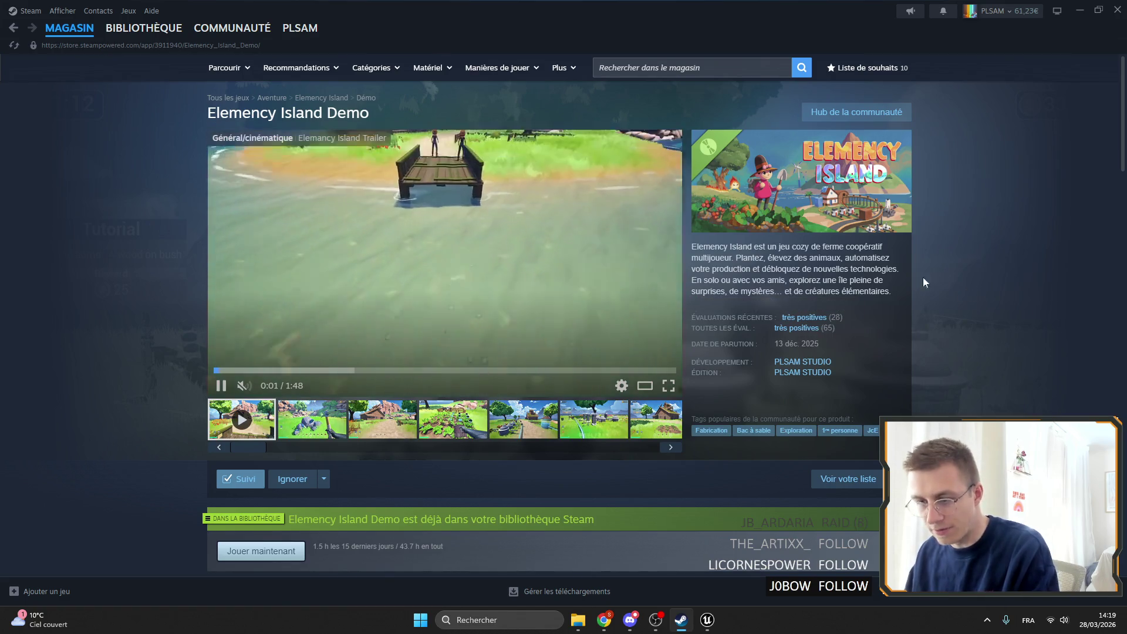
Step: Browse to the full Elemency Island store page and scroll to its planned 2026 release section
{"action": "scroll", "coordinate": [835, 251], "scroll_direction": "down", "scroll_amount": 2}
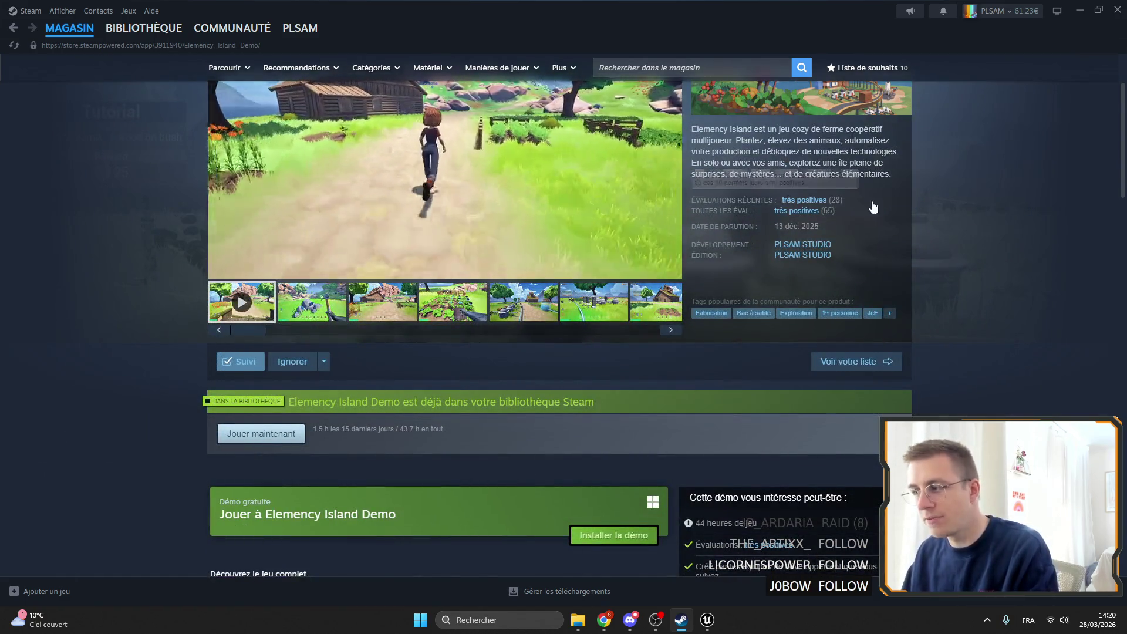
{"action": "scroll", "coordinate": [872, 208], "scroll_direction": "up", "scroll_amount": 2}
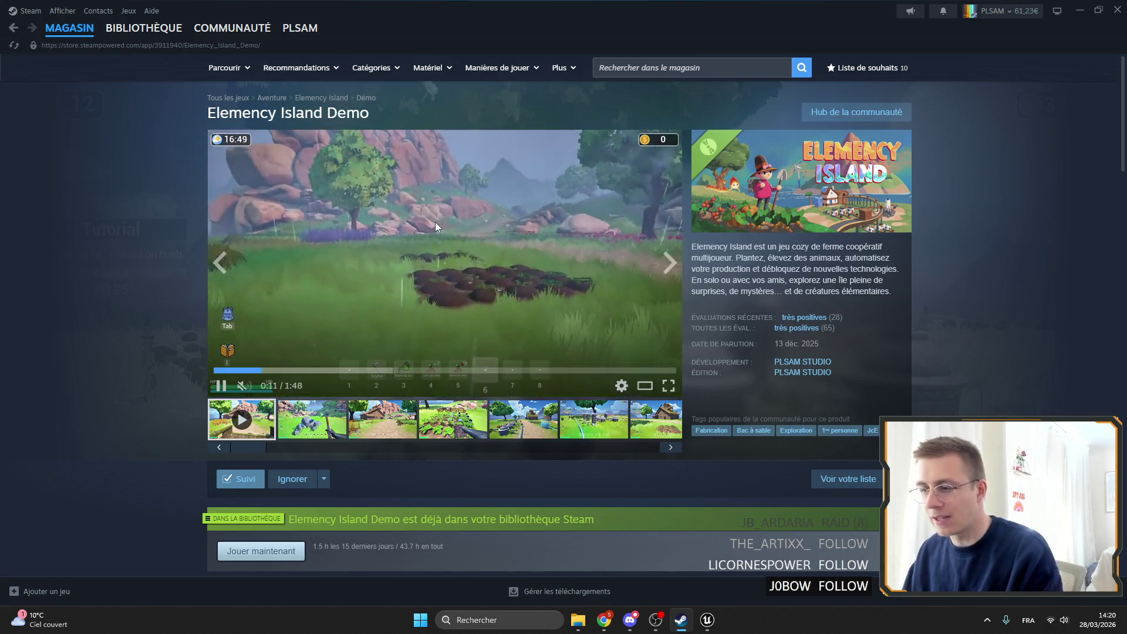
{"action": "mouse_move", "coordinate": [739, 327]}
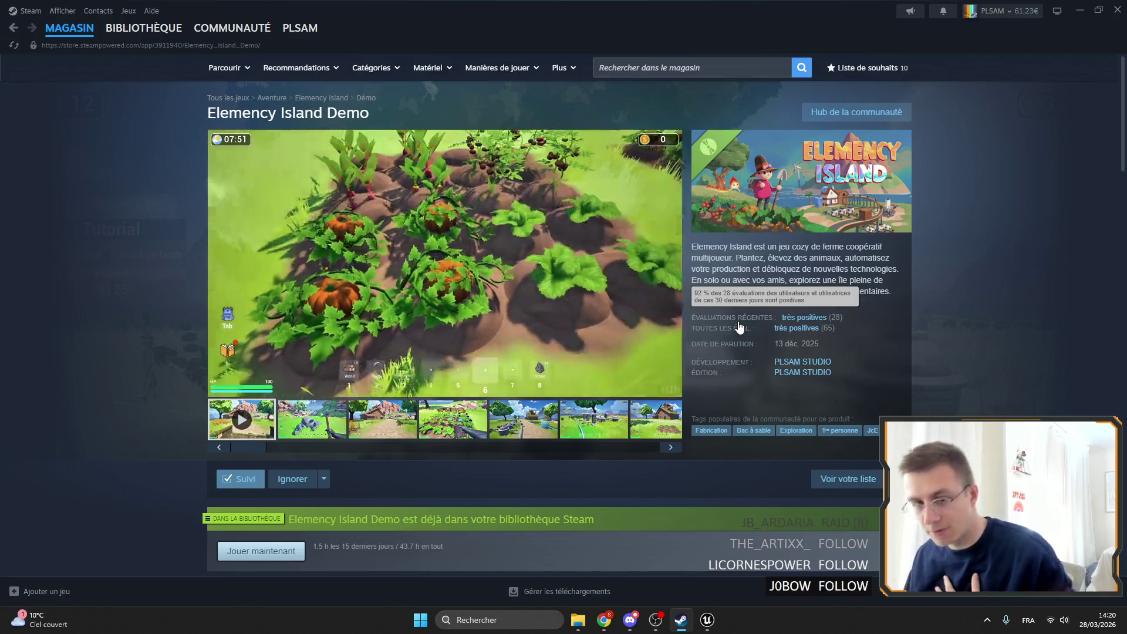
{"action": "scroll", "coordinate": [659, 277], "scroll_direction": "down", "scroll_amount": 8}
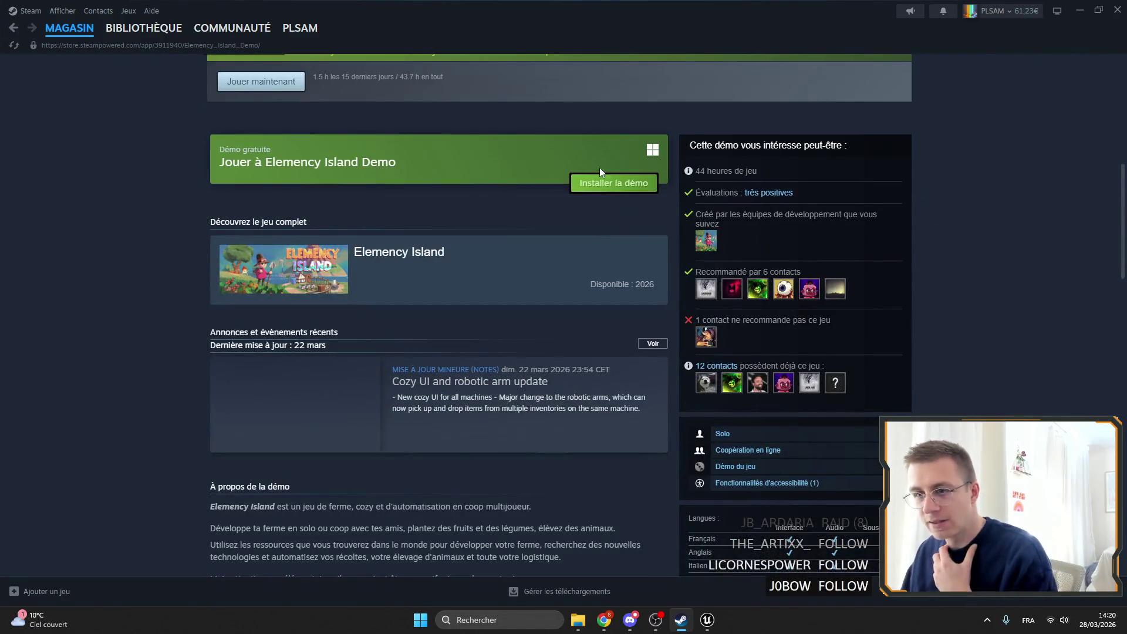
{"action": "scroll", "coordinate": [612, 163], "scroll_direction": "down", "scroll_amount": 6}
{"action": "scroll", "coordinate": [611, 235], "scroll_direction": "up", "scroll_amount": 13}
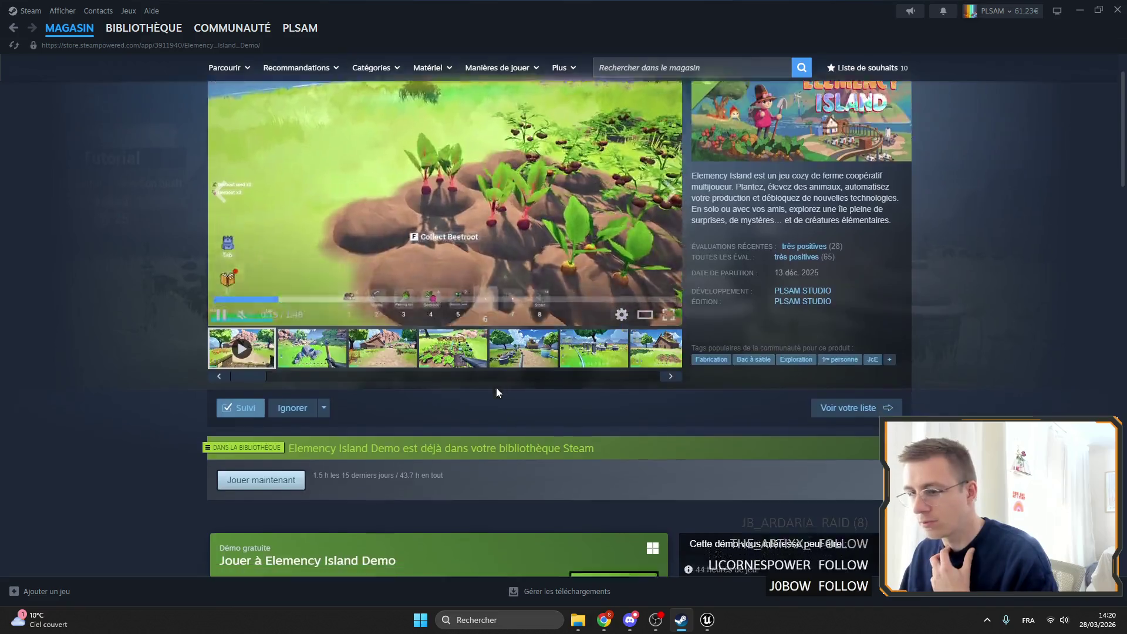
{"action": "scroll", "coordinate": [496, 389], "scroll_direction": "down", "scroll_amount": 4}
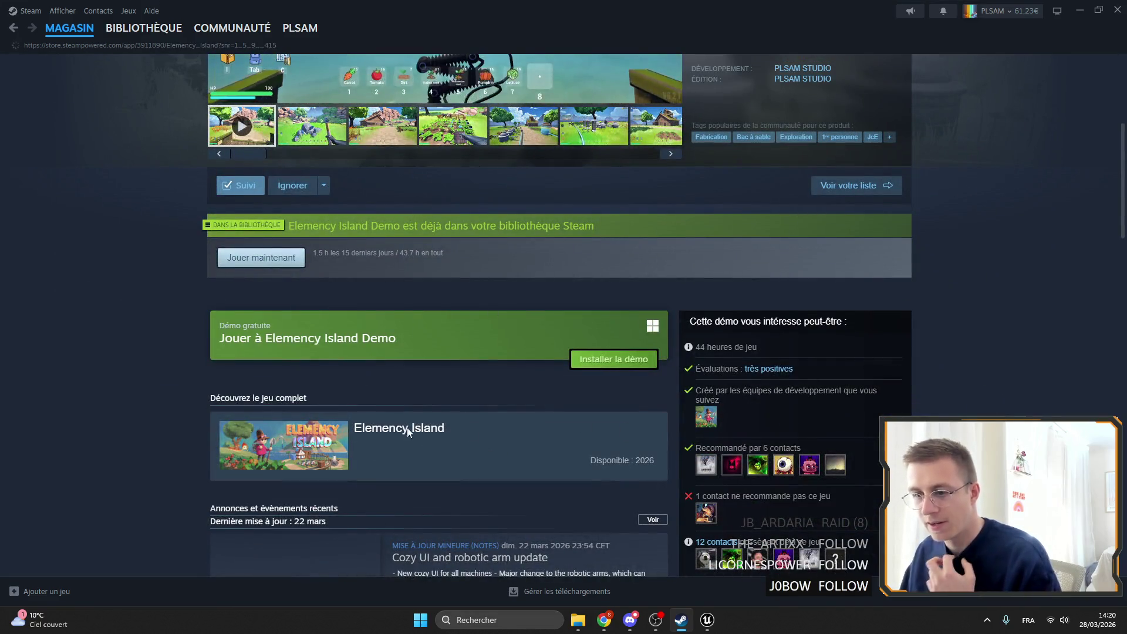
{"action": "left_click", "coordinate": [439, 433]}
{"action": "scroll", "coordinate": [683, 306], "scroll_direction": "down", "scroll_amount": 7}
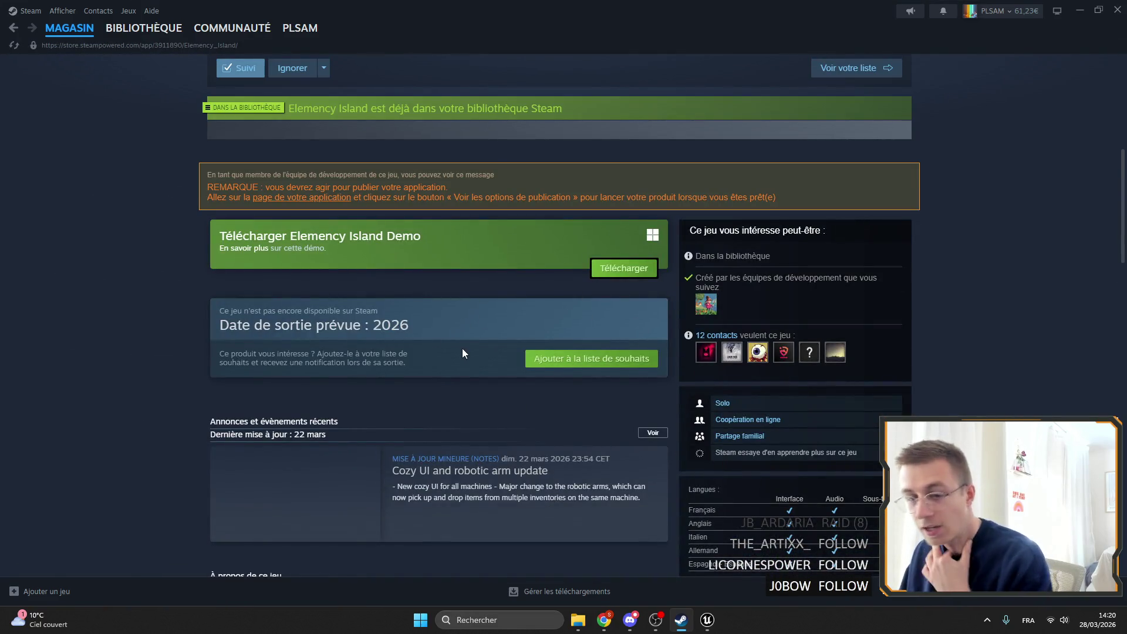
{"action": "key", "text": "alt+Tab"}
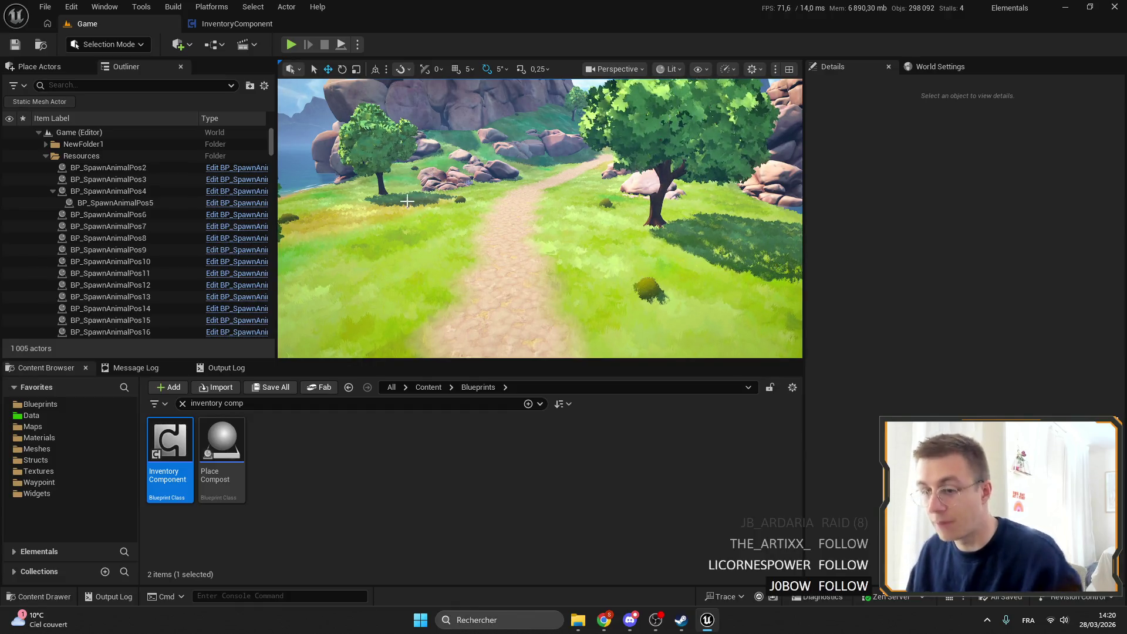
Step: Clear the Blueprints search, turn the level view toward the water, and restart play-in-editor
{"action": "left_click", "coordinate": [182, 404]}
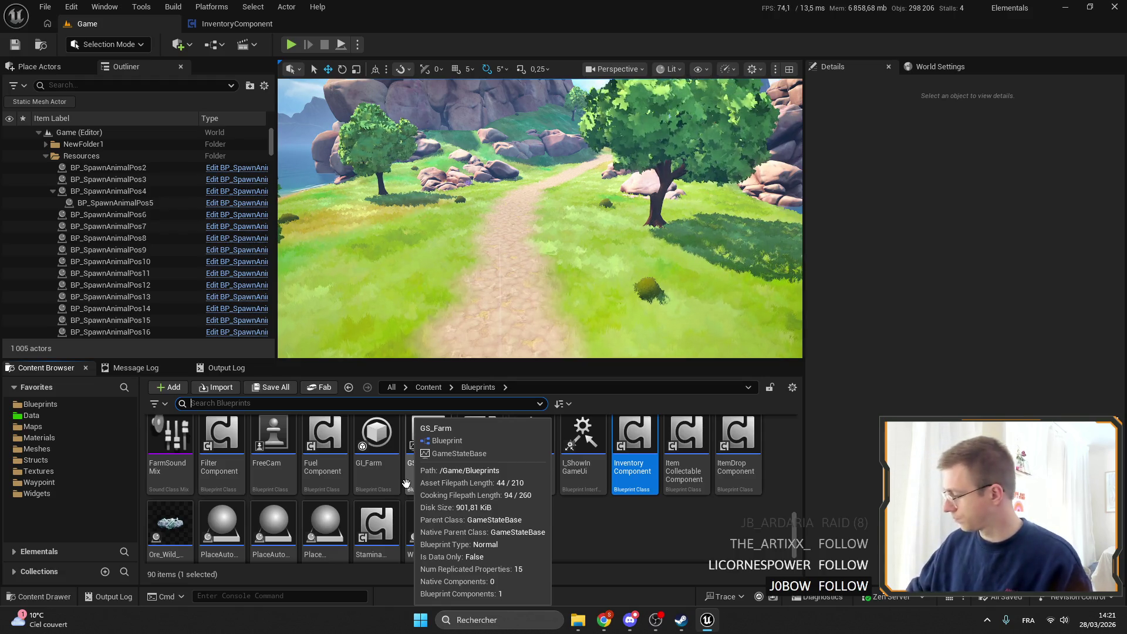
{"action": "left_click_drag", "start_coordinate": [497, 284], "coordinate": [310, 60]}
{"action": "key", "text": "alt+p"}
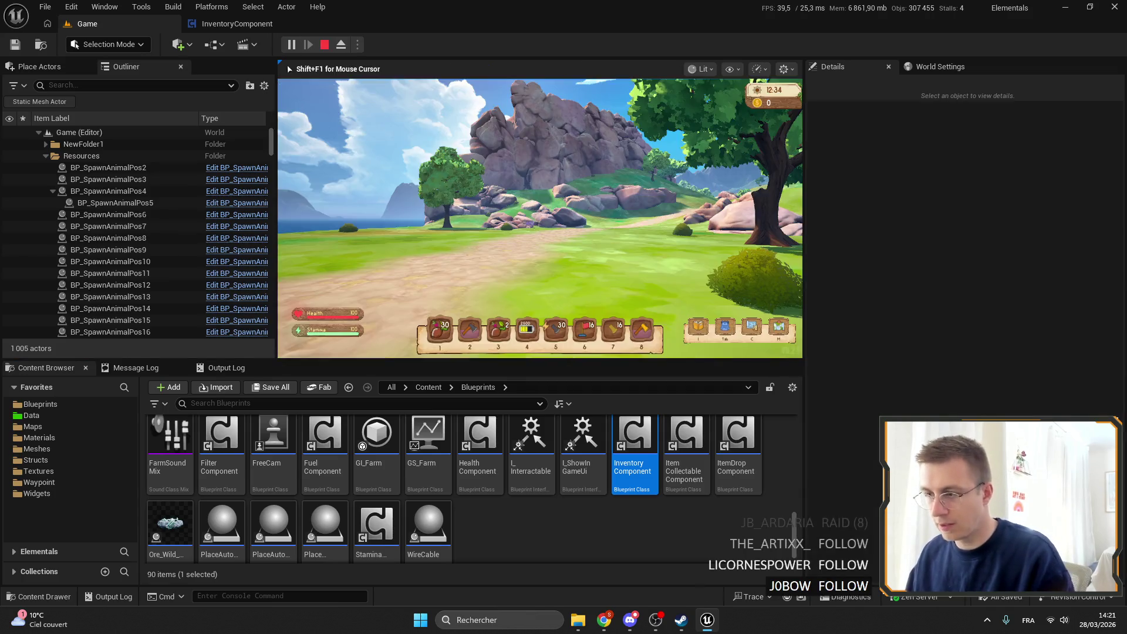
{"action": "key", "text": "Escape"}
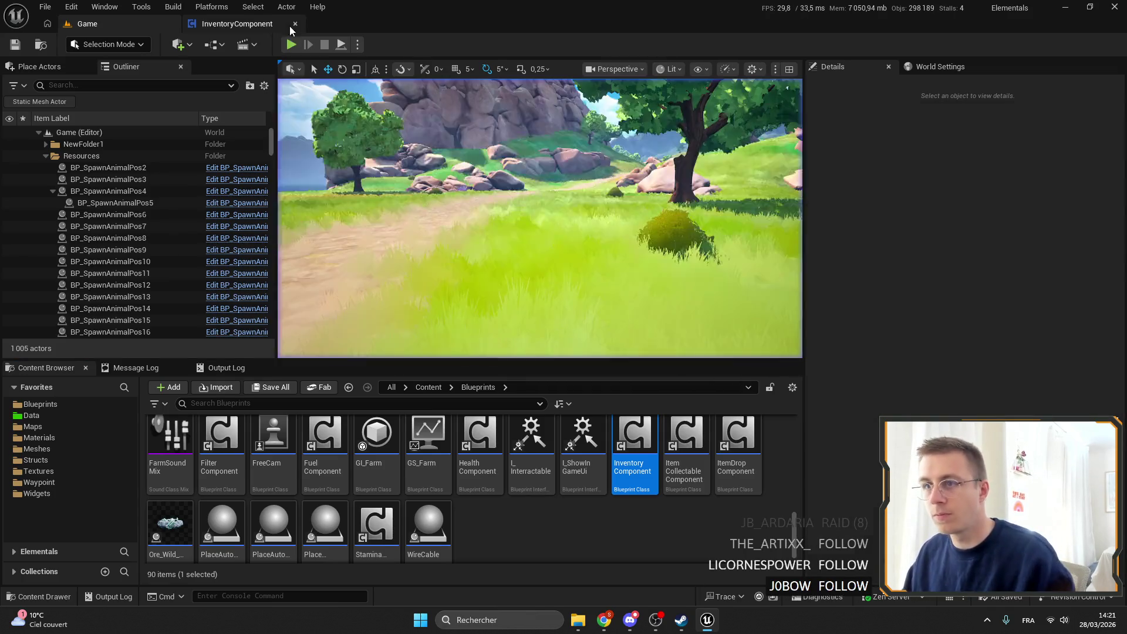
{"action": "key", "text": "alt+p"}
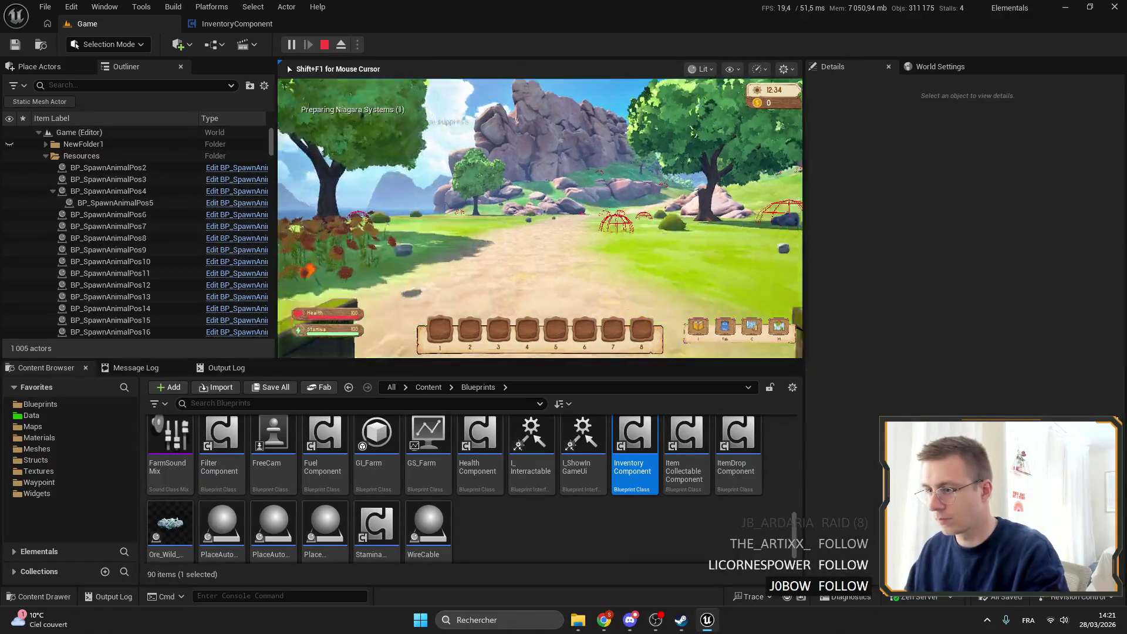
Step: Go fullscreen, then add two Dirt stacks and Carrot seeds from the item list to the hotbar
{"action": "key", "text": "F11"}
{"action": "key", "text": "Tab"}
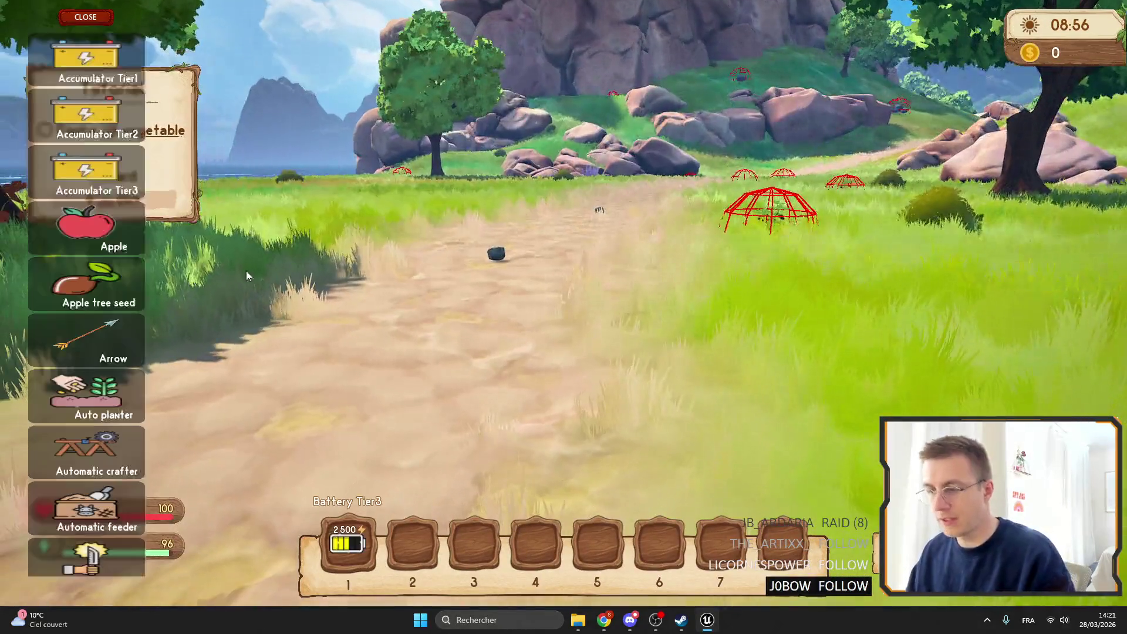
{"action": "mouse_move", "coordinate": [146, 52]}
{"action": "left_mouse_down"}
{"action": "mouse_move", "coordinate": [180, 206]}
{"action": "mouse_move", "coordinate": [176, 191]}
{"action": "left_mouse_up"}
{"action": "left_click", "coordinate": [129, 391]}
{"action": "left_click", "coordinate": [111, 360]}
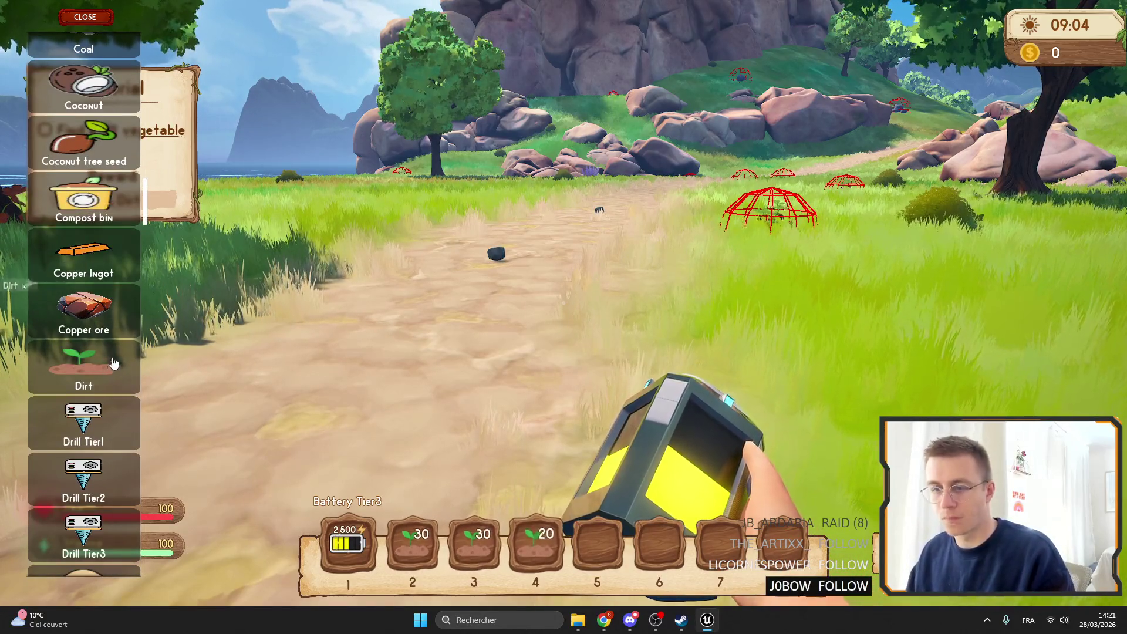
{"action": "mouse_move", "coordinate": [146, 201]}
{"action": "left_mouse_down"}
{"action": "mouse_move", "coordinate": [176, 129]}
{"action": "mouse_move", "coordinate": [145, 125]}
{"action": "mouse_move", "coordinate": [156, 13]}
{"action": "left_mouse_up"}
{"action": "scroll", "coordinate": [116, 267], "scroll_direction": "up", "scroll_amount": 2}
{"action": "left_click", "coordinate": [92, 483]}
Step: Equip Dirt from hotbar slot 5 and place a large dirt patch on the ground
{"action": "key", "text": "Escape"}
{"action": "key", "text": "5"}
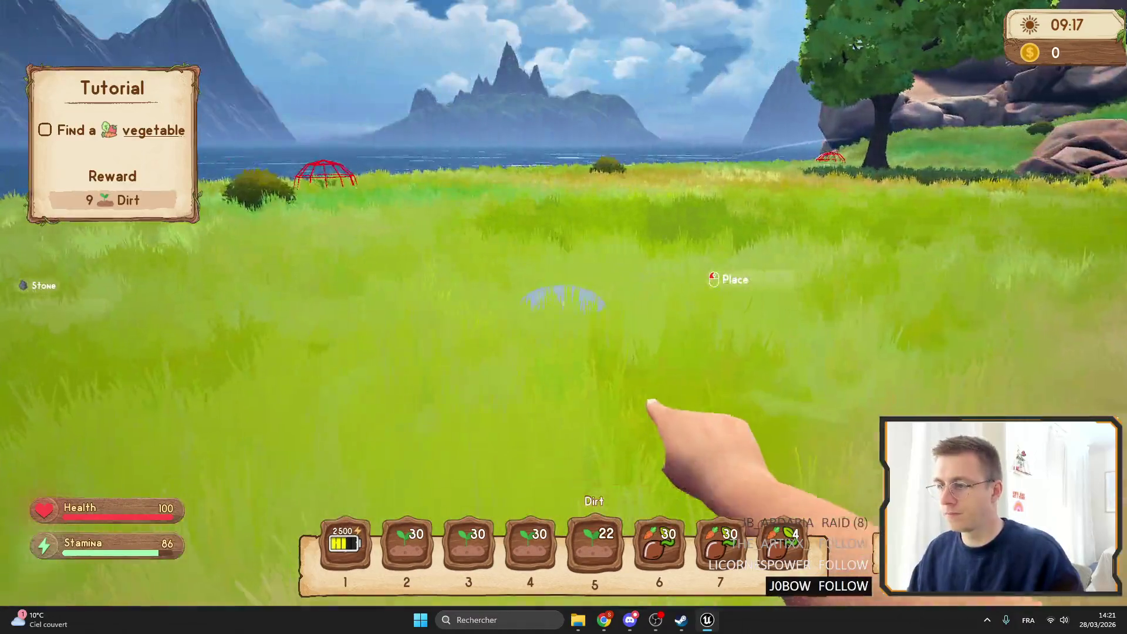
{"action": "left_click", "coordinate": [563, 299]}
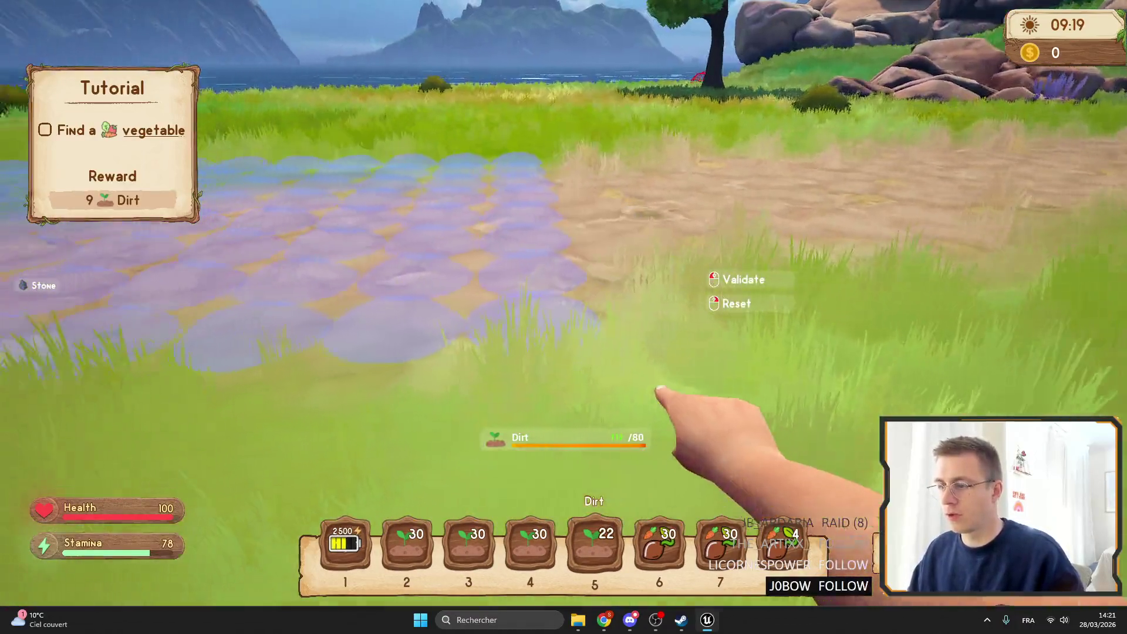
{"action": "left_click", "coordinate": [563, 300]}
Step: Plant carrot seeds from hotbar slots 7 and 6 in the dirt patch
{"action": "key", "text": "7"}
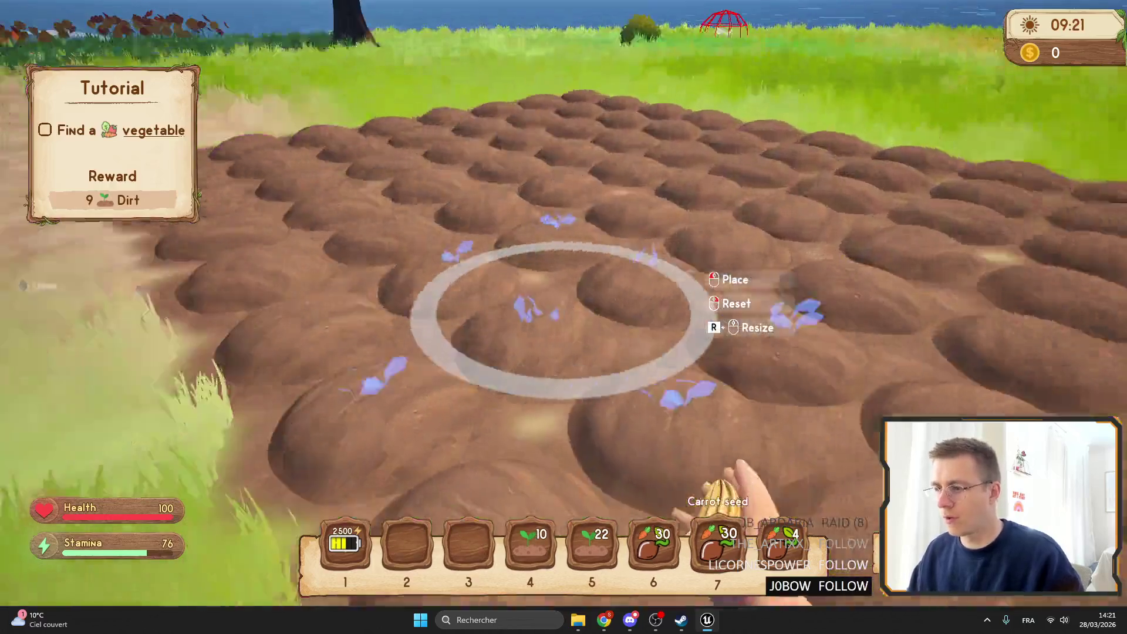
{"action": "left_click", "coordinate": [564, 317]}
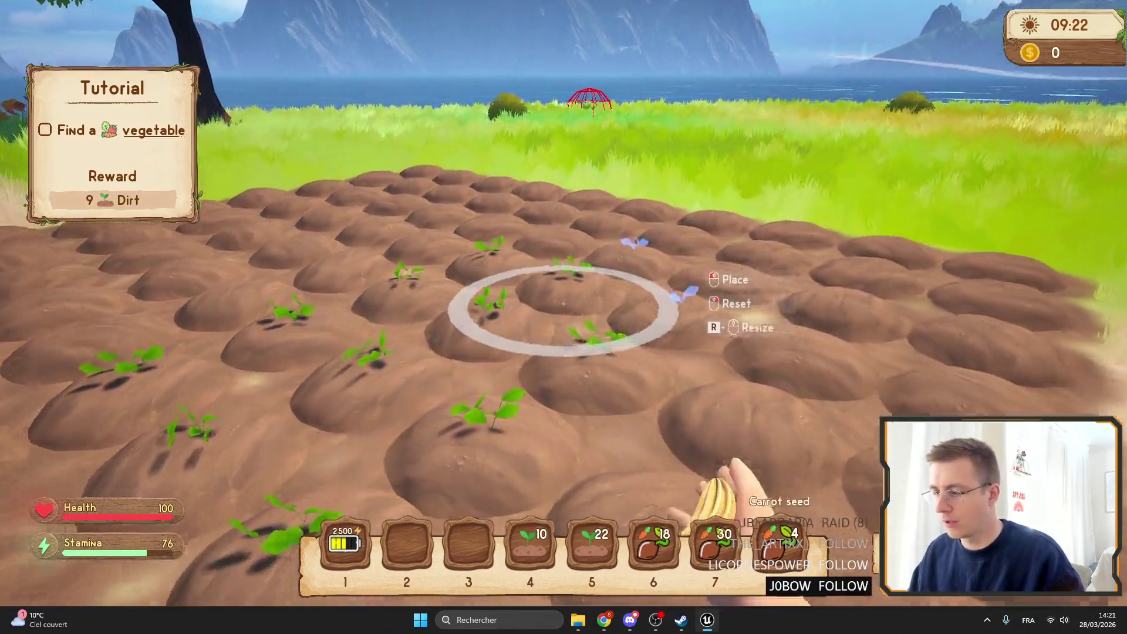
{"action": "key", "text": "6"}
{"action": "left_click", "coordinate": [563, 317]}
Step: Plant two groups of beetroot seeds across the patch, then reselect the carrot seeds
{"action": "key", "text": "Tab"}
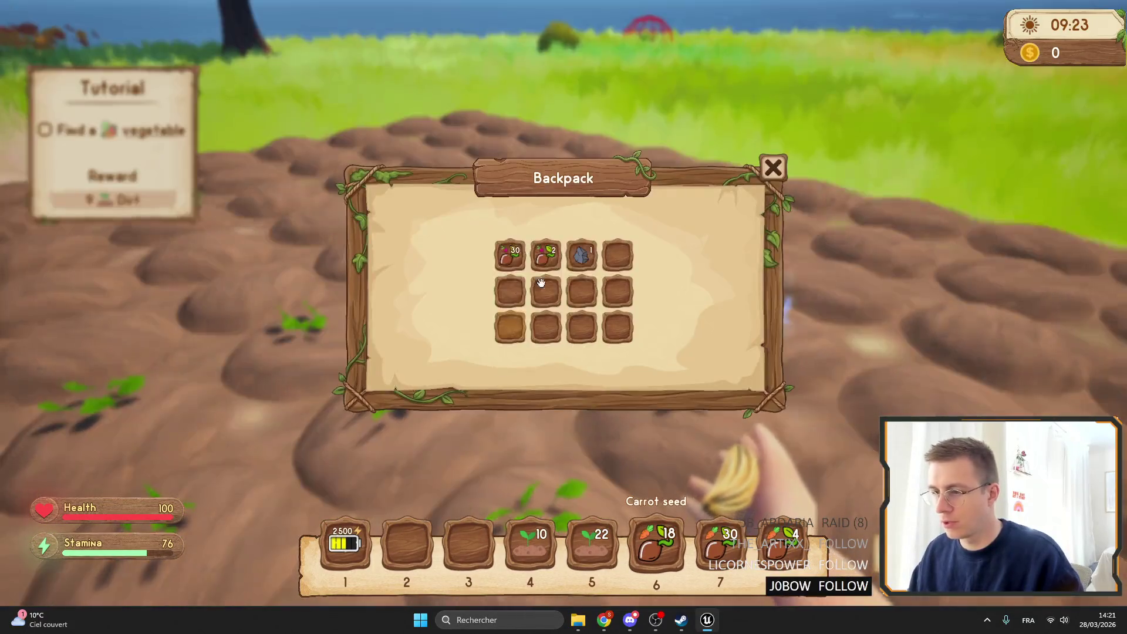
{"action": "left_click", "coordinate": [594, 534]}
{"action": "key", "text": "Tab"}
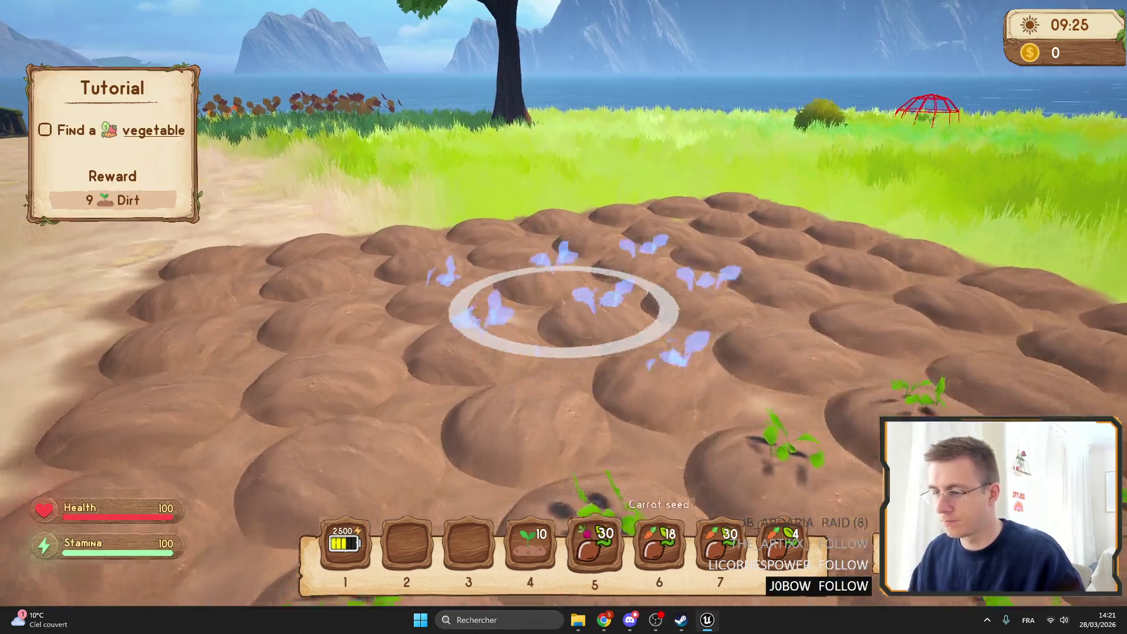
{"action": "left_click", "coordinate": [563, 317]}
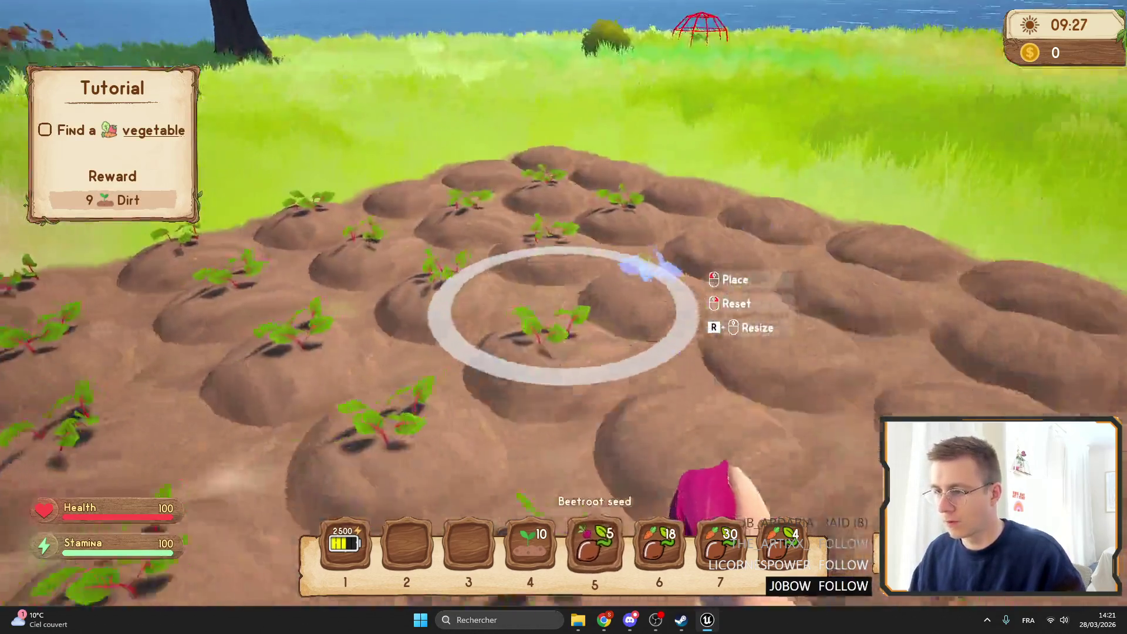
{"action": "left_click", "coordinate": [564, 317]}
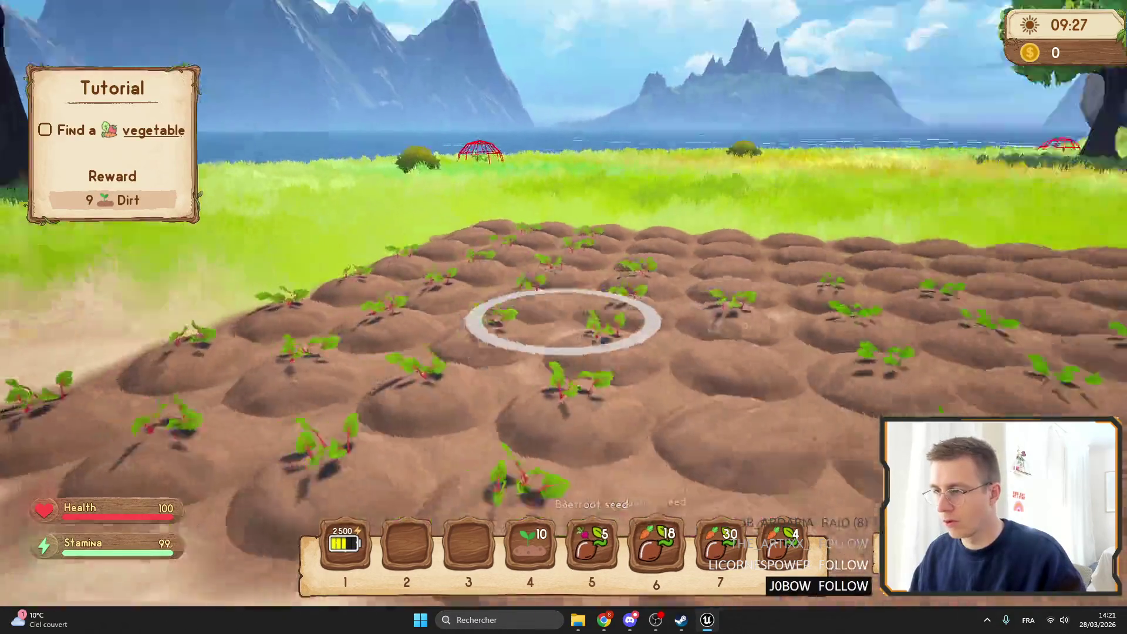
{"action": "key", "text": "7"}
{"action": "key", "text": "c"}
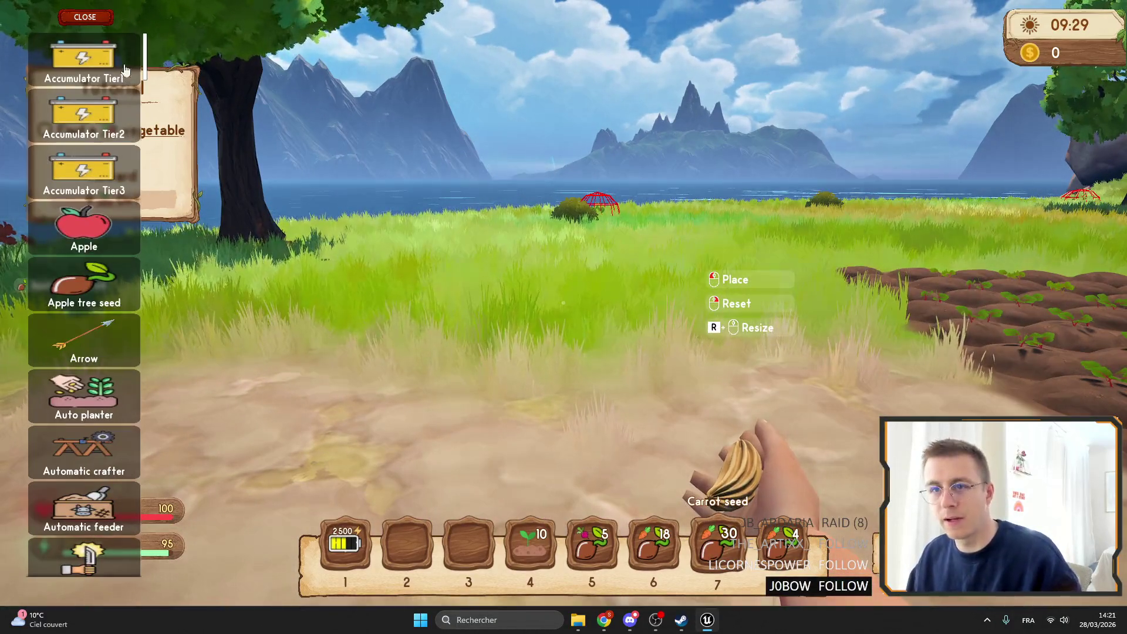
{"action": "scroll", "coordinate": [146, 282], "scroll_direction": "down", "scroll_amount": 3}
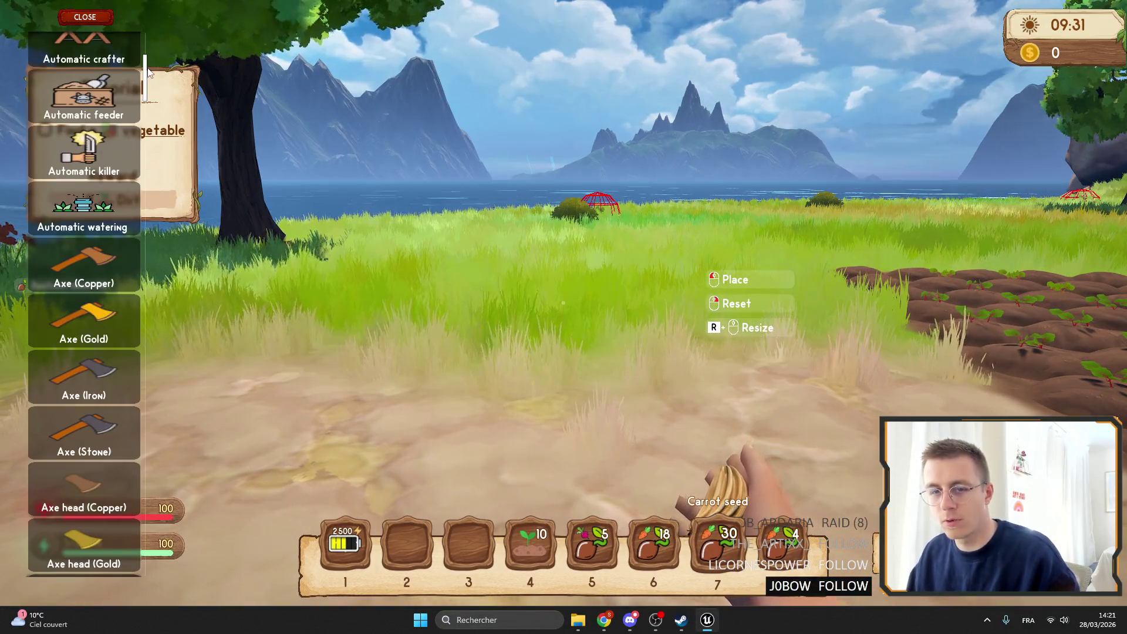
{"action": "scroll", "coordinate": [149, 314], "scroll_direction": "down", "scroll_amount": 15}
{"action": "scroll", "coordinate": [149, 311], "scroll_direction": "down", "scroll_amount": 3}
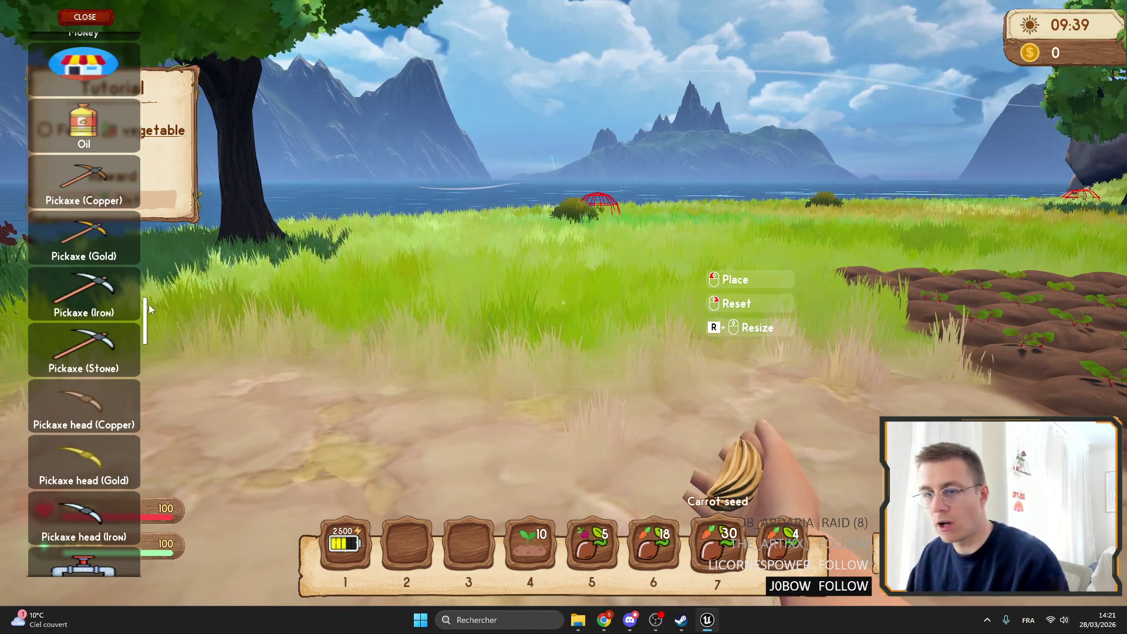
{"action": "scroll", "coordinate": [156, 330], "scroll_direction": "down", "scroll_amount": 8}
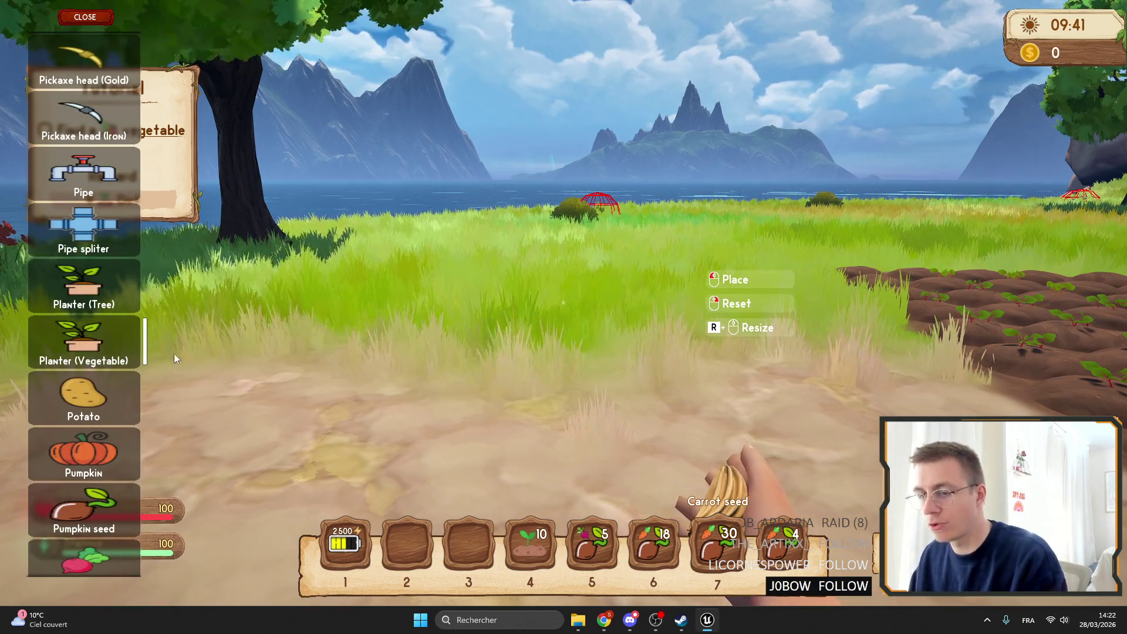
{"action": "left_click_drag", "start_coordinate": [147, 329], "coordinate": [148, 343]}
{"action": "scroll", "coordinate": [149, 342], "scroll_direction": "down", "scroll_amount": 2}
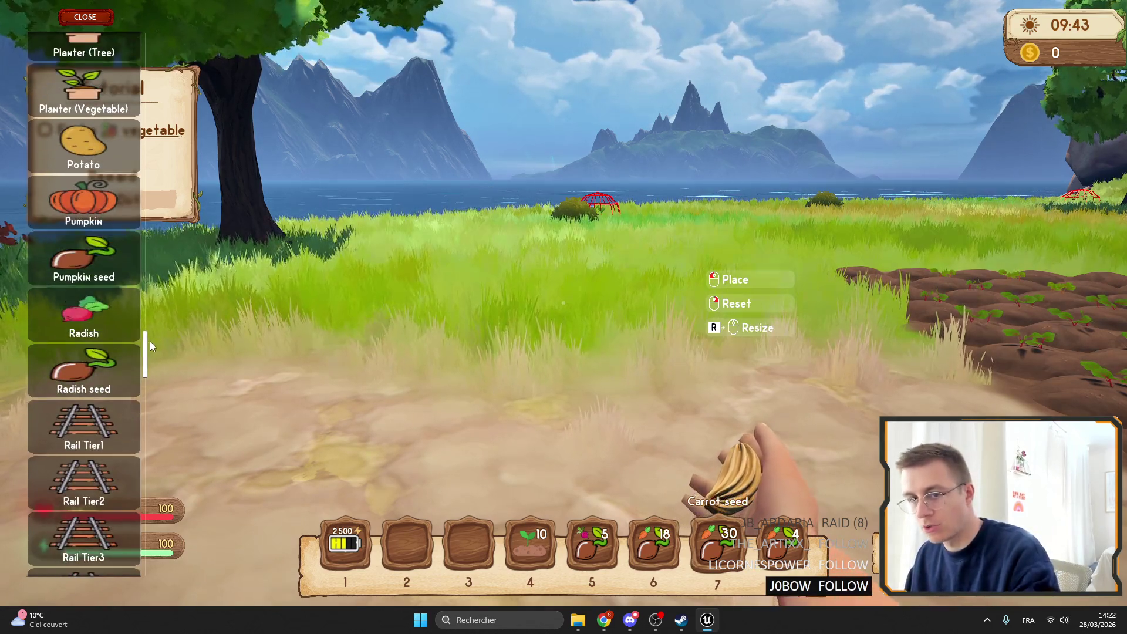
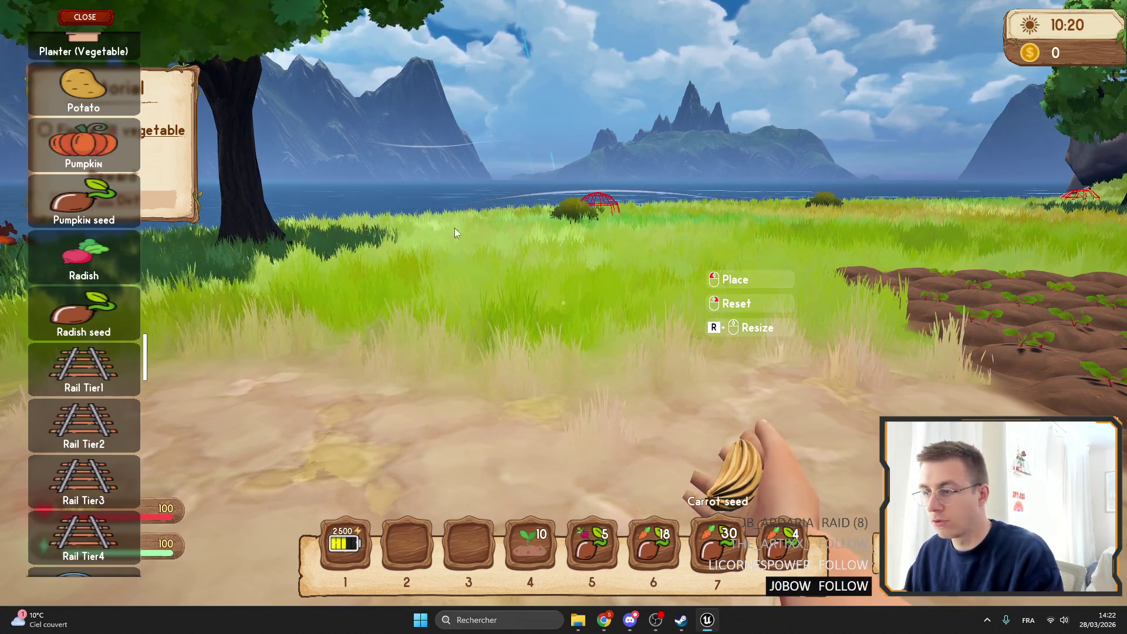
Step: Add fertilizer stacks to the hotbar from the build panel and close it
{"action": "mouse_move", "coordinate": [146, 359]}
{"action": "left_mouse_down"}
{"action": "mouse_move", "coordinate": [154, 517]}
{"action": "mouse_move", "coordinate": [162, 436]}
{"action": "left_mouse_up"}
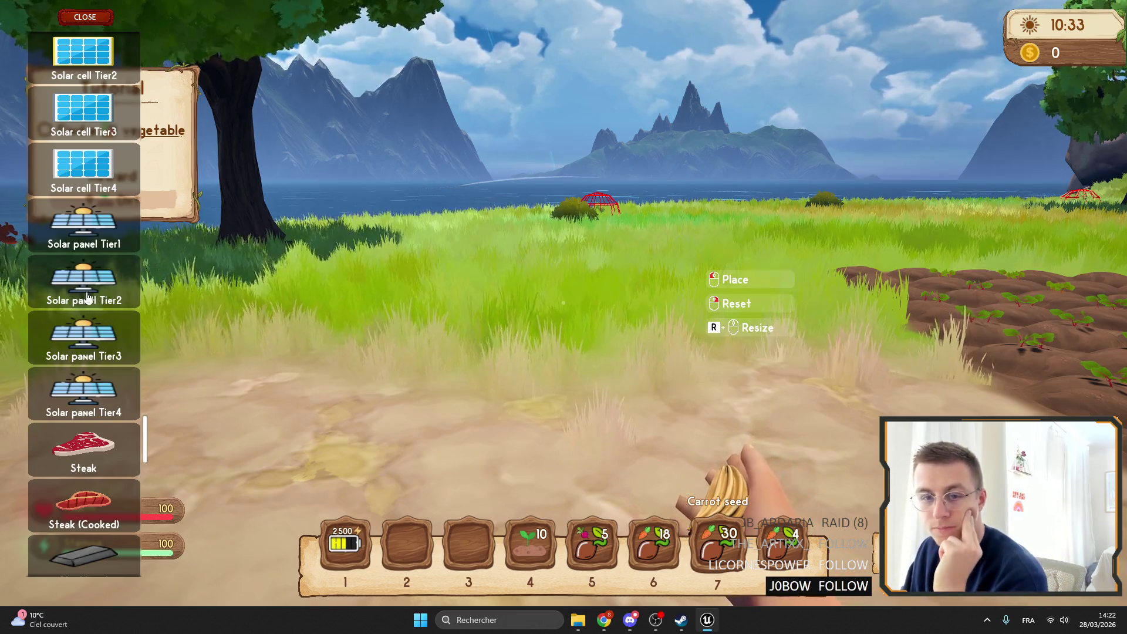
{"action": "scroll", "coordinate": [82, 298], "scroll_direction": "down", "scroll_amount": 1}
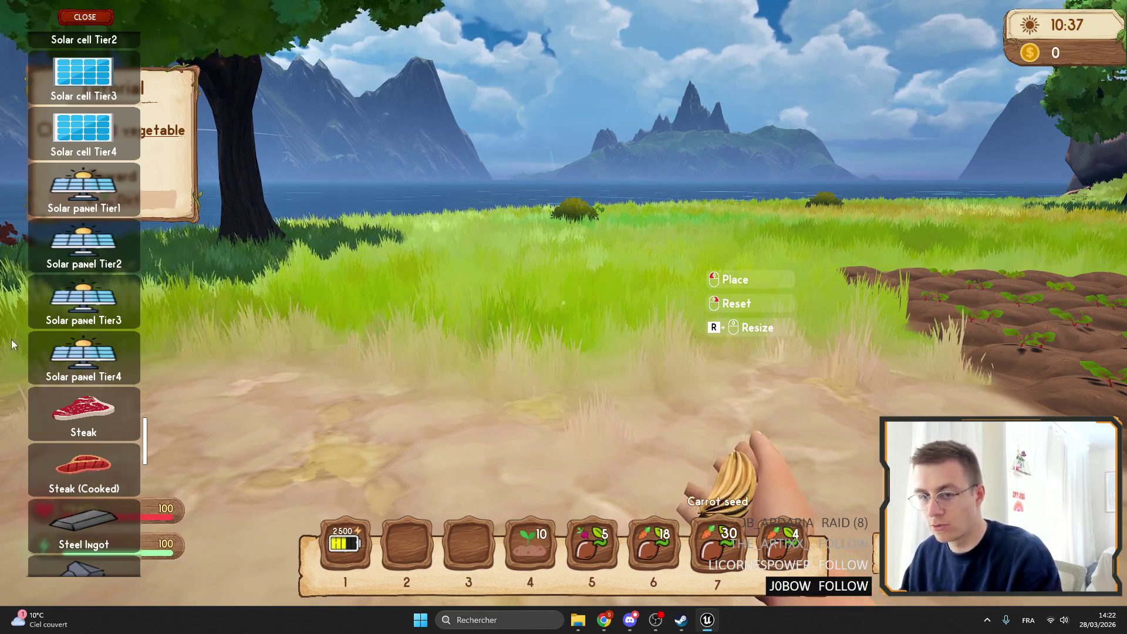
{"action": "scroll", "coordinate": [97, 409], "scroll_direction": "up", "scroll_amount": 2}
{"action": "mouse_move", "coordinate": [148, 421]}
{"action": "left_mouse_down"}
{"action": "mouse_move", "coordinate": [200, 304]}
{"action": "mouse_move", "coordinate": [209, 245]}
{"action": "left_mouse_up"}
{"action": "scroll", "coordinate": [209, 242], "scroll_direction": "up", "scroll_amount": 8}
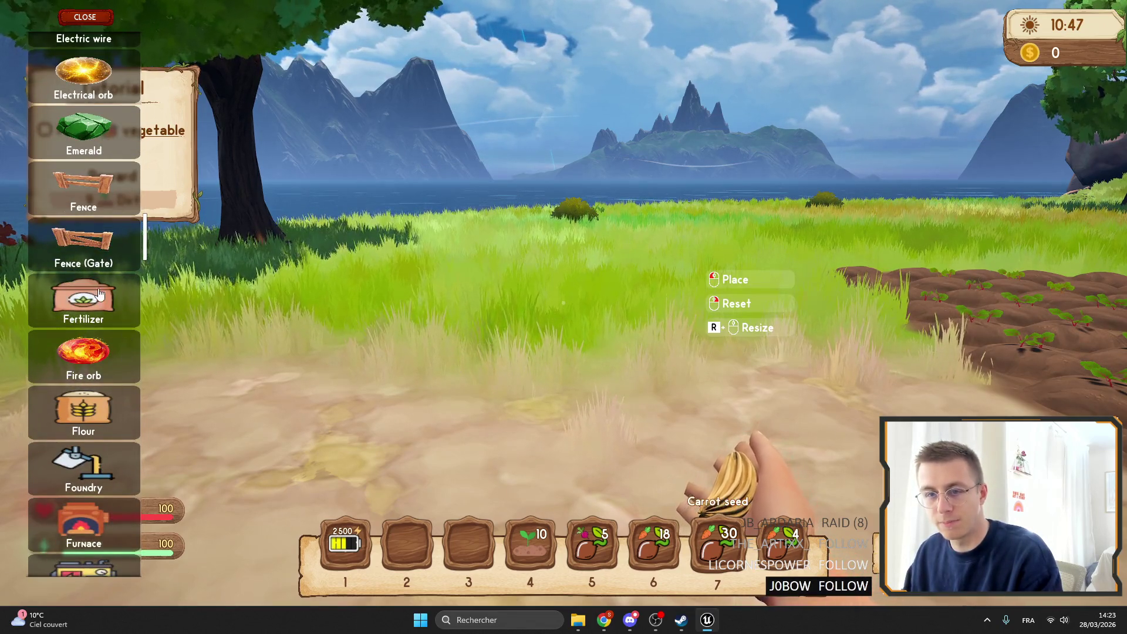
{"action": "left_click", "coordinate": [84, 299]}
{"action": "left_click", "coordinate": [102, 30]}
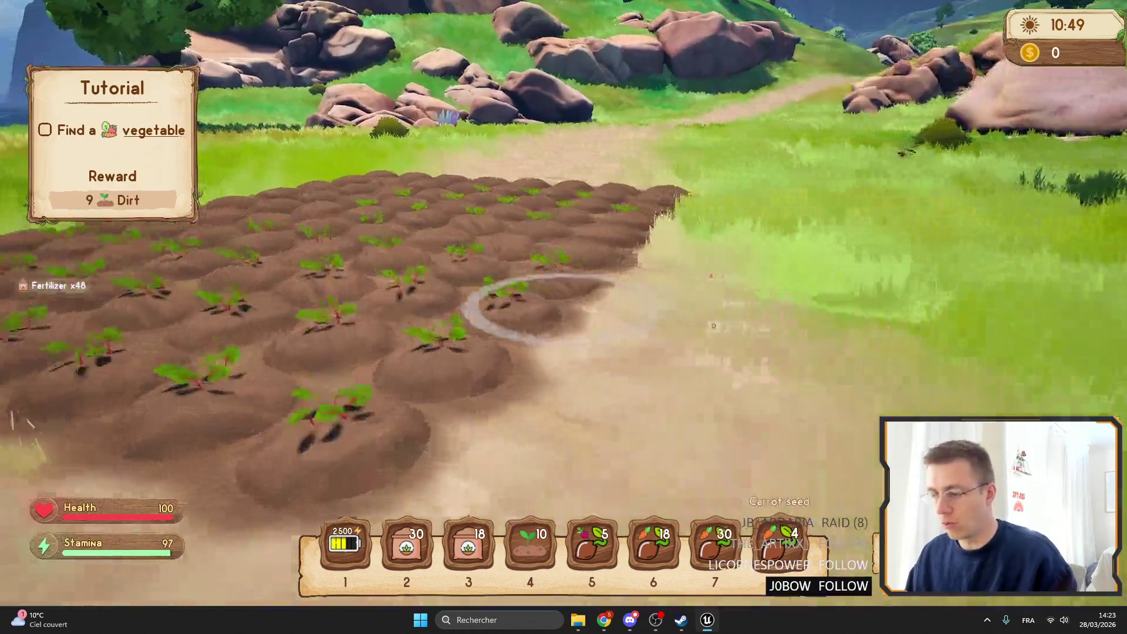
Step: Equip fertilizer from hotbar slot 2 and spread it on six planted mounds
{"action": "key", "text": "6"}
{"action": "key", "text": "2"}
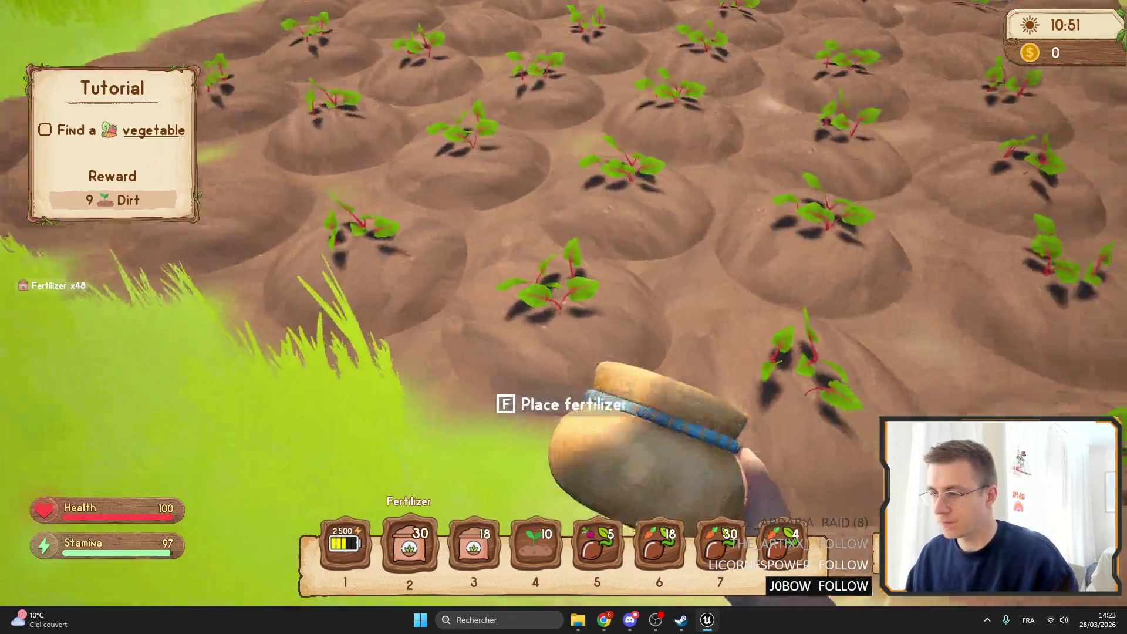
{"action": "left_click", "coordinate": [564, 316]}
{"action": "left_click", "coordinate": [563, 317]}
{"action": "left_click", "coordinate": [564, 317]}
{"action": "left_click", "coordinate": [563, 317]}
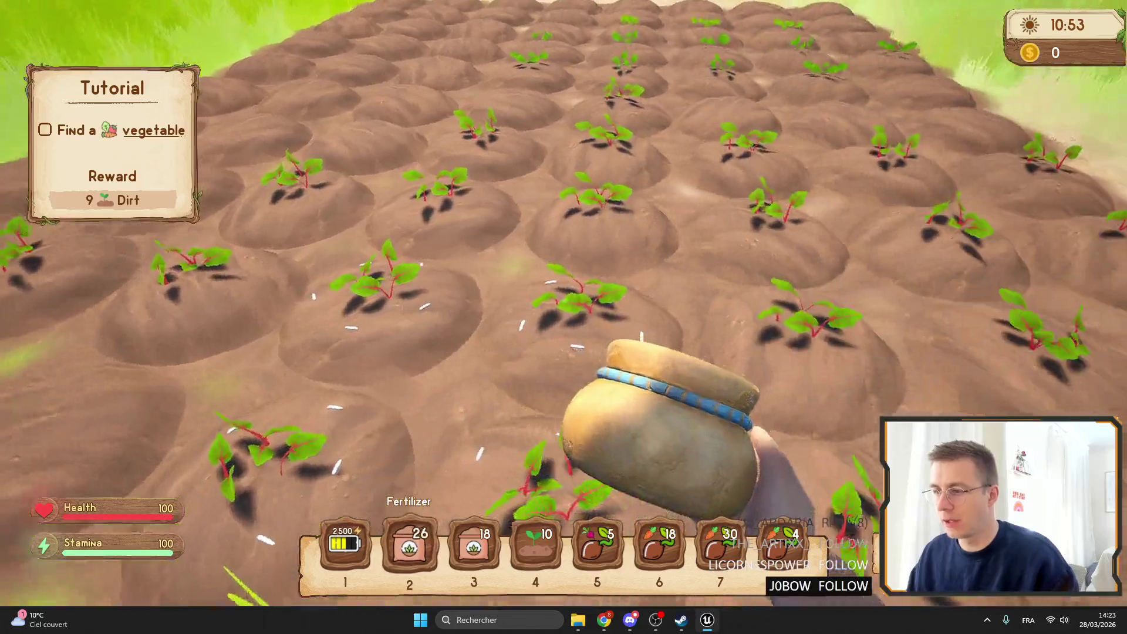
{"action": "left_click", "coordinate": [563, 317]}
{"action": "left_click", "coordinate": [563, 317]}
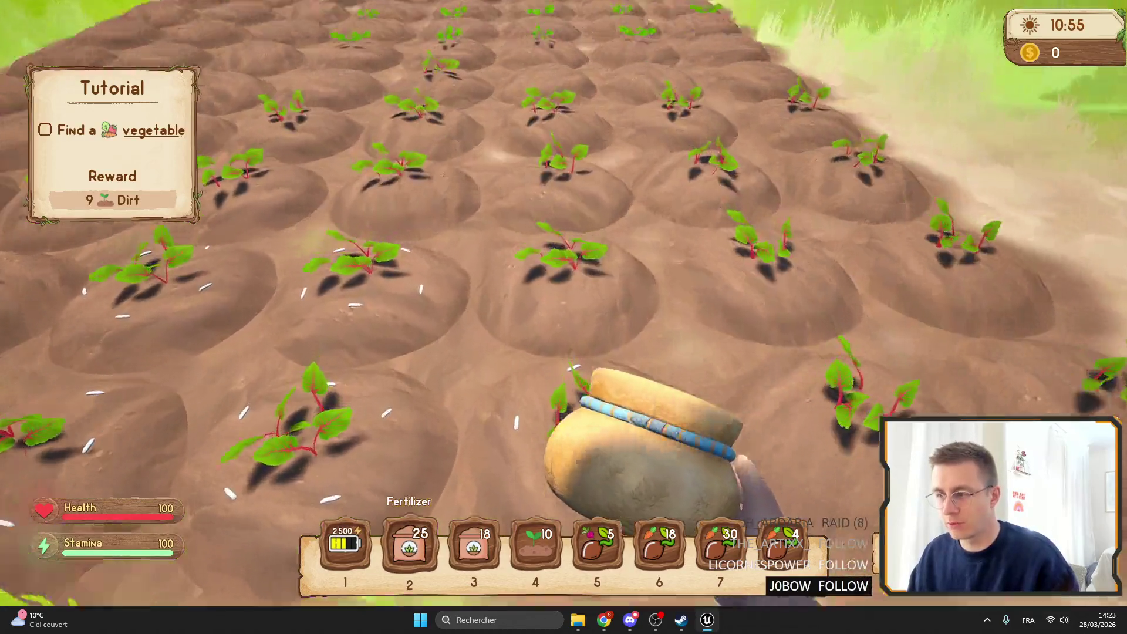
Step: Walk off the field onto the grass and stop the play-in-editor session
{"action": "key", "text": "s"}
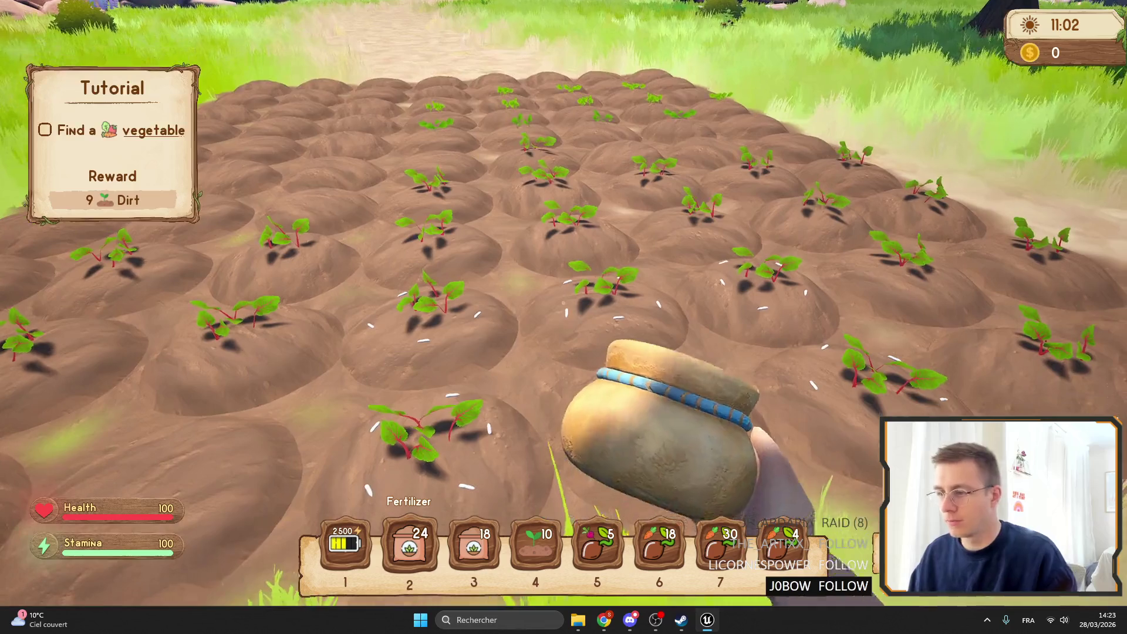
{"action": "key", "text": "F11"}
{"action": "key", "text": "Escape"}
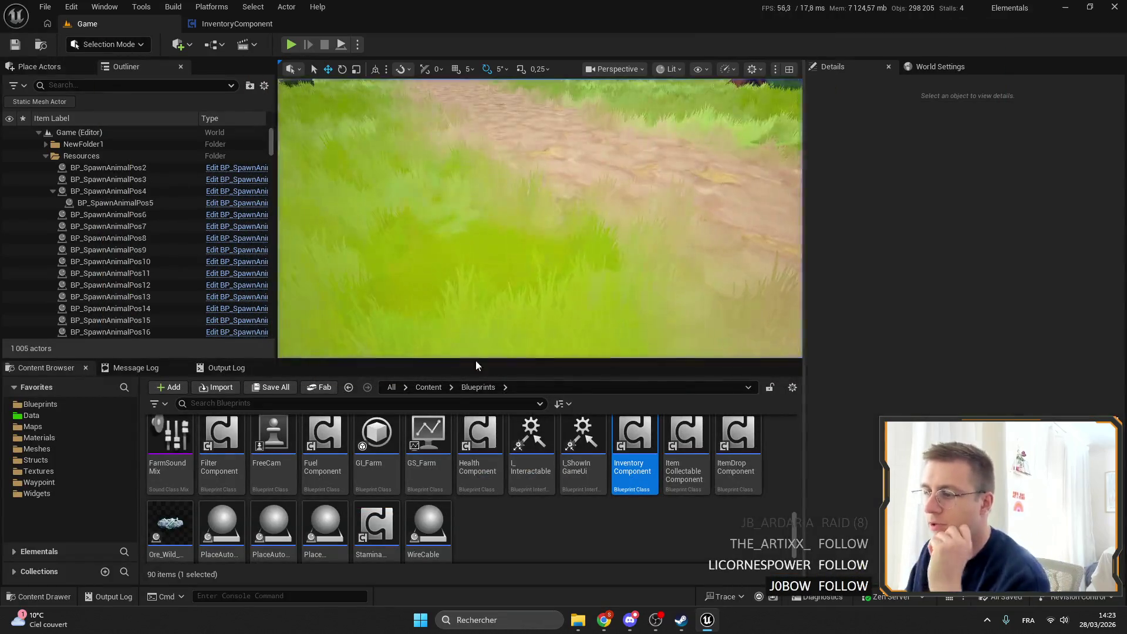
Step: Filter the Blueprints folder for 'plant pos' and open BP_PlantPos
{"action": "left_click", "coordinate": [50, 407]}
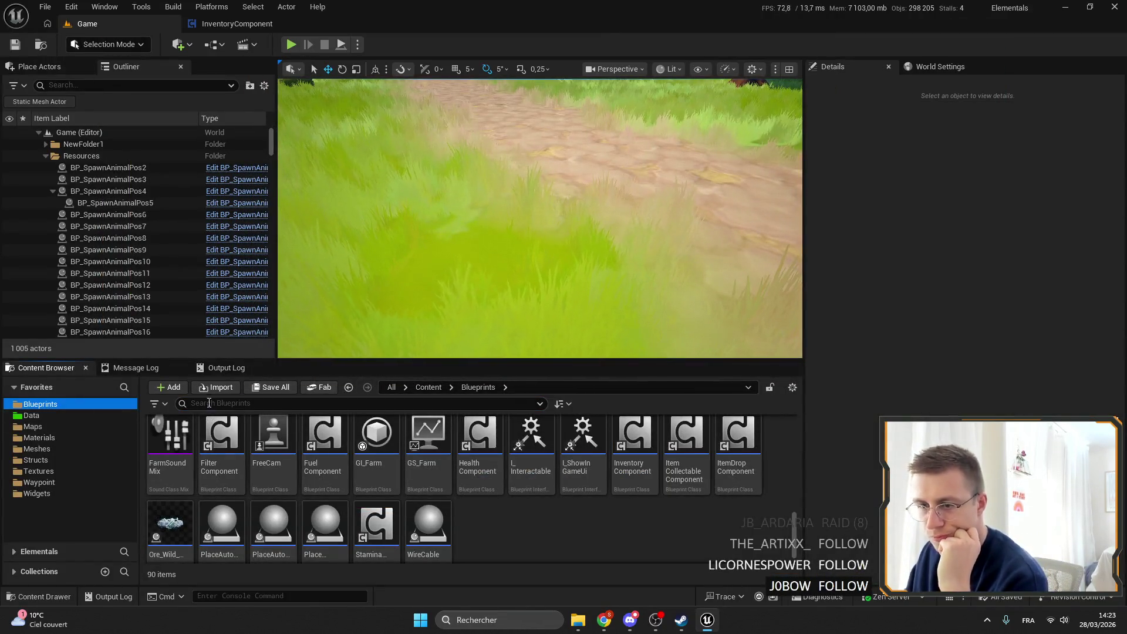
{"action": "key", "text": "BackSpace"}
{"action": "key", "text": "BackSpace"}
{"action": "key", "text": "BackSpace"}
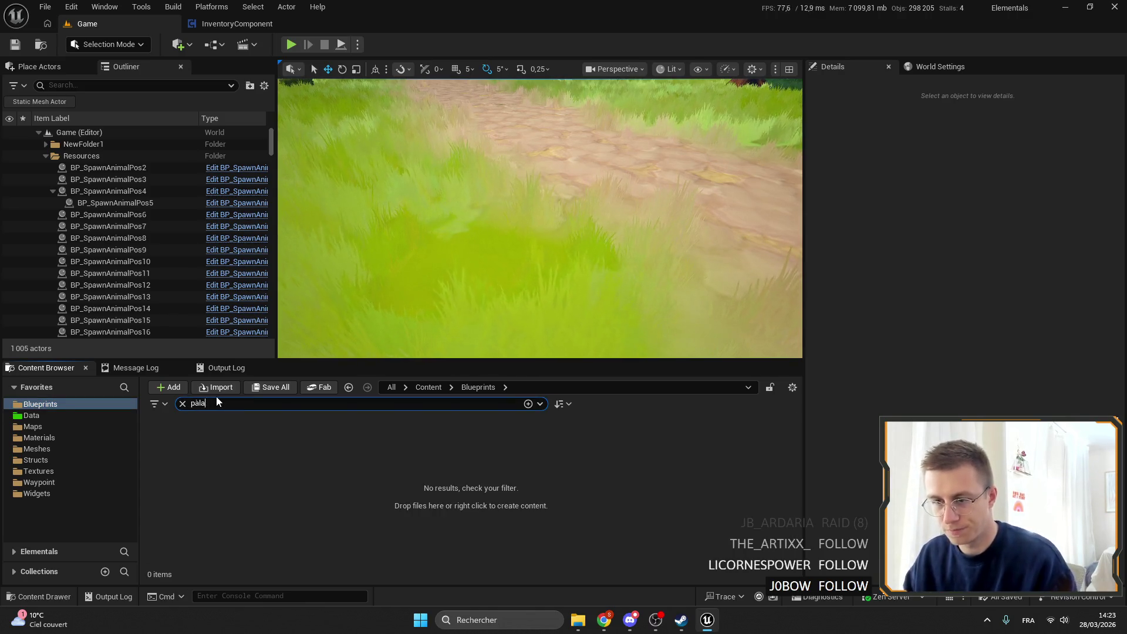
{"action": "type", "text": "plant pos"}
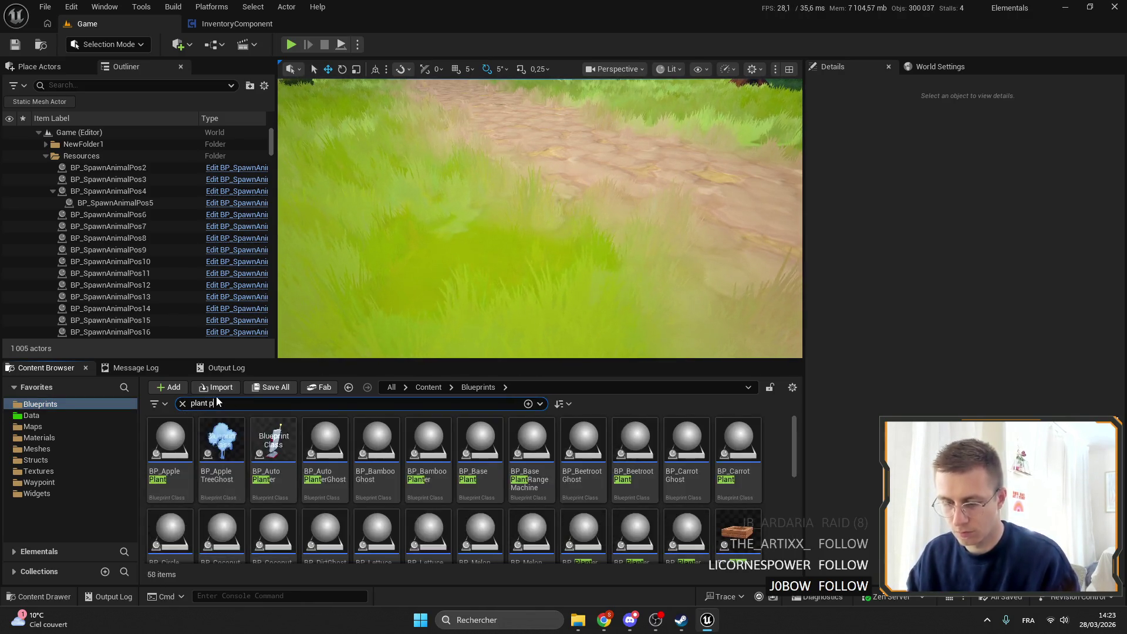
{"action": "left_click", "coordinate": [479, 524]}
{"action": "double_click", "coordinate": [169, 446]}
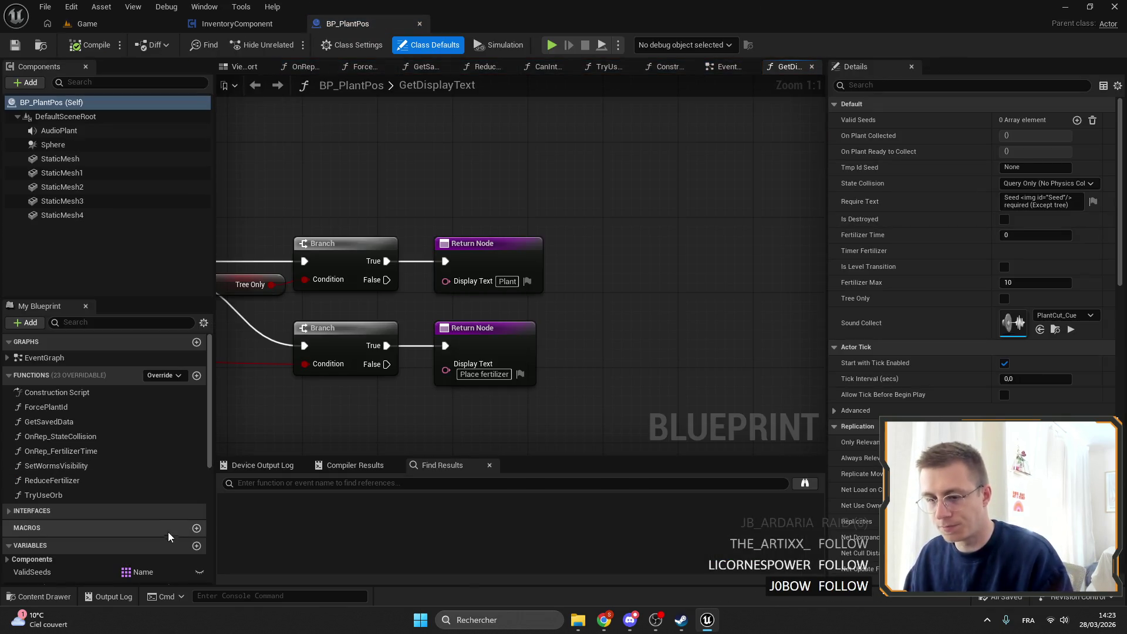
Step: Search BP_PlantPos for 'ferti' and jump to the Fertilizer comparison in EventGraph
{"action": "scroll", "coordinate": [100, 470], "scroll_direction": "down", "scroll_amount": 3}
{"action": "left_click_drag", "start_coordinate": [281, 385], "coordinate": [412, 285]}
{"action": "scroll", "coordinate": [412, 285], "scroll_direction": "down", "scroll_amount": 6}
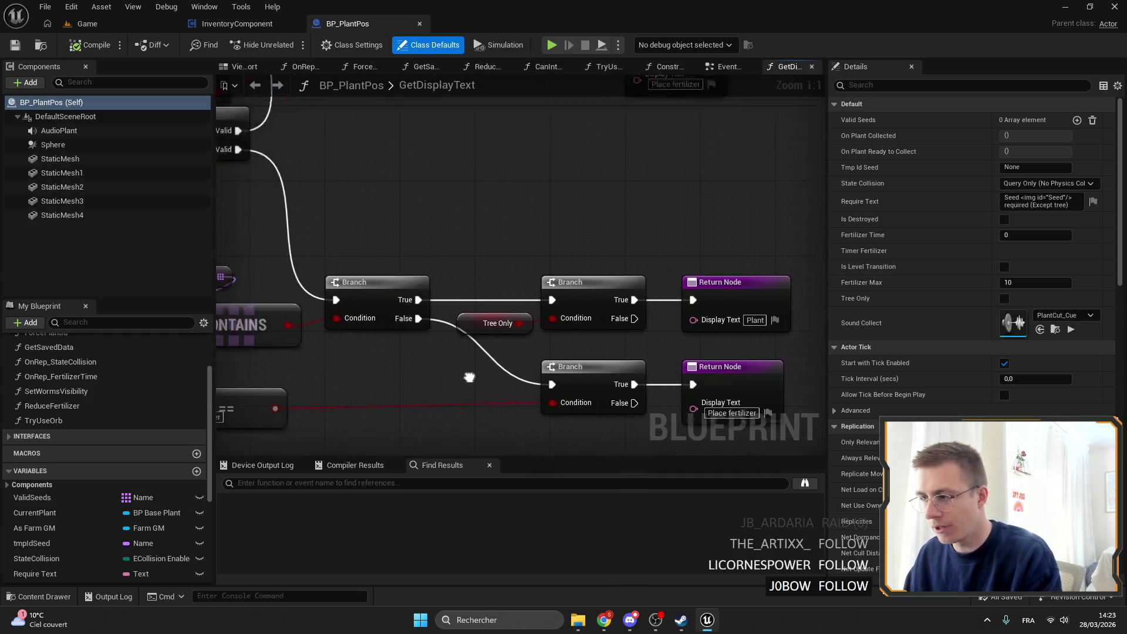
{"action": "scroll", "coordinate": [135, 404], "scroll_direction": "up", "scroll_amount": 3}
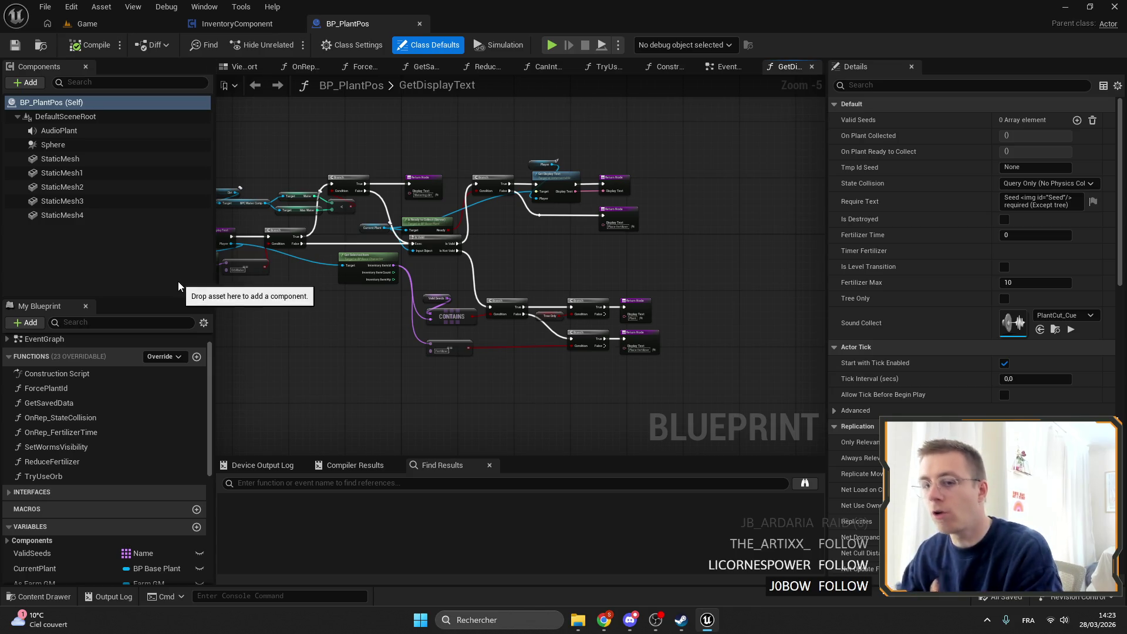
{"action": "scroll", "coordinate": [437, 342], "scroll_direction": "up", "scroll_amount": 4}
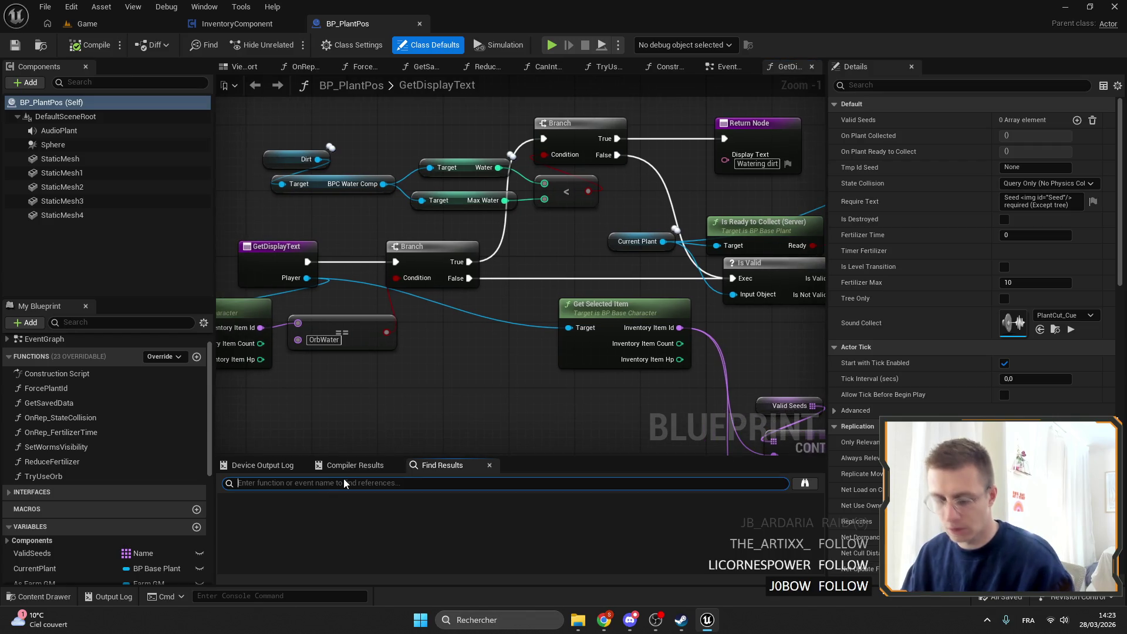
{"action": "type", "text": "ferti"}
{"action": "key", "text": "Return"}
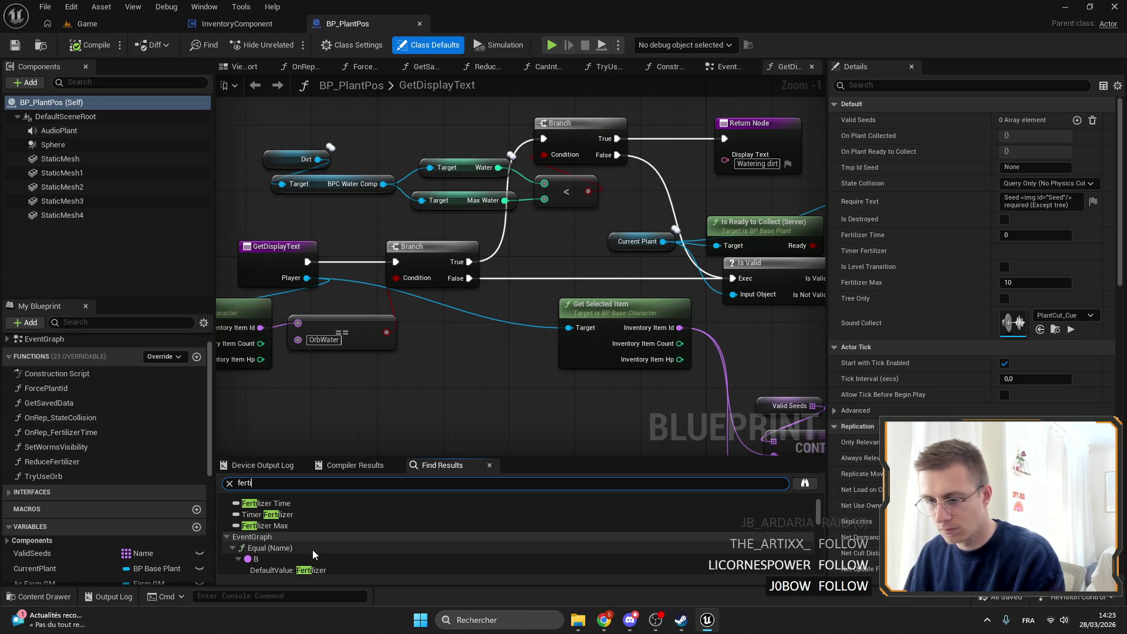
{"action": "left_click", "coordinate": [304, 517]}
{"action": "double_click", "coordinate": [303, 517]}
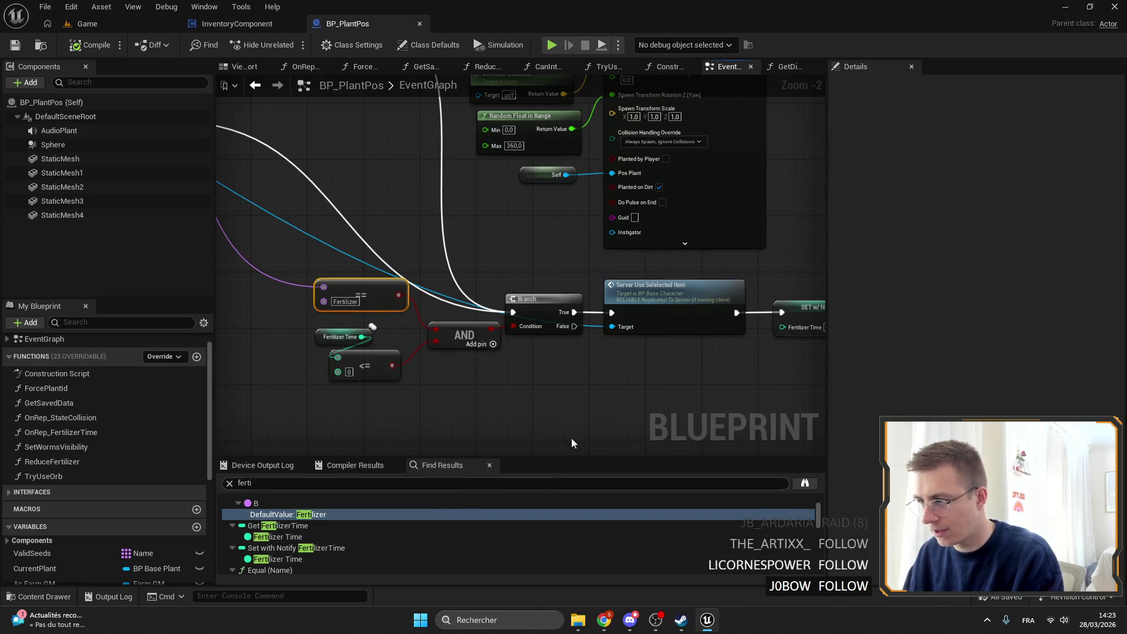
Step: Check the TimerFertilizer use in OnRep_FertilizerTime, then return to the Game level
{"action": "left_click_drag", "start_coordinate": [569, 420], "coordinate": [426, 411]}
{"action": "left_click_drag", "start_coordinate": [353, 387], "coordinate": [564, 372]}
{"action": "scroll", "coordinate": [328, 526], "scroll_direction": "down", "scroll_amount": 1}
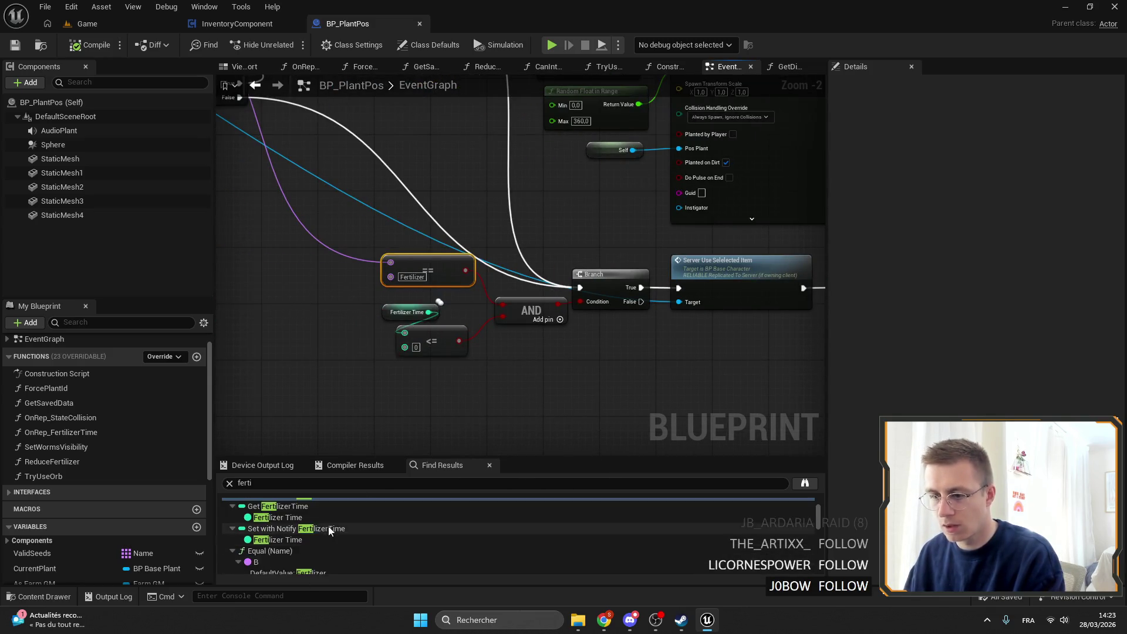
{"action": "scroll", "coordinate": [341, 534], "scroll_direction": "down", "scroll_amount": 4}
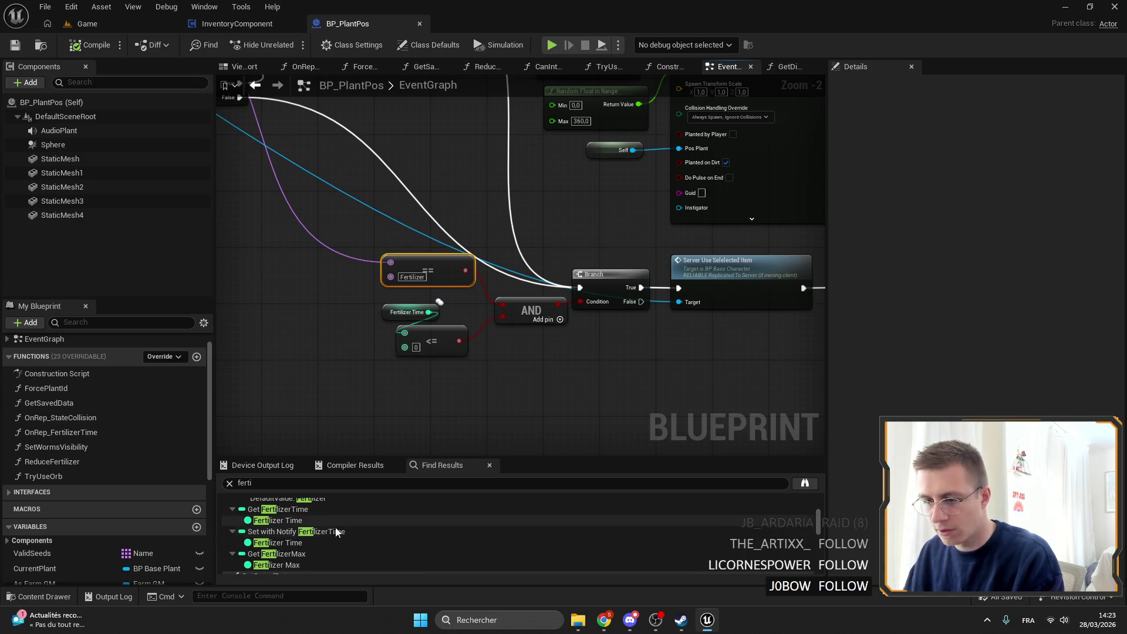
{"action": "scroll", "coordinate": [365, 530], "scroll_direction": "down", "scroll_amount": 3}
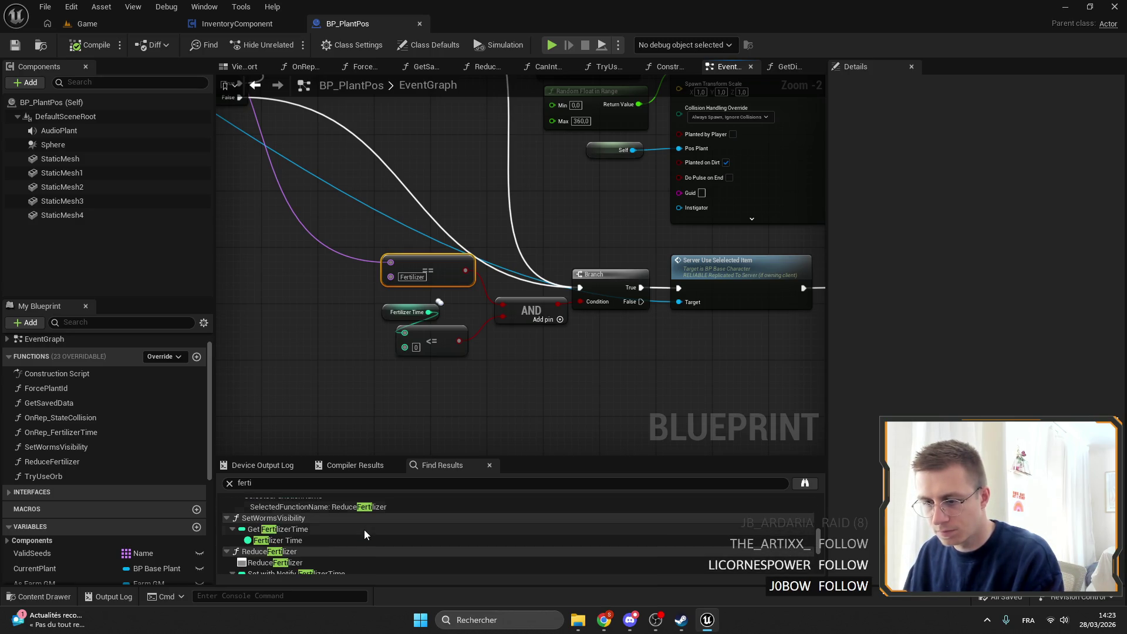
{"action": "double_click", "coordinate": [291, 537]}
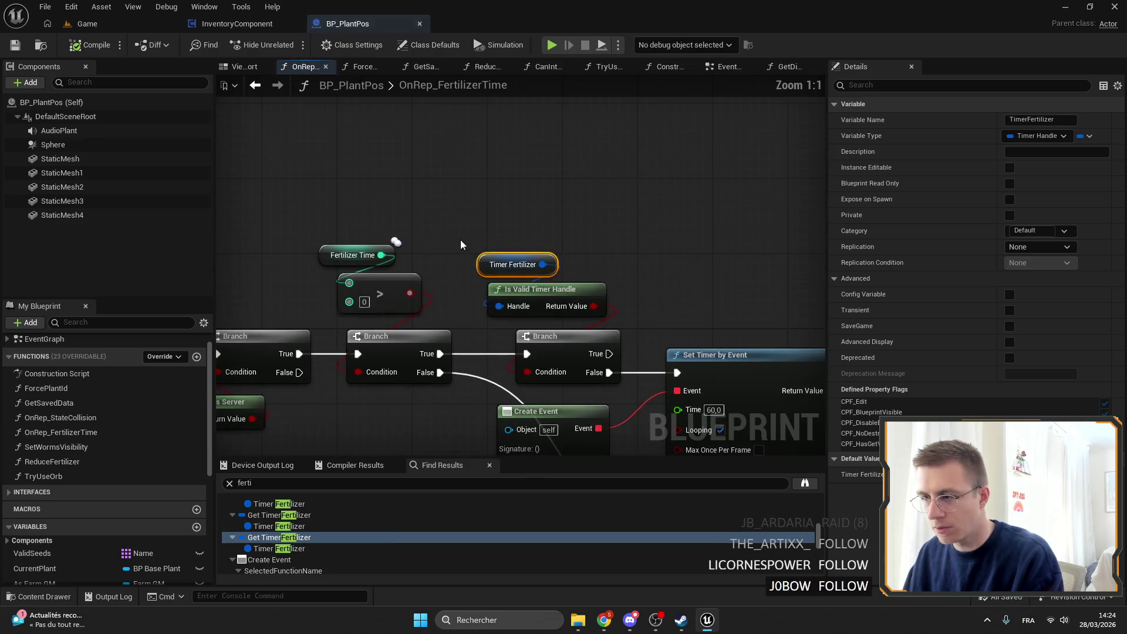
{"action": "scroll", "coordinate": [336, 496], "scroll_direction": "down", "scroll_amount": 5}
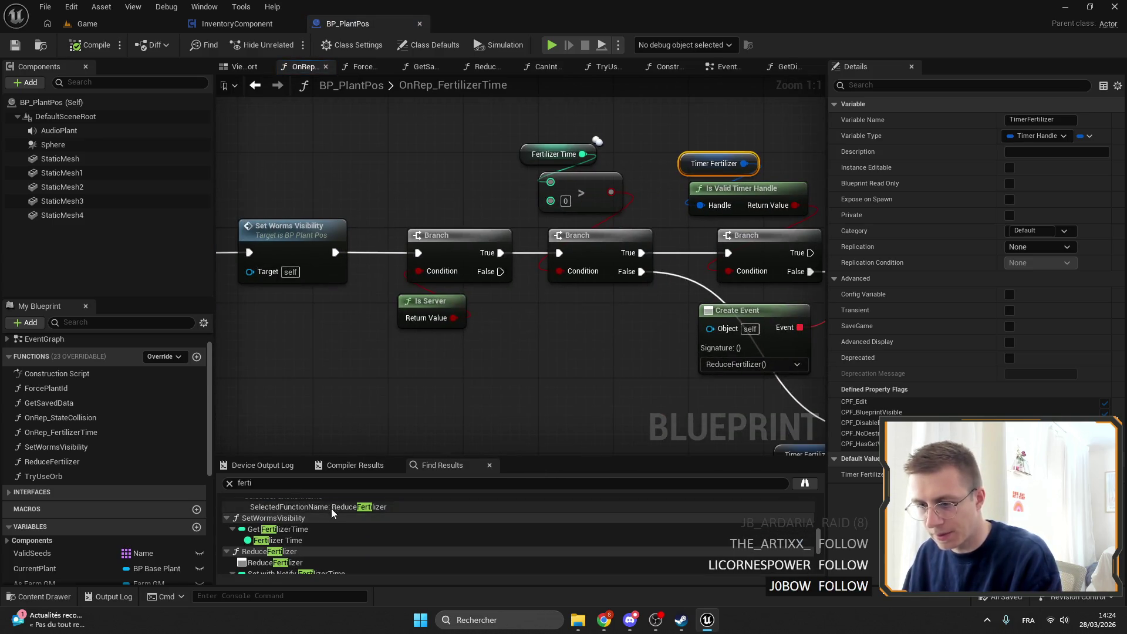
{"action": "scroll", "coordinate": [336, 499], "scroll_direction": "down", "scroll_amount": 2}
{"action": "left_click", "coordinate": [87, 24]}
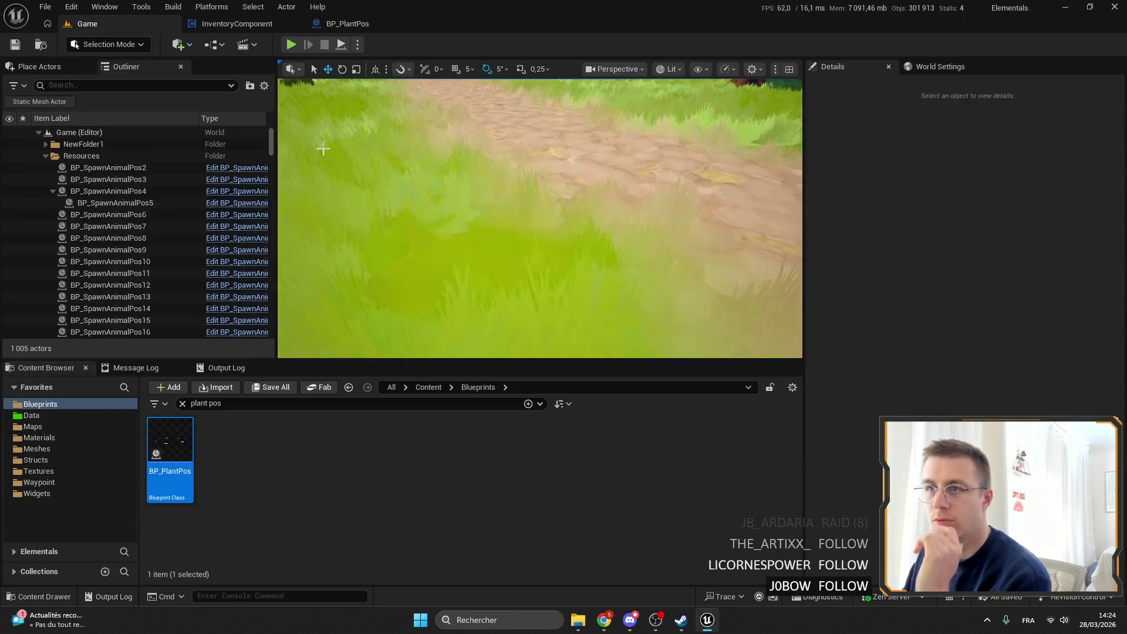
Step: Open BP_BasePlant via a 'bas eplant' search and delete the Fertilizer Time comparison nodes
{"action": "type", "text": "bas eplant"}
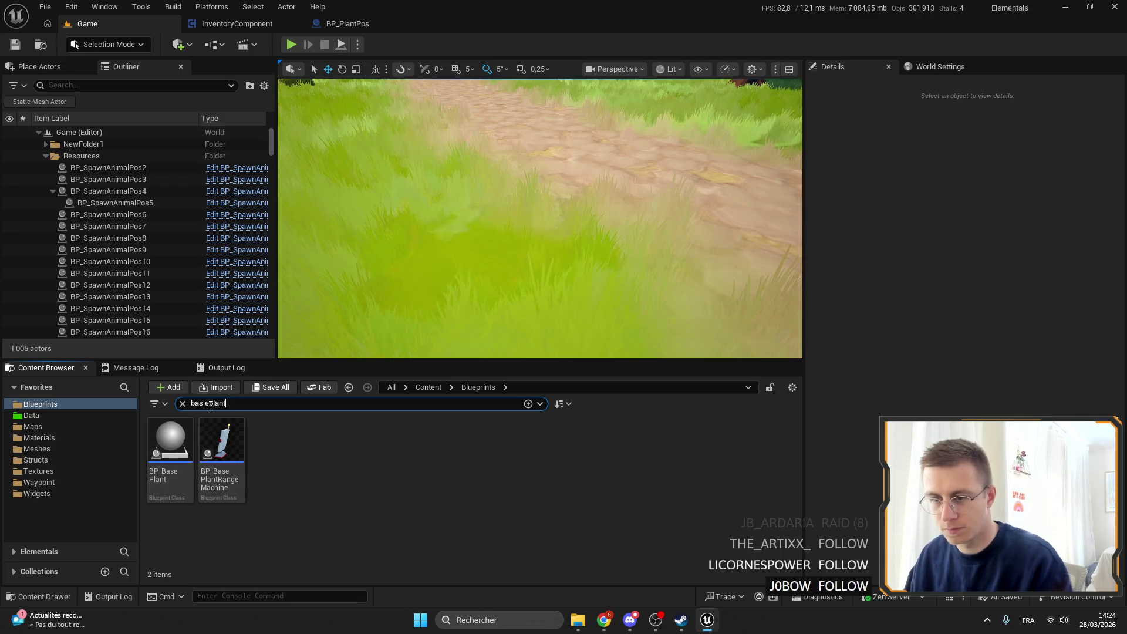
{"action": "double_click", "coordinate": [170, 443]}
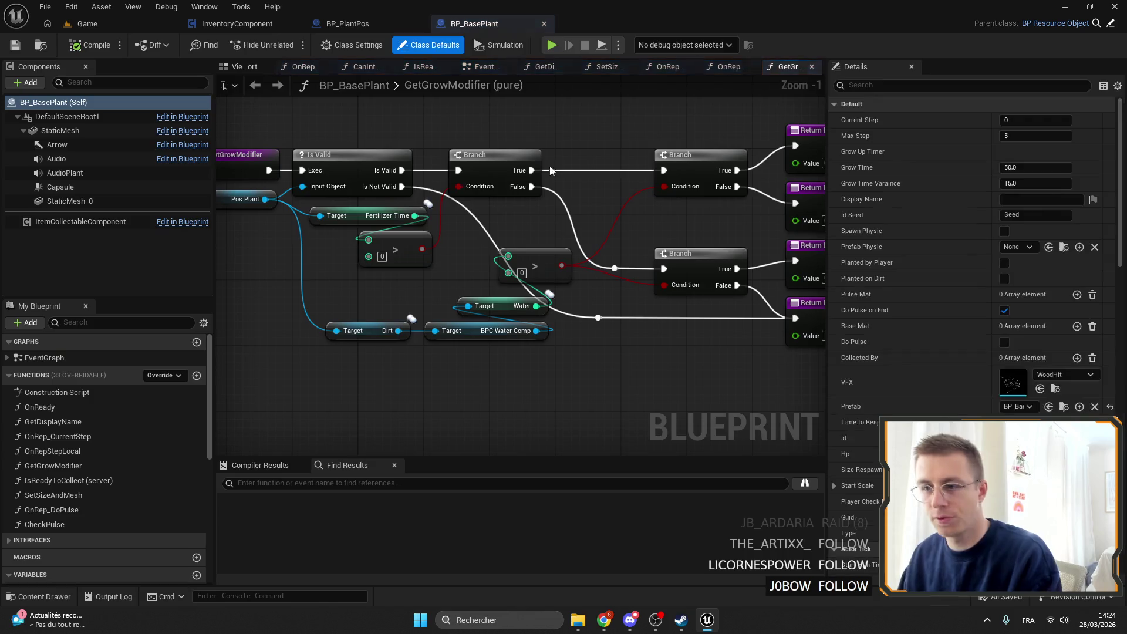
{"action": "mouse_move", "coordinate": [550, 170]}
{"action": "left_mouse_down"}
{"action": "mouse_move", "coordinate": [616, 176]}
{"action": "mouse_move", "coordinate": [414, 266]}
{"action": "mouse_move", "coordinate": [556, 194]}
{"action": "mouse_move", "coordinate": [685, 260]}
{"action": "left_mouse_up"}
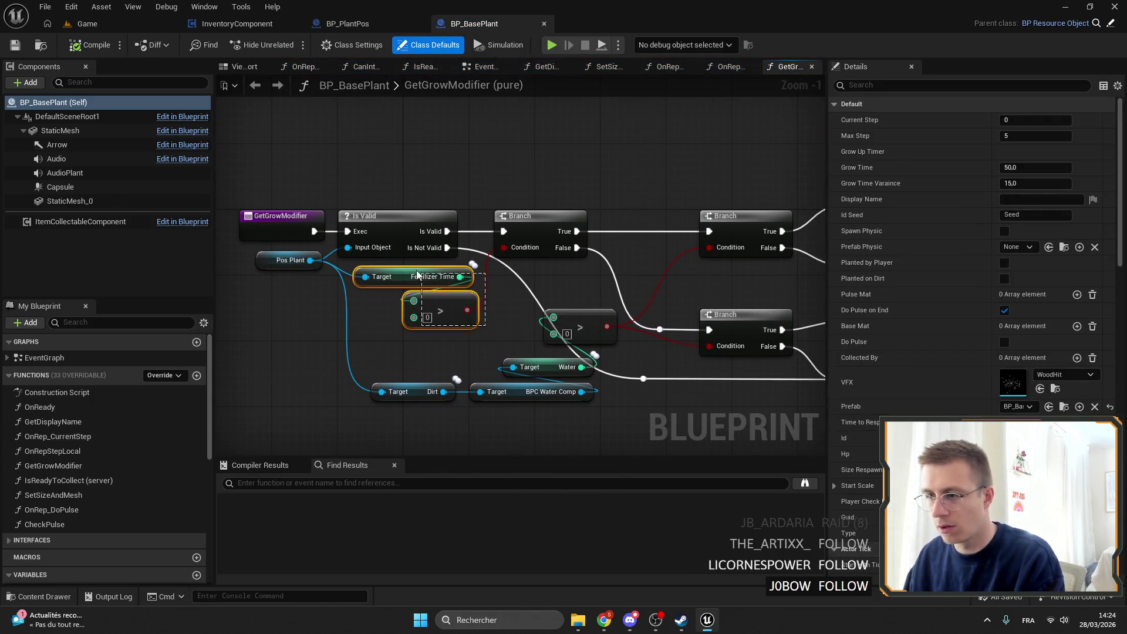
{"action": "key", "text": "Delete"}
{"action": "mouse_move", "coordinate": [474, 216]}
{"action": "left_mouse_down"}
{"action": "mouse_move", "coordinate": [455, 168]}
{"action": "mouse_move", "coordinate": [690, 183]}
{"action": "left_mouse_up"}
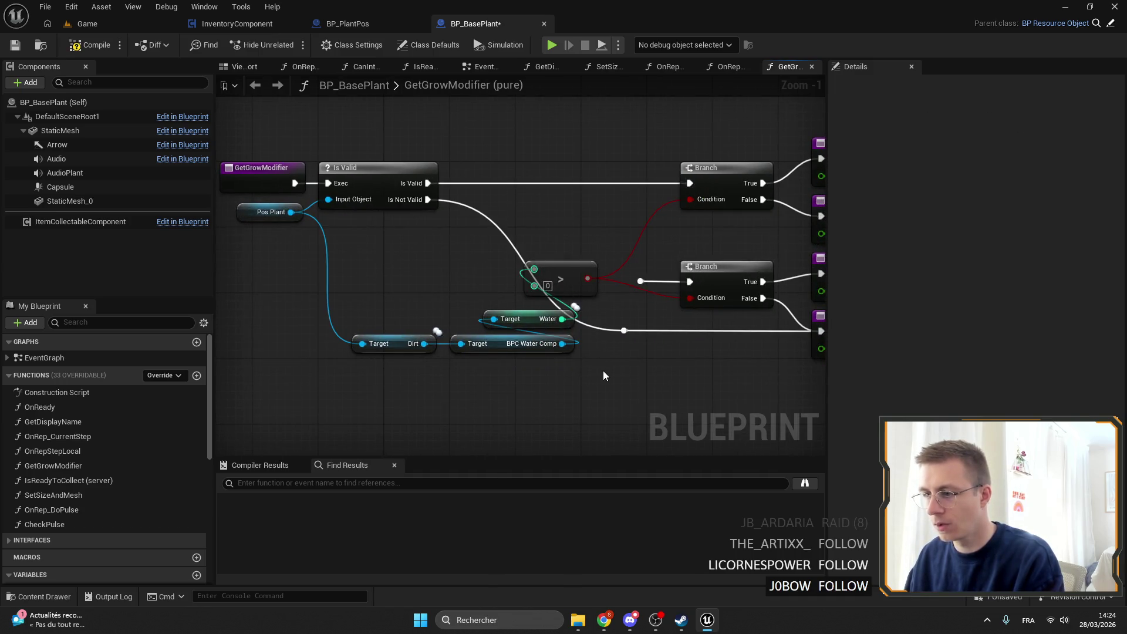
Step: Move the water nodes, trial-delete the lower Branch and 0,6 Return Node, then undo
{"action": "left_click_drag", "start_coordinate": [606, 376], "coordinate": [428, 276]}
{"action": "mouse_move", "coordinate": [592, 262]}
{"action": "left_mouse_down"}
{"action": "mouse_move", "coordinate": [567, 172]}
{"action": "mouse_move", "coordinate": [567, 245]}
{"action": "mouse_move", "coordinate": [560, 202]}
{"action": "left_mouse_up"}
{"action": "left_click_drag", "start_coordinate": [446, 248], "coordinate": [552, 330]}
{"action": "key", "text": "Delete"}
{"action": "left_click_drag", "start_coordinate": [610, 306], "coordinate": [703, 273]}
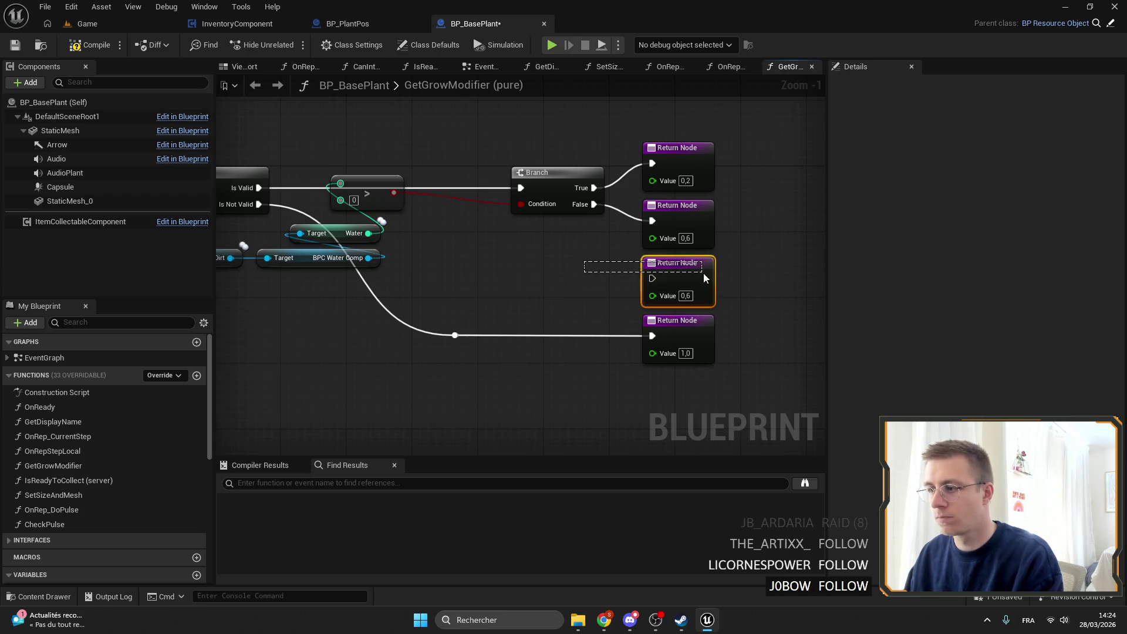
{"action": "key", "text": "Delete"}
{"action": "key", "text": "ctrl+z"}
{"action": "left_click_drag", "start_coordinate": [402, 297], "coordinate": [495, 288]}
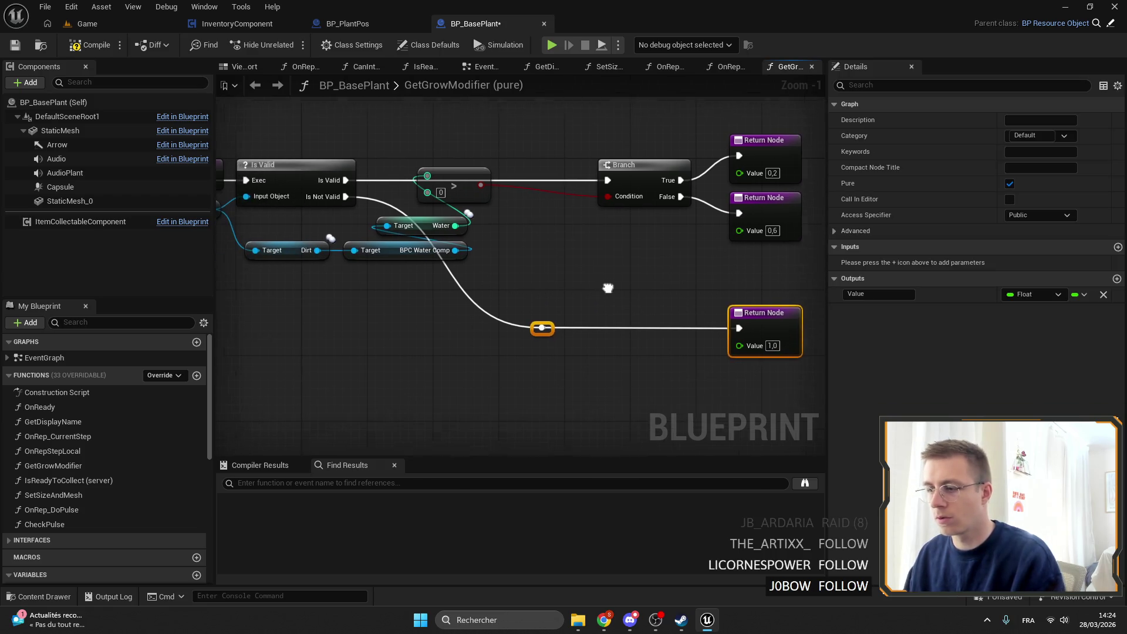
{"action": "left_click", "coordinate": [669, 274]}
{"action": "key", "text": "ctrl+z"}
{"action": "key", "text": "ctrl+z"}
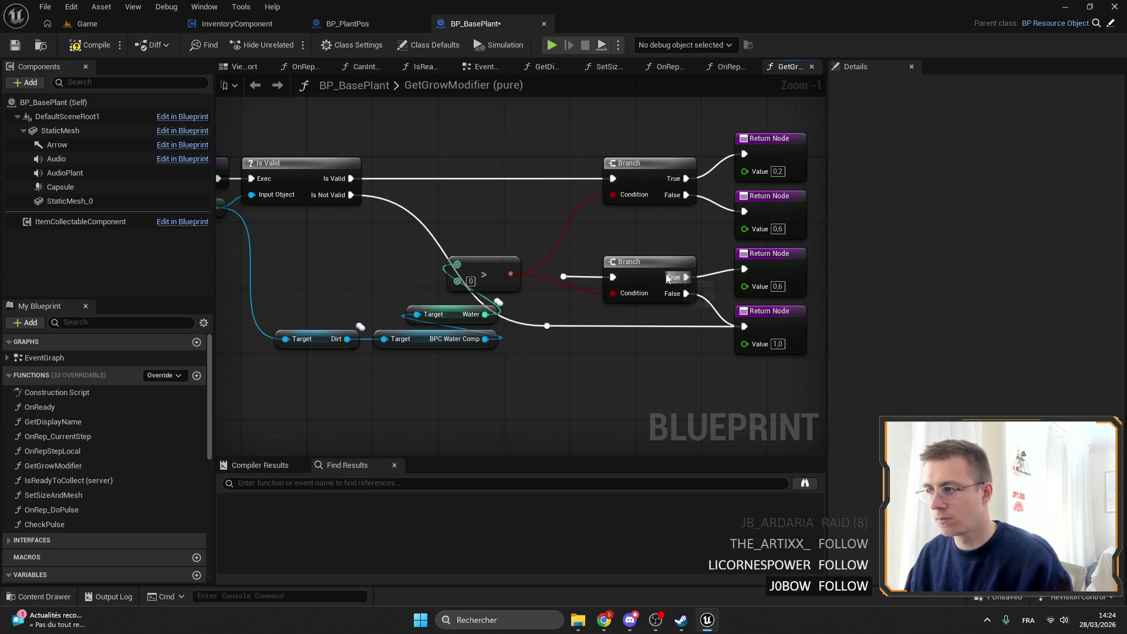
{"action": "key", "text": "ctrl+z"}
{"action": "key", "text": "ctrl+z"}
{"action": "key", "text": "ctrl+z"}
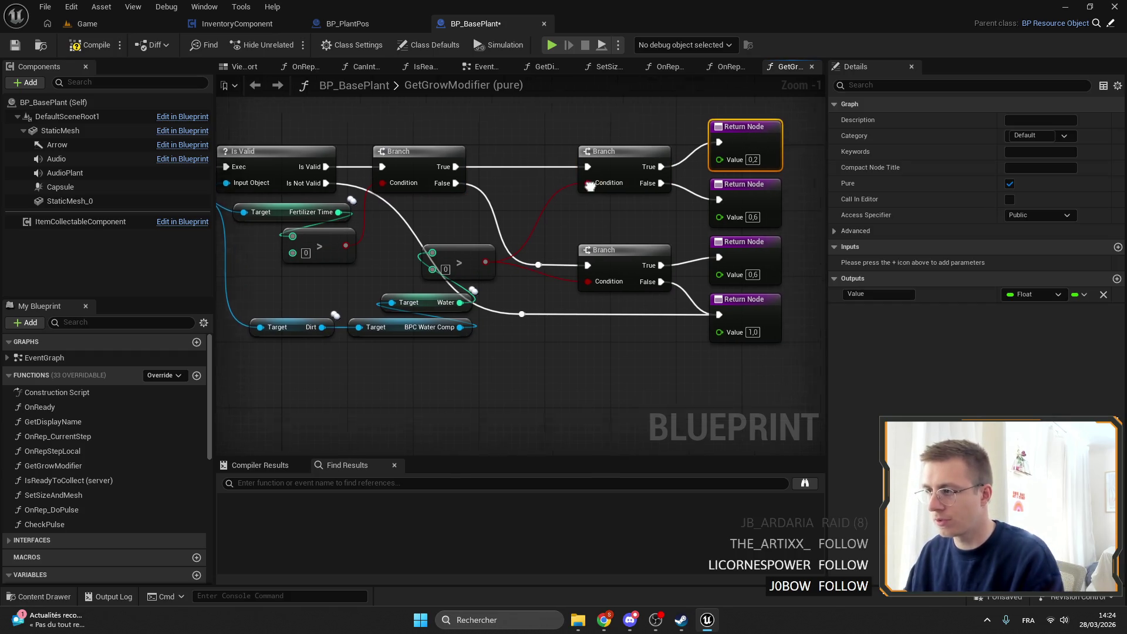
Step: Delete the fertilizer Branch, extra Return Nodes and Fertilizer Time comparison nodes
{"action": "left_click_drag", "start_coordinate": [564, 133], "coordinate": [740, 309]}
{"action": "key", "text": "Delete"}
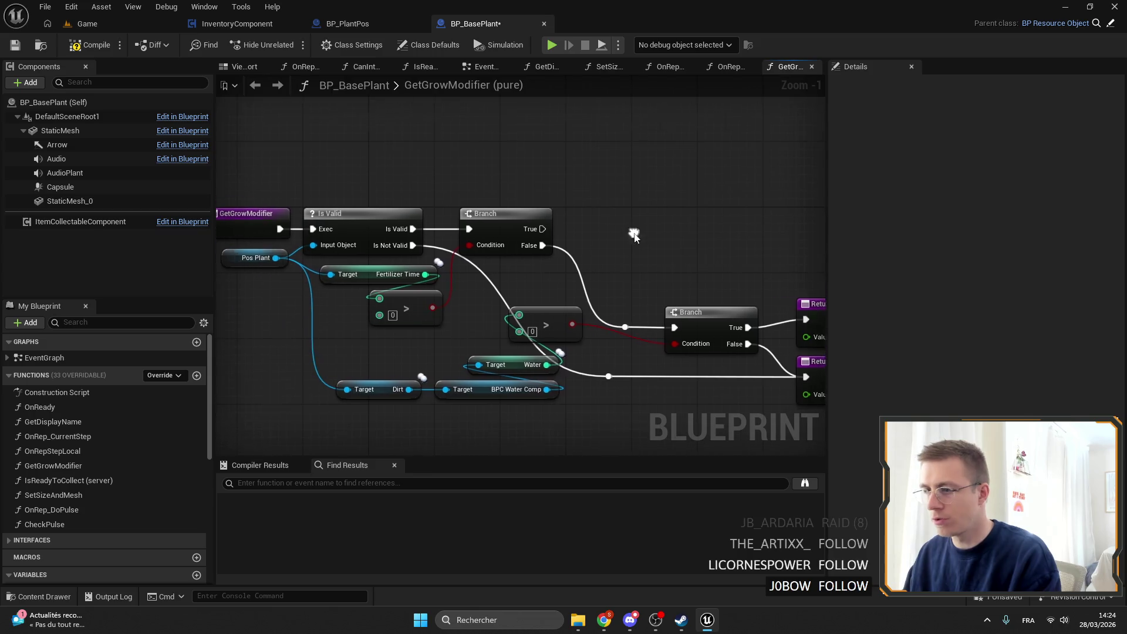
{"action": "key", "text": "Delete"}
{"action": "left_click_drag", "start_coordinate": [511, 376], "coordinate": [323, 318]}
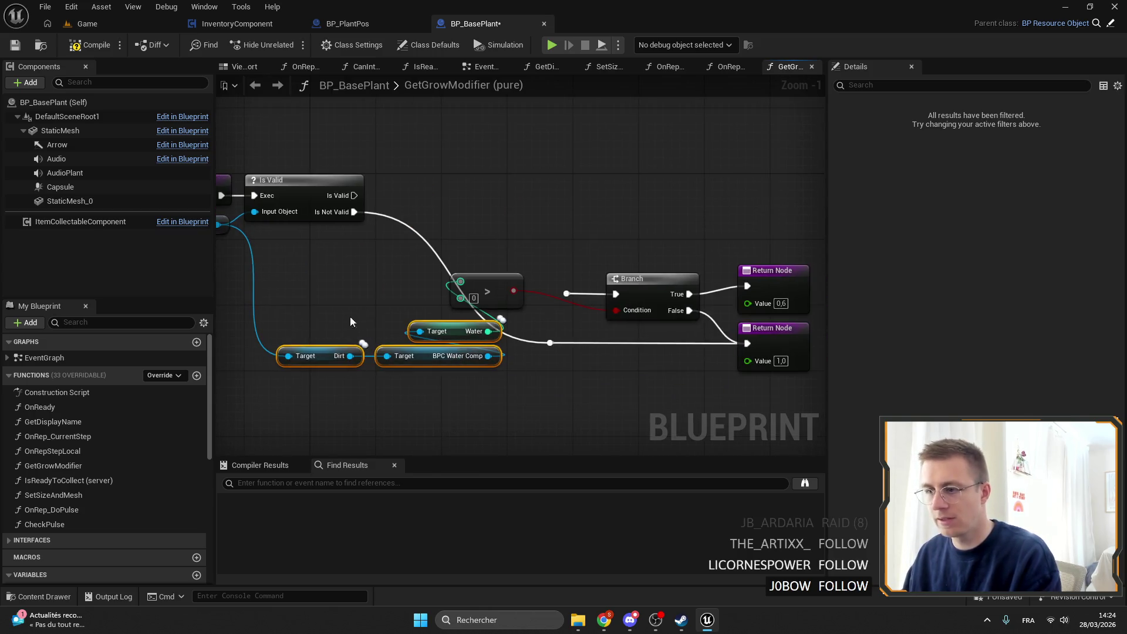
{"action": "left_click", "coordinate": [541, 343]}
{"action": "left_click_drag", "start_coordinate": [740, 380], "coordinate": [402, 177]}
Step: Move the water check nodes up and align the Return Nodes with the Branch
{"action": "scroll", "coordinate": [405, 182], "scroll_direction": "up", "scroll_amount": 1}
{"action": "left_click", "coordinate": [417, 263]}
{"action": "left_click_drag", "start_coordinate": [604, 268], "coordinate": [320, 390]}
{"action": "mouse_move", "coordinate": [555, 298]}
{"action": "left_mouse_down"}
{"action": "mouse_move", "coordinate": [555, 268]}
{"action": "mouse_move", "coordinate": [537, 250]}
{"action": "left_mouse_up"}
{"action": "left_click", "coordinate": [639, 342]}
{"action": "left_click_drag", "start_coordinate": [703, 211], "coordinate": [695, 212]}
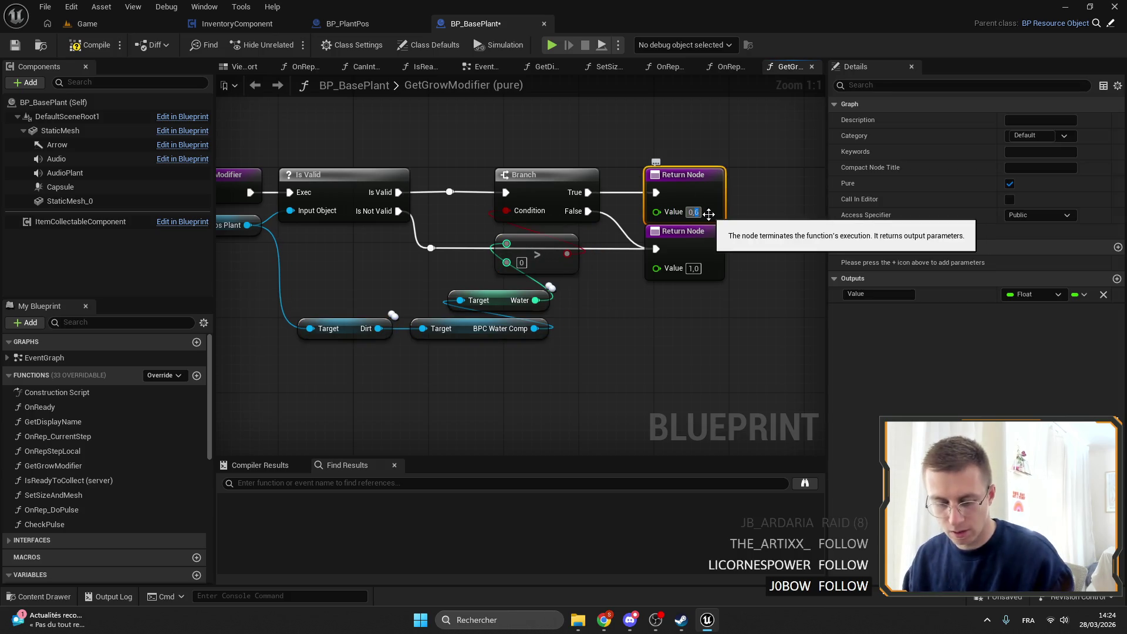
{"action": "left_click_drag", "start_coordinate": [709, 258], "coordinate": [699, 263]}
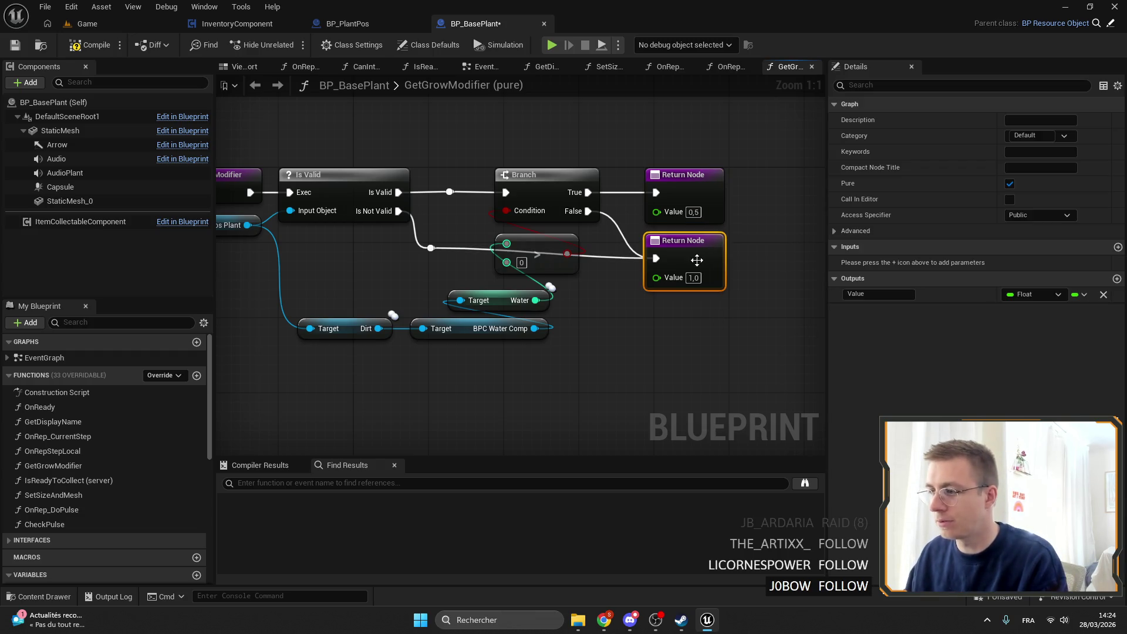
{"action": "left_click_drag", "start_coordinate": [433, 246], "coordinate": [444, 248]}
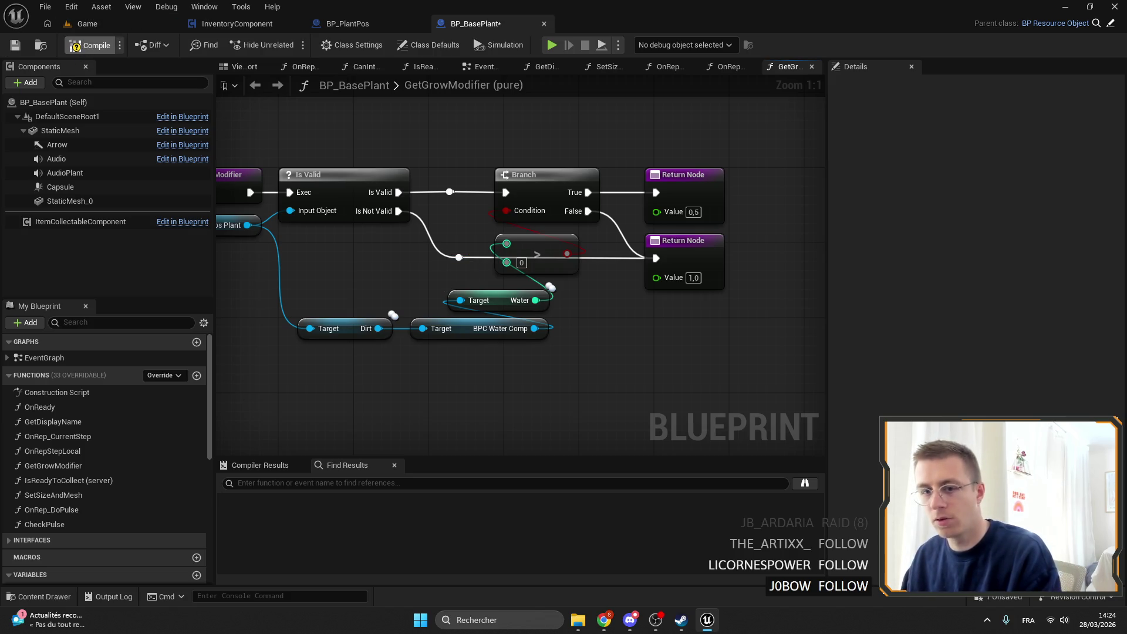
Step: Save BP_BasePlant, review the graph, and switch to the parent BP_ResourceObject blueprint
{"action": "key", "text": "ctrl+s"}
{"action": "left_click_drag", "start_coordinate": [434, 362], "coordinate": [614, 363]}
{"action": "scroll", "coordinate": [447, 287], "scroll_direction": "down", "scroll_amount": 3}
{"action": "left_click_drag", "start_coordinate": [504, 277], "coordinate": [603, 278]}
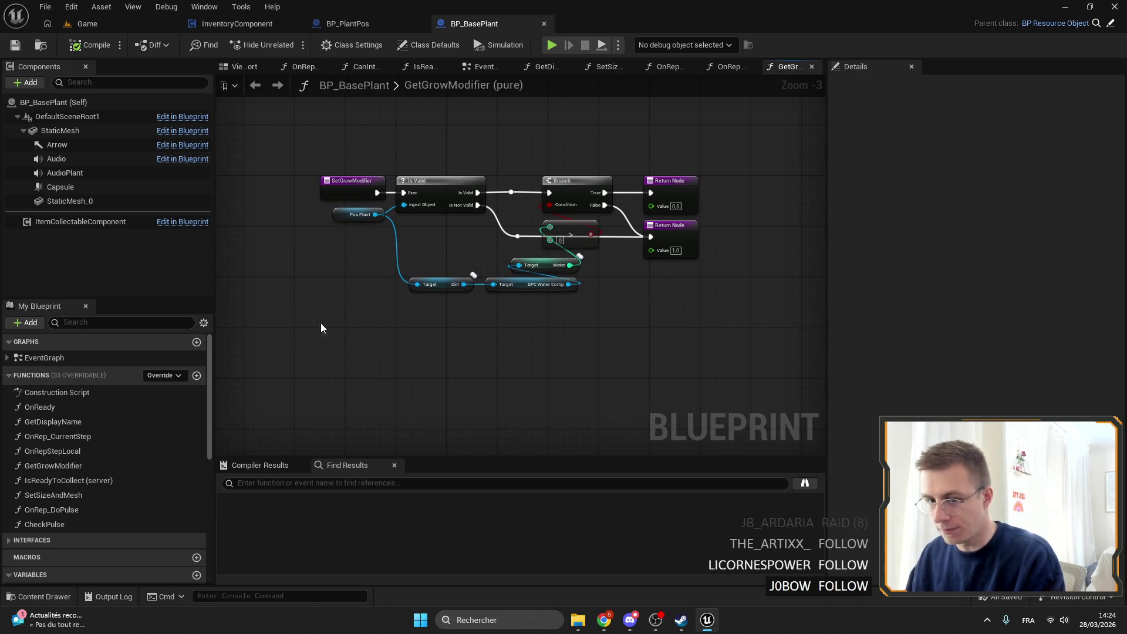
{"action": "scroll", "coordinate": [167, 432], "scroll_direction": "down", "scroll_amount": 3}
{"action": "scroll", "coordinate": [167, 432], "scroll_direction": "down", "scroll_amount": 2}
{"action": "scroll", "coordinate": [152, 454], "scroll_direction": "up", "scroll_amount": 6}
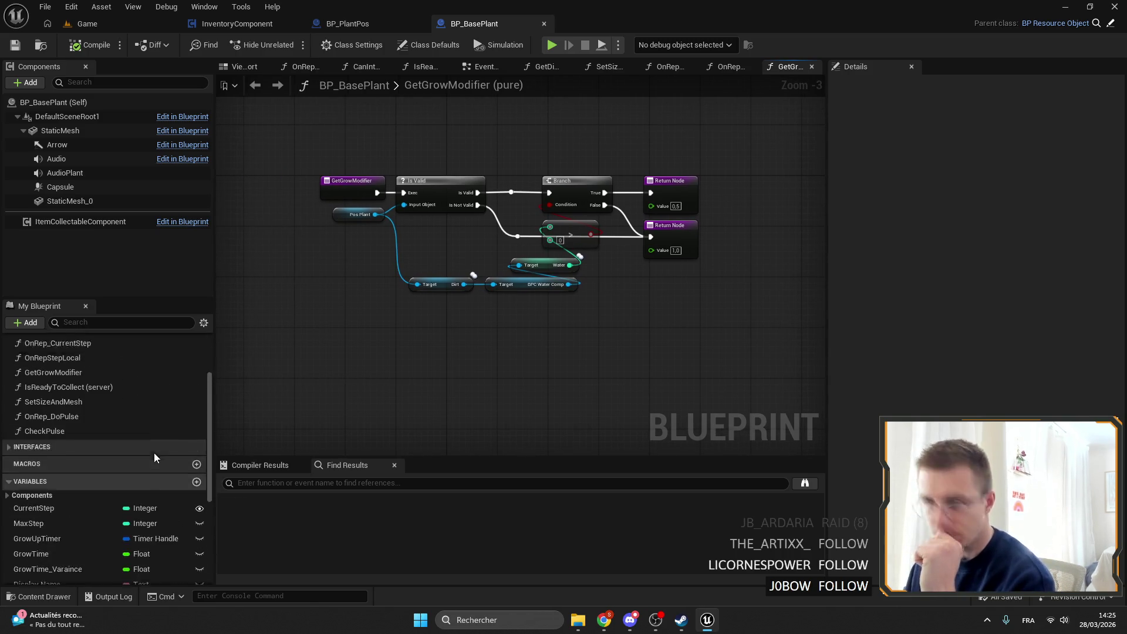
{"action": "left_click", "coordinate": [1055, 23]}
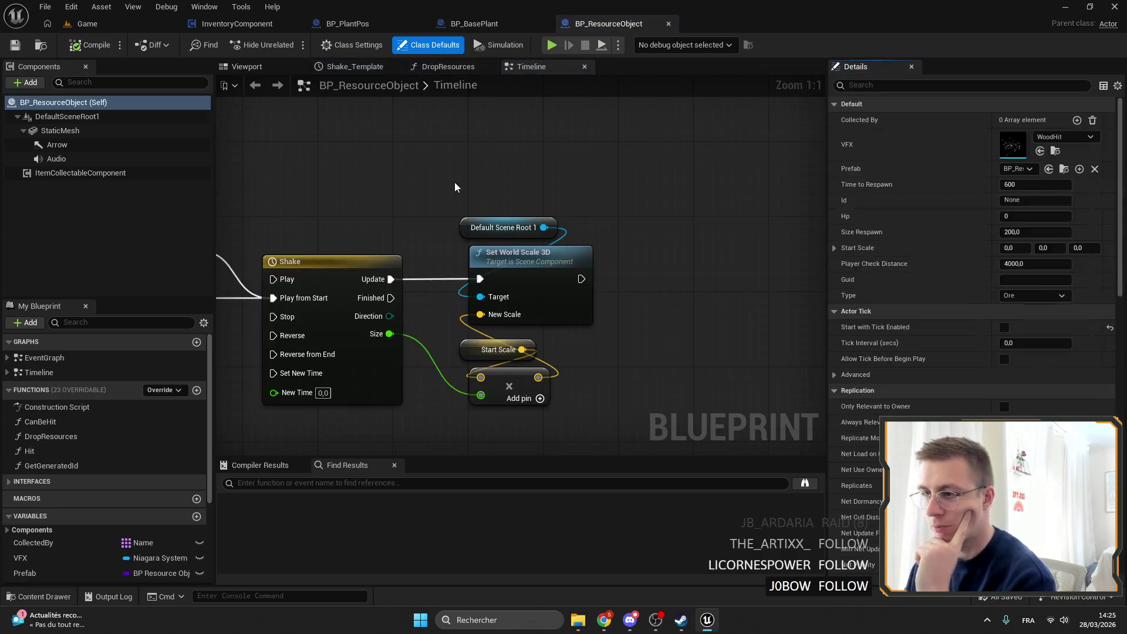
Step: Open GetGeneratedId and DropResources, then find ItemCollectableComponent references and jump to Hit
{"action": "double_click", "coordinate": [76, 468]}
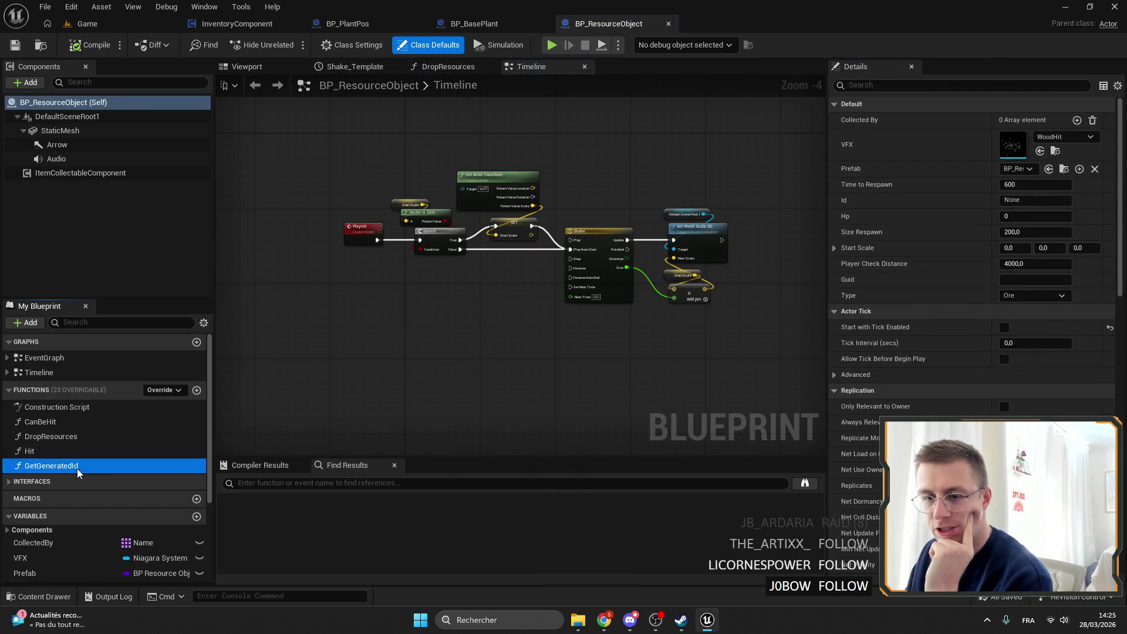
{"action": "double_click", "coordinate": [77, 436]}
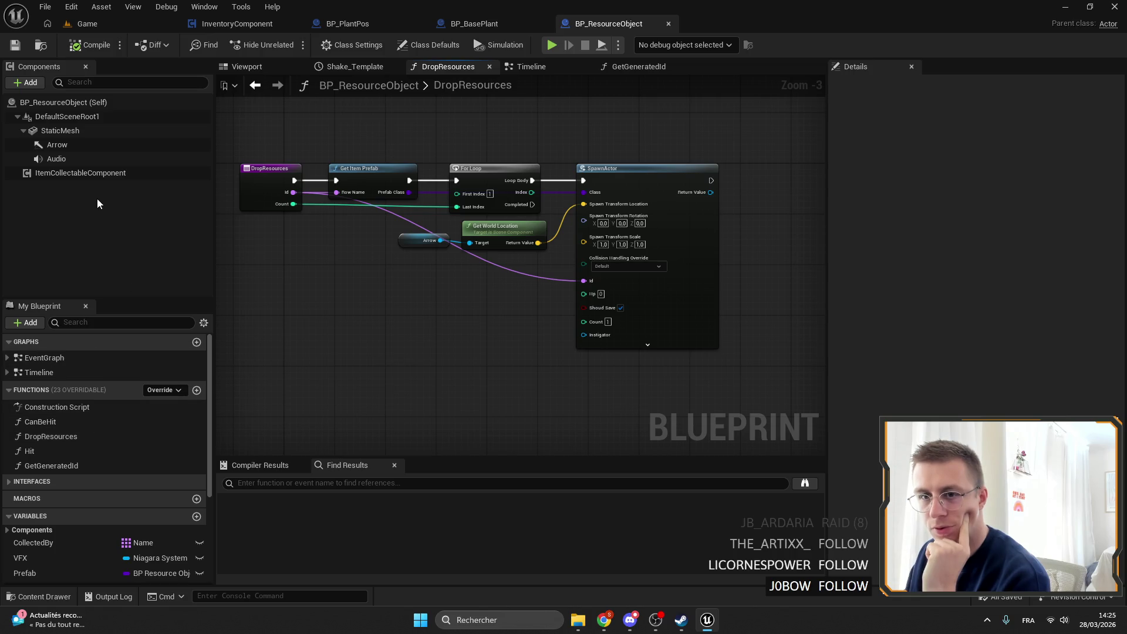
{"action": "right_click", "coordinate": [76, 175]}
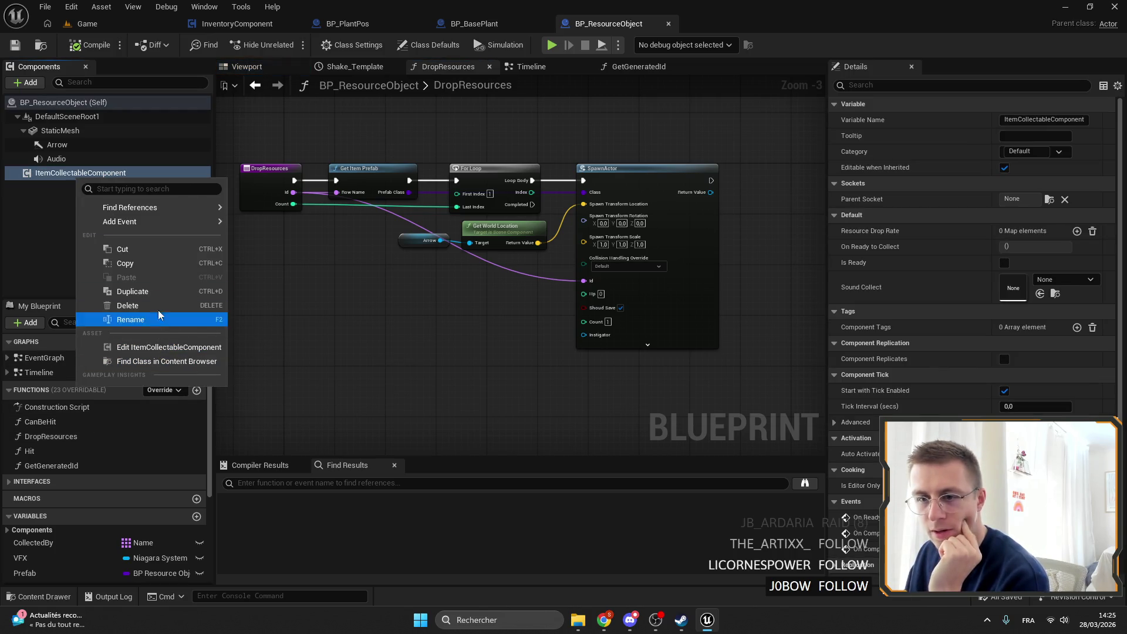
{"action": "mouse_move", "coordinate": [200, 207]}
{"action": "left_click", "coordinate": [247, 215]}
{"action": "left_click", "coordinate": [299, 514]}
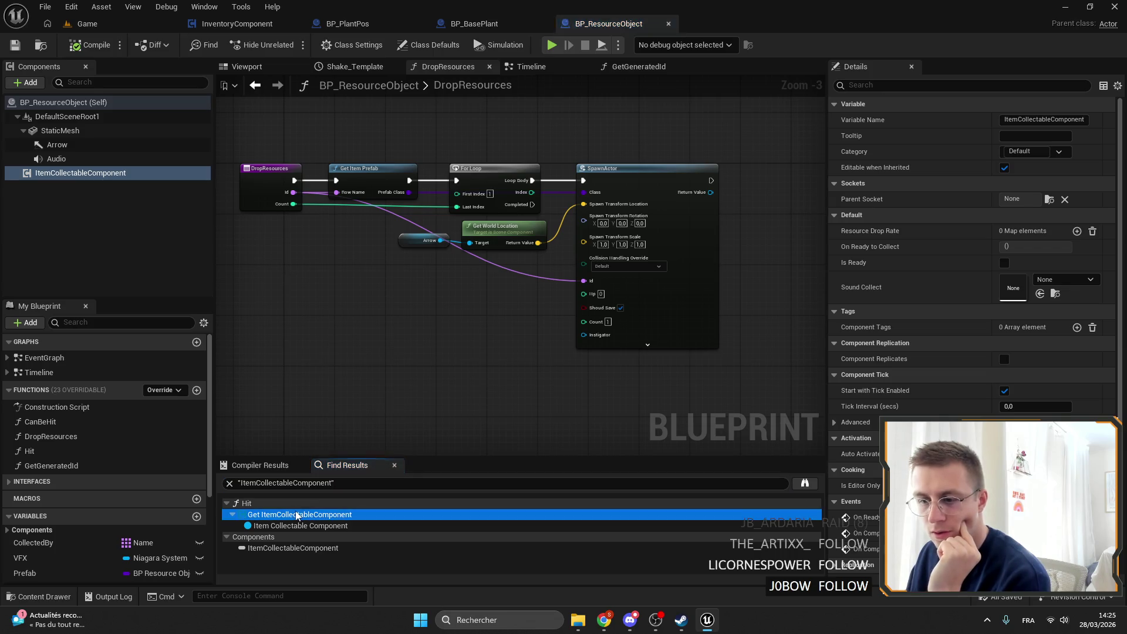
Step: Inspect the Generate Resources and Drop node in Hit, then return to the Game level
{"action": "left_click", "coordinate": [620, 297]}
{"action": "mouse_move", "coordinate": [620, 297]}
{"action": "left_mouse_down"}
{"action": "mouse_move", "coordinate": [792, 304]}
{"action": "mouse_move", "coordinate": [498, 254]}
{"action": "mouse_move", "coordinate": [534, 265]}
{"action": "left_mouse_up"}
{"action": "right_click", "coordinate": [607, 211]}
{"action": "left_click", "coordinate": [639, 491]}
{"action": "left_click", "coordinate": [125, 12]}
{"action": "left_click", "coordinate": [86, 24]}
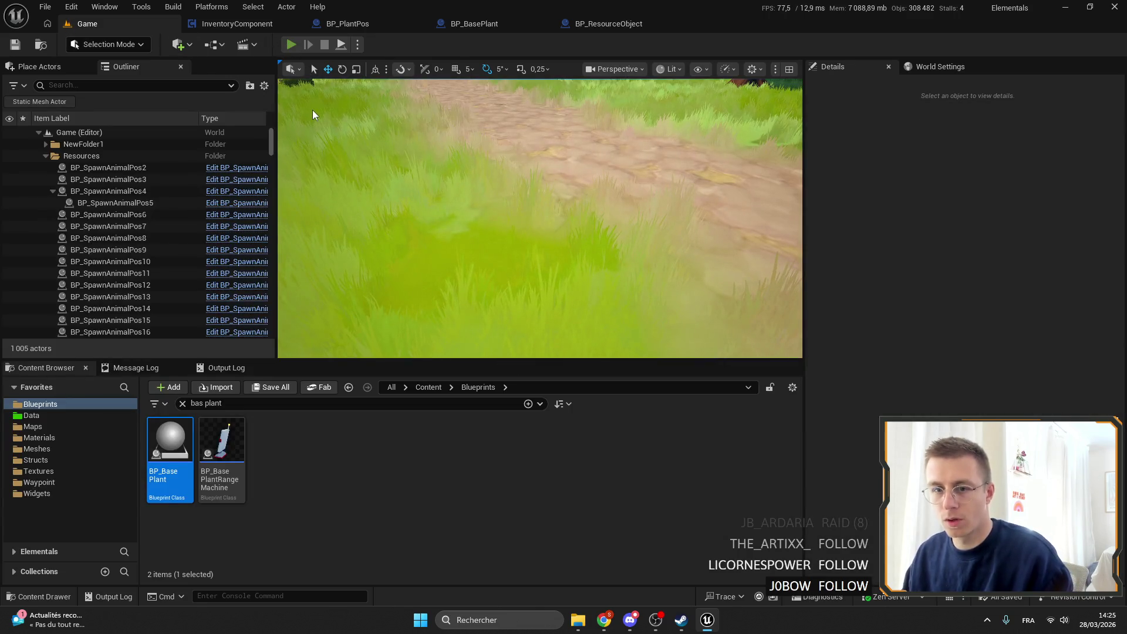
Step: Playtest with Alt+P, harvest the ripe tomato and move hotbar items into the Backpack
{"action": "key", "text": "alt+p"}
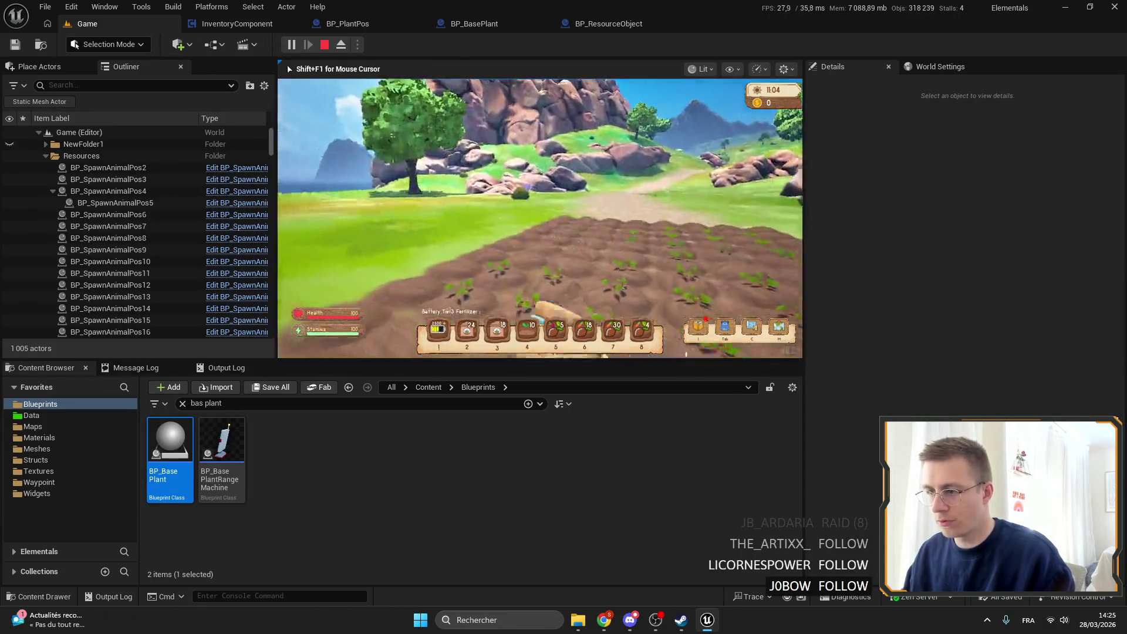
{"action": "key", "text": "5"}
{"action": "key", "text": "f"}
{"action": "key", "text": "3"}
{"action": "key", "text": "i"}
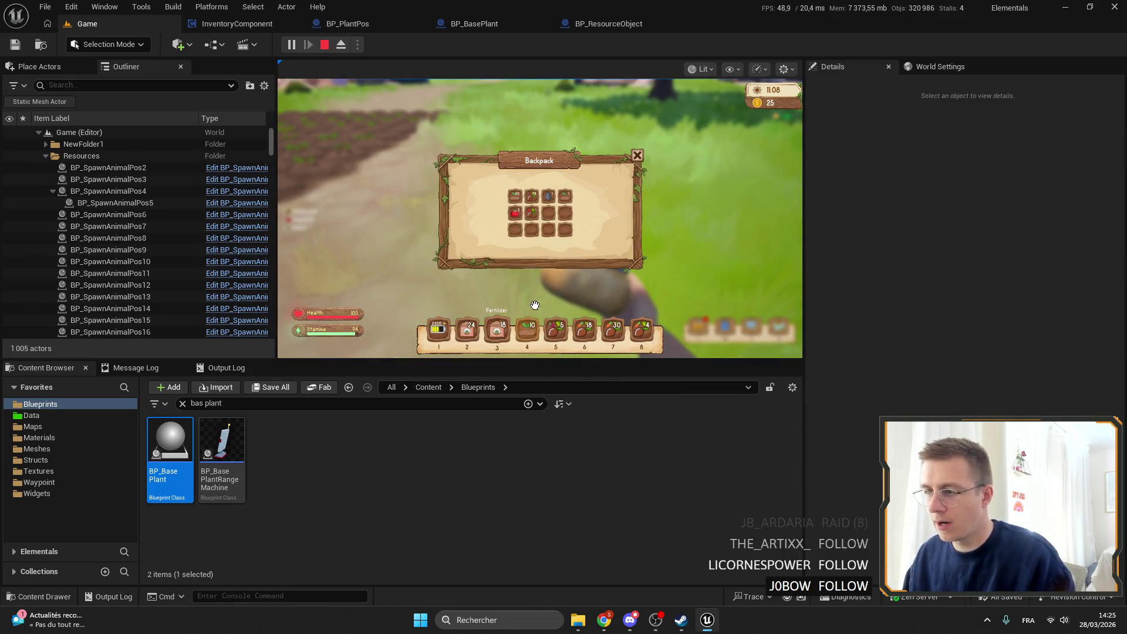
{"action": "left_click", "coordinate": [526, 330]}
{"action": "left_click", "coordinate": [555, 330]}
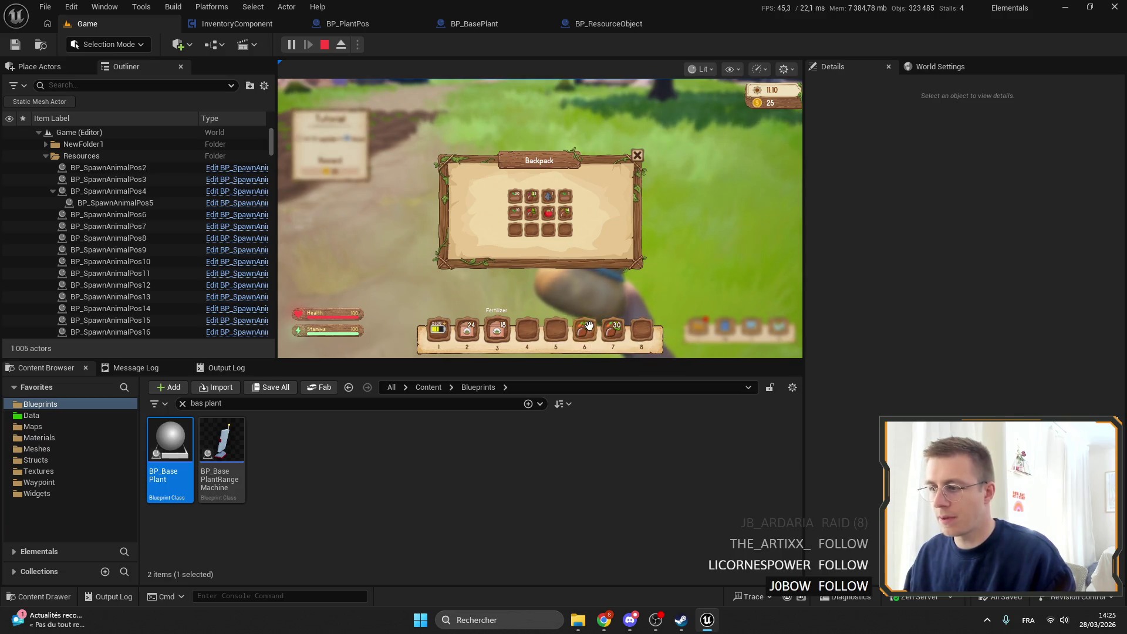
{"action": "key", "text": "i"}
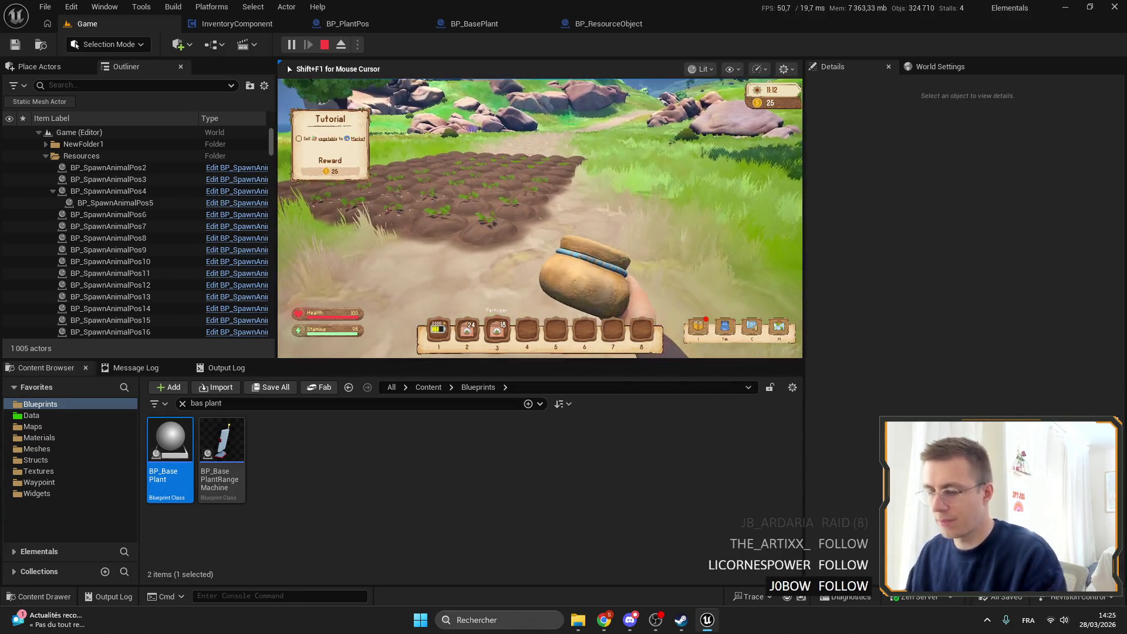
Step: Stop the play session and return to the editor layout
{"action": "key", "text": "F11"}
{"action": "key", "text": "Escape"}
{"action": "key", "text": "F11"}
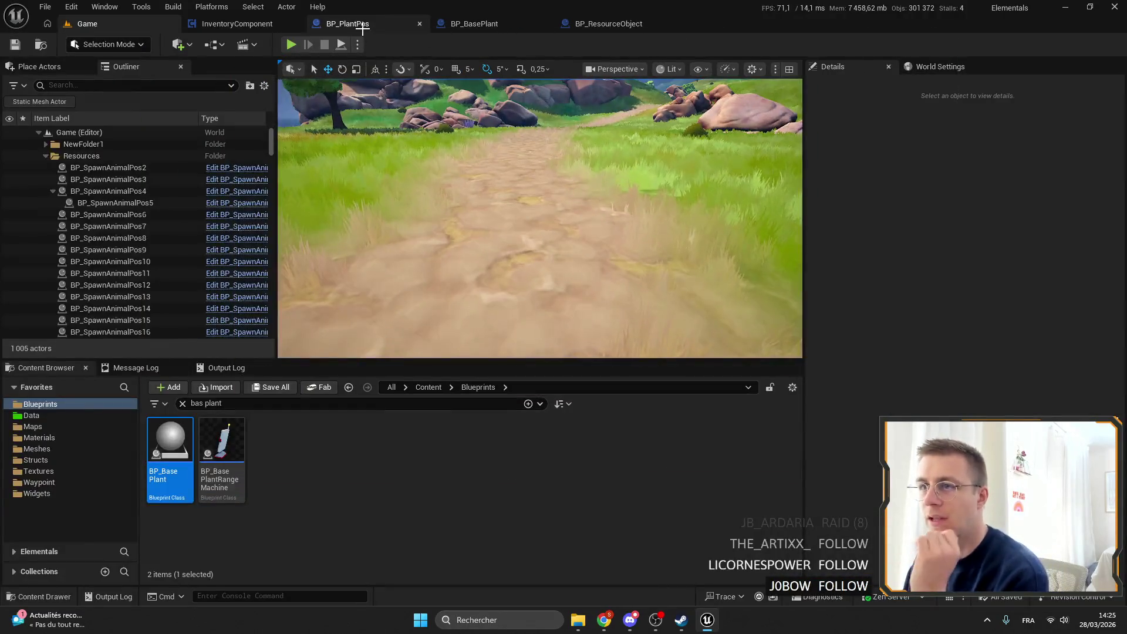
Step: Remove the breakpoint on Generate Resources and Drop in BP_ResourceObject, then return to Game
{"action": "left_click", "coordinate": [362, 27]}
{"action": "left_click", "coordinate": [499, 22]}
{"action": "left_click", "coordinate": [601, 25]}
{"action": "right_click", "coordinate": [610, 215]}
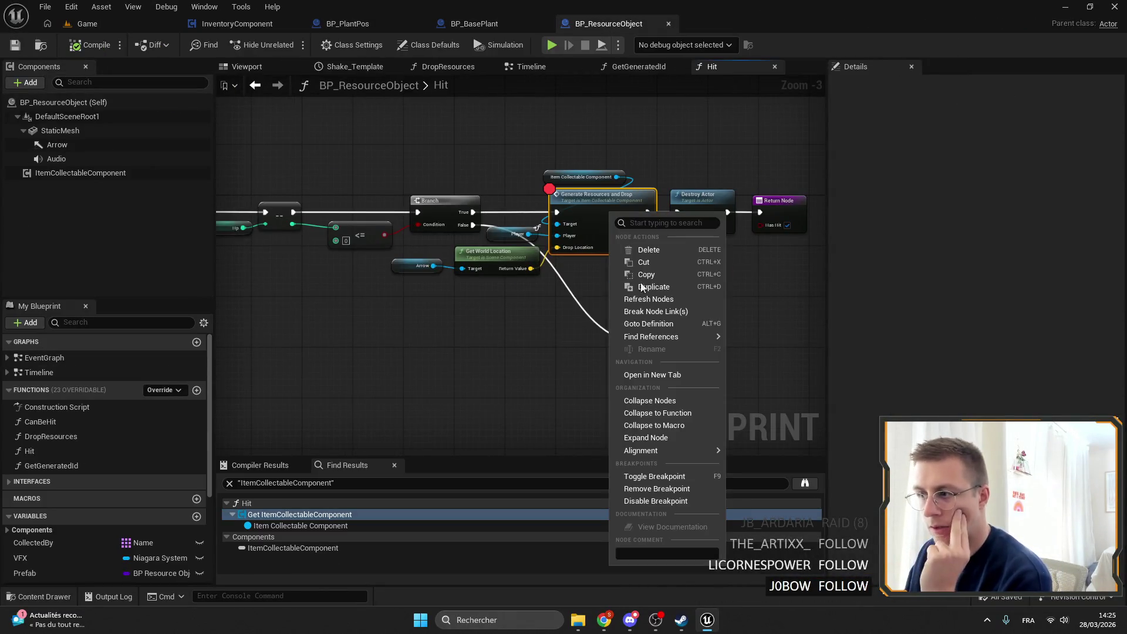
{"action": "left_click", "coordinate": [656, 488]}
{"action": "left_click", "coordinate": [86, 23]}
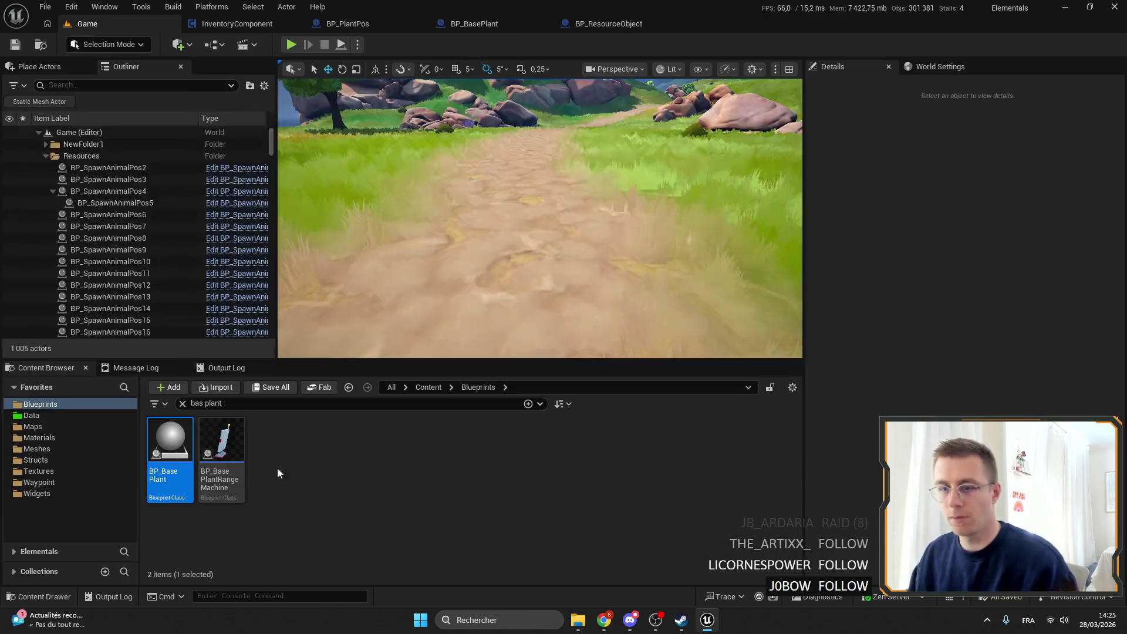
Step: Open BP_BaseCharacter, search it for 'PICKUP' and inspect Try Pickup in Interact
{"action": "type", "text": "PICKUP"}
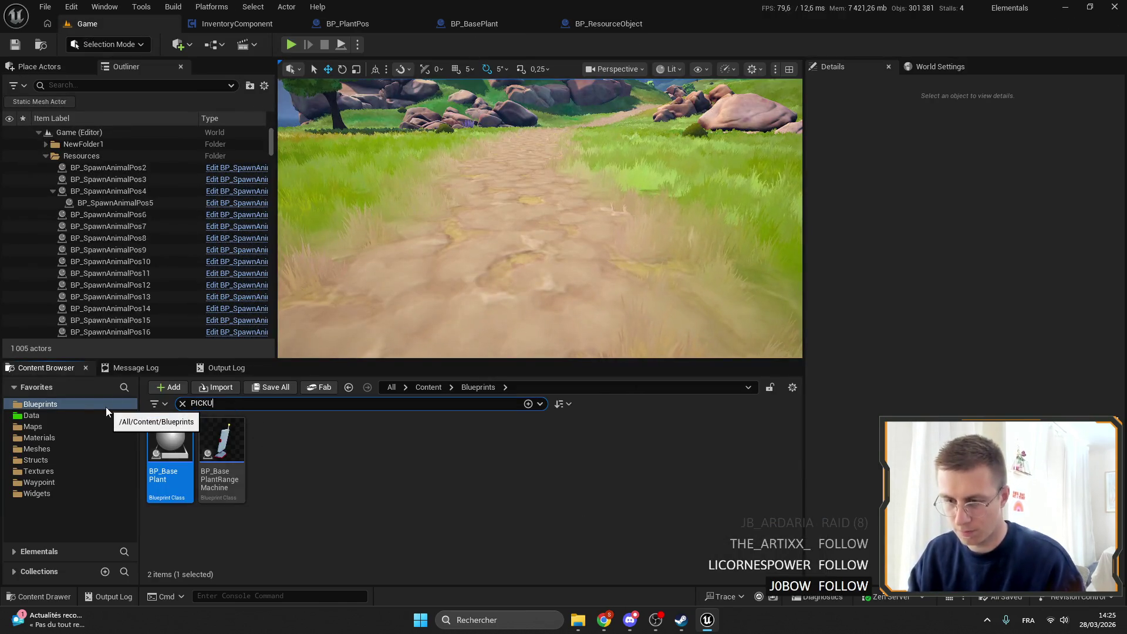
{"action": "key", "text": "Escape"}
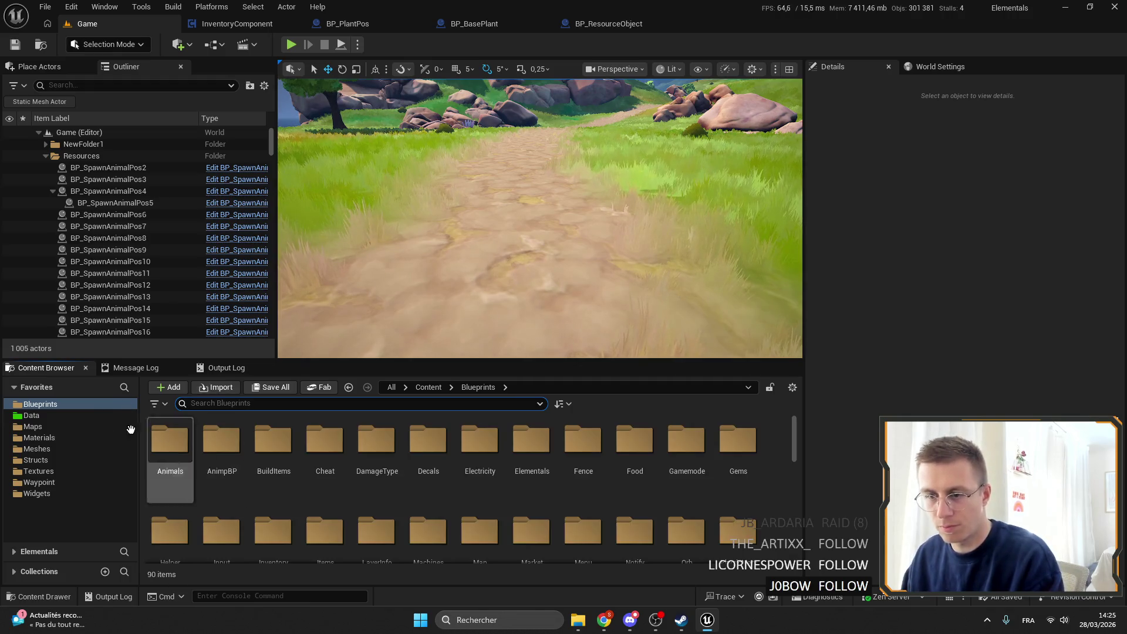
{"action": "left_click", "coordinate": [43, 416]}
{"action": "left_click", "coordinate": [72, 402]}
{"action": "scroll", "coordinate": [340, 464], "scroll_direction": "down", "scroll_amount": 5}
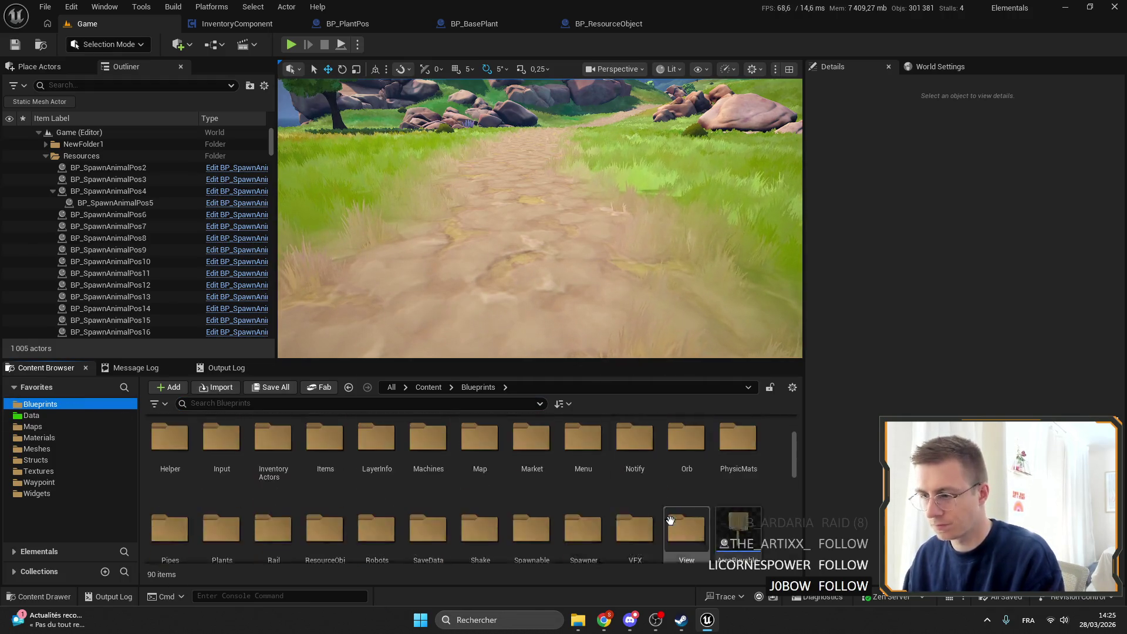
{"action": "double_click", "coordinate": [341, 464]}
{"action": "type", "text": "PICKUP"}
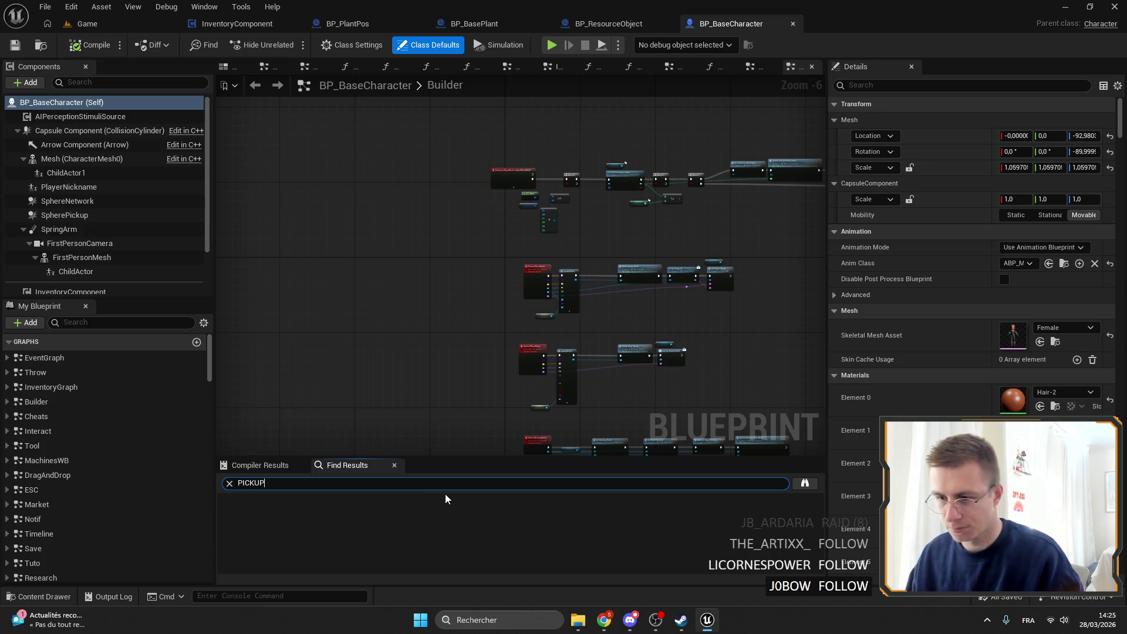
{"action": "key", "text": "Return"}
{"action": "scroll", "coordinate": [352, 540], "scroll_direction": "down", "scroll_amount": 3}
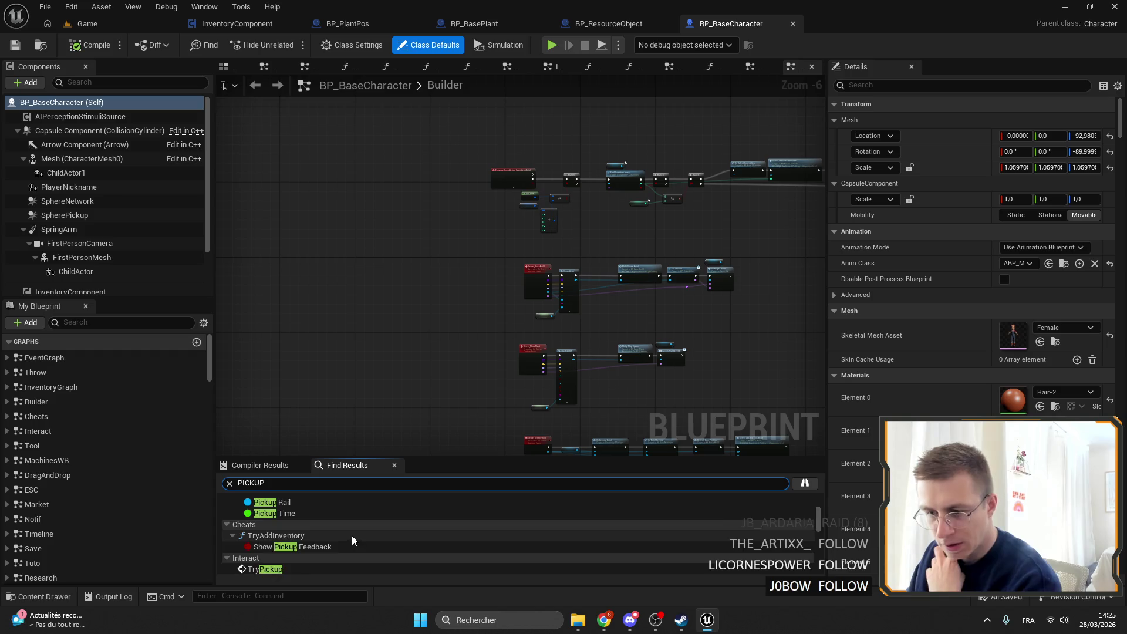
{"action": "left_click", "coordinate": [329, 532]}
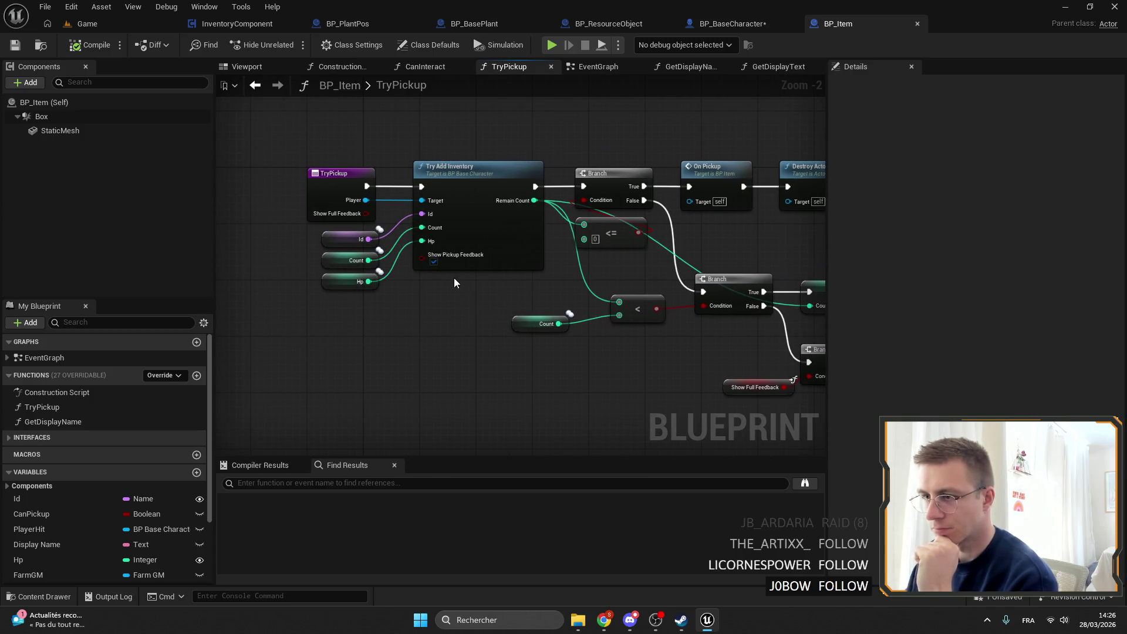
{"action": "left_click_drag", "start_coordinate": [463, 290], "coordinate": [387, 230]}
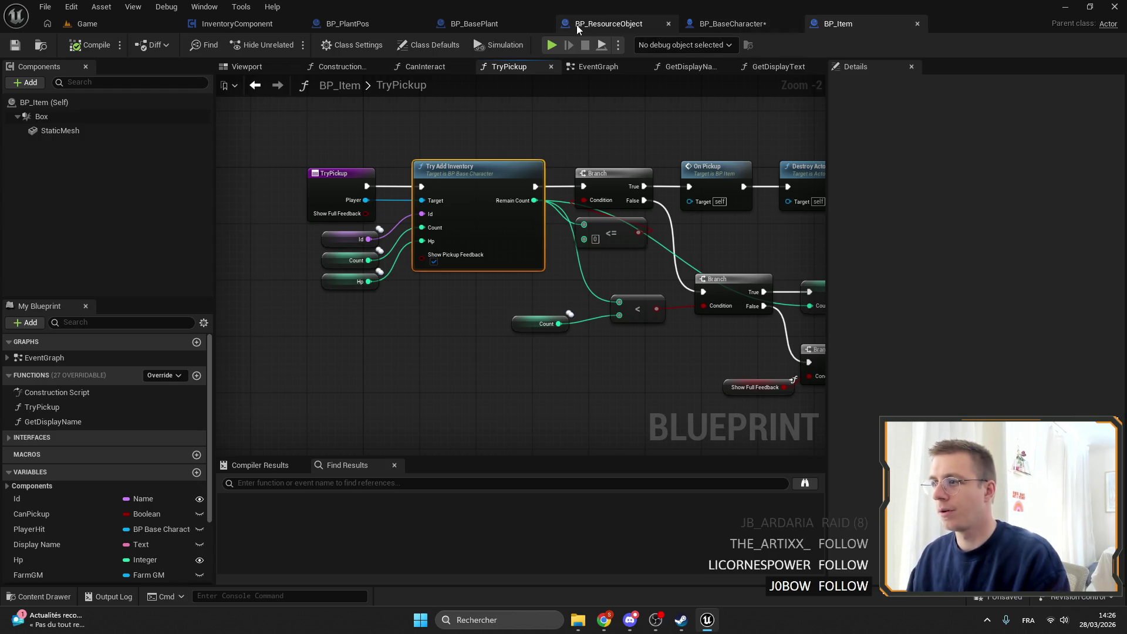
Step: In BP_BasePlant, open the Interact event and drill into the GenerateResourcesAndDrop function
{"action": "left_click", "coordinate": [458, 27]}
{"action": "scroll", "coordinate": [42, 406], "scroll_direction": "down", "scroll_amount": 5}
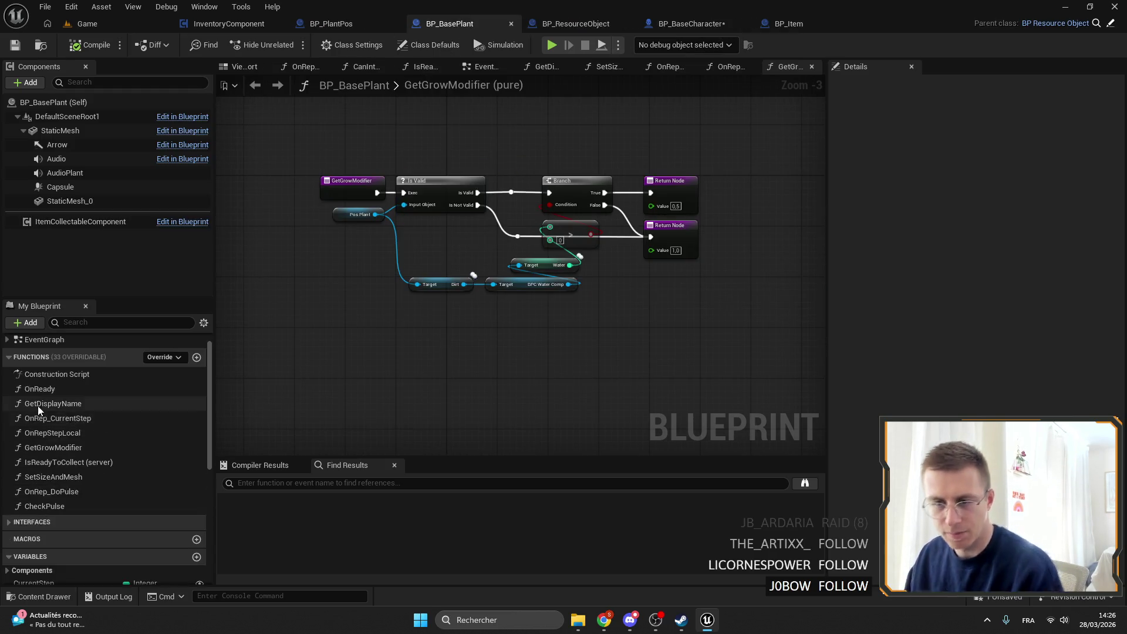
{"action": "left_click", "coordinate": [38, 446]}
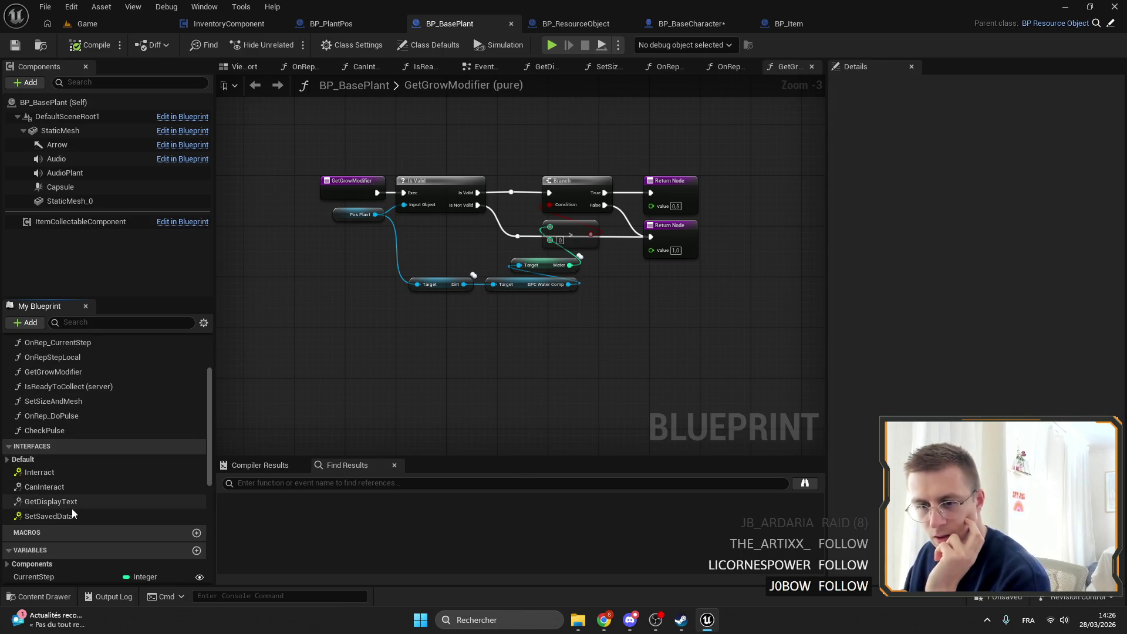
{"action": "double_click", "coordinate": [55, 475]}
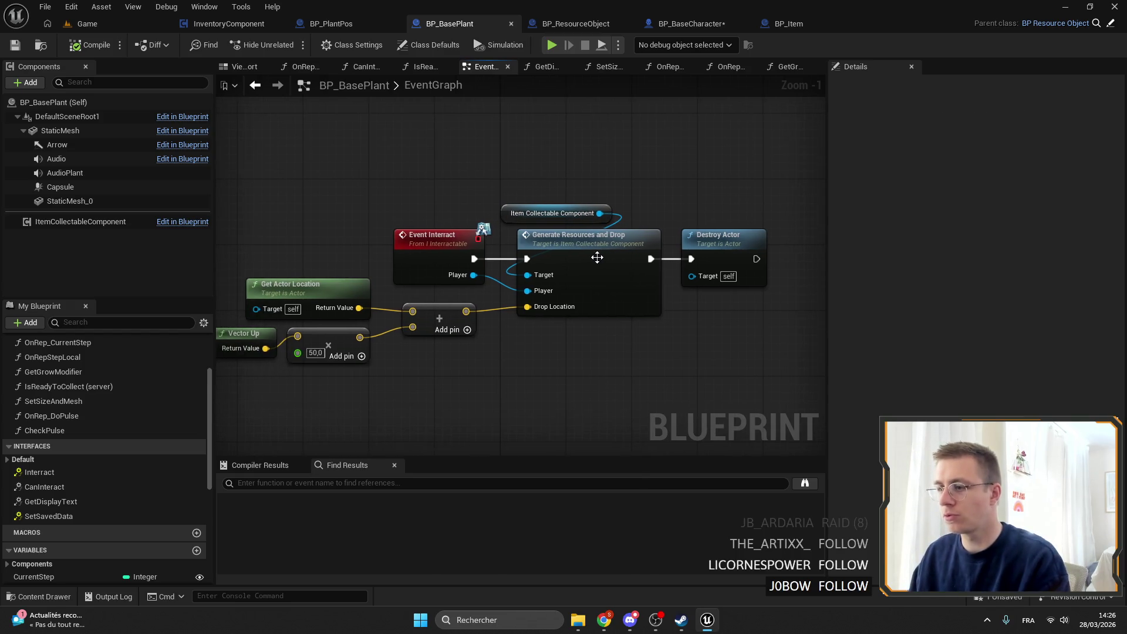
{"action": "left_click", "coordinate": [605, 240]}
{"action": "double_click", "coordinate": [605, 241]}
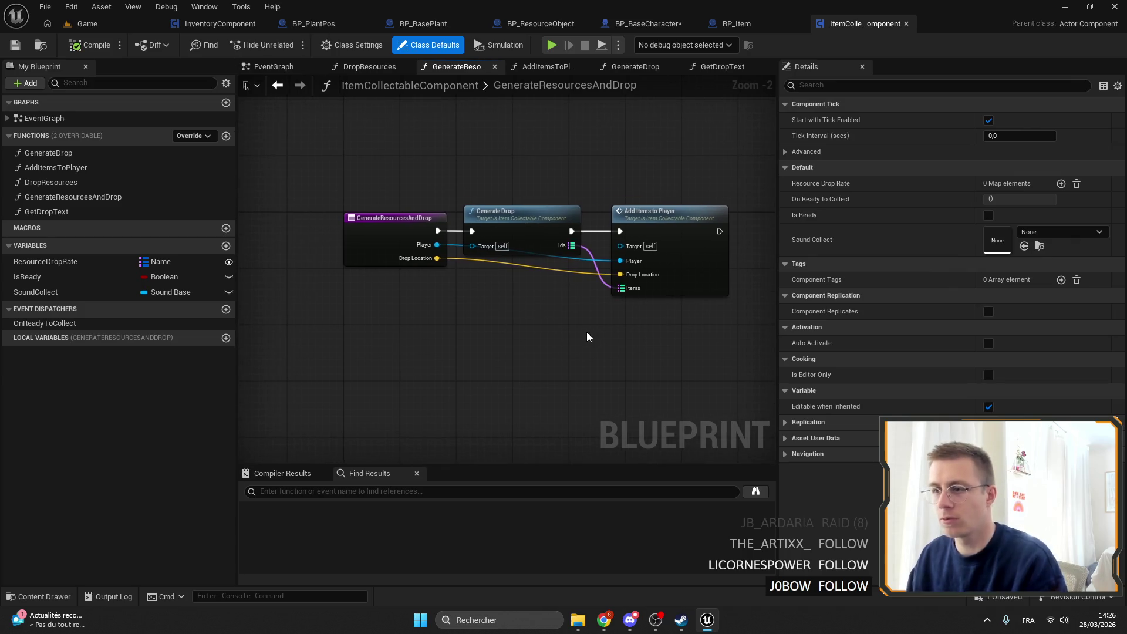
Step: Add a Float input named Multiplyer to the GenerateResourcesAndDrop function
{"action": "left_click", "coordinate": [399, 250]}
{"action": "left_click", "coordinate": [1117, 280]}
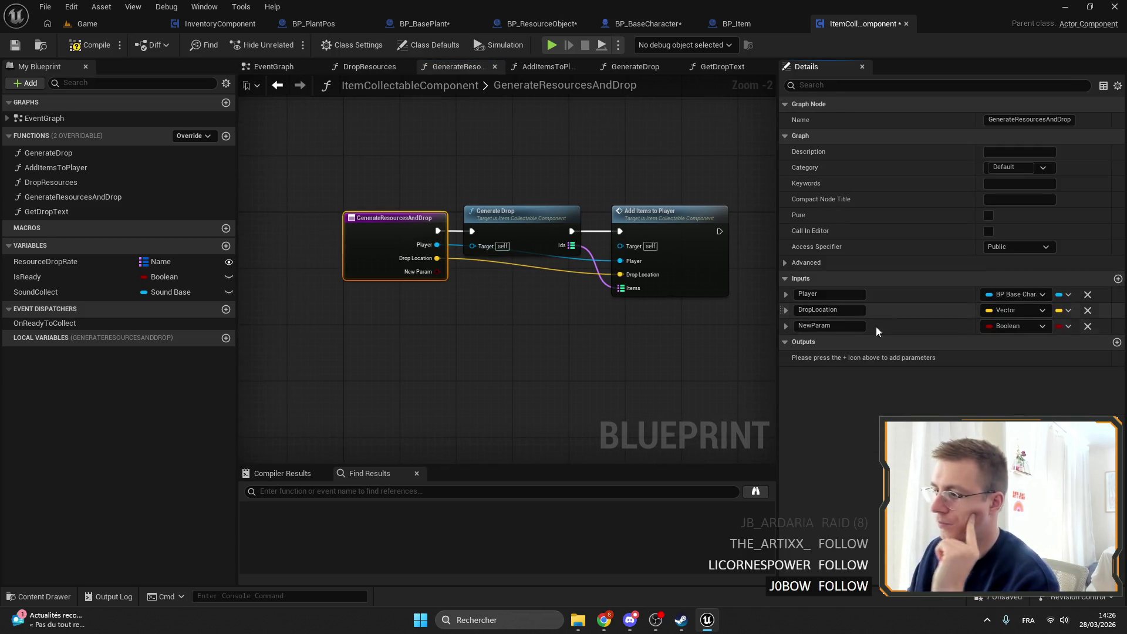
{"action": "type", "text": "Multiplayer"}
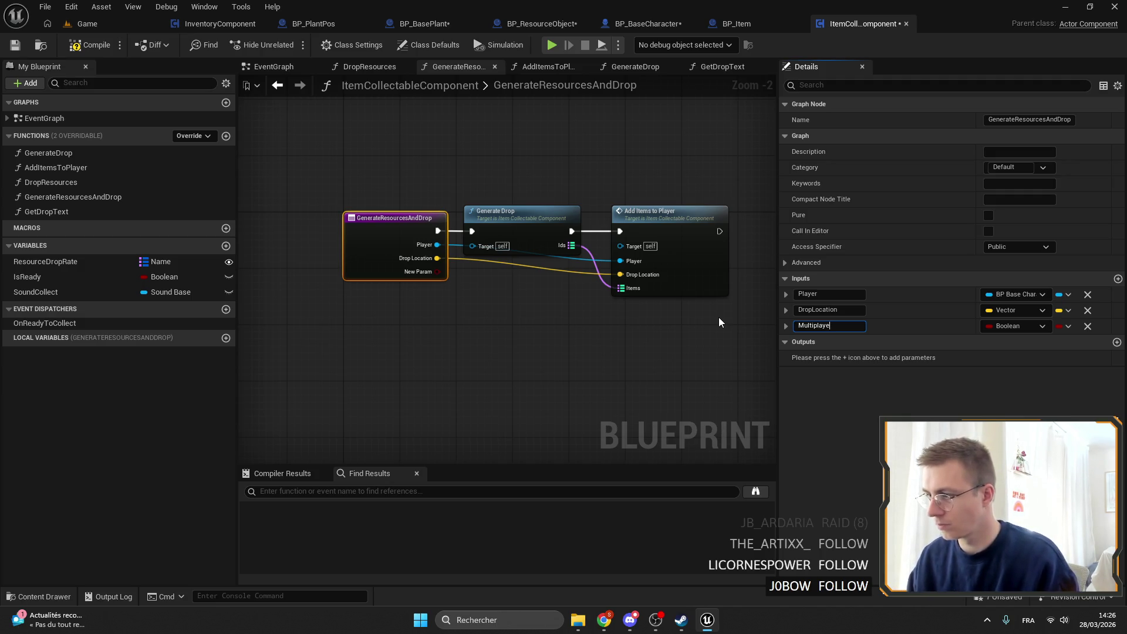
{"action": "key", "text": "BackSpace"}
{"action": "key", "text": "BackSpace"}
{"action": "key", "text": "BackSpace"}
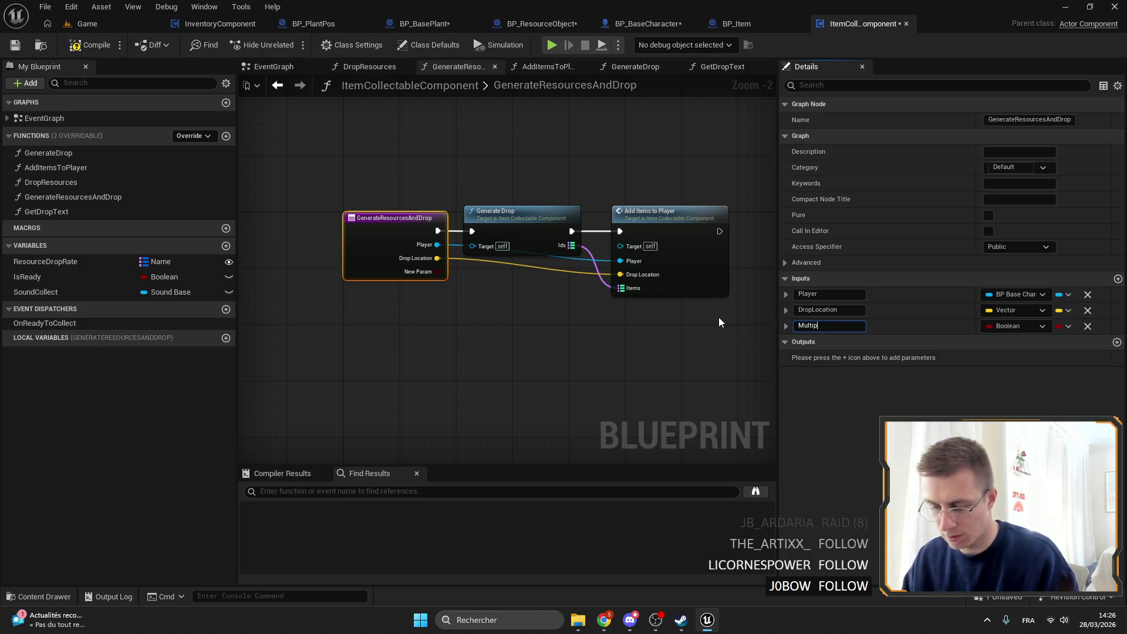
{"action": "type", "text": "yer"}
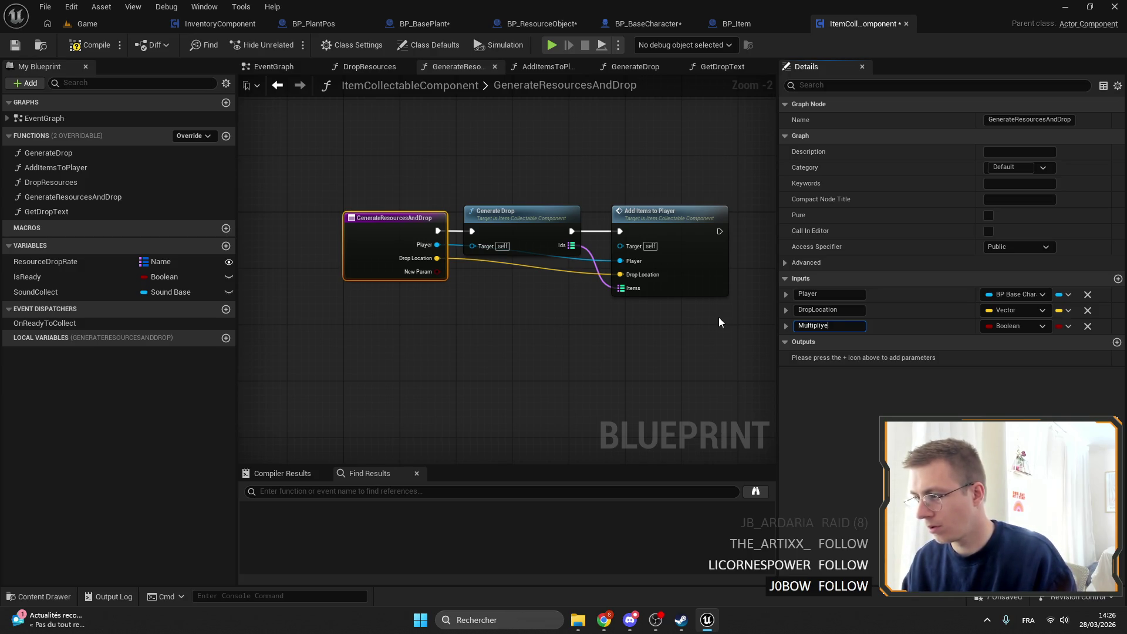
{"action": "key", "text": "BackSpace"}
{"action": "key", "text": "BackSpace"}
{"action": "key", "text": "BackSpace"}
{"action": "type", "text": "Mu"}
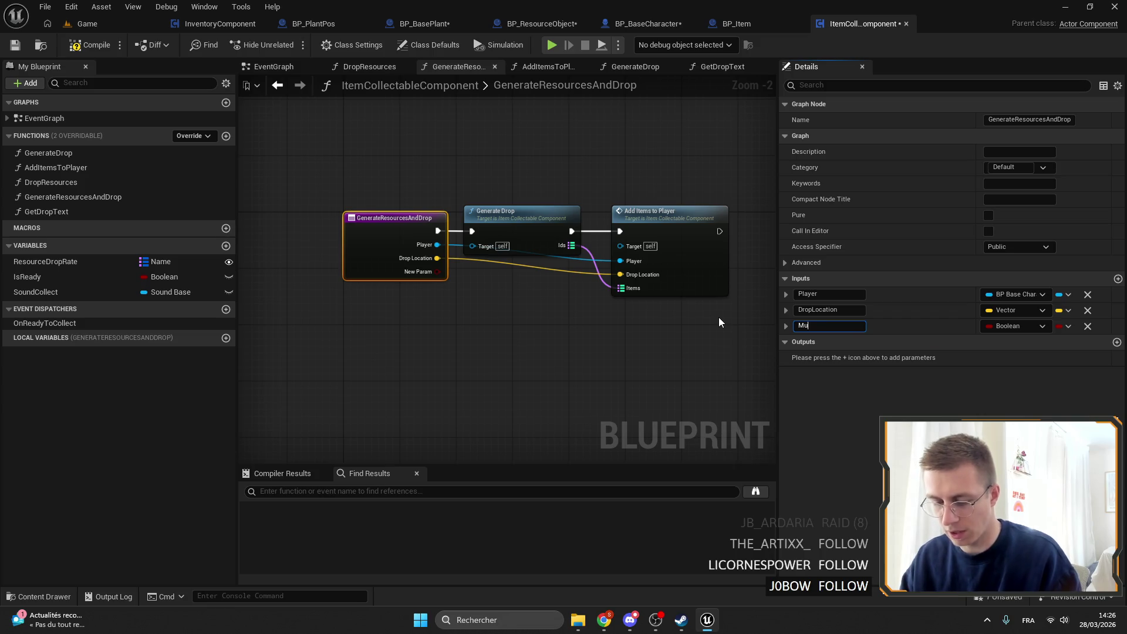
{"action": "type", "text": "ltiplyer"}
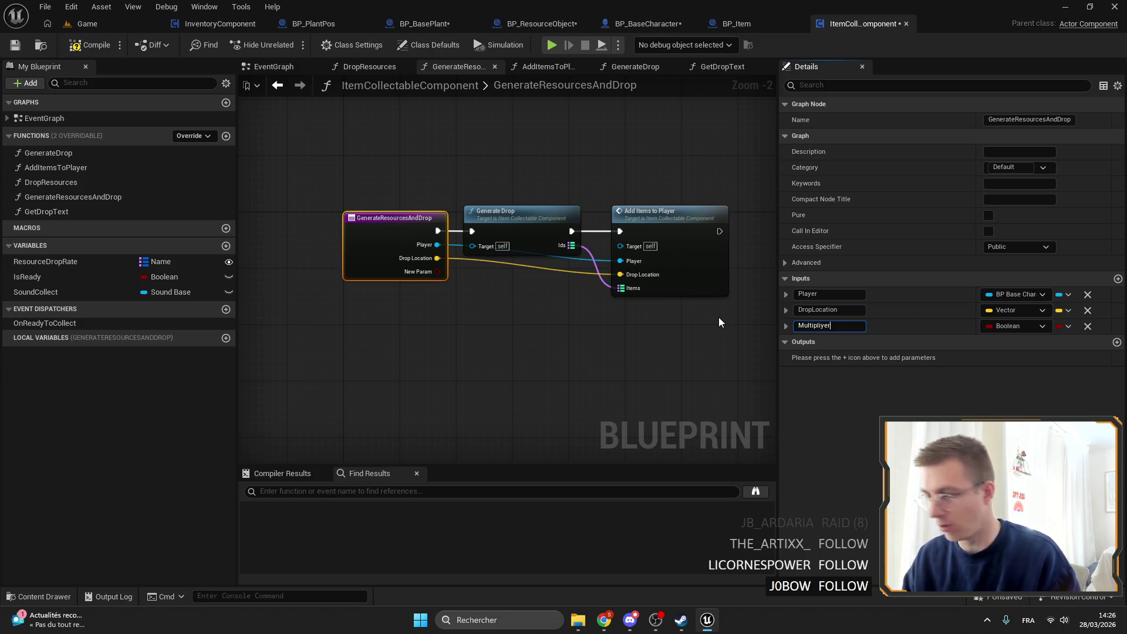
{"action": "key", "text": "Return"}
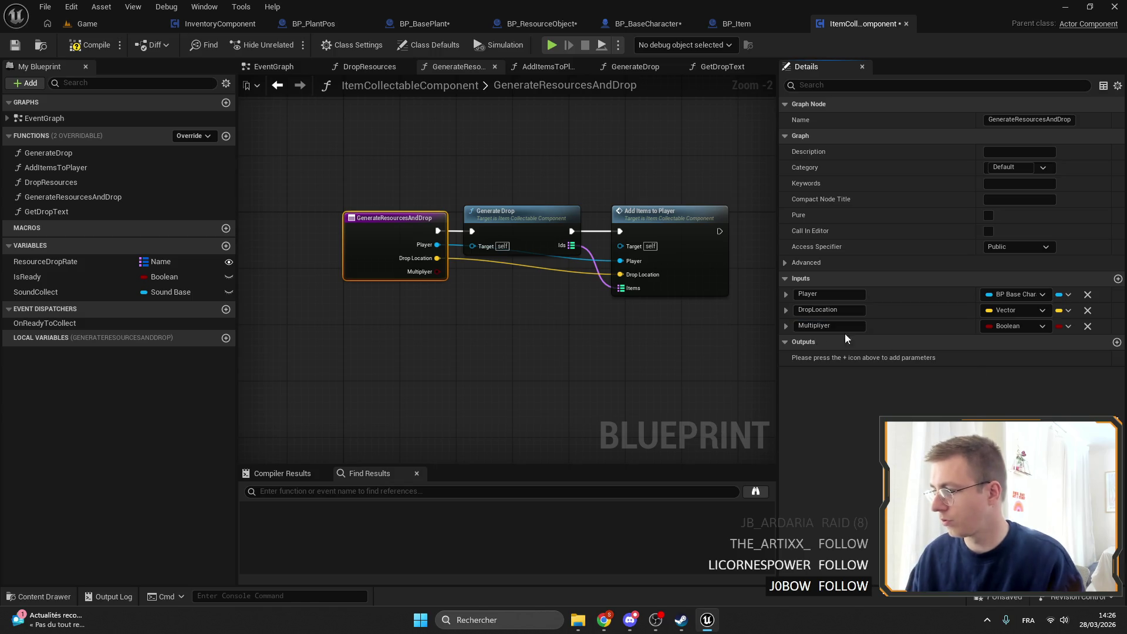
{"action": "left_click", "coordinate": [1021, 327]}
{"action": "left_click", "coordinate": [977, 405]}
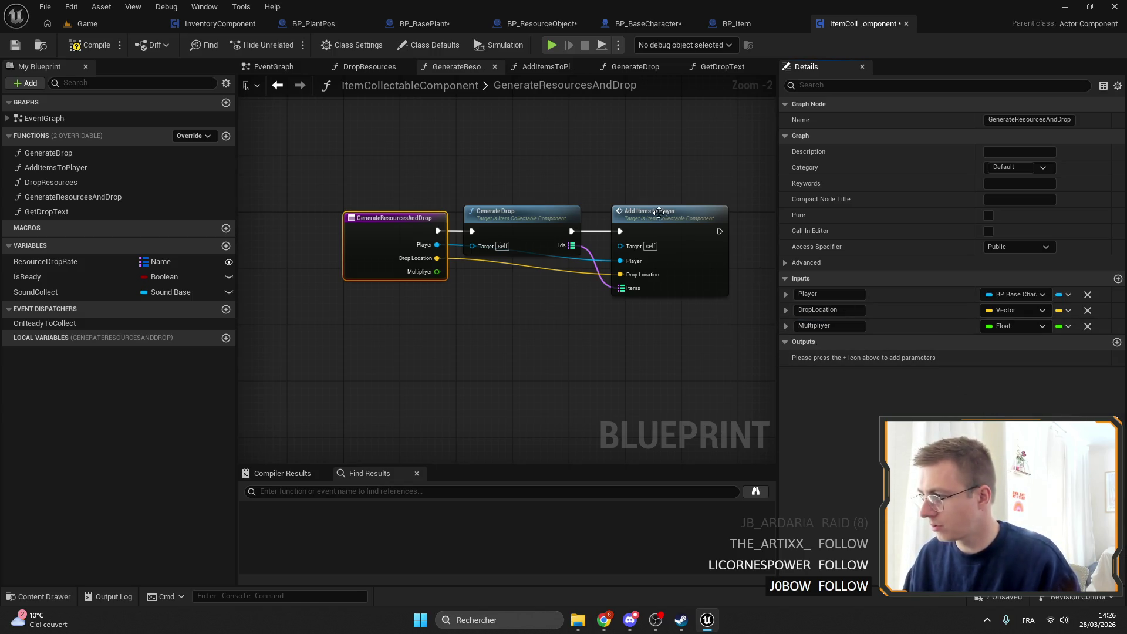
Step: Make room in the graph and add a Multiplyer != 1.0 comparison node
{"action": "scroll", "coordinate": [536, 252], "scroll_direction": "up", "scroll_amount": 2}
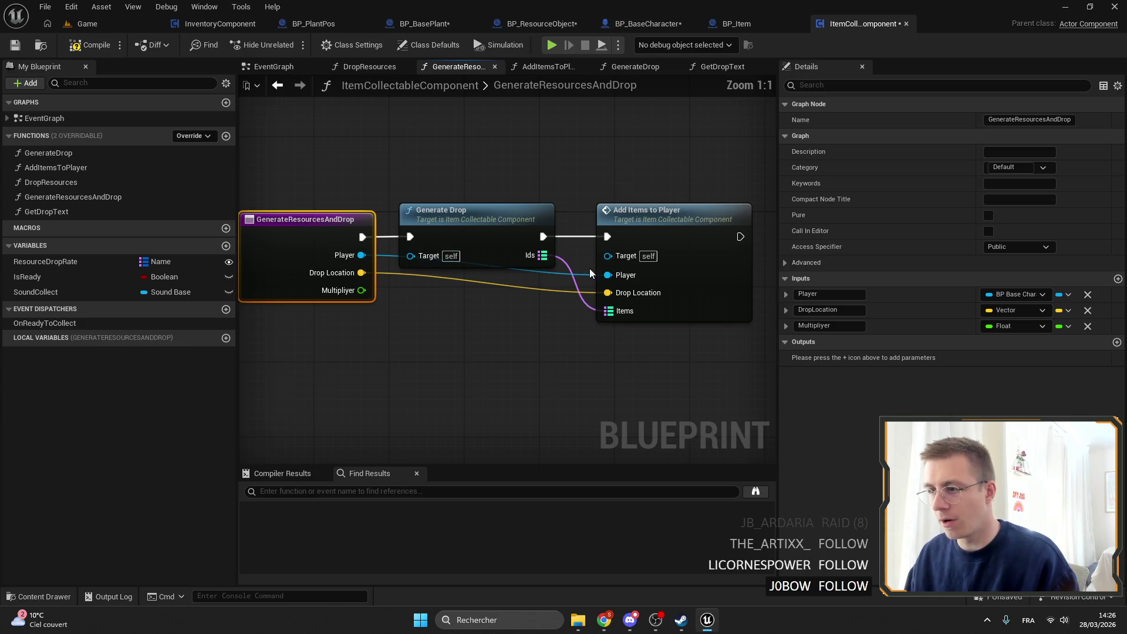
{"action": "left_click_drag", "start_coordinate": [516, 206], "coordinate": [680, 205]}
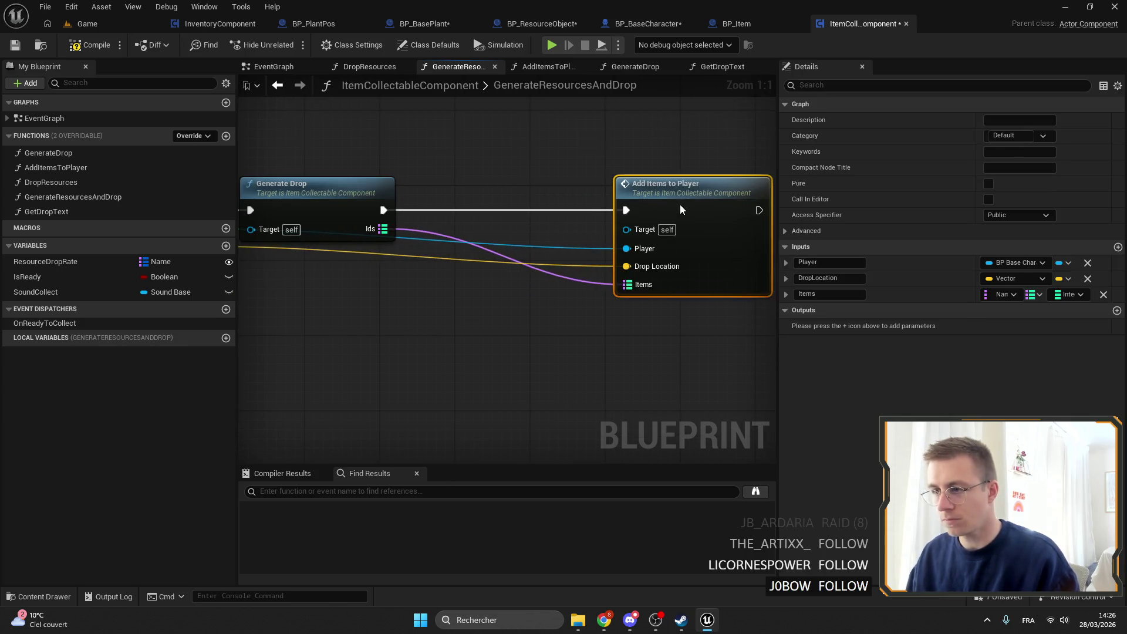
{"action": "left_click_drag", "start_coordinate": [355, 269], "coordinate": [409, 283]}
{"action": "type", "text": ">="}
{"action": "left_click", "coordinate": [488, 355]}
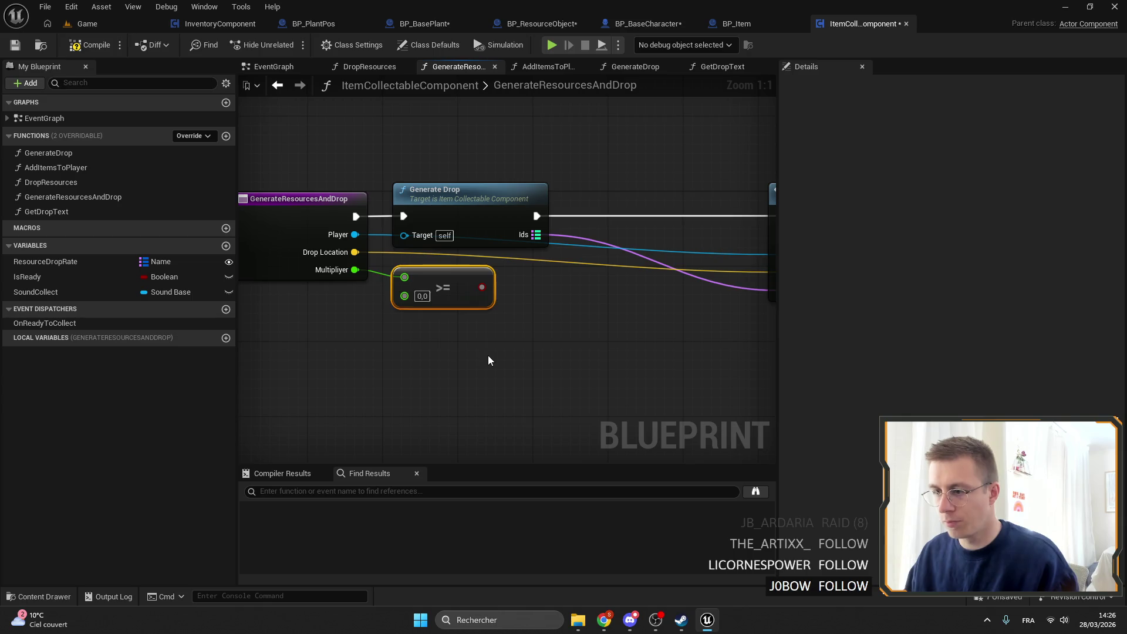
{"action": "left_click", "coordinate": [421, 293]}
{"action": "type", "text": "1"}
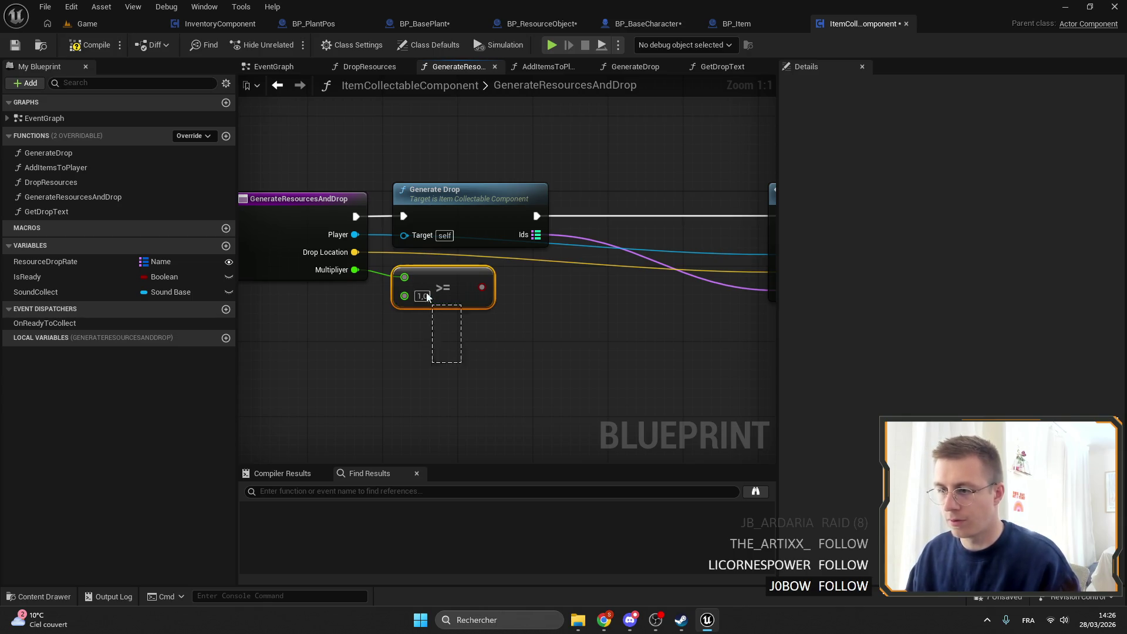
{"action": "key", "text": "Delete"}
{"action": "left_click_drag", "start_coordinate": [355, 269], "coordinate": [414, 286]}
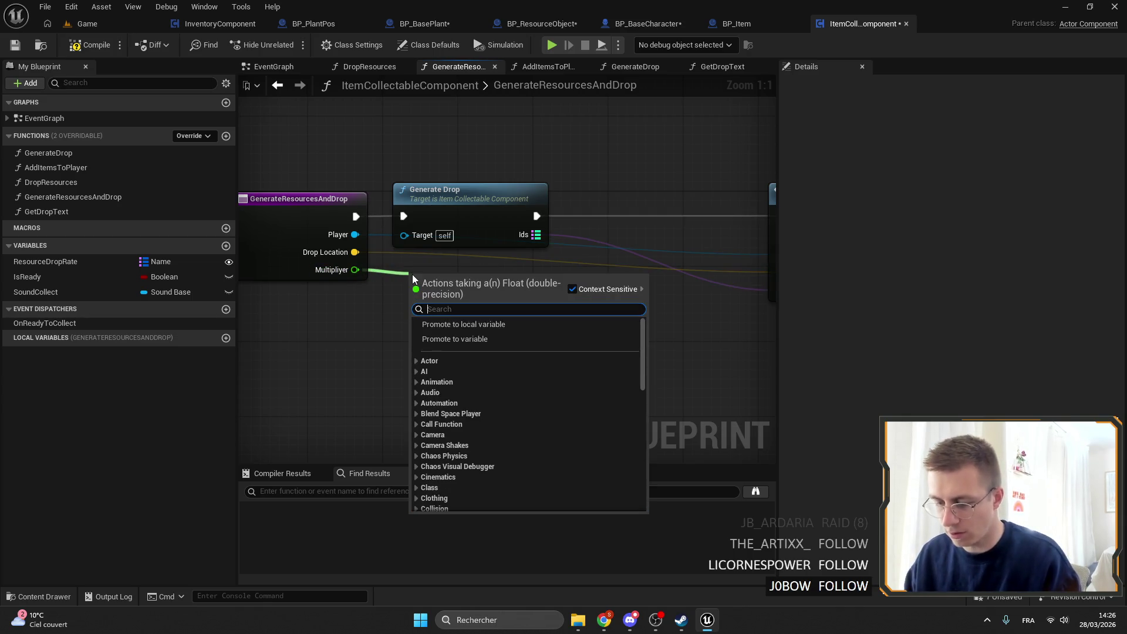
{"action": "type", "text": "!"}
{"action": "key", "text": "BackSpace"}
{"action": "type", "text": "!"}
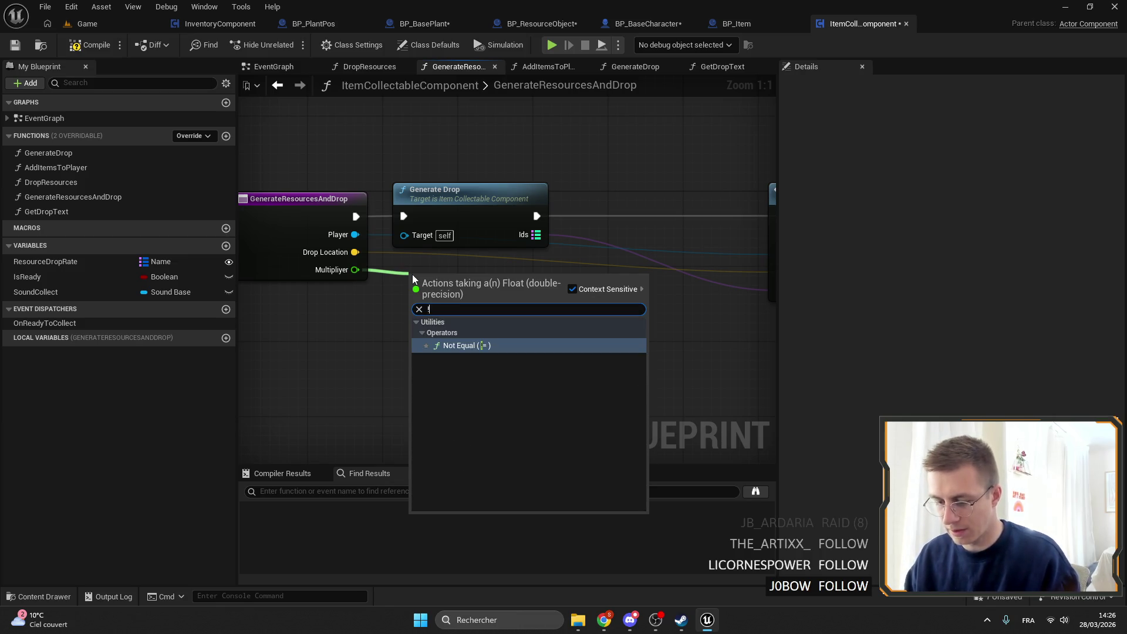
{"action": "type", "text": "="}
{"action": "key", "text": "Return"}
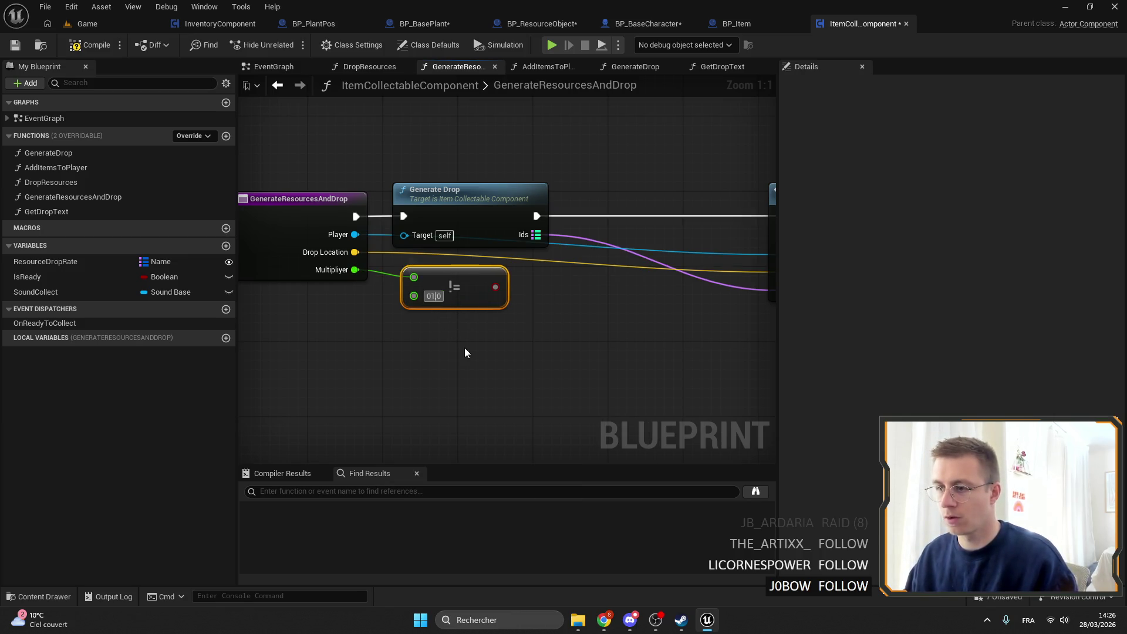
Step: Drive a new Branch from the != result, then return to the Game level
{"action": "mouse_move", "coordinate": [455, 286]}
{"action": "left_mouse_down"}
{"action": "mouse_move", "coordinate": [582, 293]}
{"action": "mouse_move", "coordinate": [596, 208]}
{"action": "left_mouse_up"}
{"action": "type", "text": "branch"}
{"action": "key", "text": "Return"}
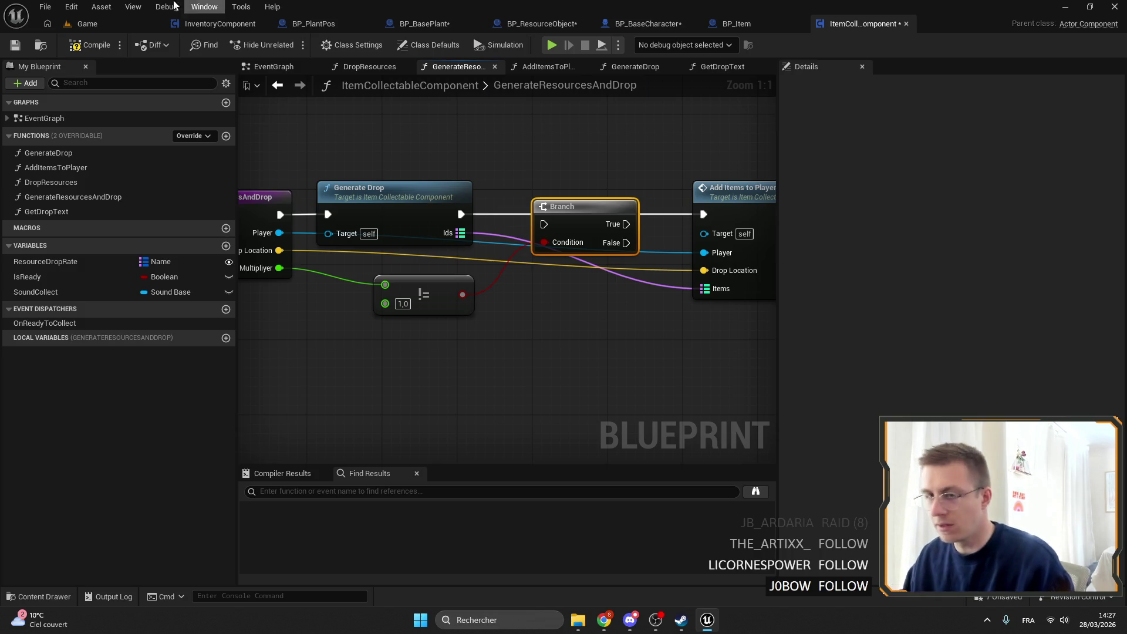
{"action": "left_click", "coordinate": [91, 24]}
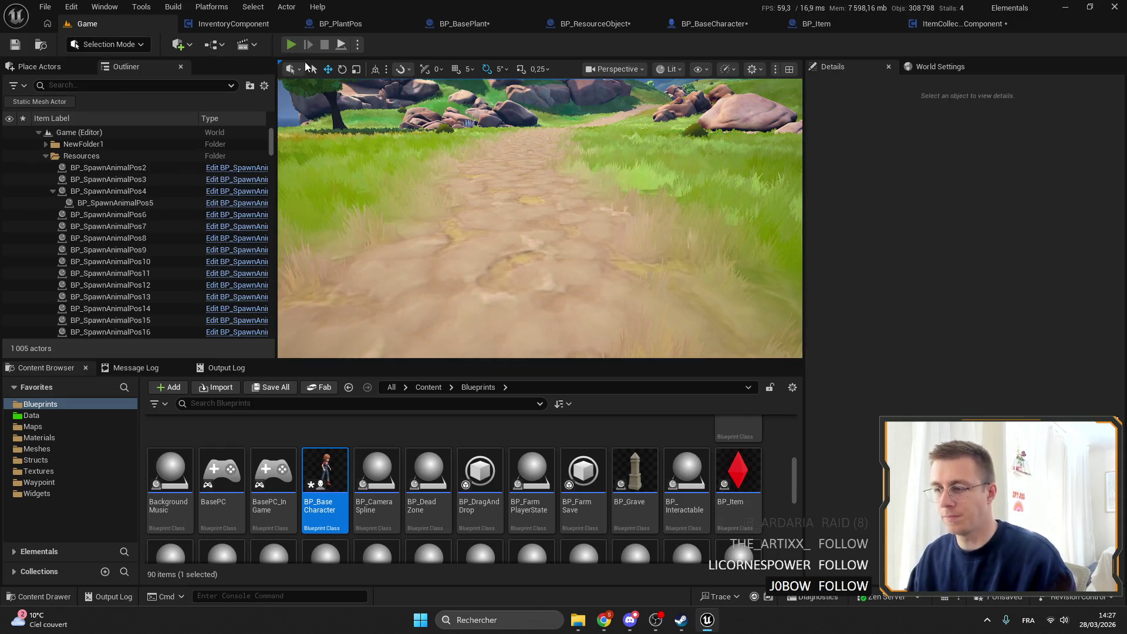
Step: Save all and playtest fullscreen, splitting the fertilizer stack and re-merging it to 30, then stop
{"action": "key", "text": "alt+p"}
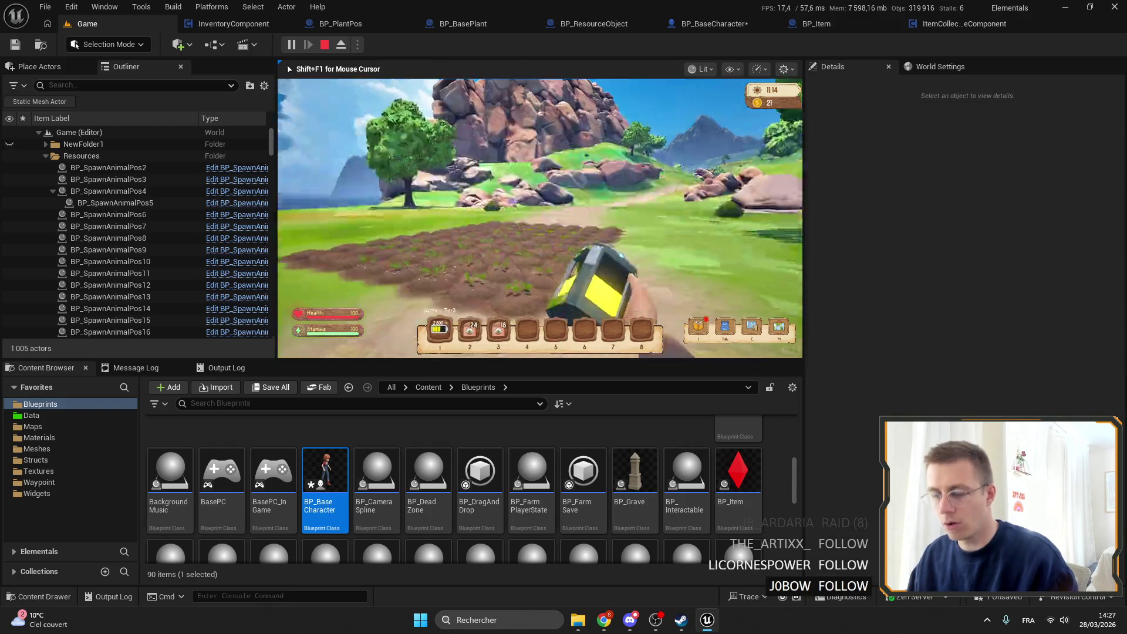
{"action": "key", "text": "F11"}
{"action": "key", "text": "i"}
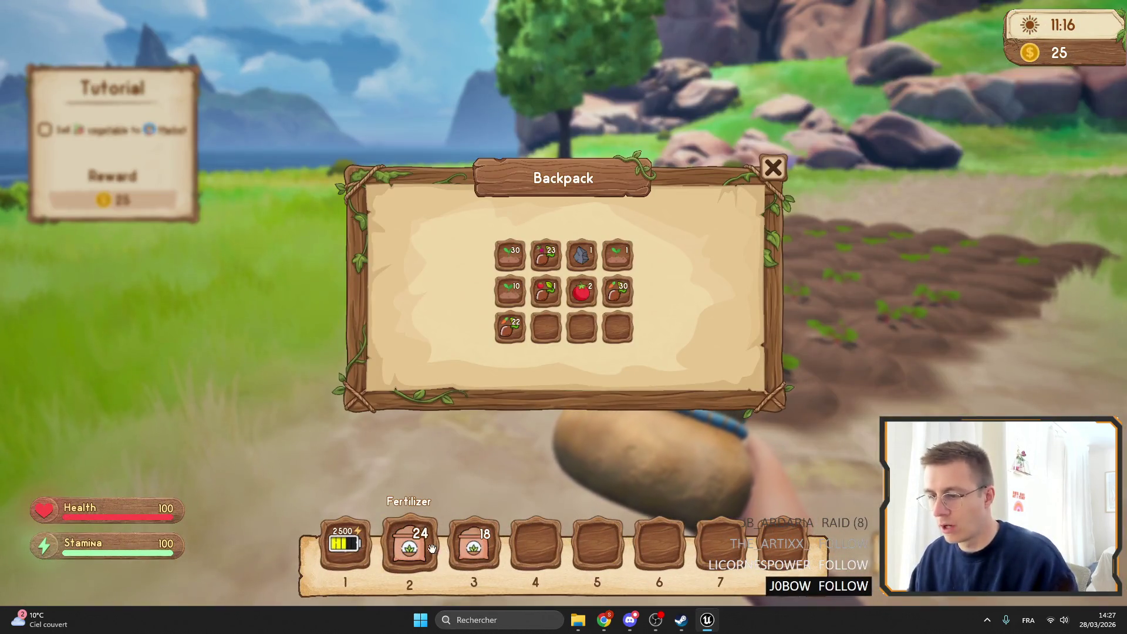
{"action": "mouse_move", "coordinate": [409, 542]}
{"action": "left_mouse_down"}
{"action": "mouse_move", "coordinate": [535, 542]}
{"action": "mouse_move", "coordinate": [546, 327]}
{"action": "mouse_move", "coordinate": [538, 549]}
{"action": "mouse_move", "coordinate": [597, 545]}
{"action": "mouse_move", "coordinate": [600, 466]}
{"action": "mouse_move", "coordinate": [604, 516]}
{"action": "mouse_move", "coordinate": [663, 531]}
{"action": "mouse_move", "coordinate": [521, 545]}
{"action": "mouse_move", "coordinate": [598, 547]}
{"action": "mouse_move", "coordinate": [587, 516]}
{"action": "mouse_move", "coordinate": [597, 543]}
{"action": "mouse_move", "coordinate": [409, 543]}
{"action": "mouse_move", "coordinate": [539, 577]}
{"action": "mouse_move", "coordinate": [505, 471]}
{"action": "mouse_move", "coordinate": [525, 476]}
{"action": "left_mouse_up"}
{"action": "key", "text": "Tab"}
{"action": "key", "text": "Tab"}
{"action": "key", "text": "Tab"}
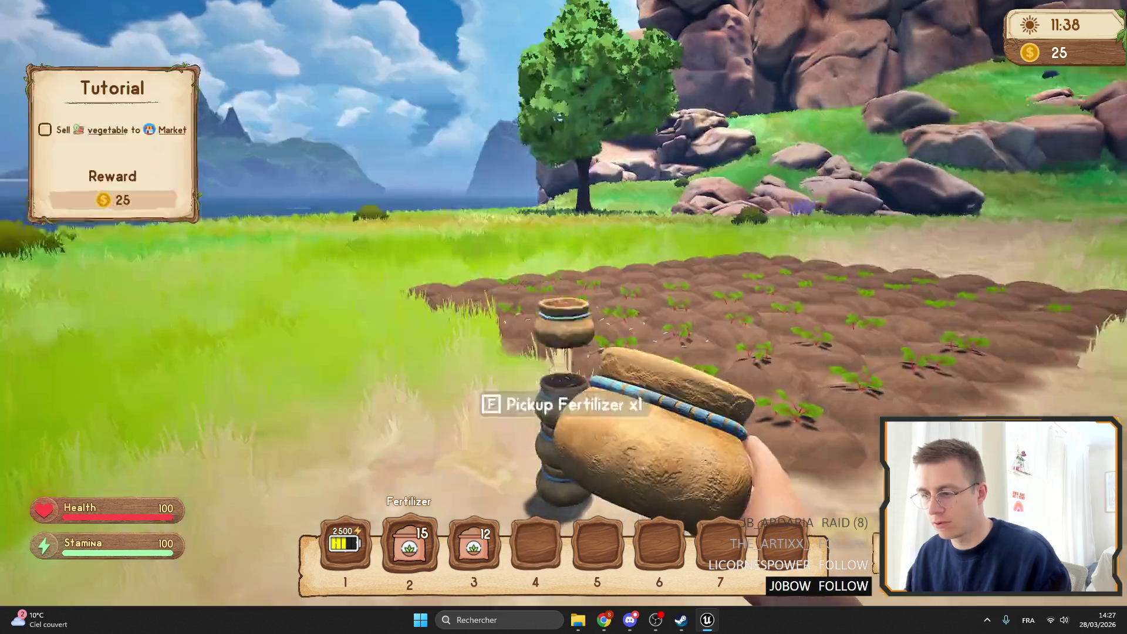
{"action": "key", "text": "Tab"}
{"action": "key", "text": "Tab"}
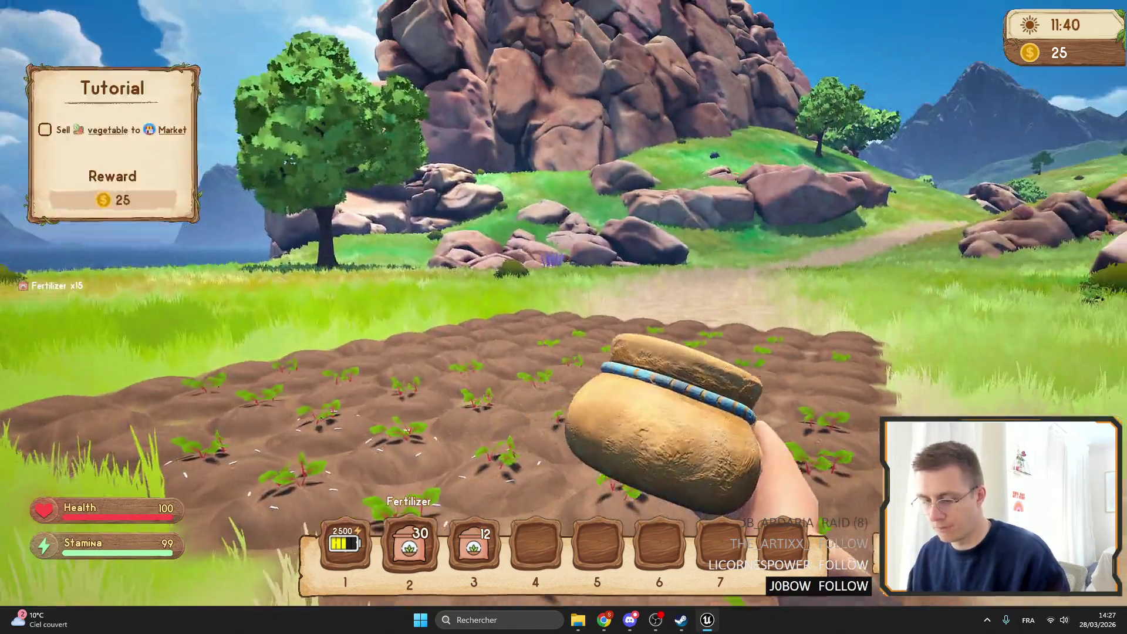
{"action": "key", "text": "Escape"}
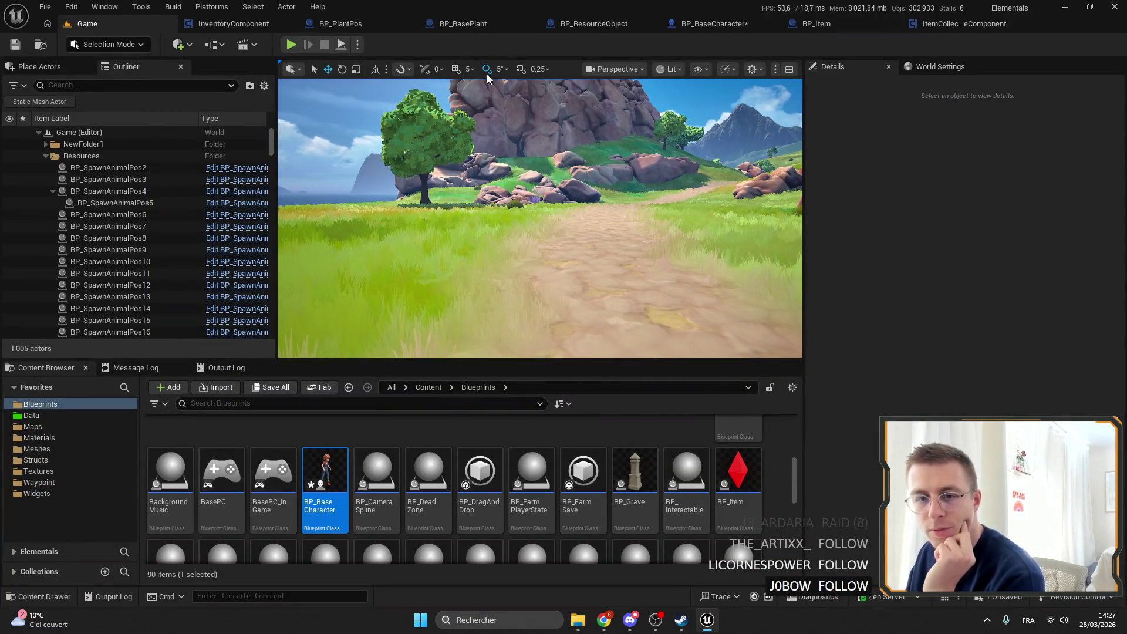
Step: Inspect InventoryComponent's SortInventory nodes: Reset, the sorting loop and Add Multiple
{"action": "left_click", "coordinate": [235, 21]}
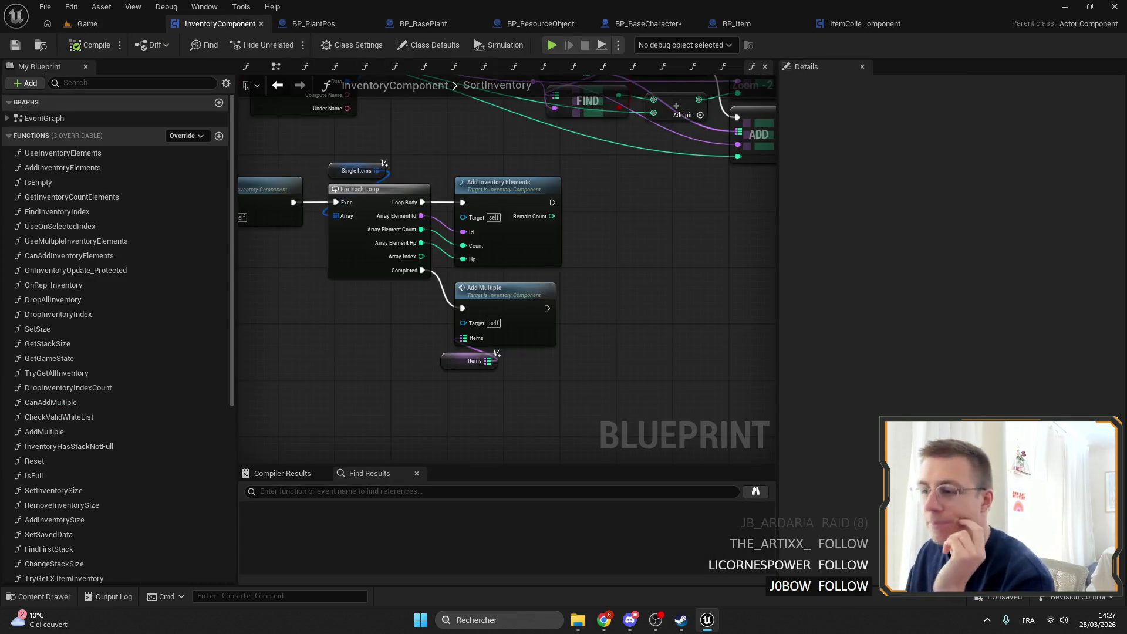
{"action": "scroll", "coordinate": [576, 195], "scroll_direction": "down", "scroll_amount": 1}
{"action": "scroll", "coordinate": [416, 162], "scroll_direction": "up", "scroll_amount": 3}
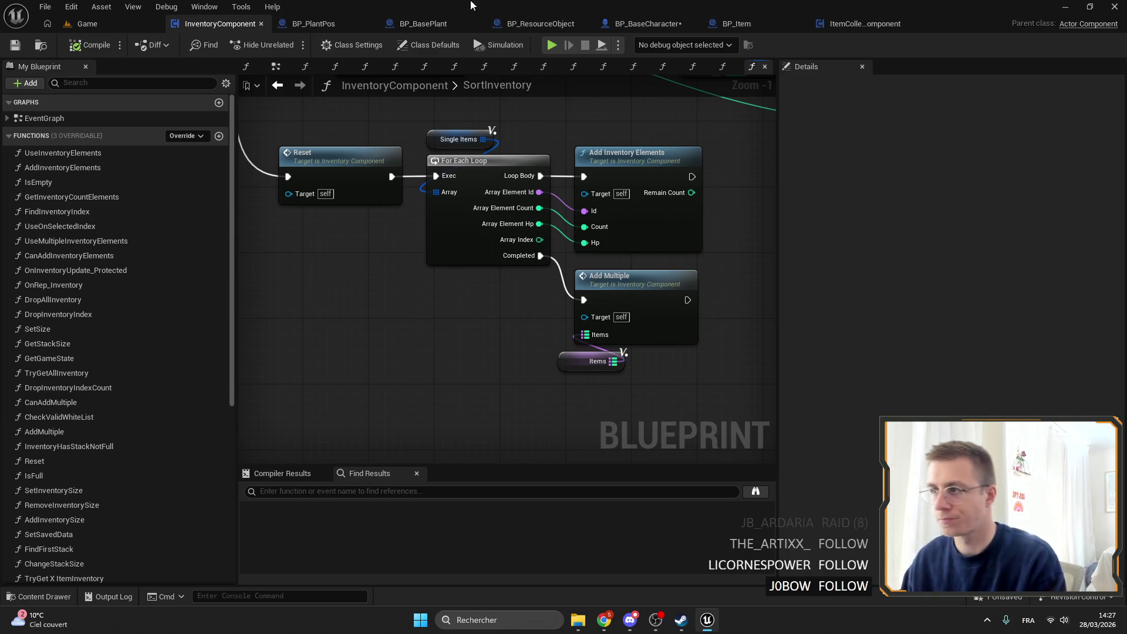
{"action": "scroll", "coordinate": [507, 253], "scroll_direction": "down", "scroll_amount": 4}
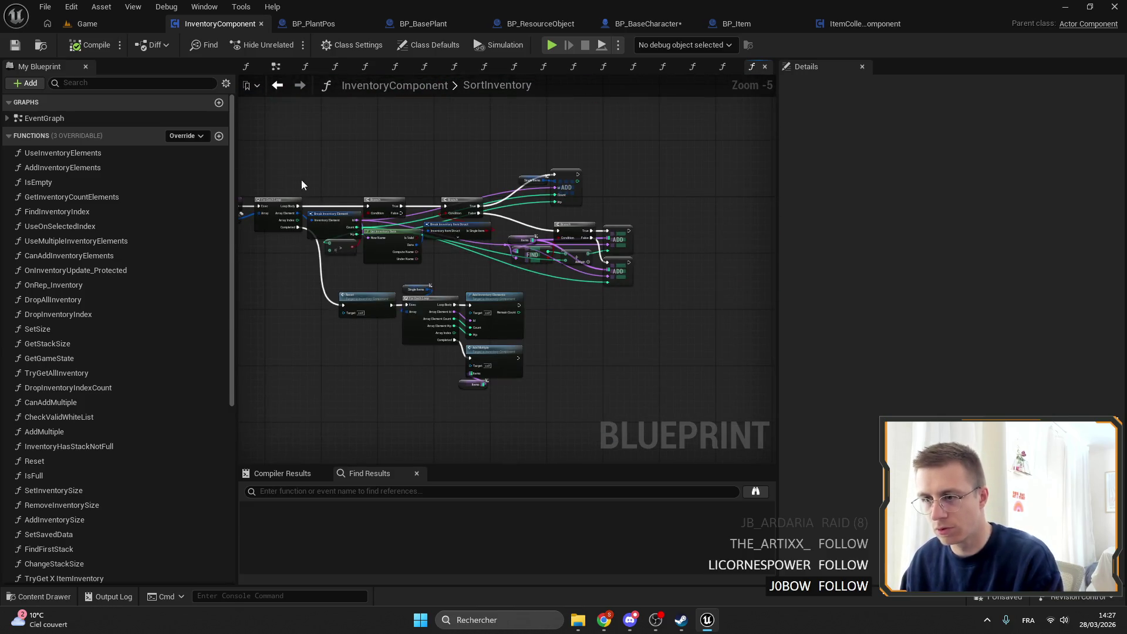
{"action": "scroll", "coordinate": [456, 118], "scroll_direction": "up", "scroll_amount": 3}
{"action": "left_click_drag", "start_coordinate": [544, 211], "coordinate": [395, 144]}
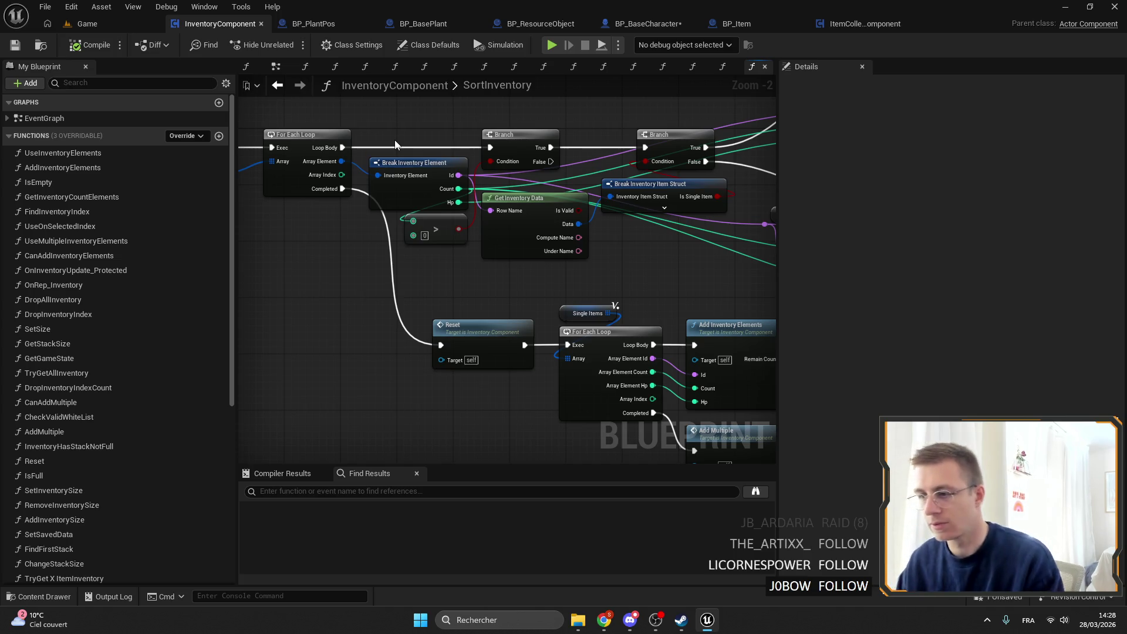
{"action": "left_click", "coordinate": [470, 331]}
{"action": "left_click_drag", "start_coordinate": [580, 270], "coordinate": [521, 218]}
{"action": "left_click", "coordinate": [523, 259]}
{"action": "left_click", "coordinate": [713, 287]}
{"action": "left_click", "coordinate": [563, 352]}
{"action": "left_click", "coordinate": [665, 361]}
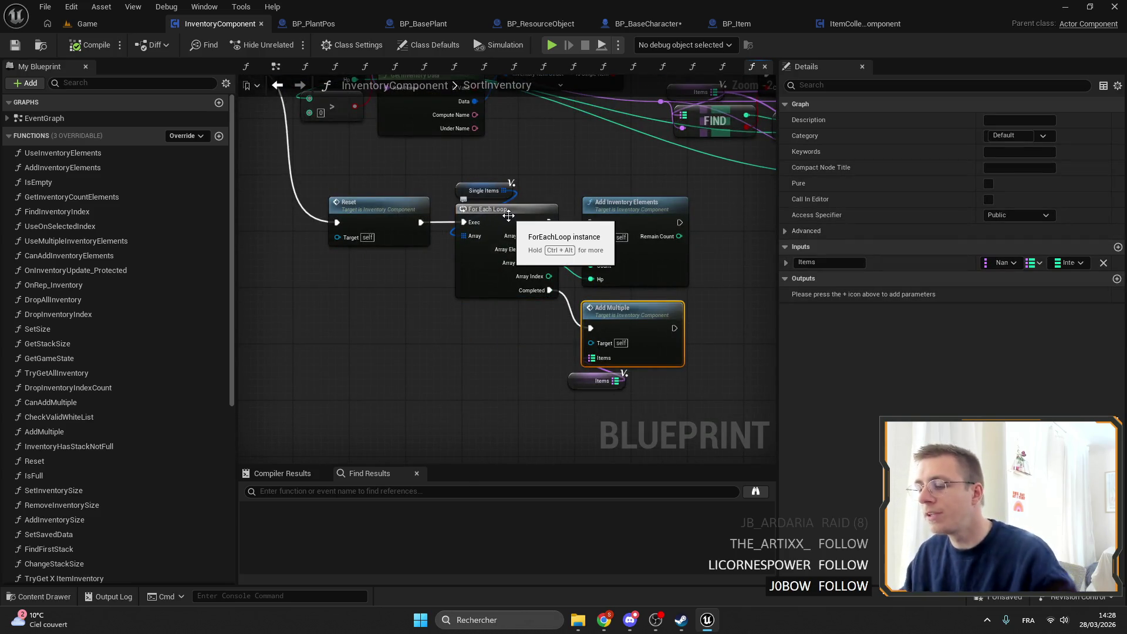
Step: Marquee-select the Reset, For Each Loop and Add nodes, then close InventoryComponent
{"action": "left_click_drag", "start_coordinate": [509, 216], "coordinate": [509, 265]}
{"action": "mouse_move", "coordinate": [428, 237]}
{"action": "left_mouse_down"}
{"action": "mouse_move", "coordinate": [510, 354]}
{"action": "mouse_move", "coordinate": [498, 300]}
{"action": "left_mouse_up"}
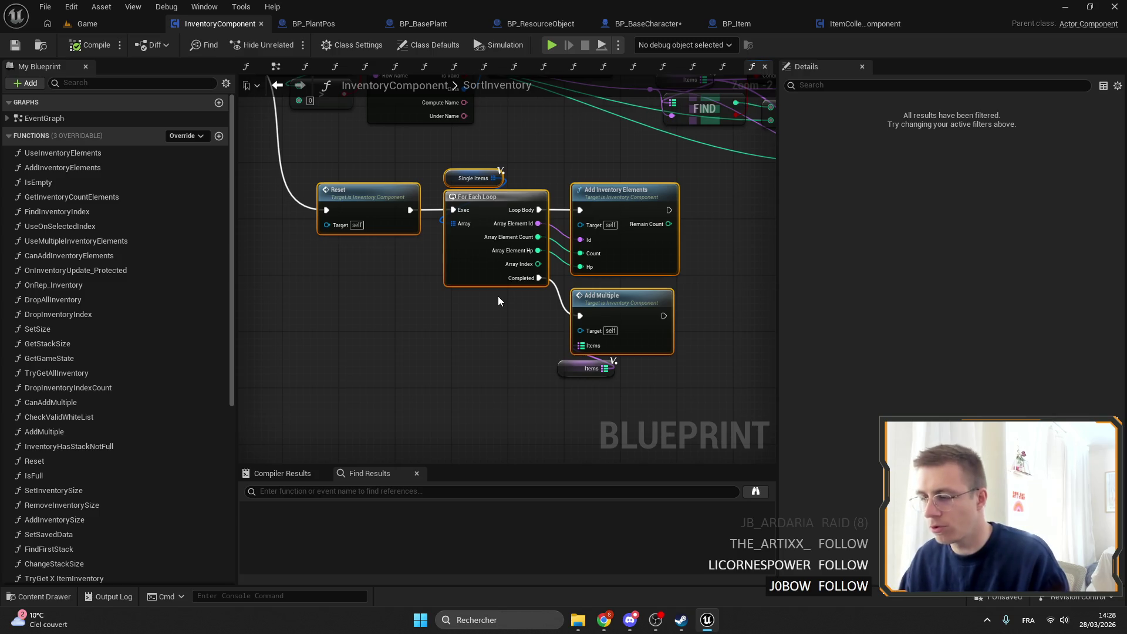
{"action": "left_click", "coordinate": [502, 315]}
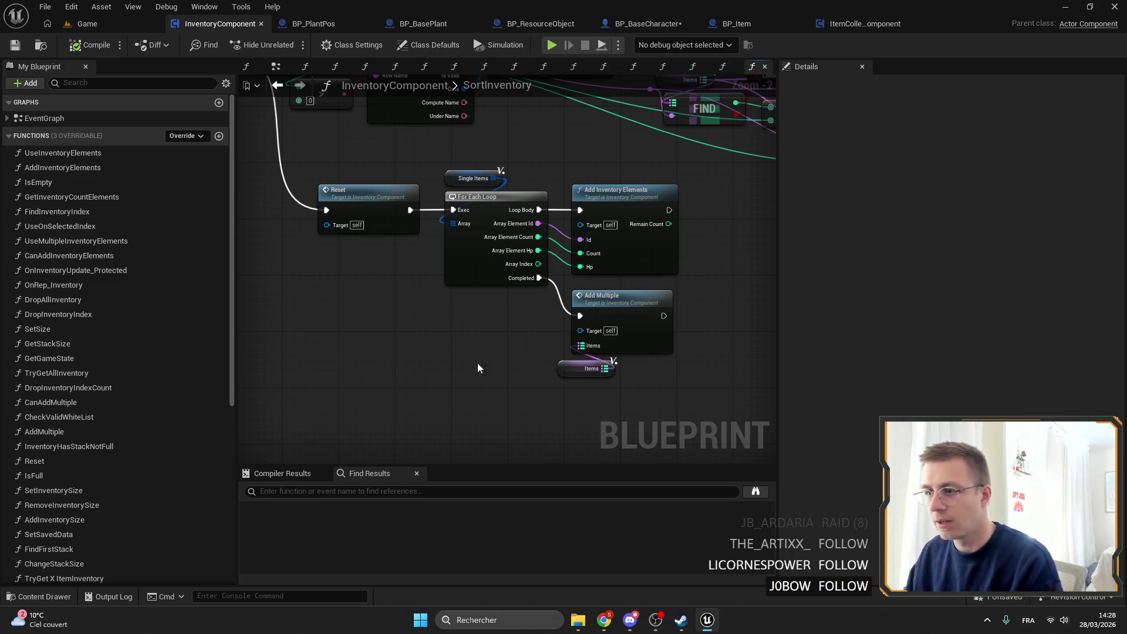
{"action": "left_click_drag", "start_coordinate": [497, 300], "coordinate": [581, 176]}
{"action": "left_click", "coordinate": [470, 380]}
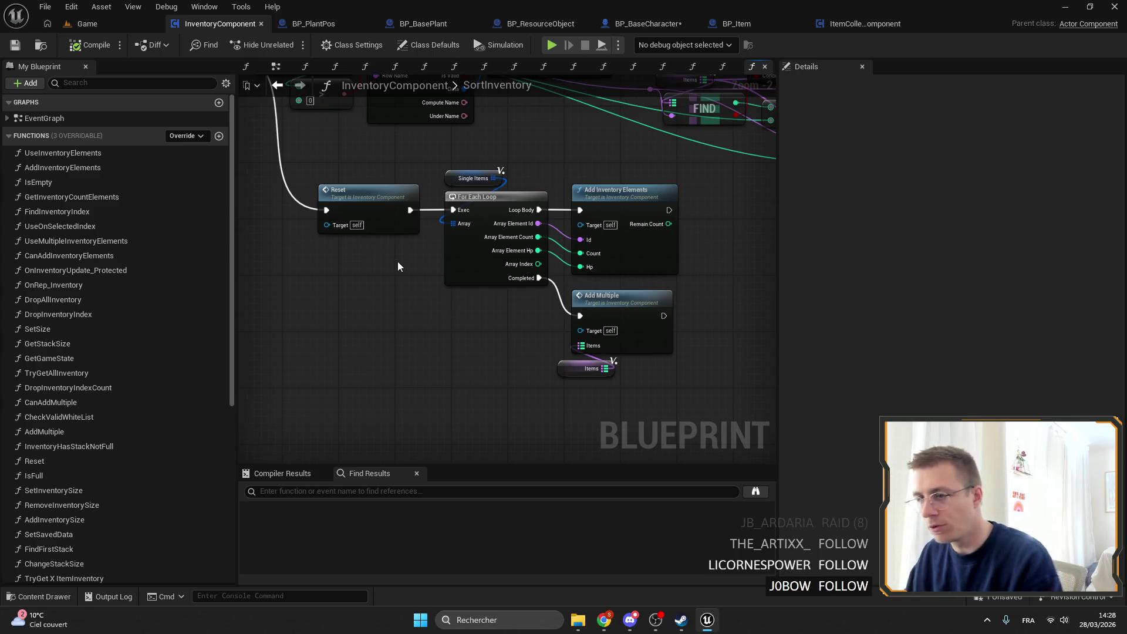
{"action": "left_click_drag", "start_coordinate": [368, 152], "coordinate": [651, 393]}
{"action": "left_click", "coordinate": [651, 393]}
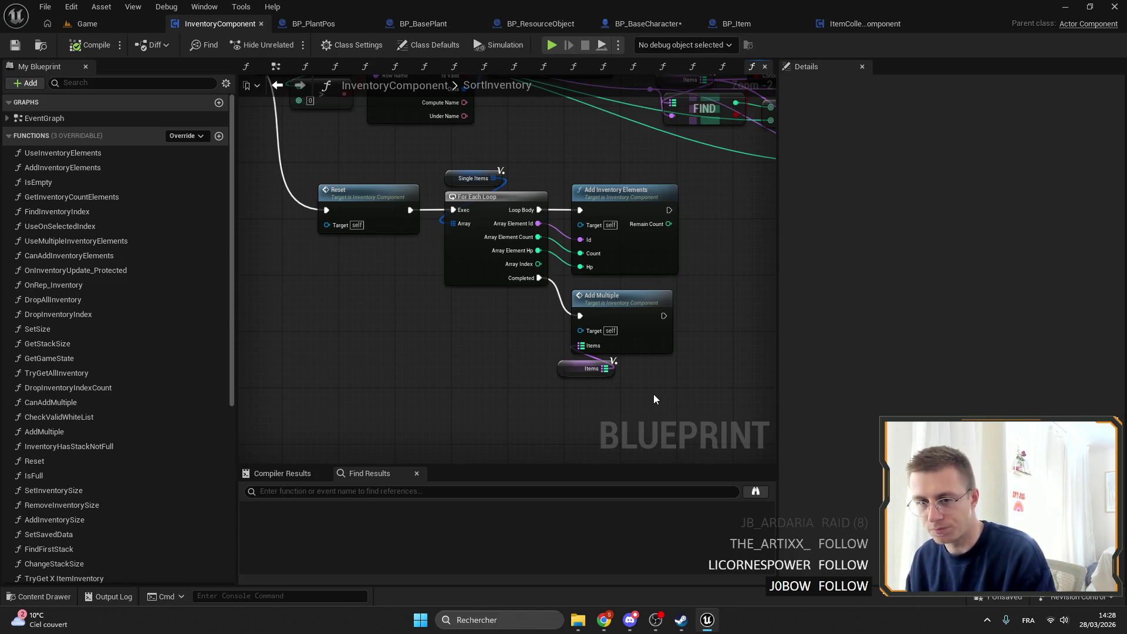
{"action": "mouse_move", "coordinate": [653, 406]}
{"action": "left_mouse_down"}
{"action": "mouse_move", "coordinate": [370, 171]}
{"action": "mouse_move", "coordinate": [527, 234]}
{"action": "mouse_move", "coordinate": [587, 370]}
{"action": "left_mouse_up"}
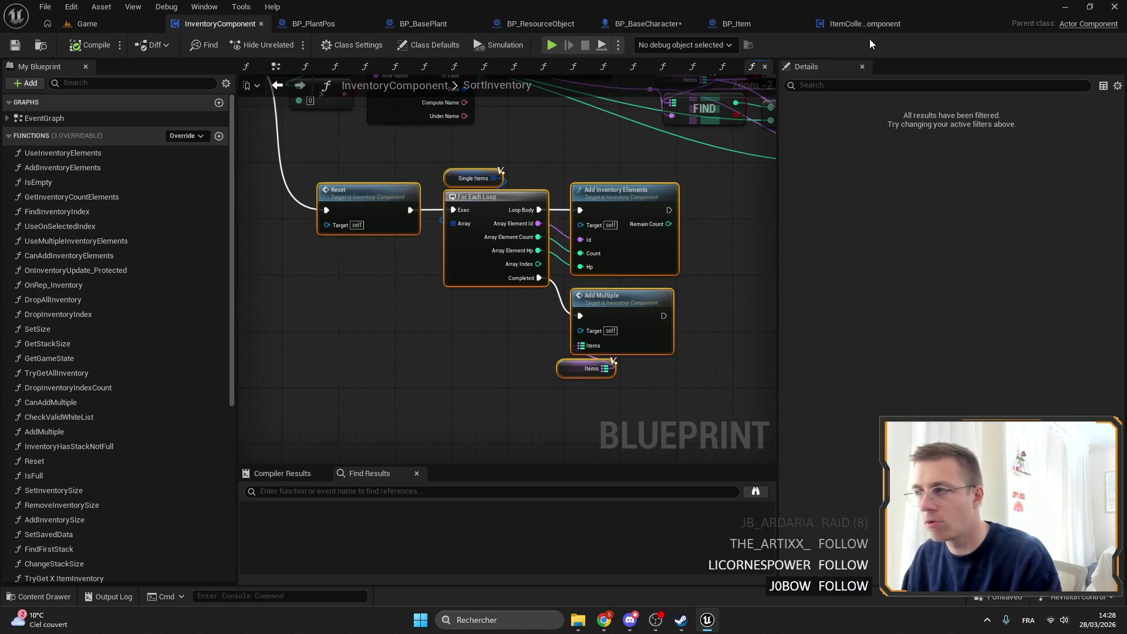
{"action": "left_click", "coordinate": [261, 23]}
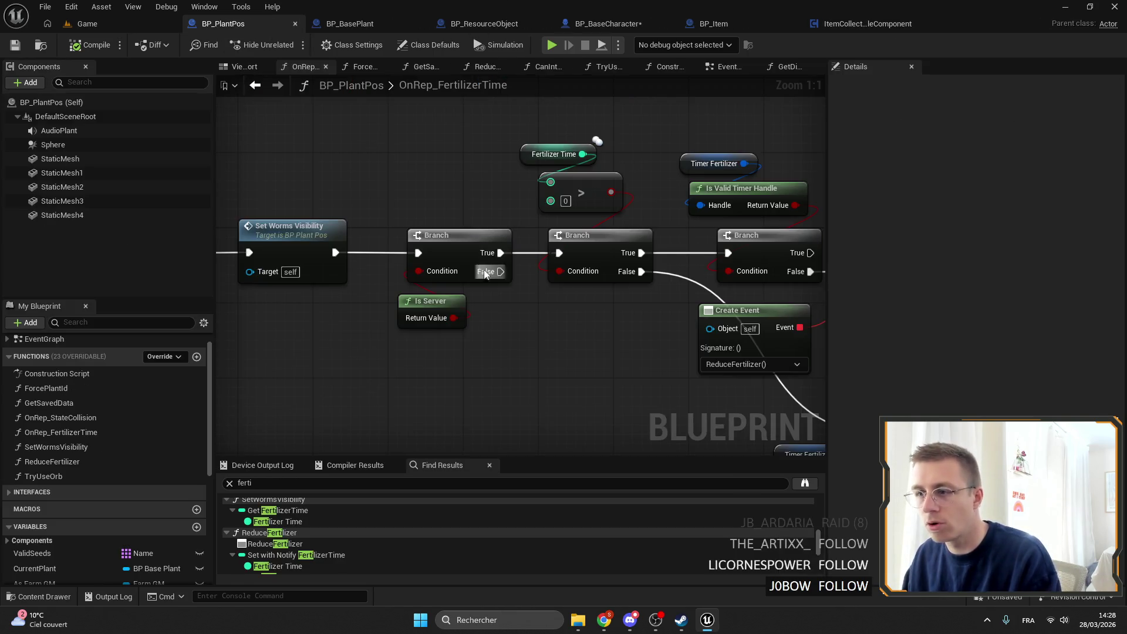
Step: Switch from the OnRep_FertilizerTime graph to the BP_BaseCharacter blueprint
{"action": "scroll", "coordinate": [658, 224], "scroll_direction": "up", "scroll_amount": 1}
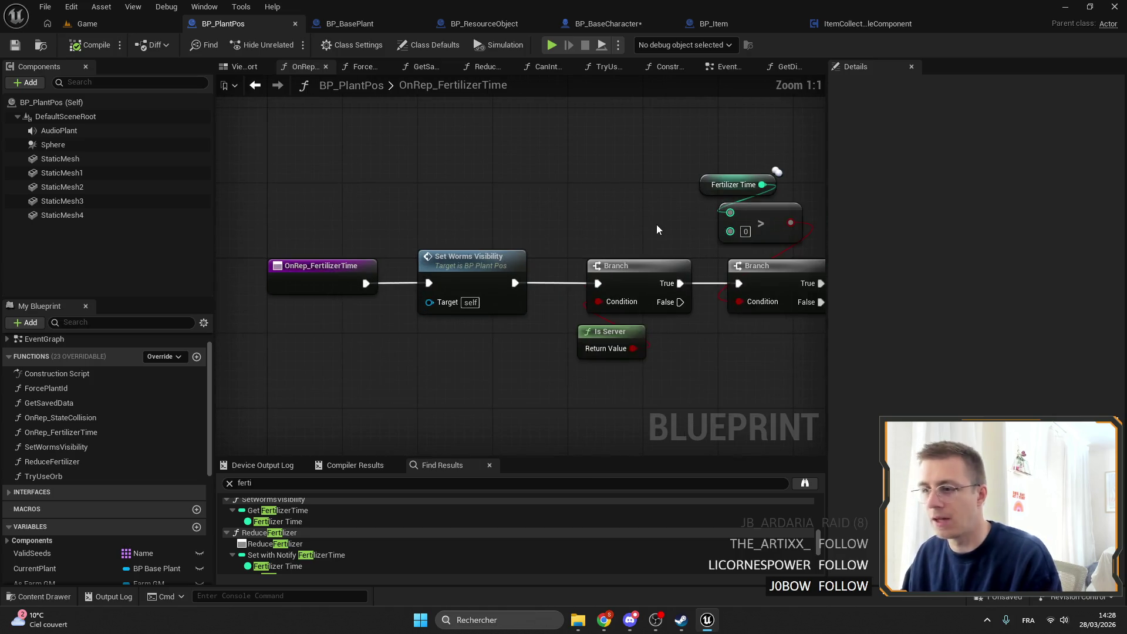
{"action": "scroll", "coordinate": [569, 222], "scroll_direction": "down", "scroll_amount": 2}
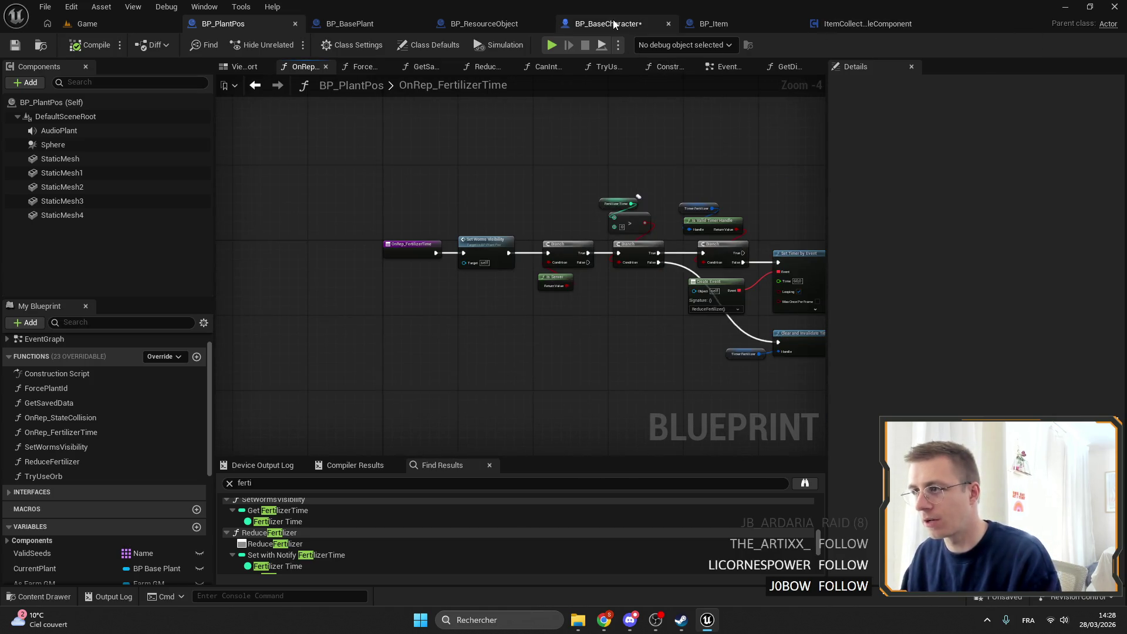
{"action": "left_click", "coordinate": [608, 23]}
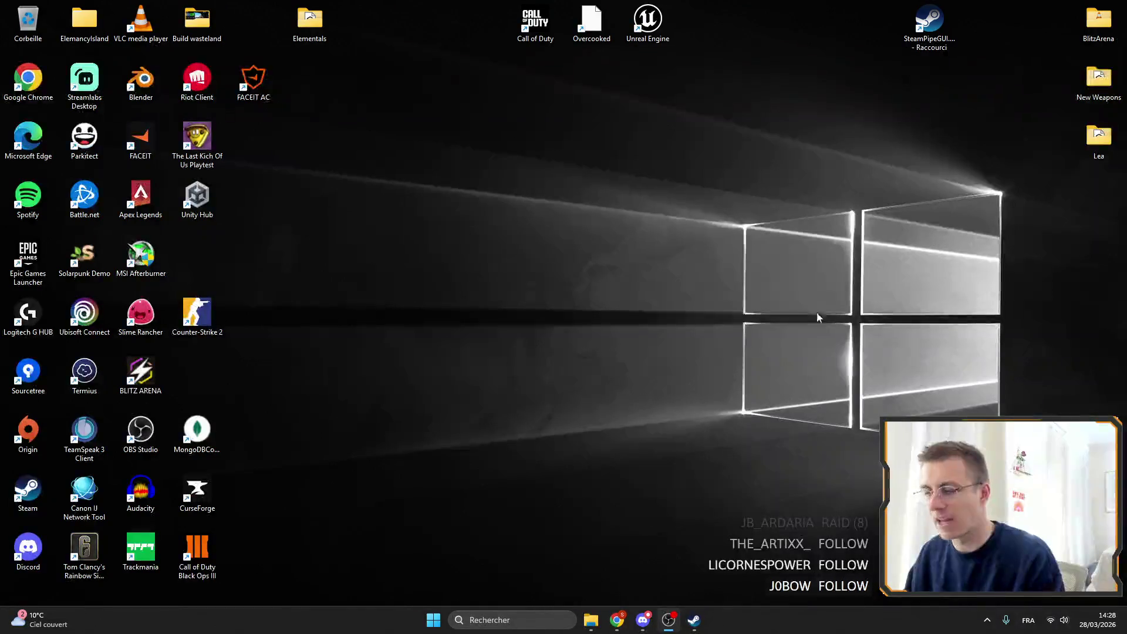
Step: Send and restart the crashed editor, then maximize Chrome's 'flowcode' Google Images results
{"action": "left_click", "coordinate": [747, 460]}
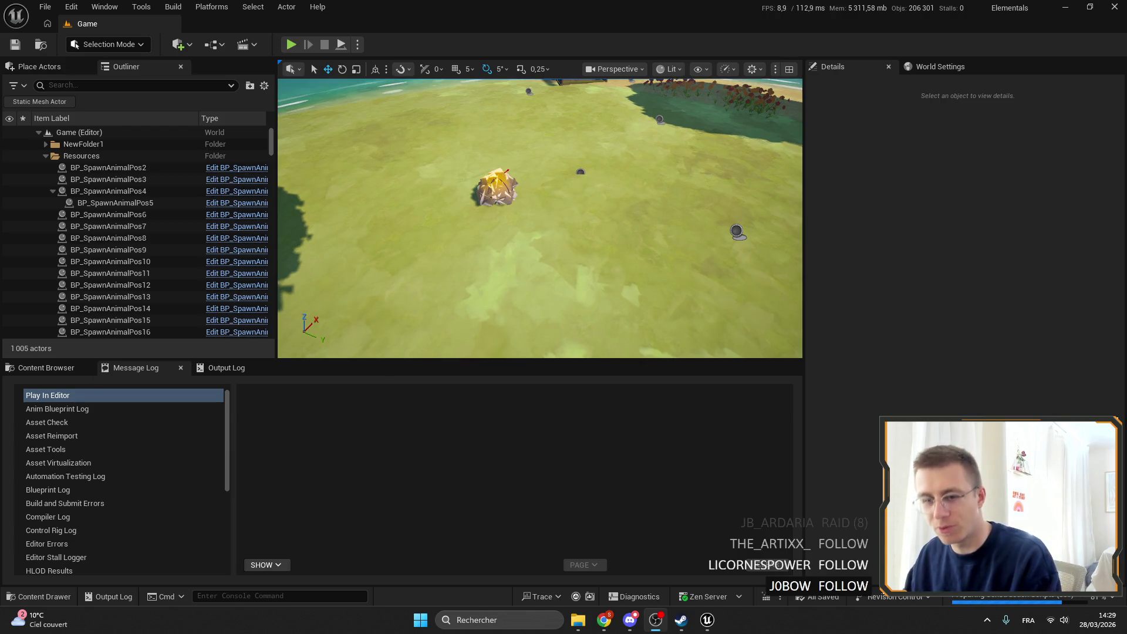
{"action": "left_click", "coordinate": [604, 620]}
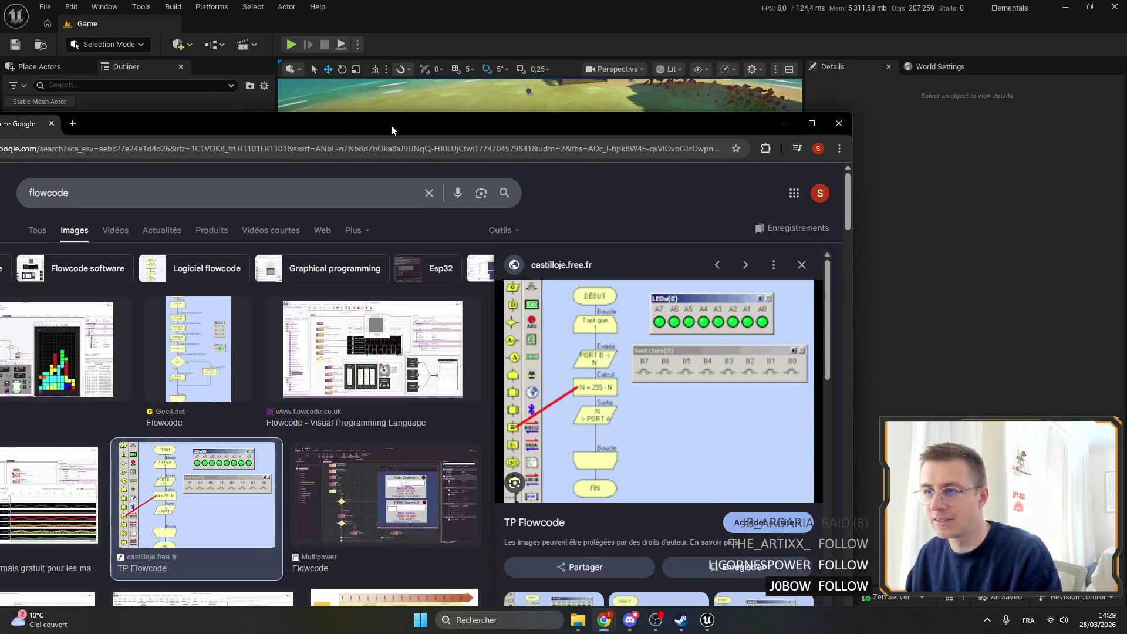
{"action": "double_click", "coordinate": [391, 125]}
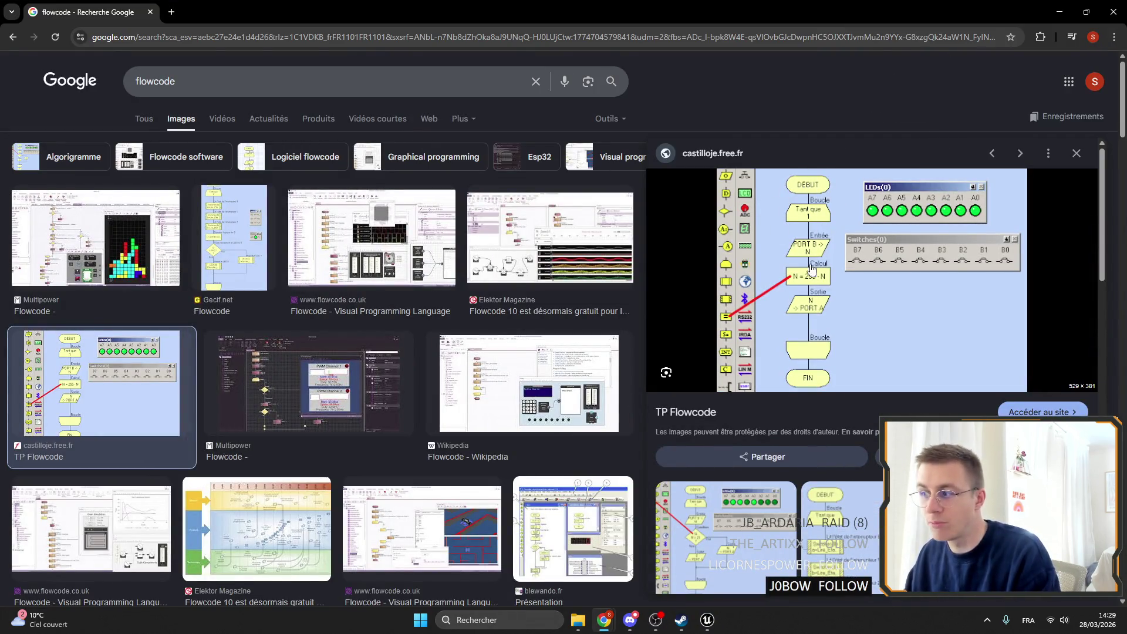
Step: Preview the Gecif.net Flowcode diagram, close Chrome, and return to ItemCollectableComponent
{"action": "left_click", "coordinate": [217, 226]}
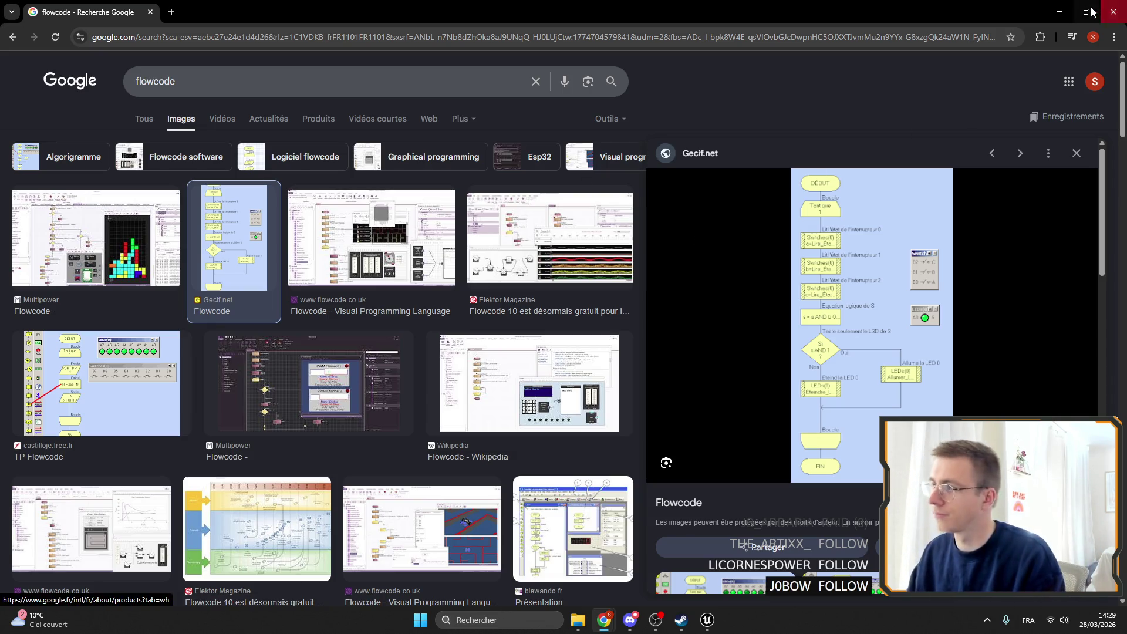
{"action": "left_click", "coordinate": [1115, 16]}
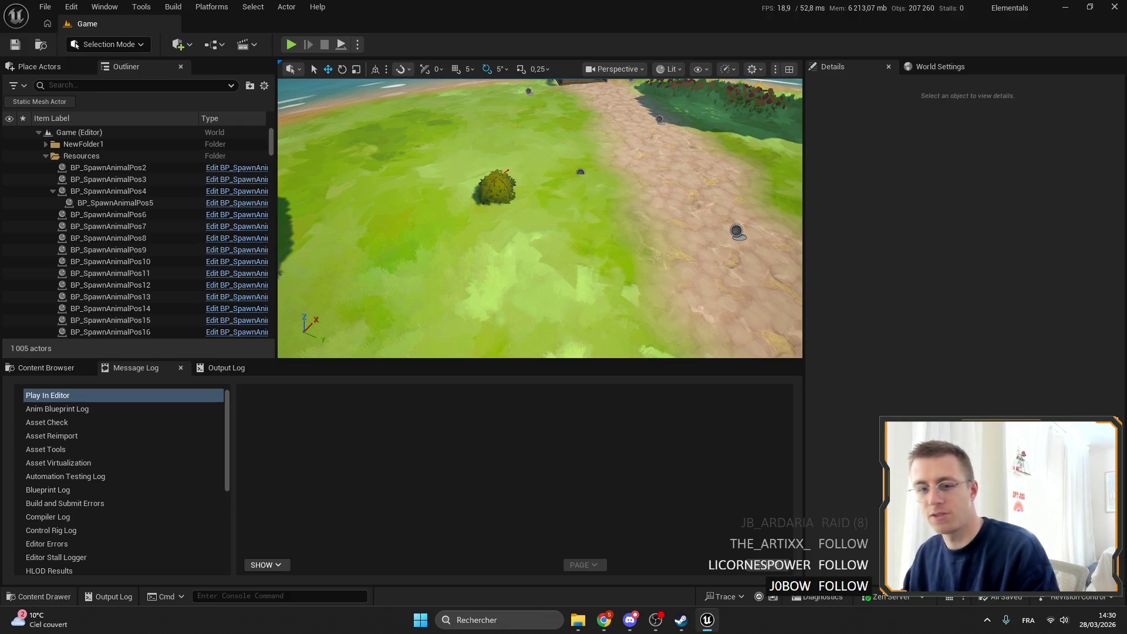
{"action": "key", "text": "alt+Tab"}
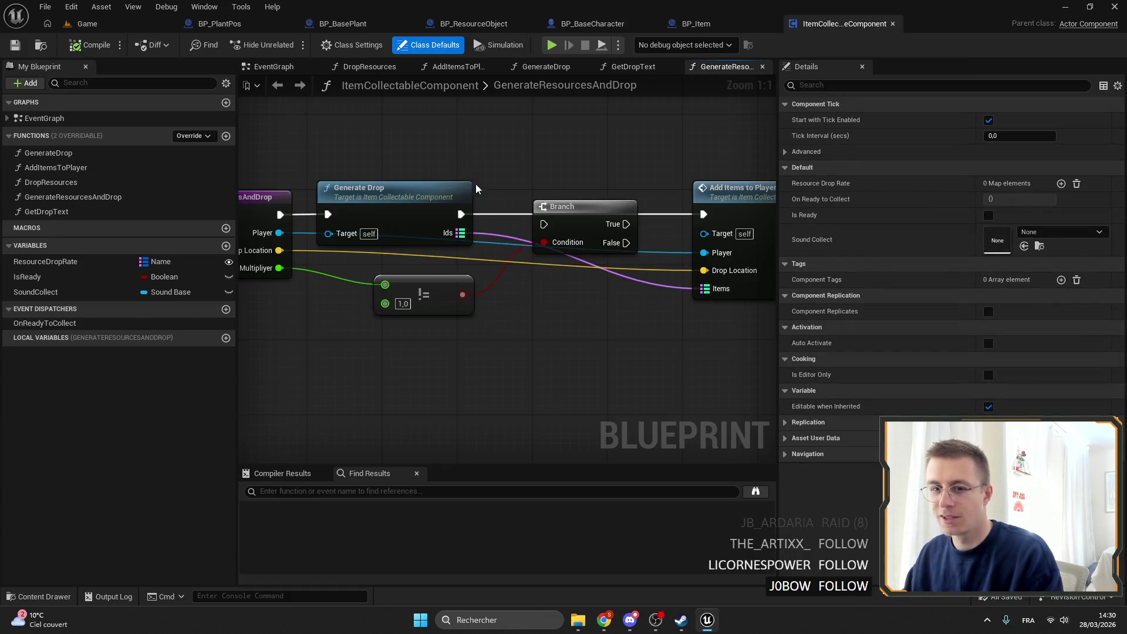
Step: Wire the Branch's False output into Add Items to Player's execution input
{"action": "scroll", "coordinate": [471, 178], "scroll_direction": "down", "scroll_amount": 3}
{"action": "scroll", "coordinate": [518, 179], "scroll_direction": "up", "scroll_amount": 3}
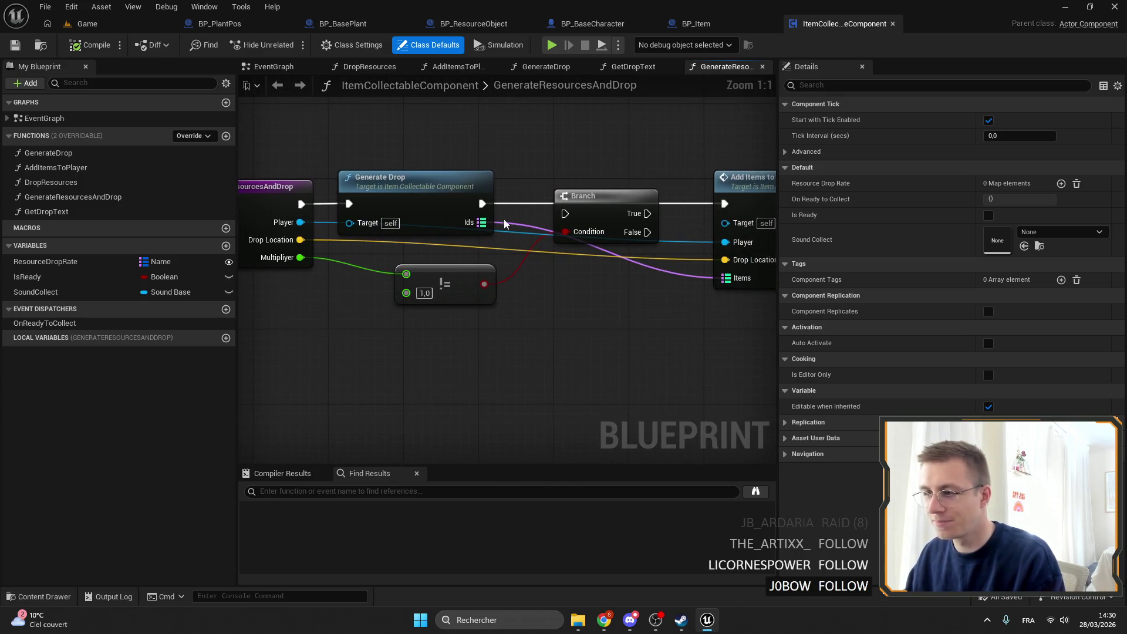
{"action": "mouse_move", "coordinate": [591, 207]}
{"action": "left_mouse_down"}
{"action": "mouse_move", "coordinate": [569, 189]}
{"action": "mouse_move", "coordinate": [563, 197]}
{"action": "left_mouse_up"}
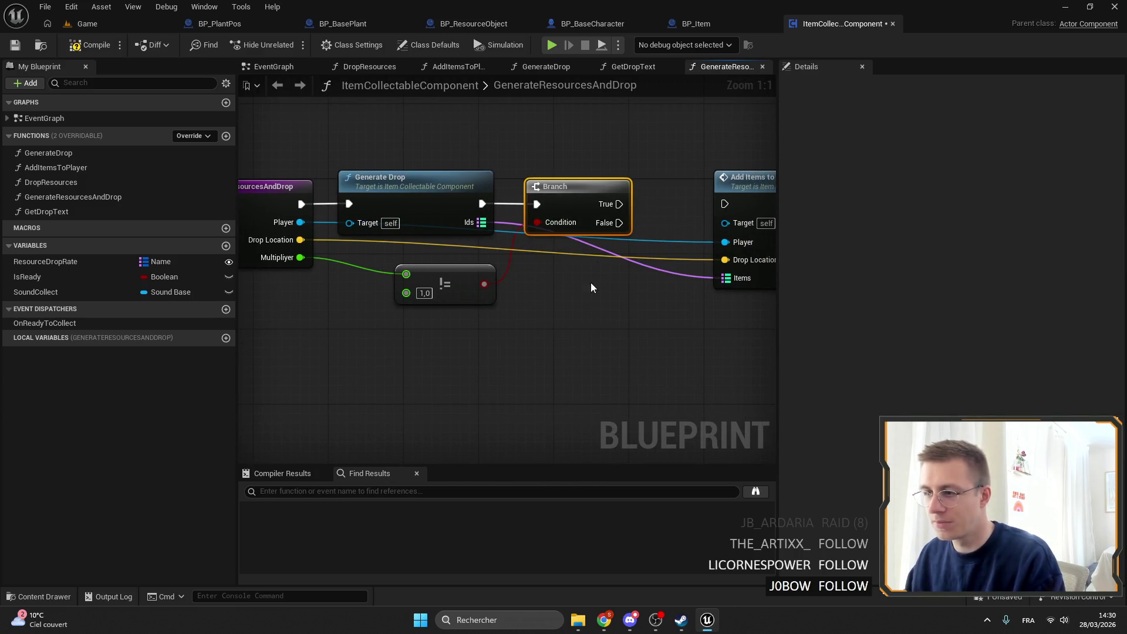
{"action": "left_click_drag", "start_coordinate": [585, 294], "coordinate": [472, 281]}
{"action": "left_click_drag", "start_coordinate": [505, 210], "coordinate": [620, 206]}
{"action": "mouse_move", "coordinate": [641, 160]}
{"action": "left_mouse_down"}
{"action": "mouse_move", "coordinate": [650, 244]}
{"action": "mouse_move", "coordinate": [638, 278]}
{"action": "mouse_move", "coordinate": [617, 281]}
{"action": "left_mouse_up"}
Step: Duplicate Add Items to Player above it and shift Generate Drop, Branch and != left
{"action": "key", "text": "ctrl+c"}
{"action": "key", "text": "ctrl+v"}
{"action": "mouse_move", "coordinate": [635, 157]}
{"action": "left_mouse_down"}
{"action": "mouse_move", "coordinate": [616, 163]}
{"action": "mouse_move", "coordinate": [857, 139]}
{"action": "left_mouse_up"}
{"action": "left_click_drag", "start_coordinate": [745, 320], "coordinate": [328, 167]}
{"action": "left_click_drag", "start_coordinate": [667, 197], "coordinate": [509, 208]}
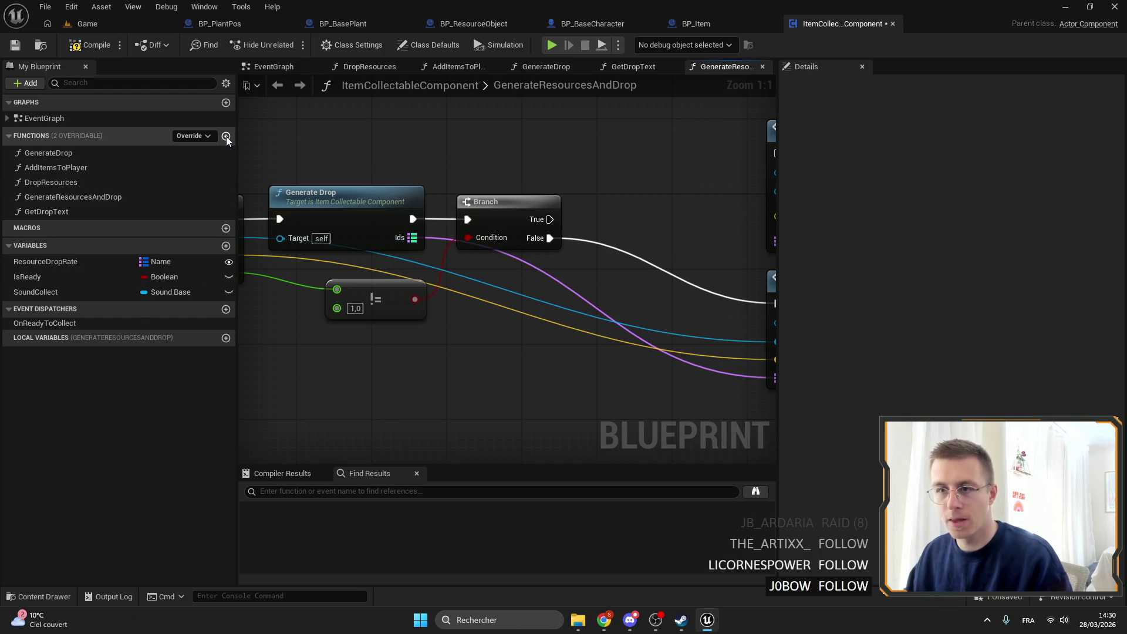
Step: Create a function named ApplyModifierOnResources in ItemCollectableComponent, correcting a typo
{"action": "left_click", "coordinate": [226, 136]}
{"action": "type", "text": "Apply"}
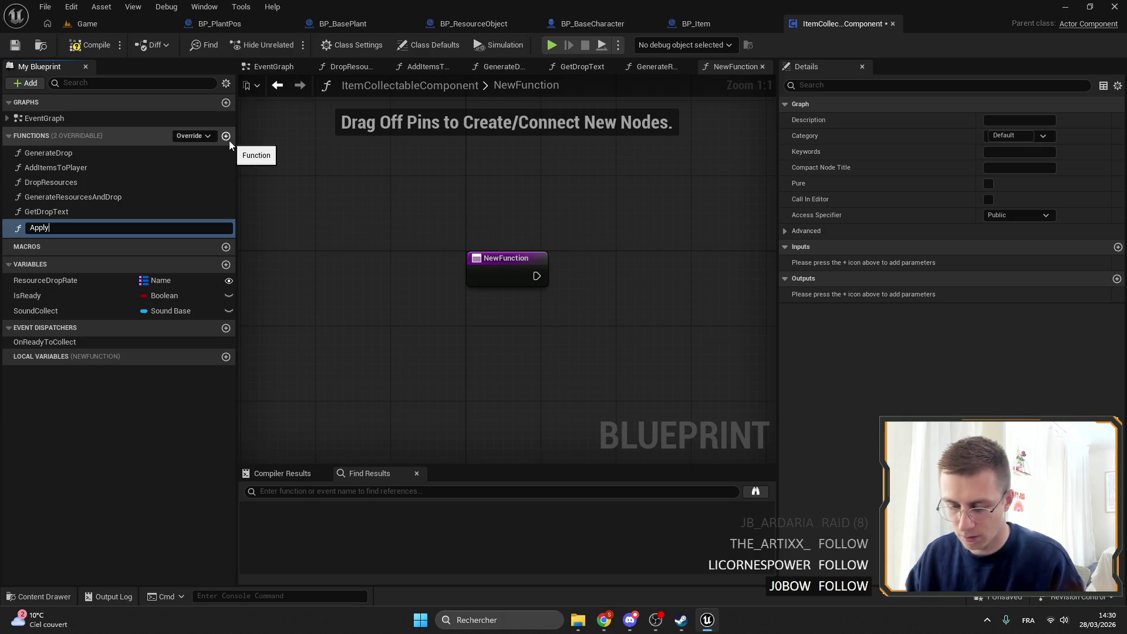
{"action": "type", "text": "Modifioe"}
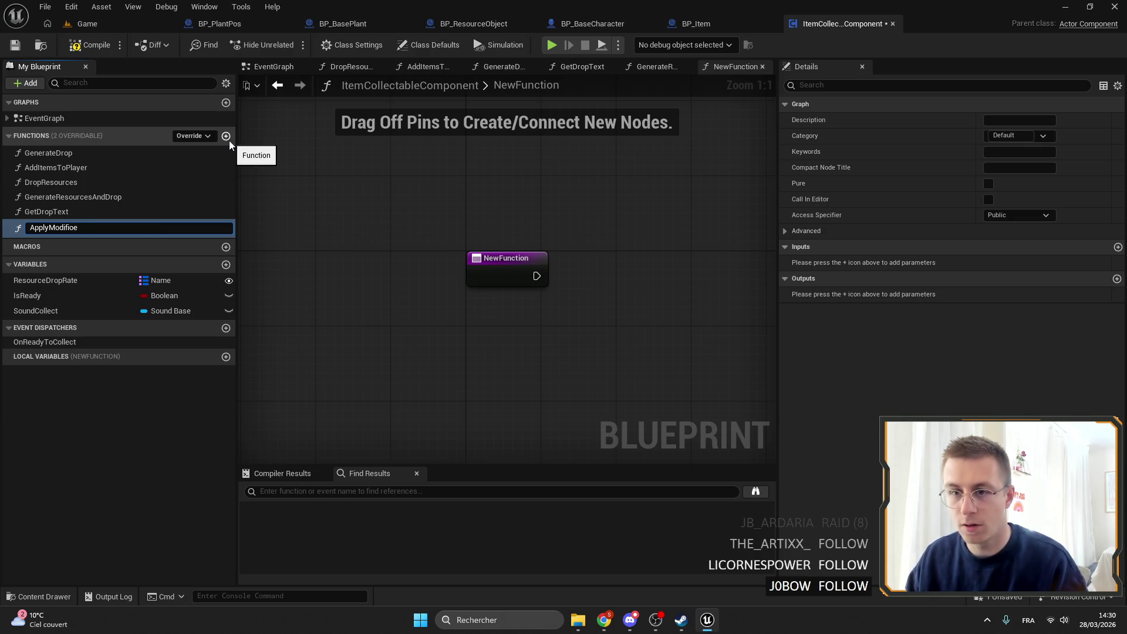
{"action": "key", "text": "BackSpace"}
{"action": "key", "text": "BackSpace"}
{"action": "type", "text": "erOn"}
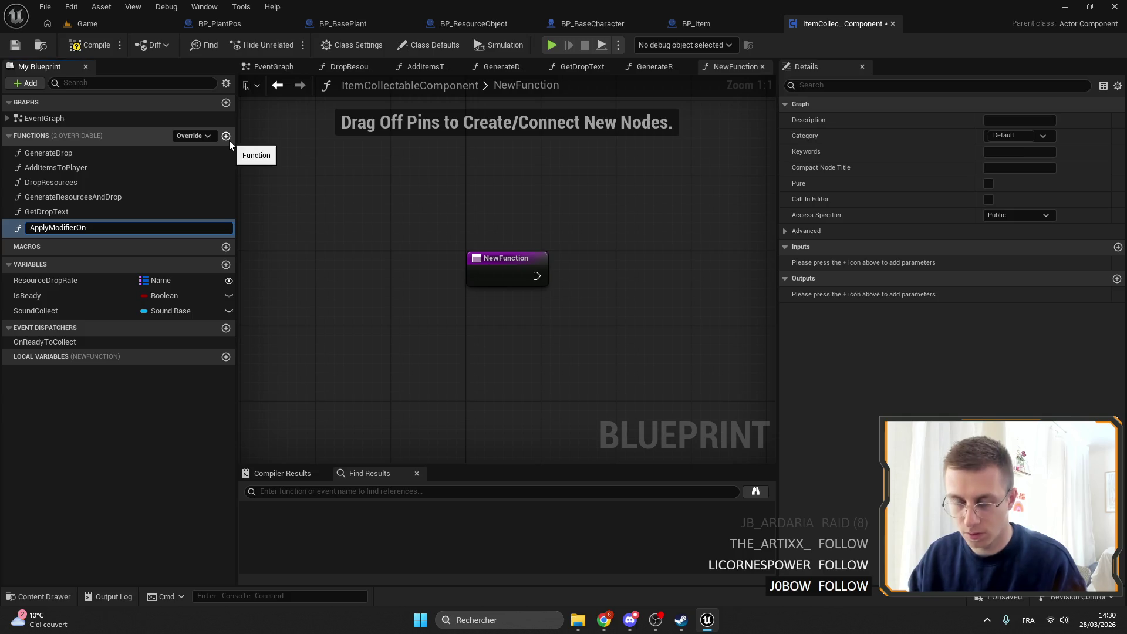
{"action": "key", "text": "BackSpace"}
{"action": "key", "text": "BackSpace"}
{"action": "type", "text": "On"}
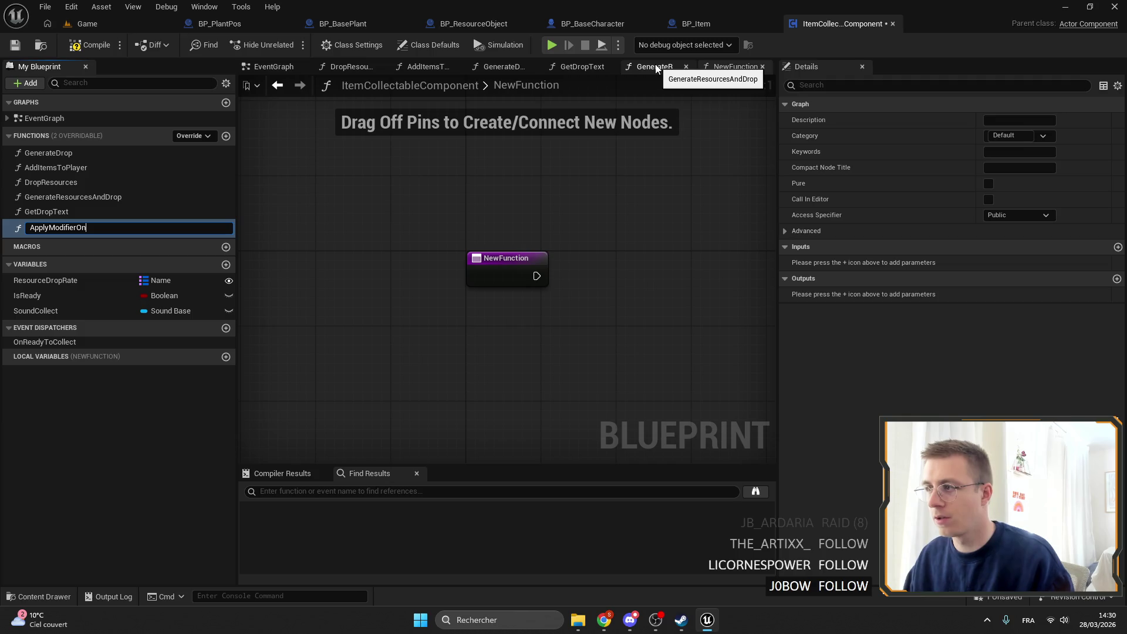
{"action": "type", "text": "Res"}
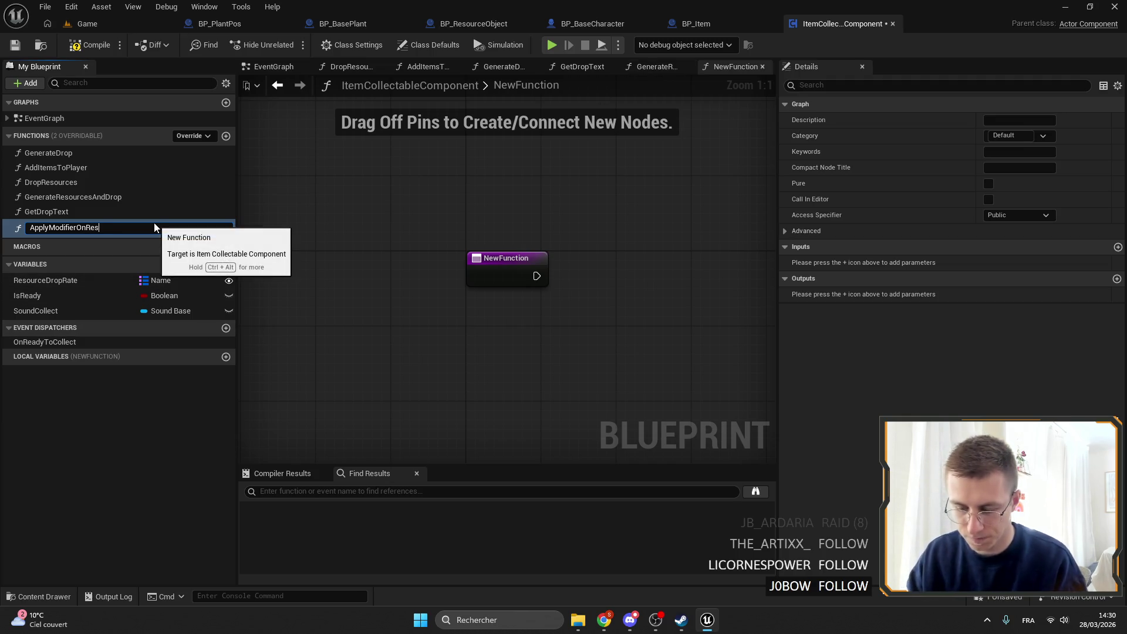
{"action": "type", "text": "ources"}
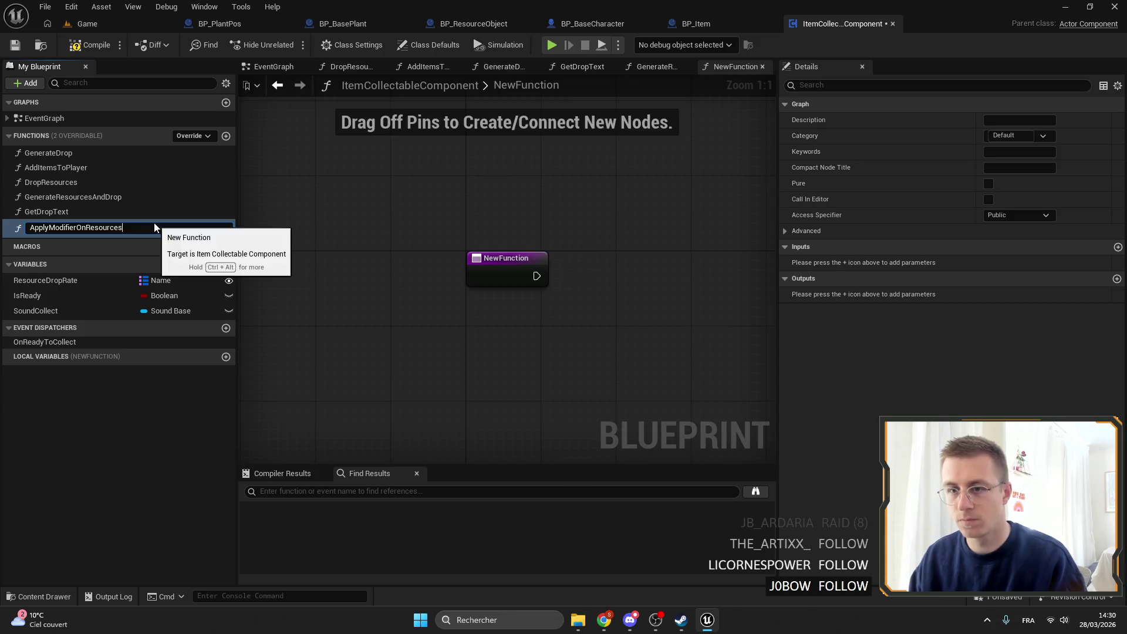
{"action": "key", "text": "Return"}
Step: Make ApplyModifierOnResources pure and place its node in the GenerateResourcesAndDrop graph
{"action": "left_click", "coordinate": [989, 183]}
{"action": "left_click", "coordinate": [656, 66]}
{"action": "mouse_move", "coordinate": [53, 228]}
{"action": "left_mouse_down"}
{"action": "mouse_move", "coordinate": [595, 161]}
{"action": "mouse_move", "coordinate": [554, 149]}
{"action": "left_mouse_up"}
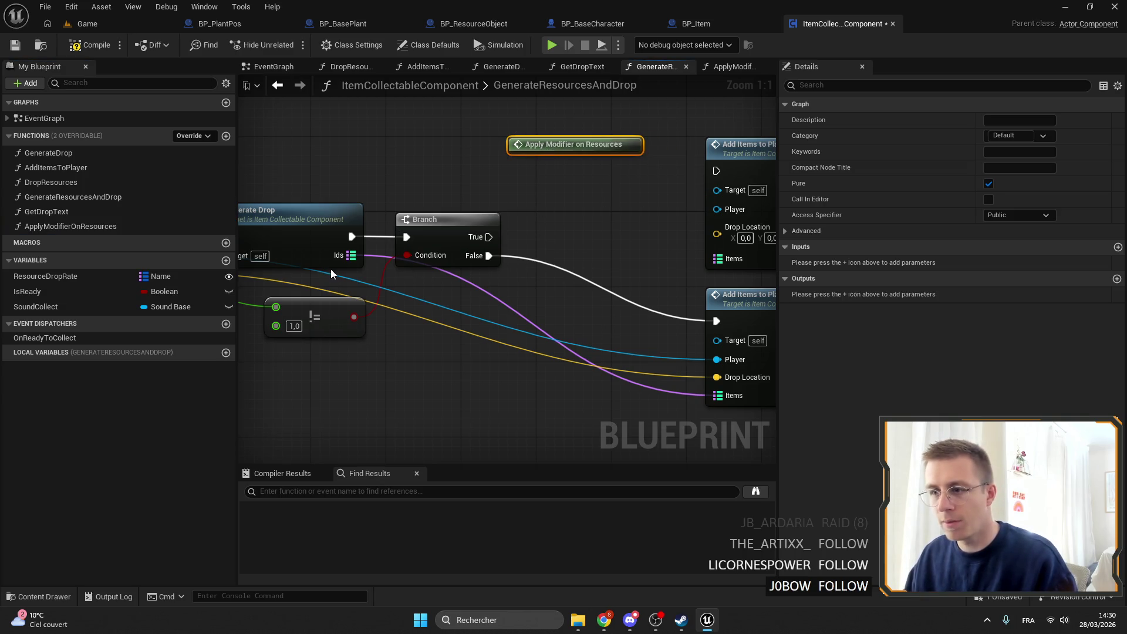
{"action": "left_click_drag", "start_coordinate": [352, 255], "coordinate": [531, 148]}
{"action": "left_click", "coordinate": [362, 209]}
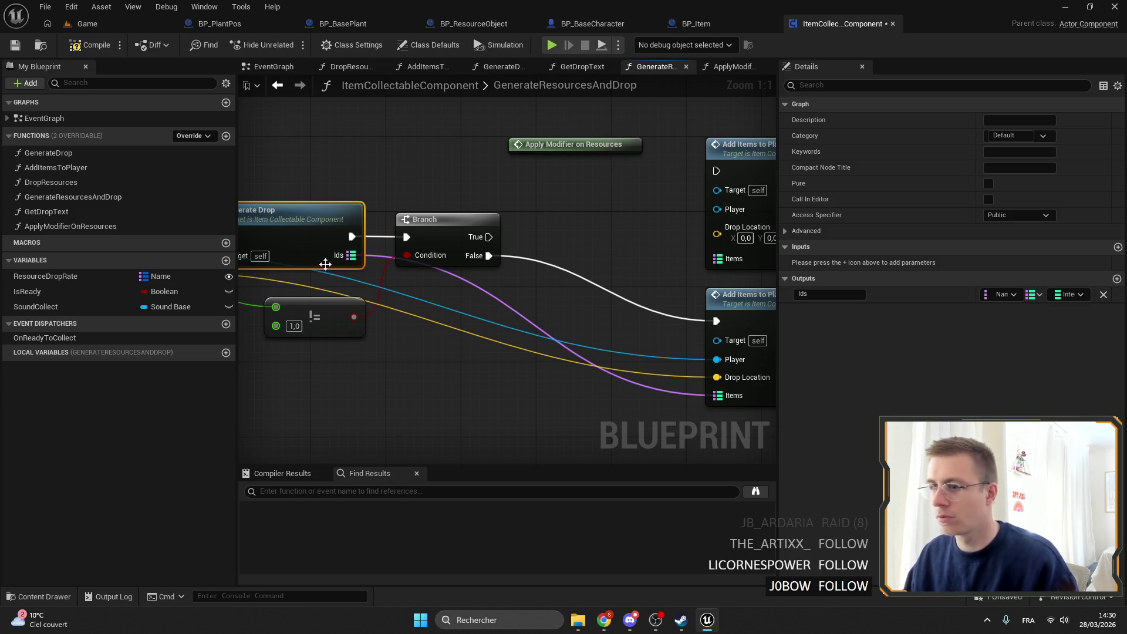
Step: Review the Branch and Add Items nodes, then open BP_Item's GetDisplayText graph
{"action": "mouse_move", "coordinate": [750, 303]}
{"action": "left_mouse_down"}
{"action": "mouse_move", "coordinate": [592, 311]}
{"action": "mouse_move", "coordinate": [640, 259]}
{"action": "mouse_move", "coordinate": [616, 339]}
{"action": "left_mouse_up"}
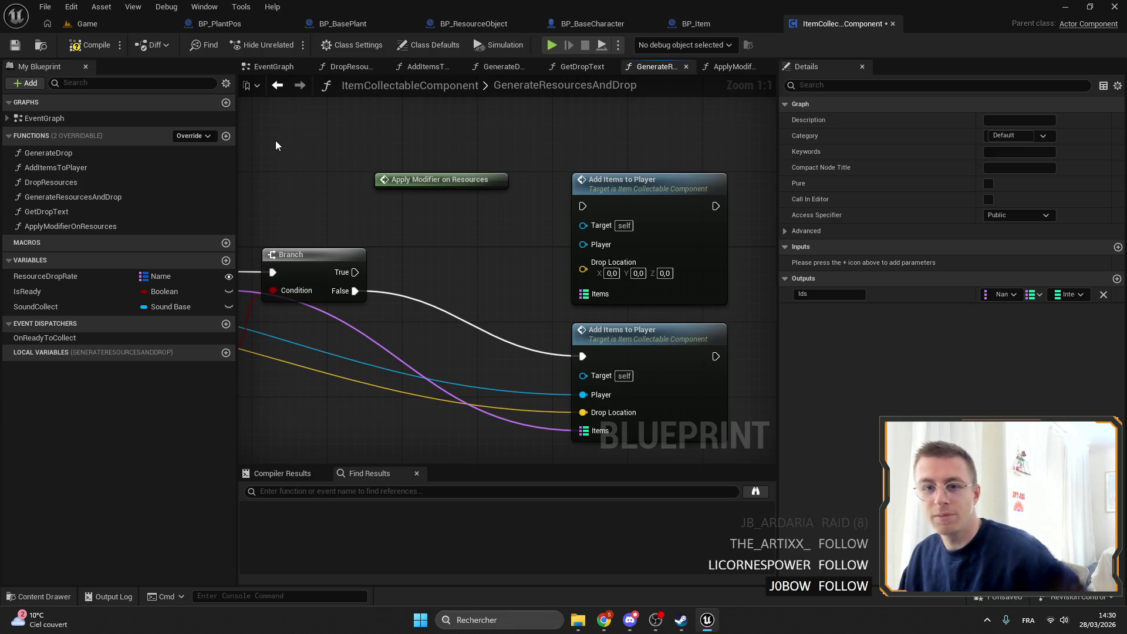
{"action": "mouse_move", "coordinate": [424, 193]}
{"action": "left_mouse_down"}
{"action": "mouse_move", "coordinate": [502, 163]}
{"action": "mouse_move", "coordinate": [563, 170]}
{"action": "mouse_move", "coordinate": [485, 195]}
{"action": "mouse_move", "coordinate": [419, 187]}
{"action": "left_mouse_up"}
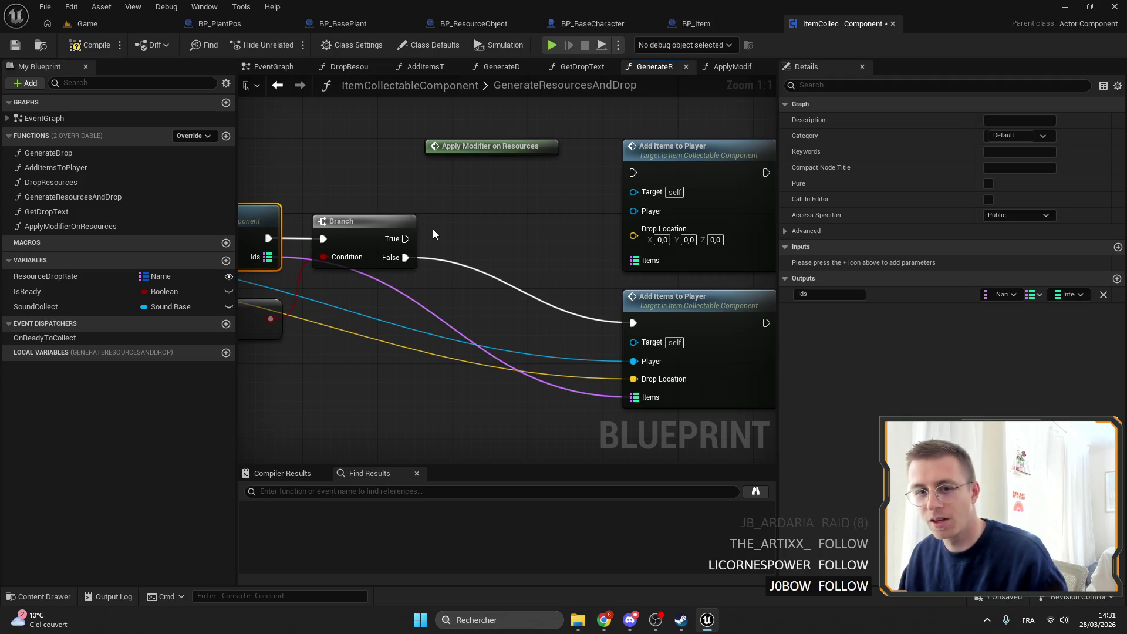
{"action": "mouse_move", "coordinate": [435, 234]}
{"action": "left_mouse_down"}
{"action": "mouse_move", "coordinate": [472, 245]}
{"action": "mouse_move", "coordinate": [426, 284]}
{"action": "left_mouse_up"}
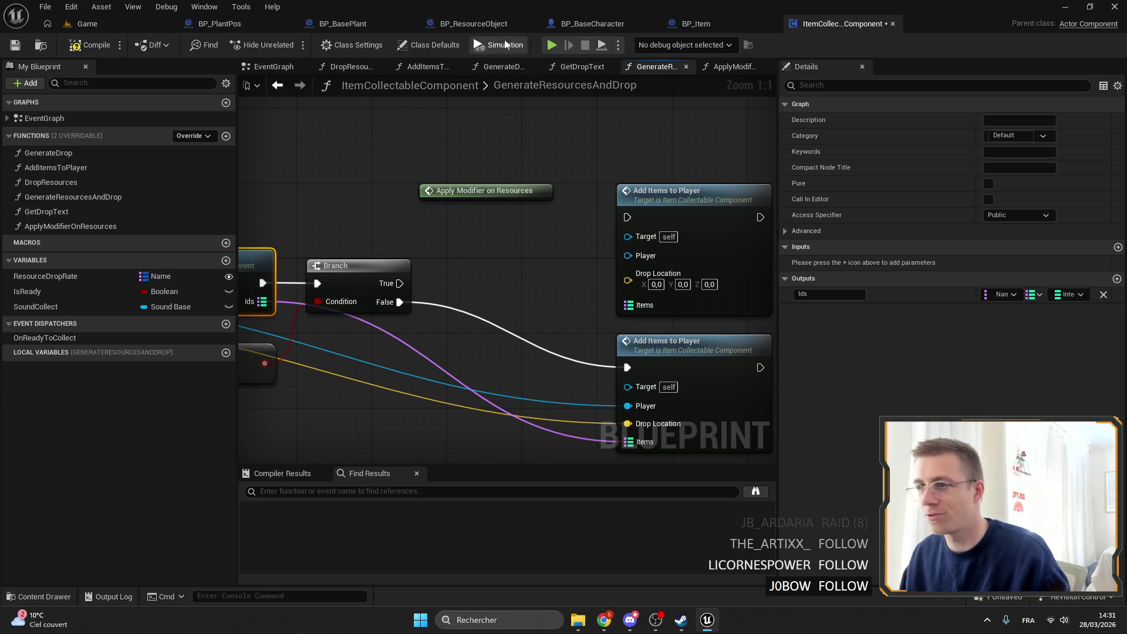
{"action": "left_click", "coordinate": [712, 26]}
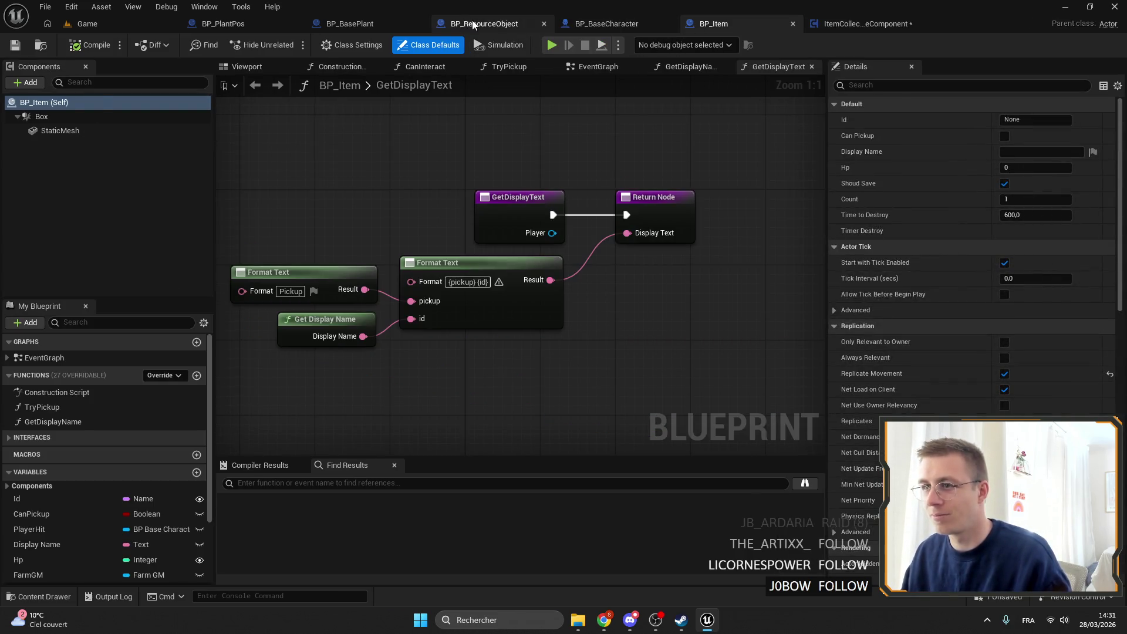
Step: Glance at BP_ResourceObject's Hit graph and BP_Item, then go back to GenerateResourcesAndDrop
{"action": "left_click", "coordinate": [471, 23]}
{"action": "scroll", "coordinate": [618, 161], "scroll_direction": "up", "scroll_amount": 3}
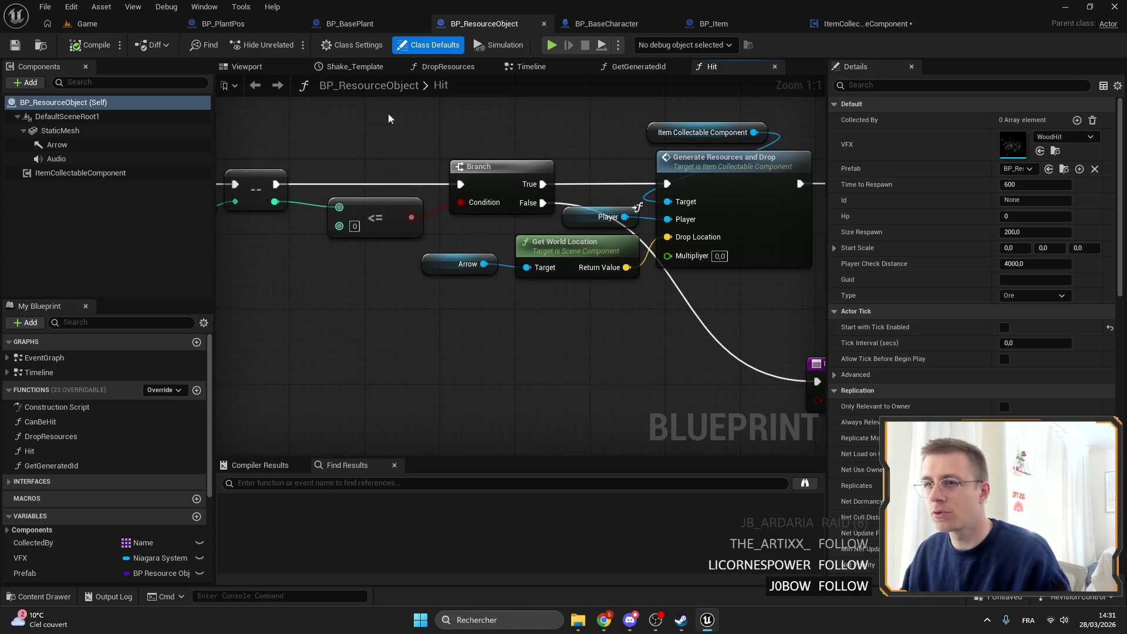
{"action": "left_click", "coordinate": [714, 23]}
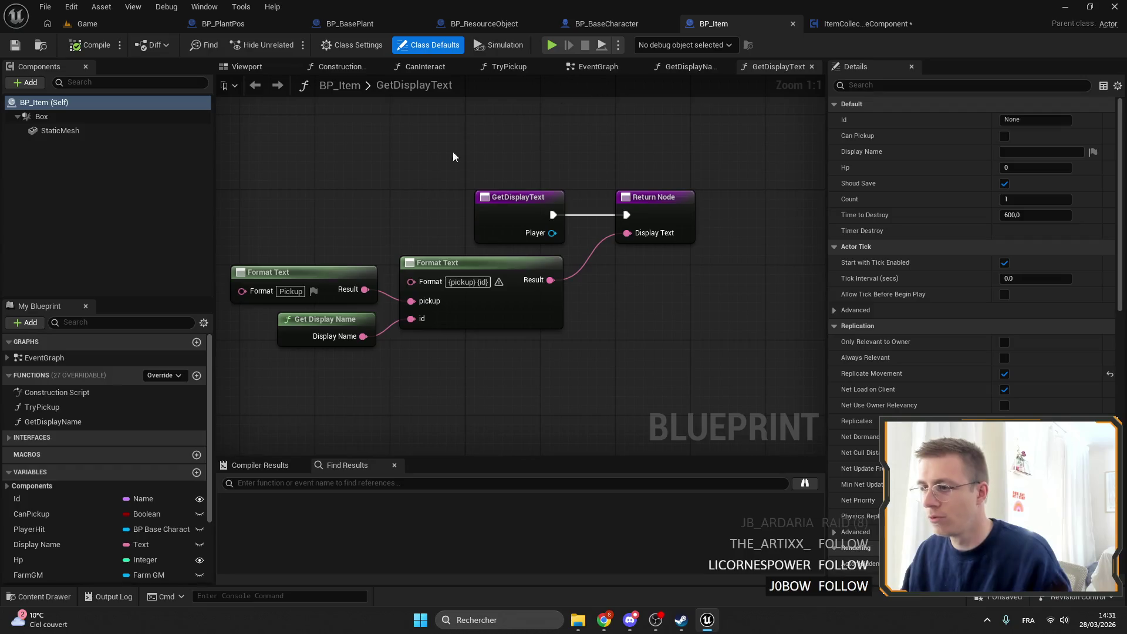
{"action": "left_click", "coordinate": [874, 24]}
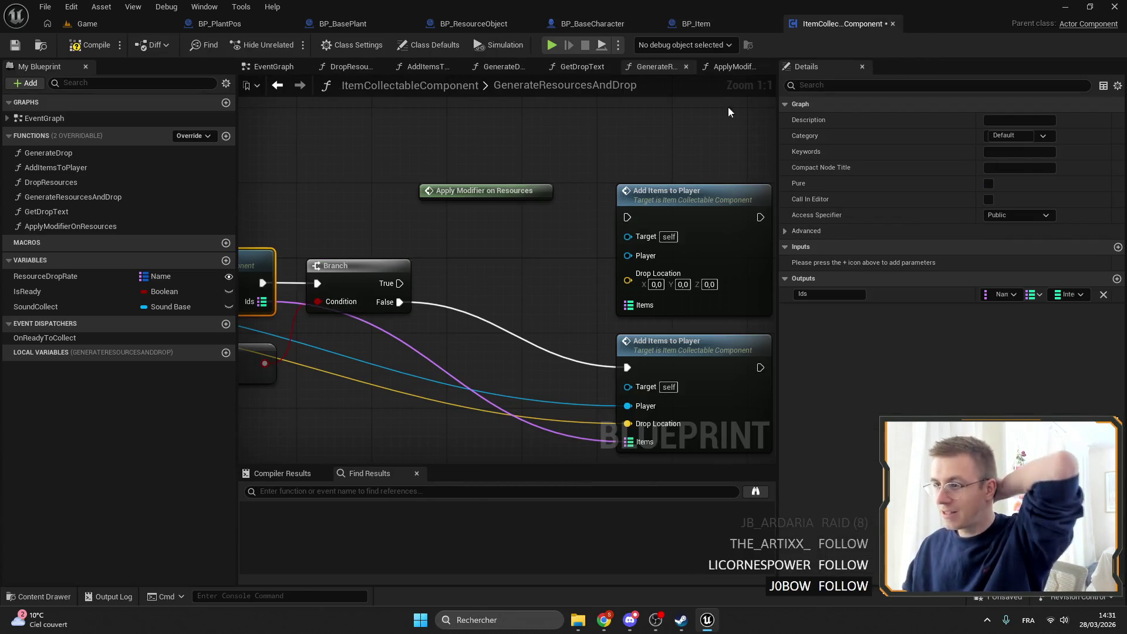
Step: Review the ApplyModifierOnResources and GenerateResourcesAndDrop graphs, then open the BP_BasePlant blueprint
{"action": "double_click", "coordinate": [55, 230]}
{"action": "left_click", "coordinate": [459, 247]}
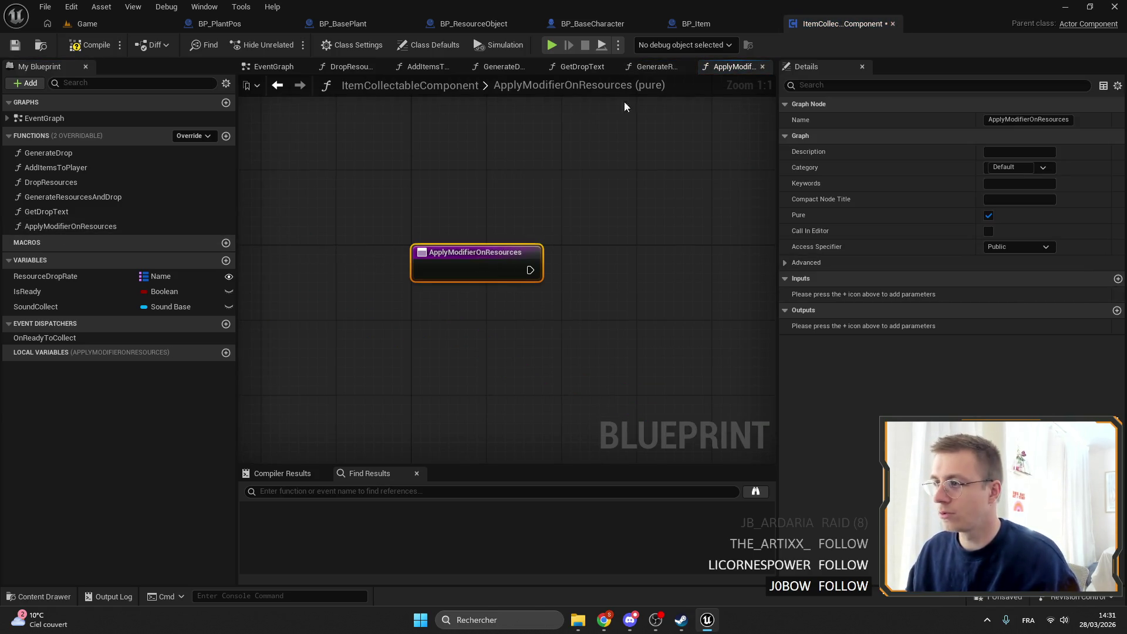
{"action": "left_click", "coordinate": [652, 67]}
{"action": "left_click", "coordinate": [467, 210]}
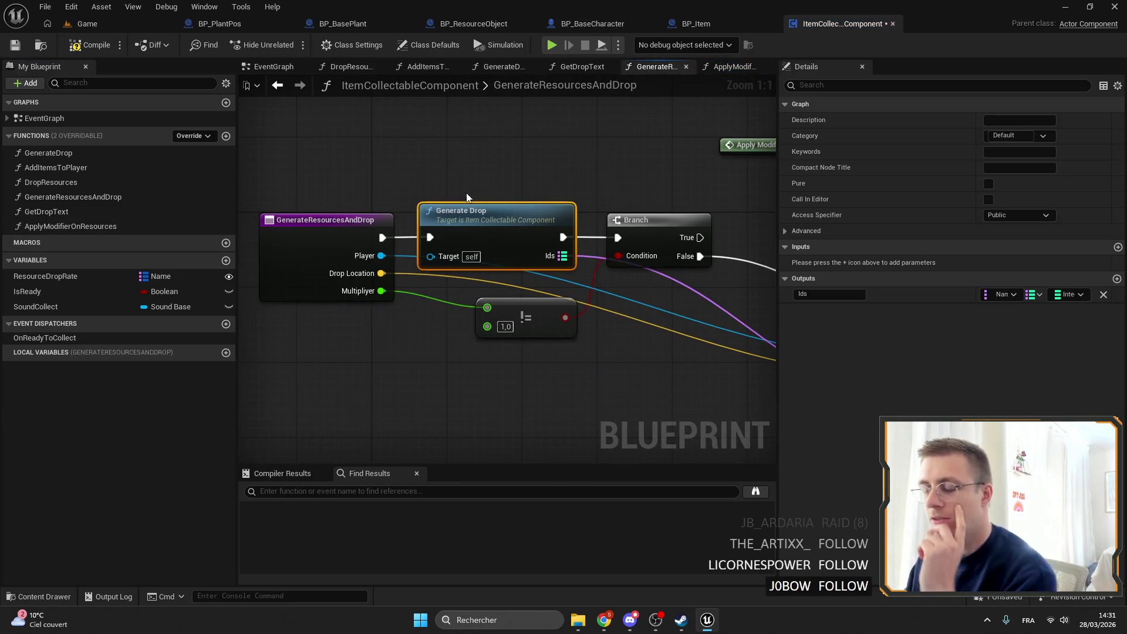
{"action": "mouse_move", "coordinate": [558, 170]}
{"action": "left_mouse_down"}
{"action": "mouse_move", "coordinate": [497, 168]}
{"action": "mouse_move", "coordinate": [519, 170]}
{"action": "left_mouse_up"}
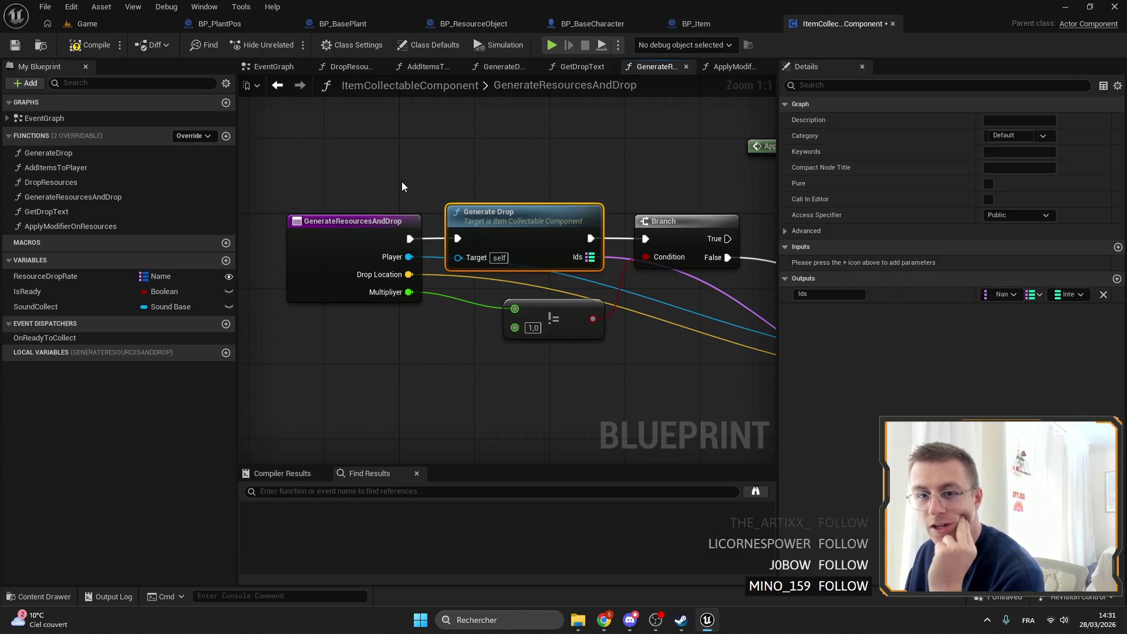
{"action": "left_click_drag", "start_coordinate": [621, 82], "coordinate": [252, 198]}
{"action": "scroll", "coordinate": [252, 198], "scroll_direction": "down", "scroll_amount": 3}
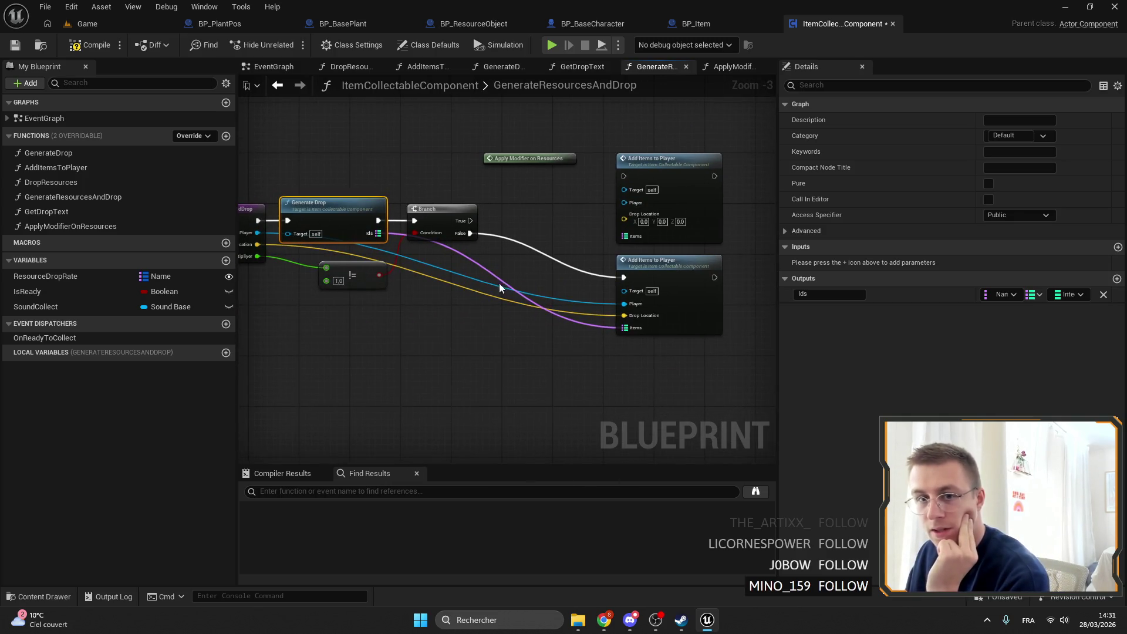
{"action": "left_click_drag", "start_coordinate": [415, 158], "coordinate": [477, 139]}
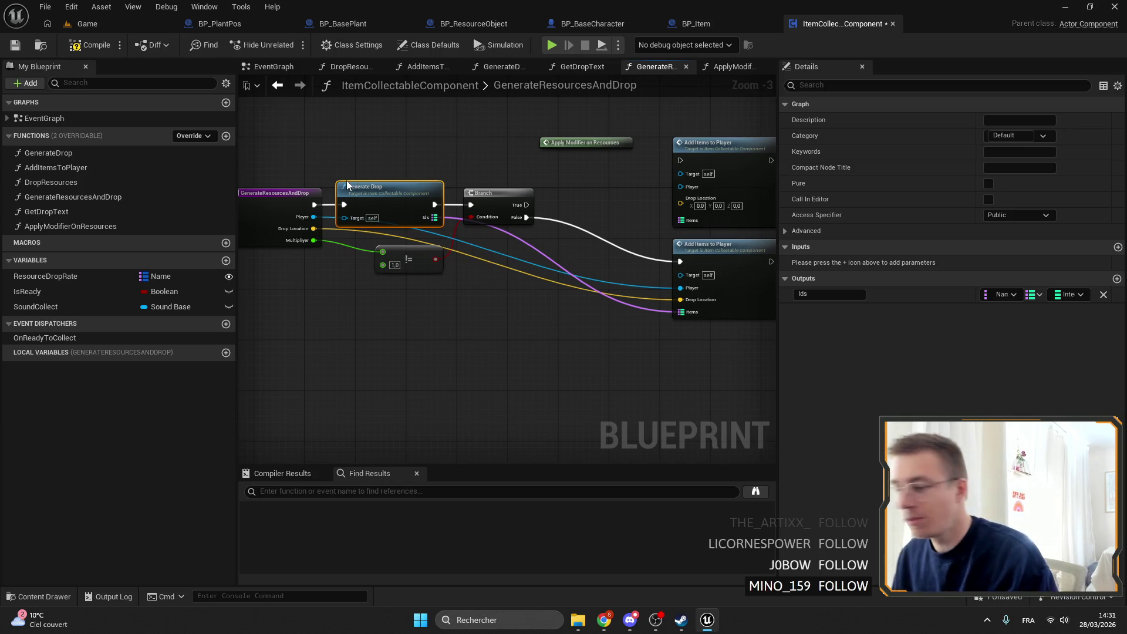
{"action": "mouse_move", "coordinate": [346, 181]}
{"action": "left_mouse_down"}
{"action": "mouse_move", "coordinate": [276, 220]}
{"action": "mouse_move", "coordinate": [325, 208]}
{"action": "mouse_move", "coordinate": [327, 194]}
{"action": "left_mouse_up"}
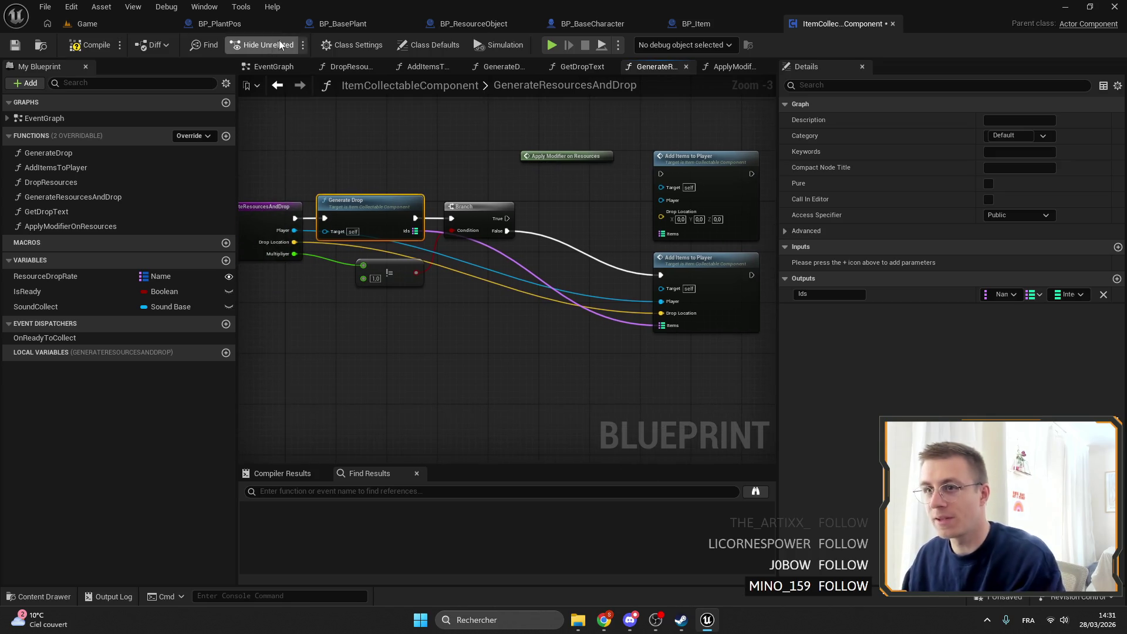
{"action": "left_click", "coordinate": [217, 23]}
{"action": "left_click", "coordinate": [353, 23]}
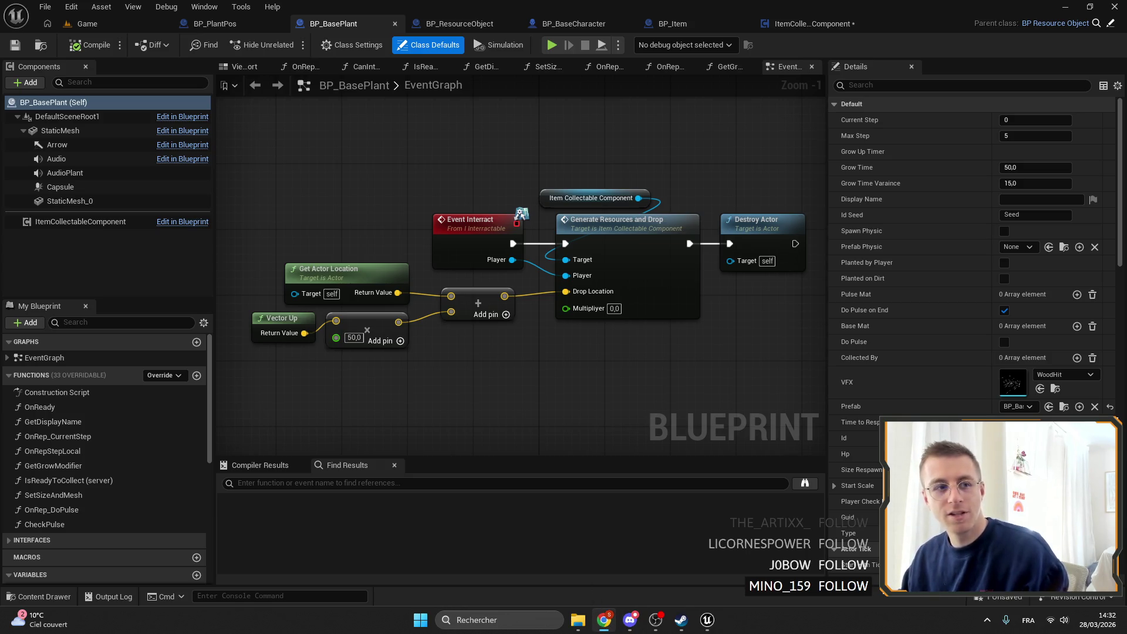
Step: In Chrome, search Google for 'rpg maker' and switch to the short video results
{"action": "left_click", "coordinate": [603, 620]}
{"action": "double_click", "coordinate": [344, 174]}
{"action": "type", "text": "rpg maker"}
{"action": "key", "text": "Return"}
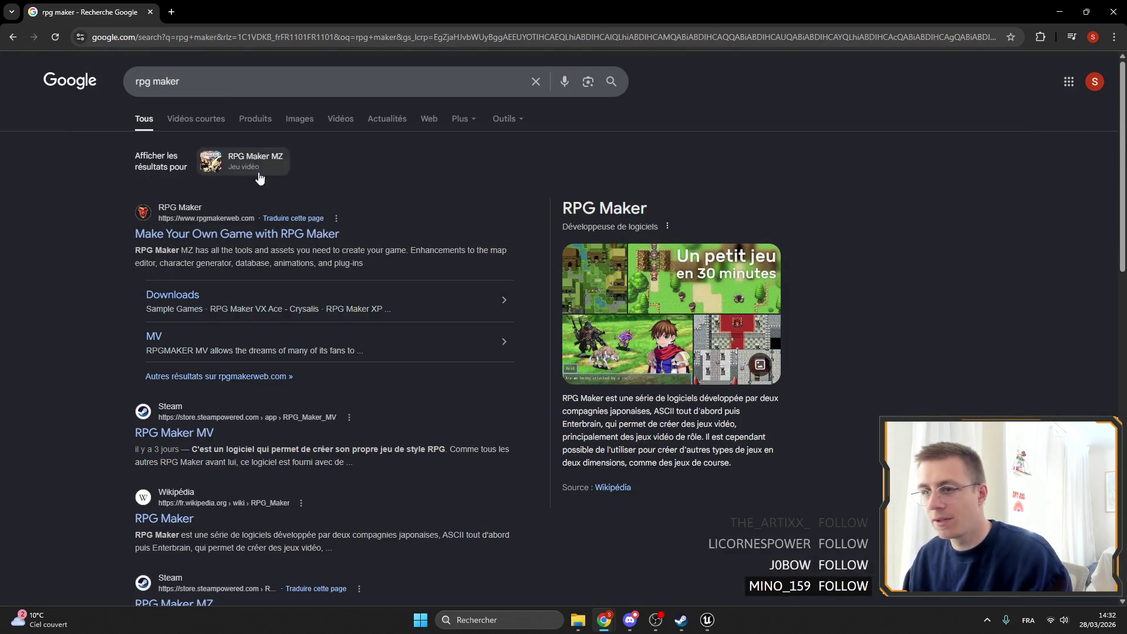
{"action": "left_click", "coordinate": [182, 118]}
Step: Browse the 'rpg maker' image results, previewing the Steam image and the Reddit village map
{"action": "left_click", "coordinate": [294, 118]}
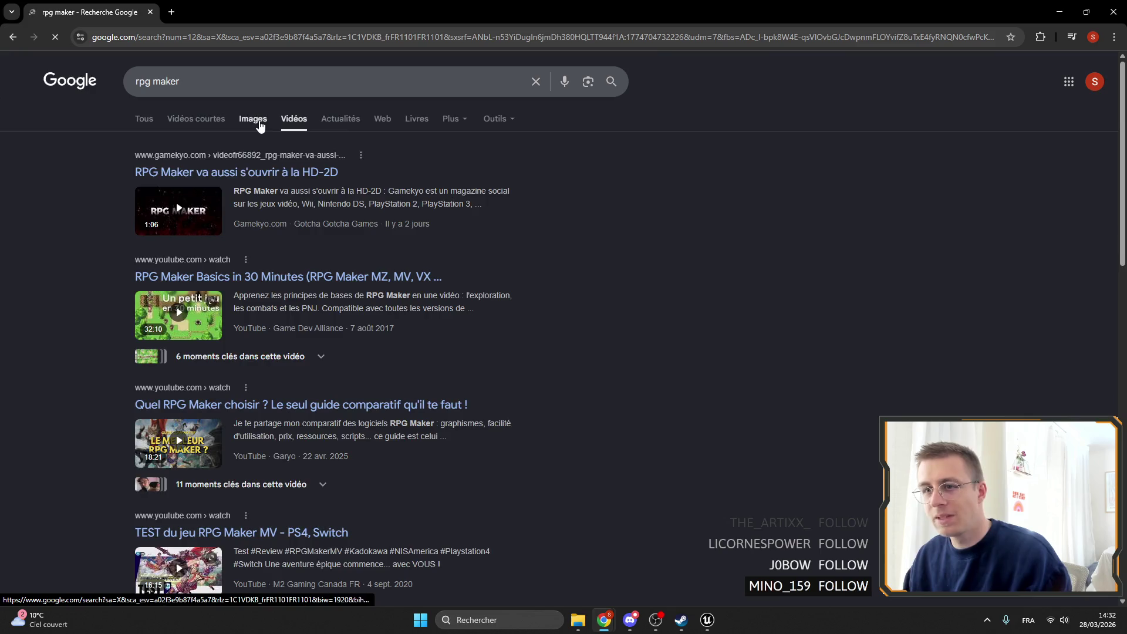
{"action": "left_click", "coordinate": [260, 125]}
{"action": "left_click", "coordinate": [166, 253]}
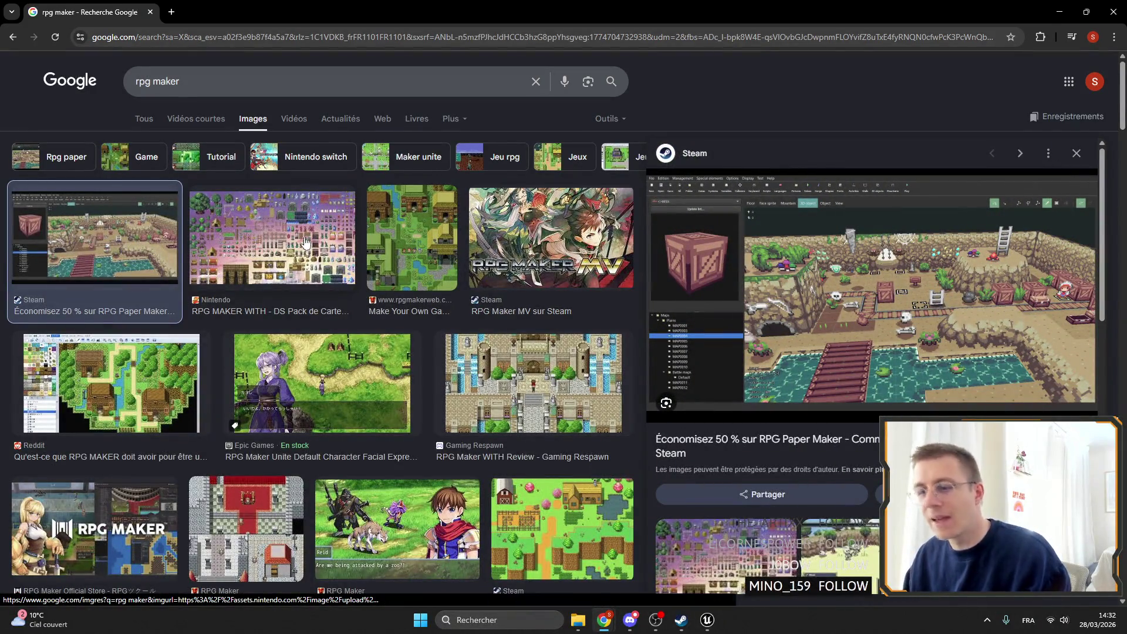
{"action": "left_click", "coordinate": [138, 374]}
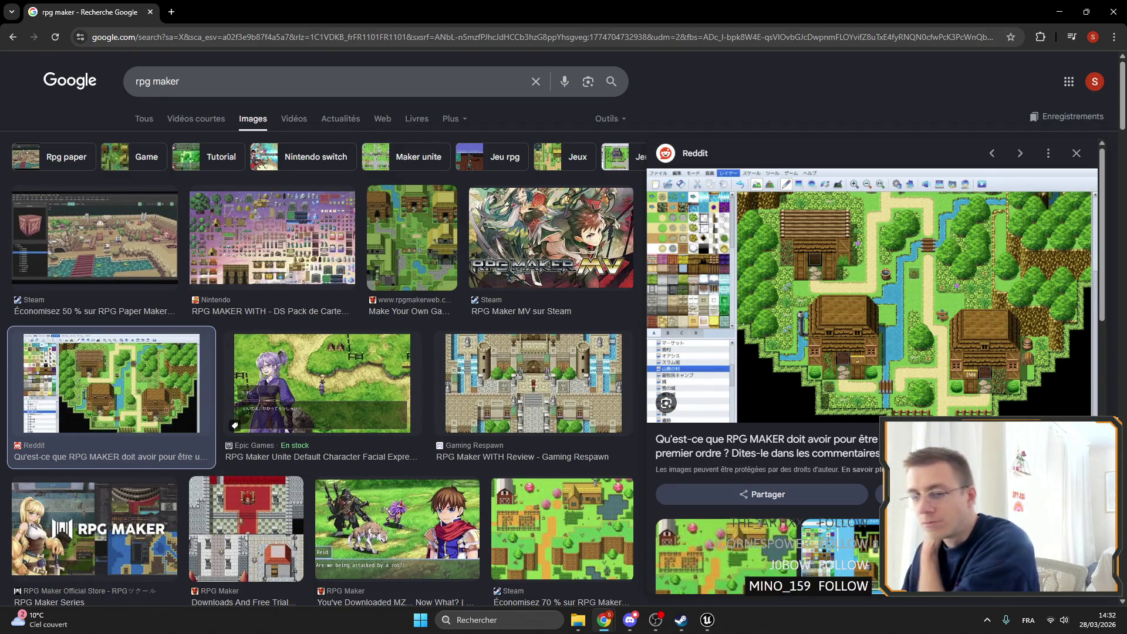
Step: Minimize Chrome back to Unreal and box-select, then deselect, BP_BasePlant's event graph nodes
{"action": "left_click", "coordinate": [1059, 11]}
{"action": "left_click_drag", "start_coordinate": [813, 357], "coordinate": [459, 135]}
{"action": "left_click", "coordinate": [294, 132]}
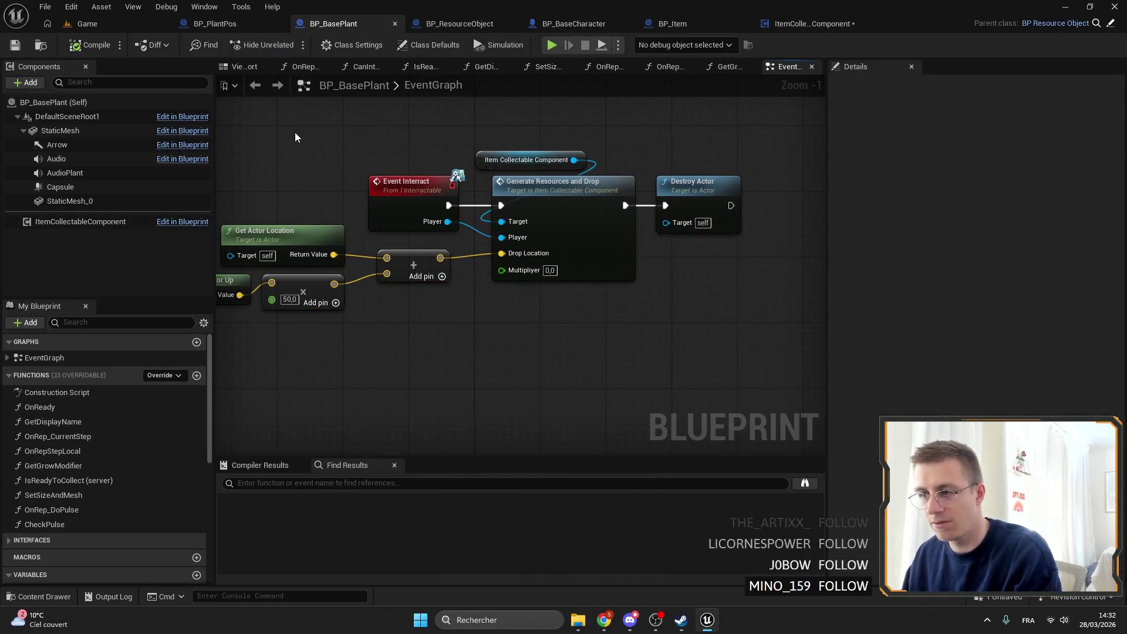
Step: In ItemCollectableComponent, open the ApplyModifierOnResources function graph and shift its entry node left
{"action": "left_click", "coordinate": [849, 26]}
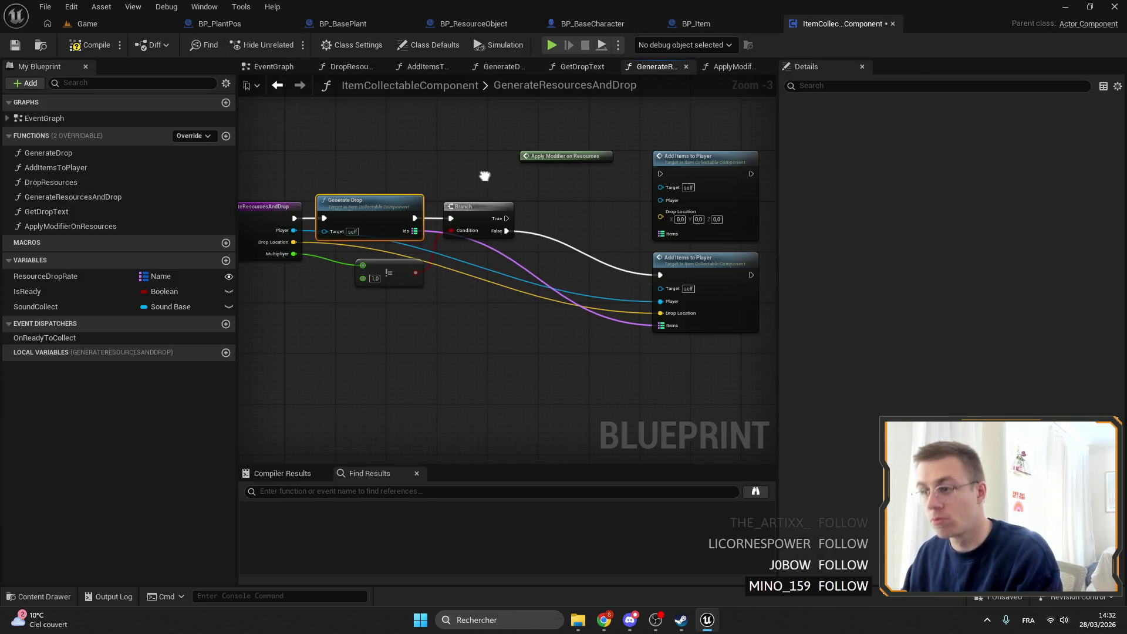
{"action": "scroll", "coordinate": [417, 201], "scroll_direction": "up", "scroll_amount": 3}
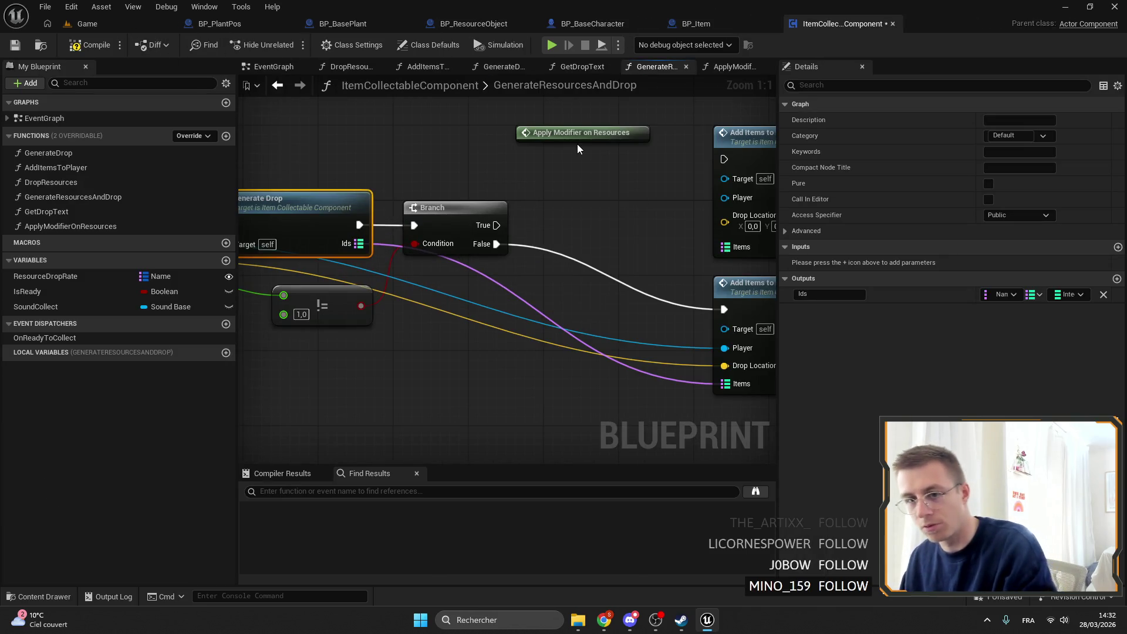
{"action": "mouse_move", "coordinate": [560, 211]}
{"action": "left_mouse_down"}
{"action": "mouse_move", "coordinate": [536, 258]}
{"action": "mouse_move", "coordinate": [518, 133]}
{"action": "left_mouse_up"}
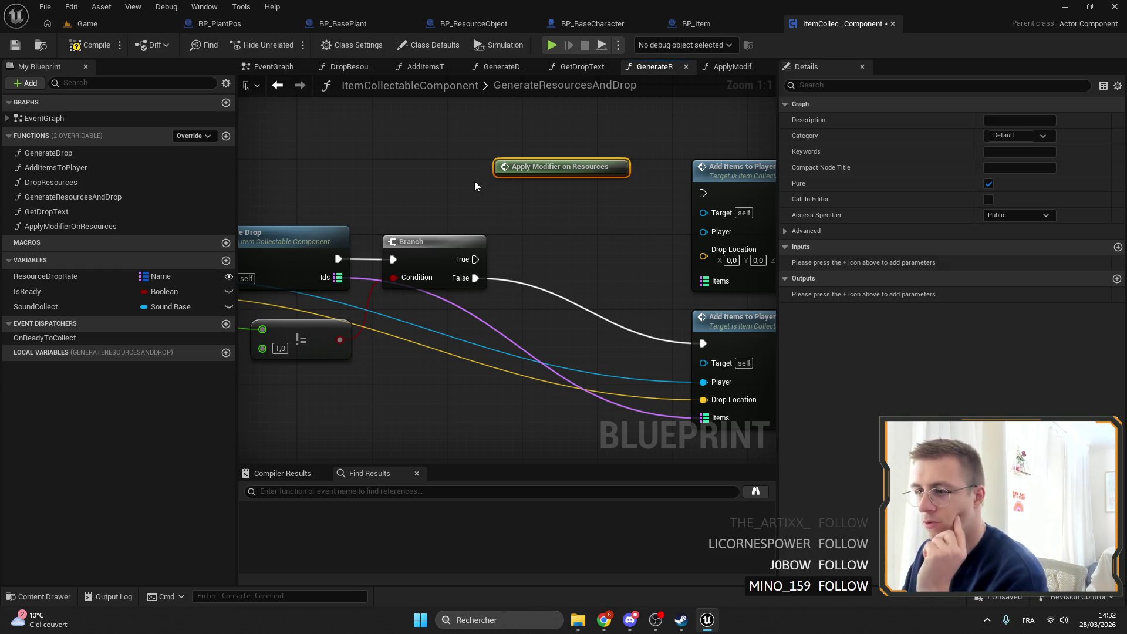
{"action": "double_click", "coordinate": [551, 167]}
{"action": "left_click_drag", "start_coordinate": [500, 246], "coordinate": [433, 244]}
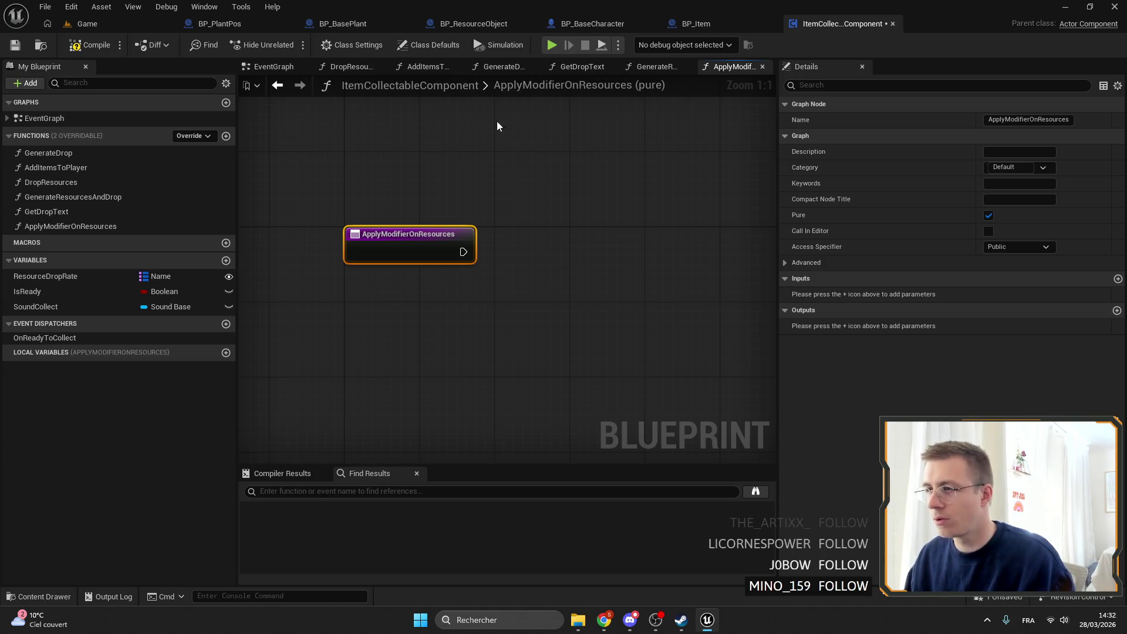
{"action": "left_click", "coordinate": [604, 86]}
Step: Back in GenerateResourcesAndDrop, find all references to Generate Drop by name
{"action": "left_click", "coordinate": [667, 68]}
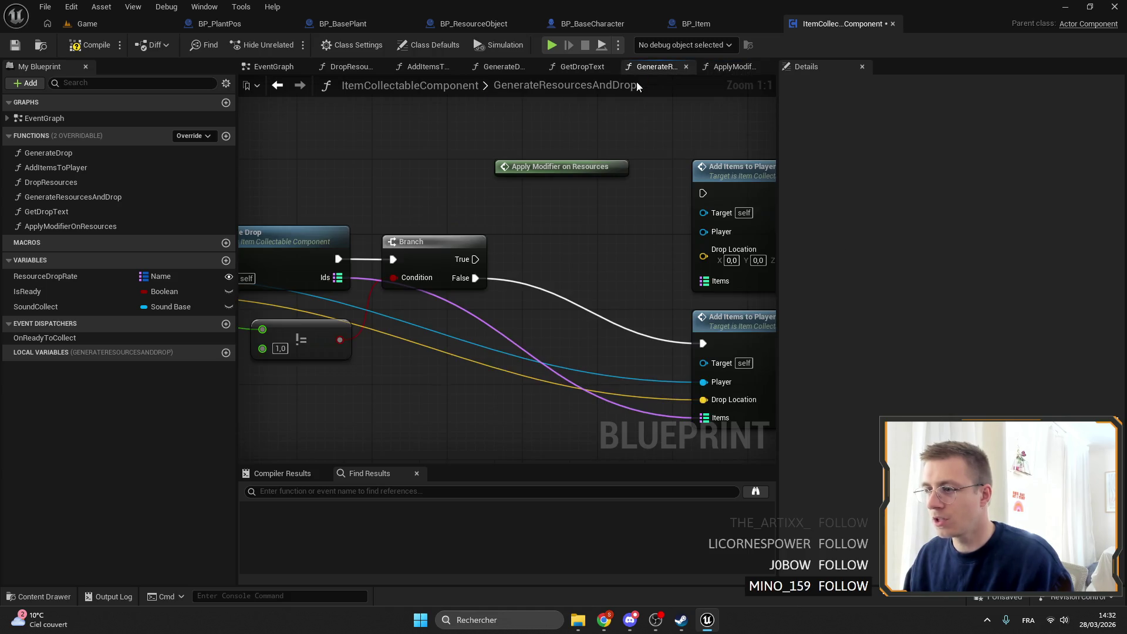
{"action": "right_click", "coordinate": [520, 198]}
{"action": "mouse_move", "coordinate": [587, 321]}
{"action": "left_click", "coordinate": [657, 324]}
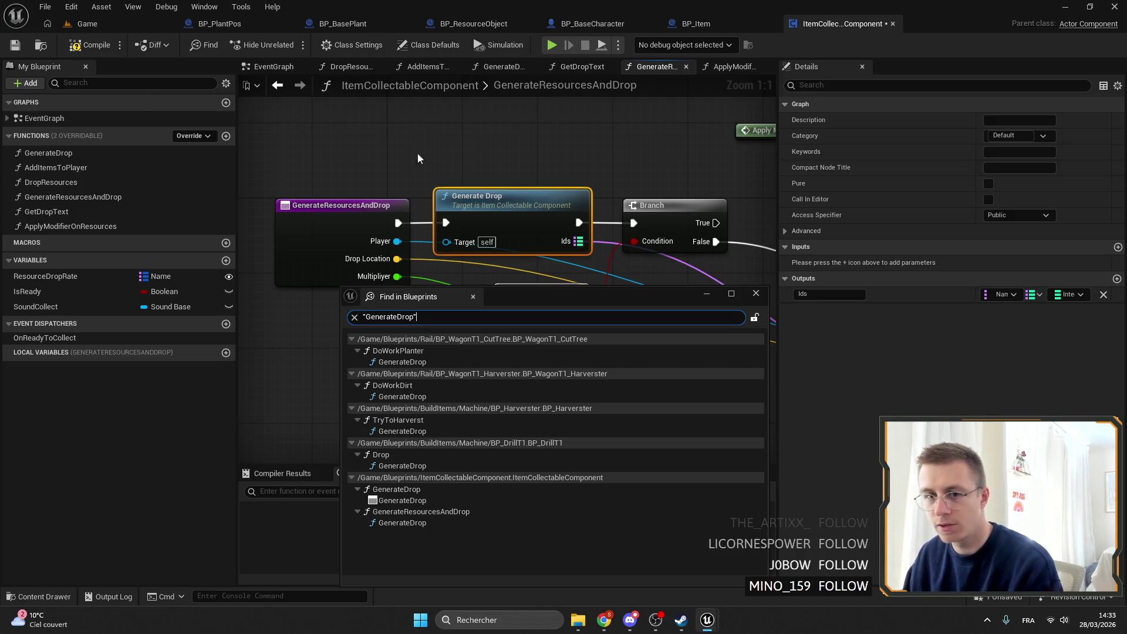
Step: Nudge the graph view and switch to the Unreal Engine Home panel
{"action": "left_click_drag", "start_coordinate": [433, 150], "coordinate": [442, 156]}
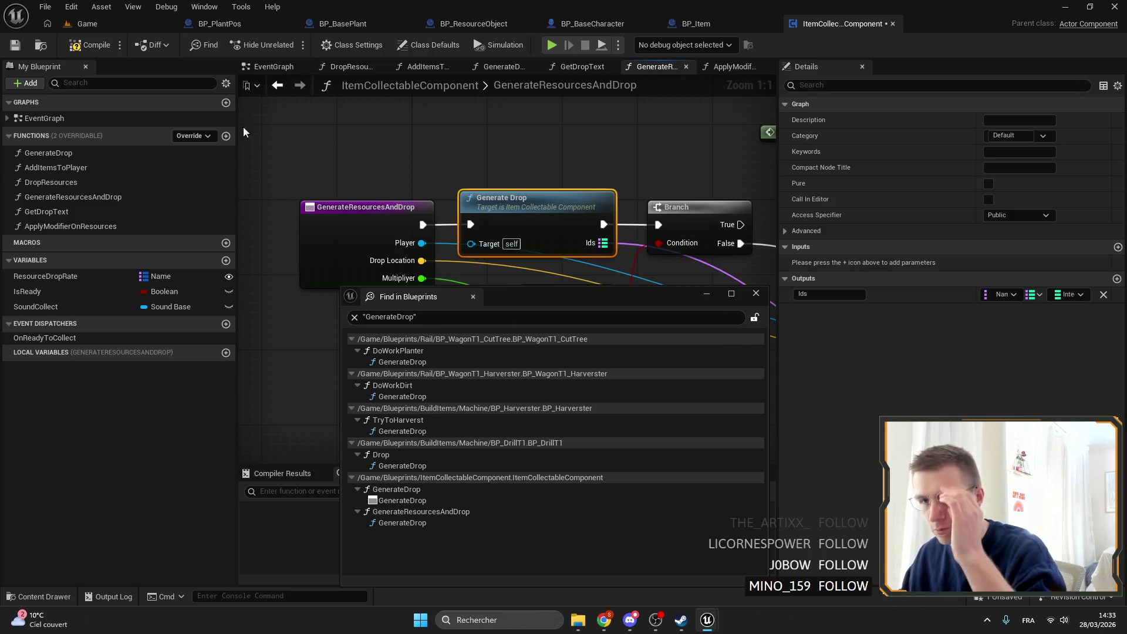
{"action": "left_click", "coordinate": [47, 26]}
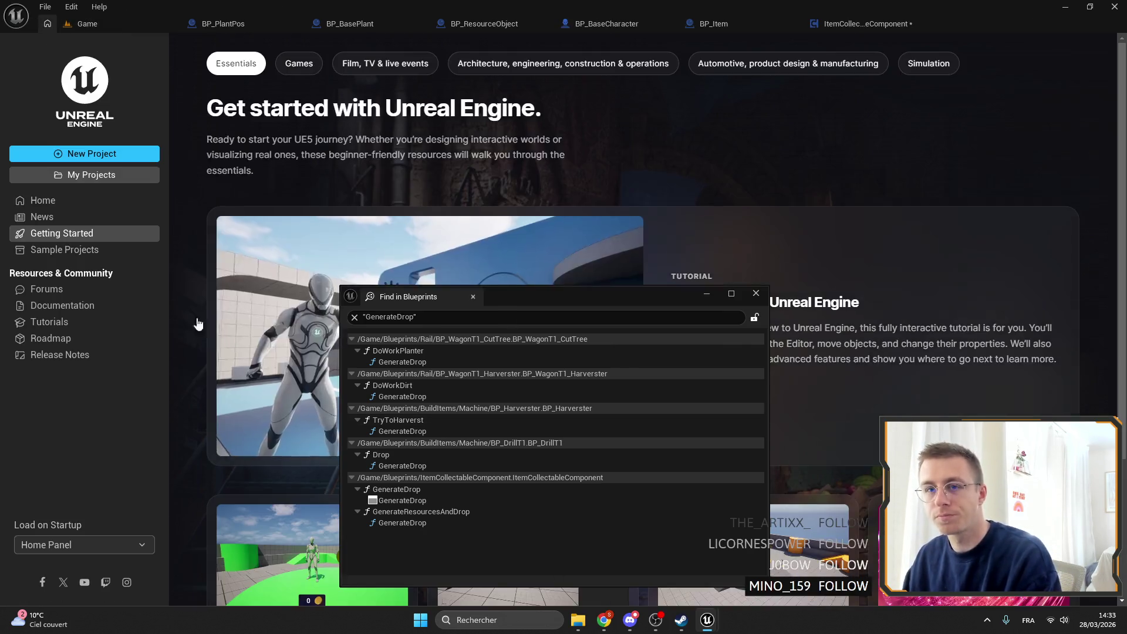
Step: Show the Getting Started resources and scroll through them
{"action": "left_click", "coordinate": [755, 293]}
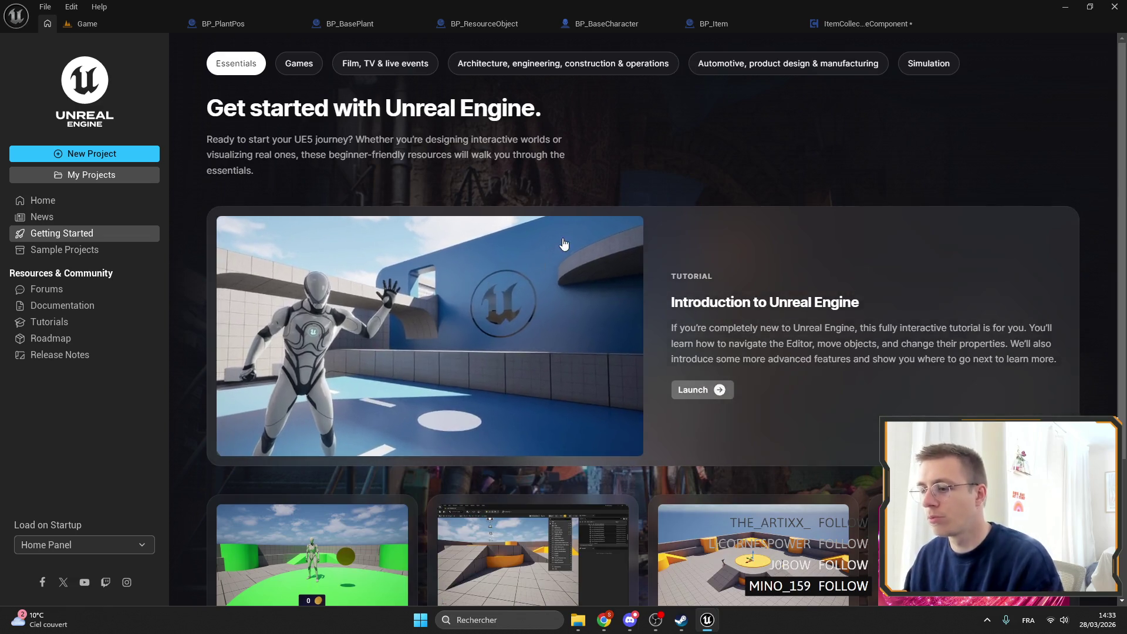
{"action": "scroll", "coordinate": [435, 310], "scroll_direction": "down", "scroll_amount": 3}
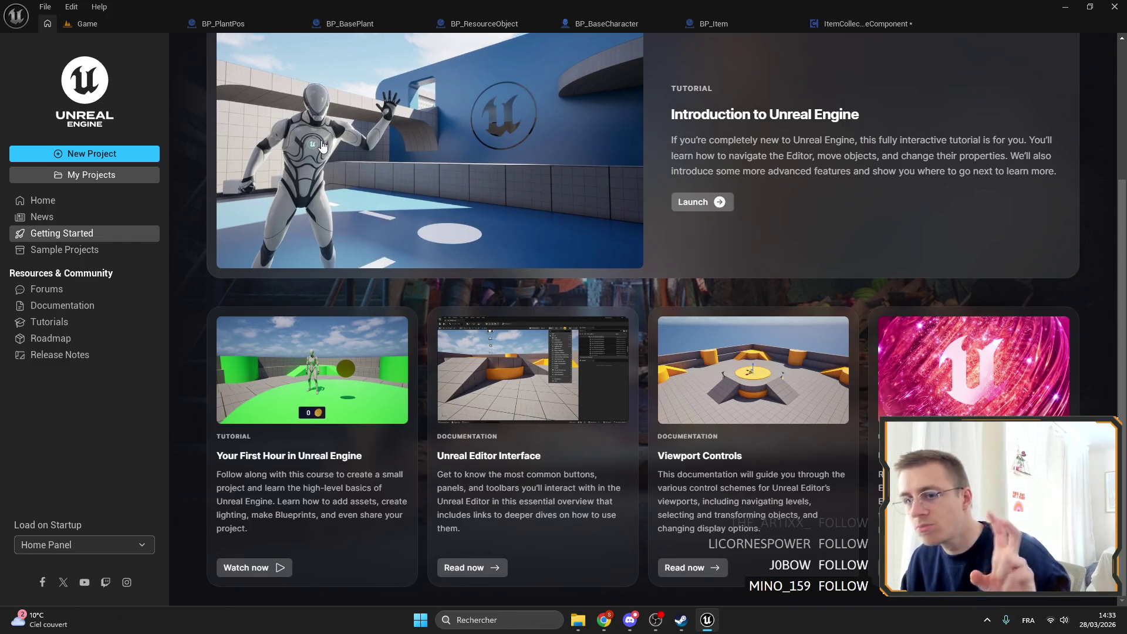
{"action": "left_click", "coordinate": [65, 233]}
{"action": "scroll", "coordinate": [301, 54], "scroll_direction": "down", "scroll_amount": 3}
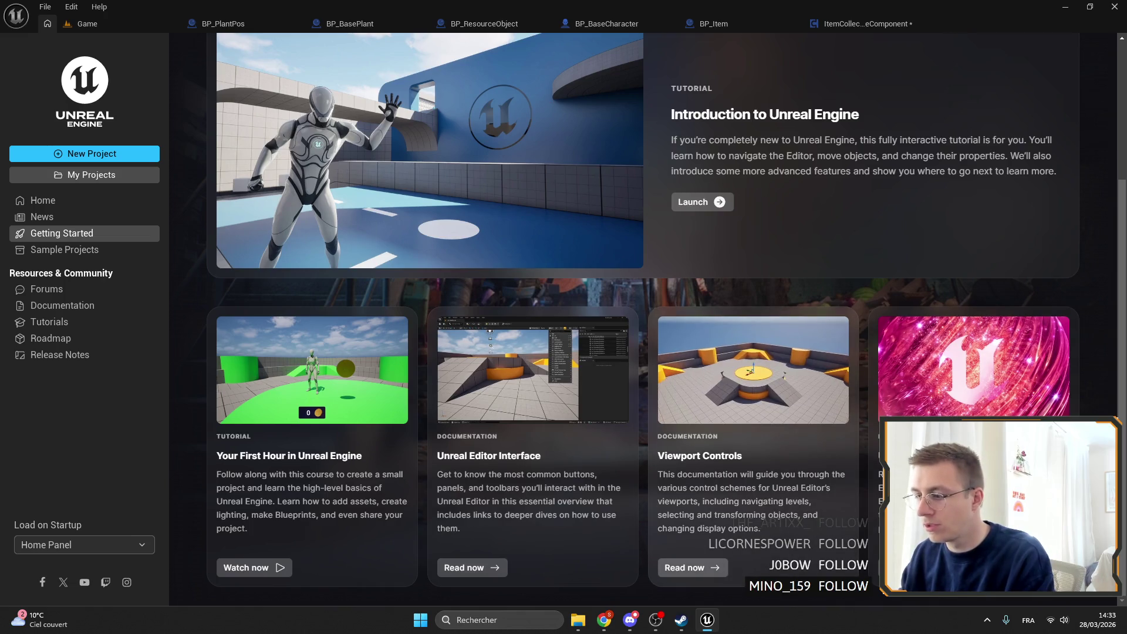
Step: Browse the Sample Projects page
{"action": "left_click", "coordinate": [82, 252]}
{"action": "scroll", "coordinate": [460, 181], "scroll_direction": "down", "scroll_amount": 3}
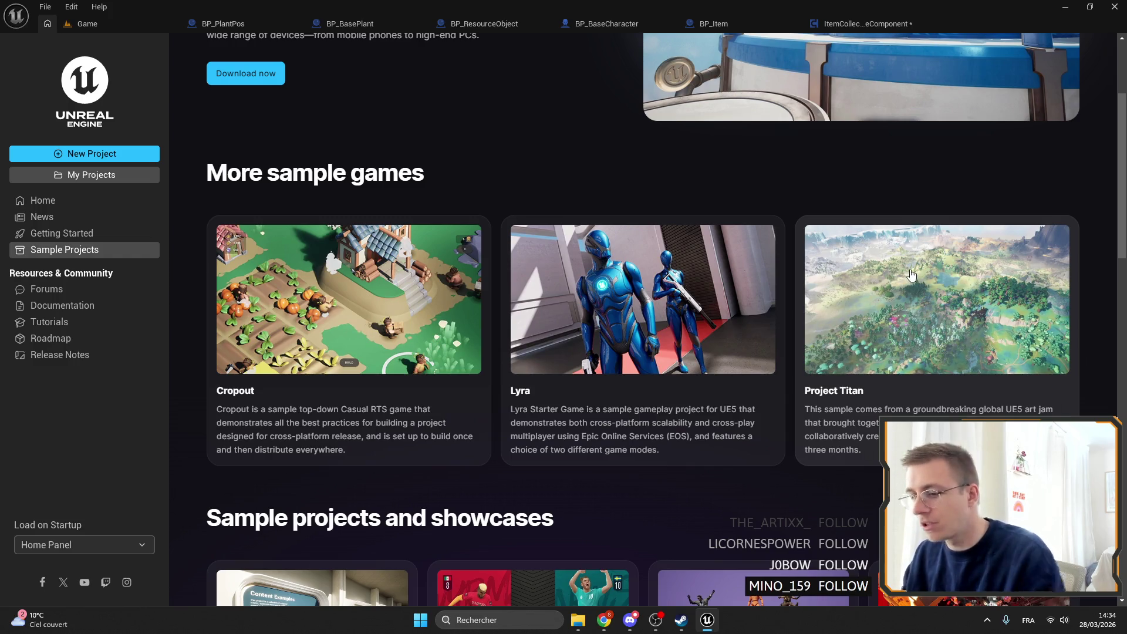
{"action": "scroll", "coordinate": [911, 275], "scroll_direction": "down", "scroll_amount": 5}
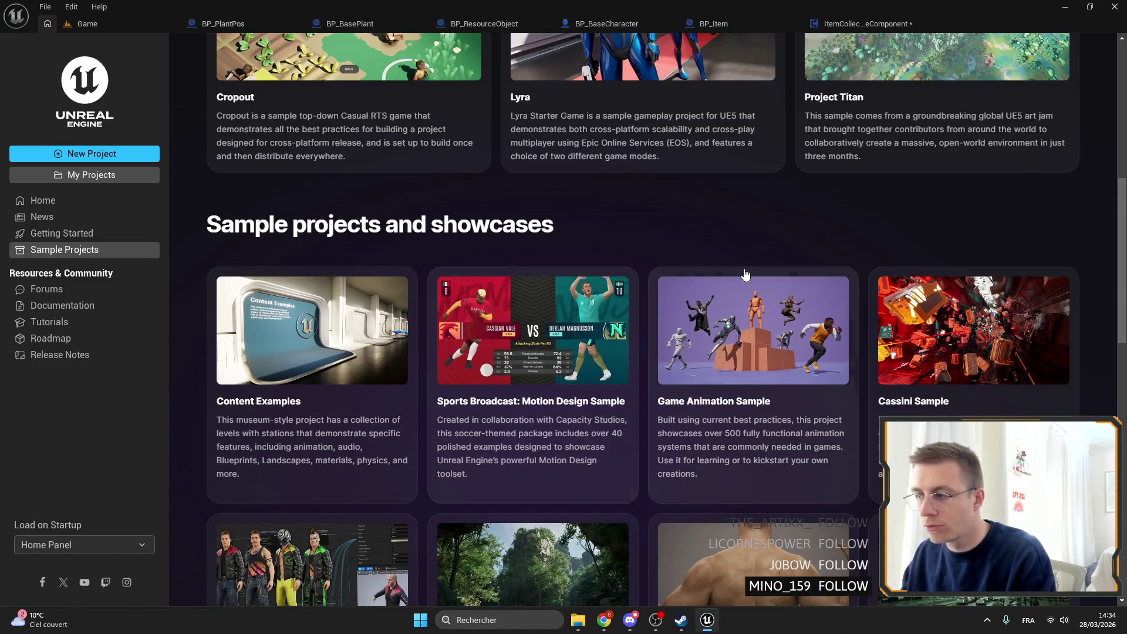
{"action": "scroll", "coordinate": [729, 397], "scroll_direction": "down", "scroll_amount": 4}
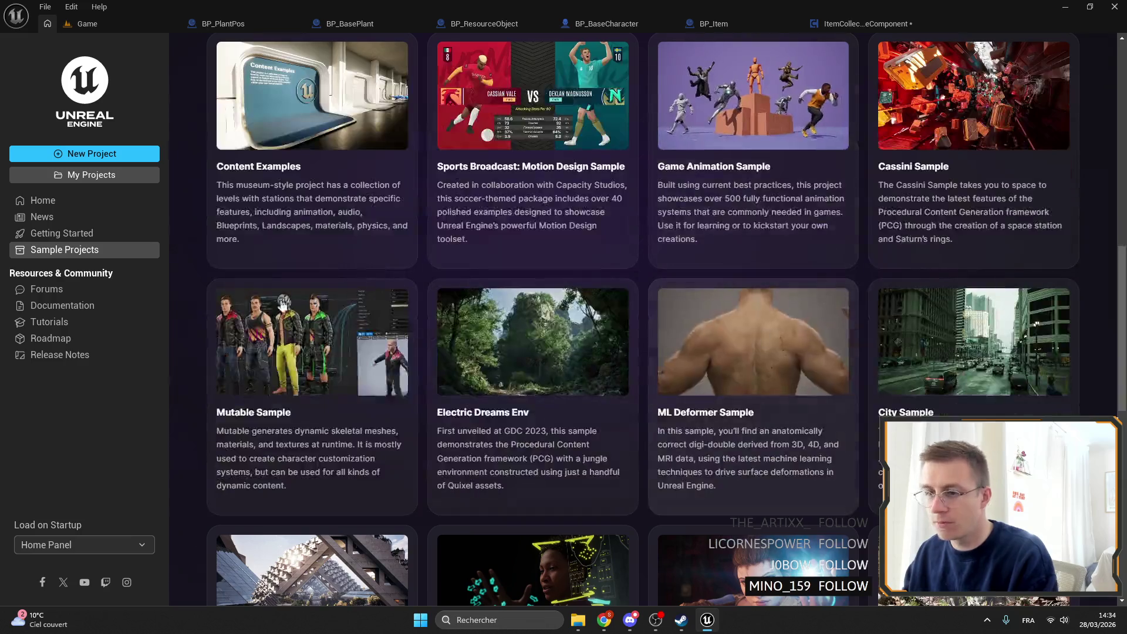
{"action": "scroll", "coordinate": [886, 293], "scroll_direction": "down", "scroll_amount": 11}
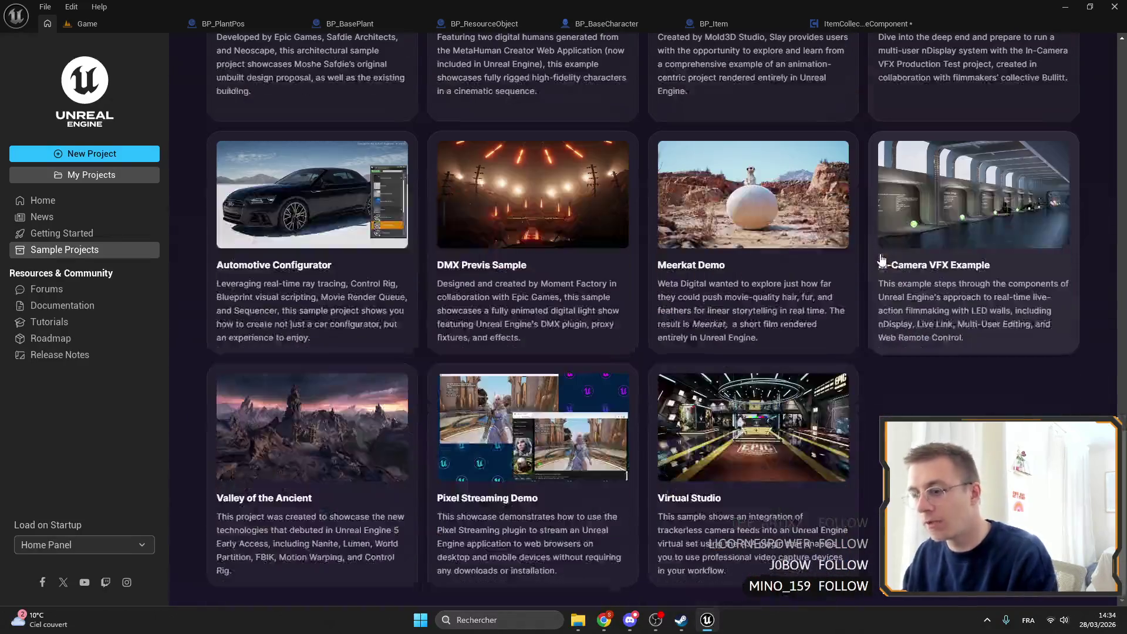
{"action": "scroll", "coordinate": [502, 365], "scroll_direction": "up", "scroll_amount": 17}
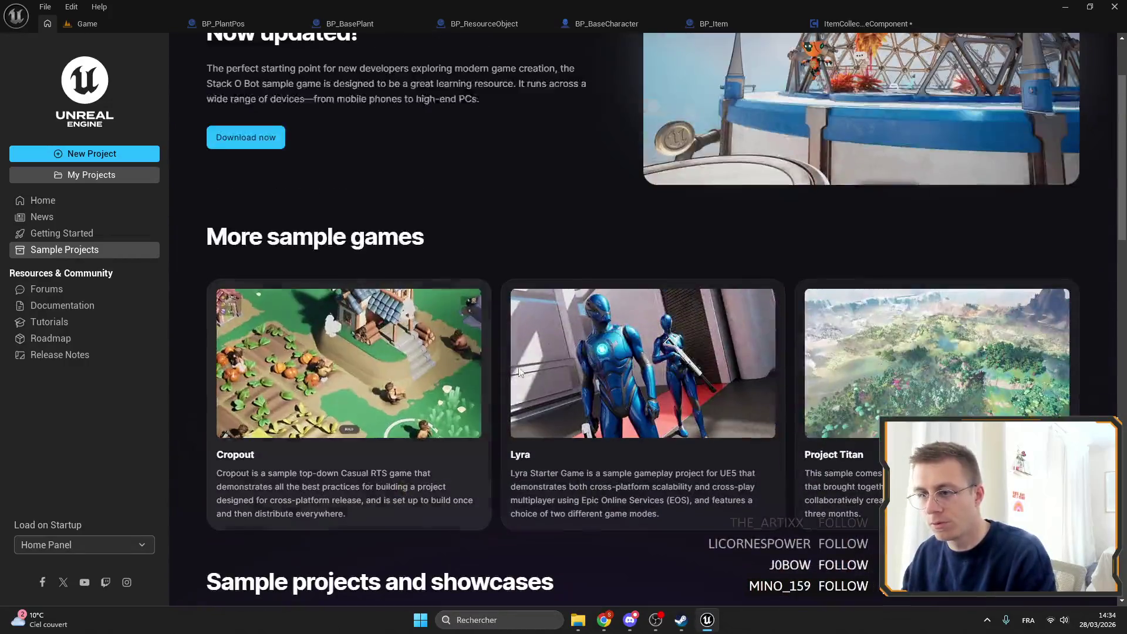
{"action": "scroll", "coordinate": [502, 365], "scroll_direction": "up", "scroll_amount": 2}
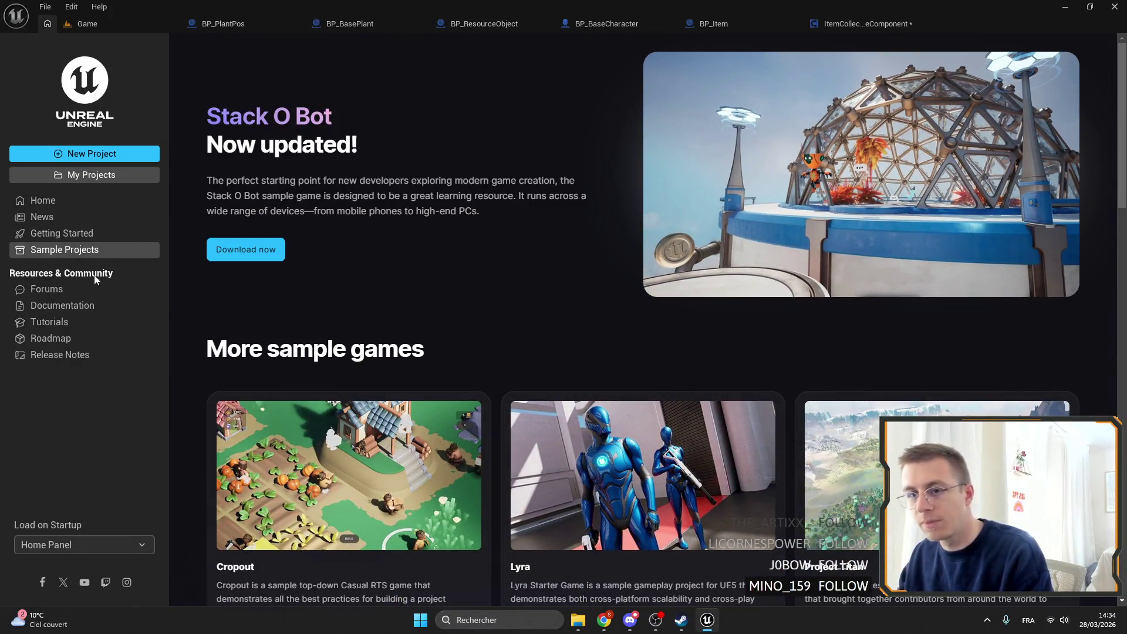
Step: Return to Getting Started's game development resources, then reopen the ItemCollectableComponent blueprint
{"action": "left_click", "coordinate": [88, 234]}
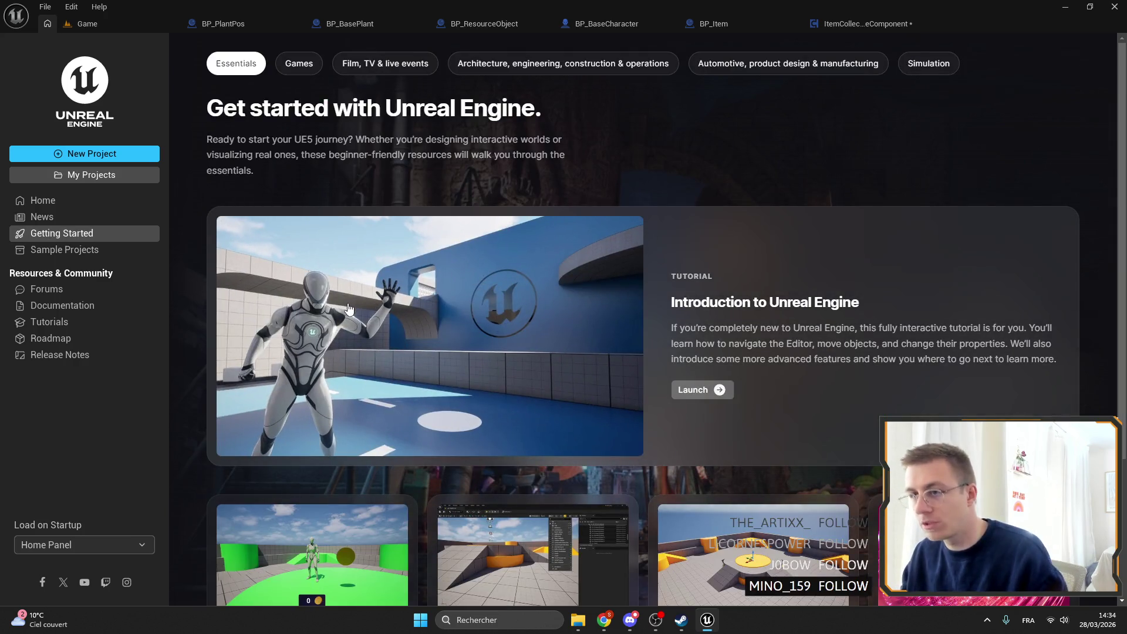
{"action": "left_click", "coordinate": [298, 64]}
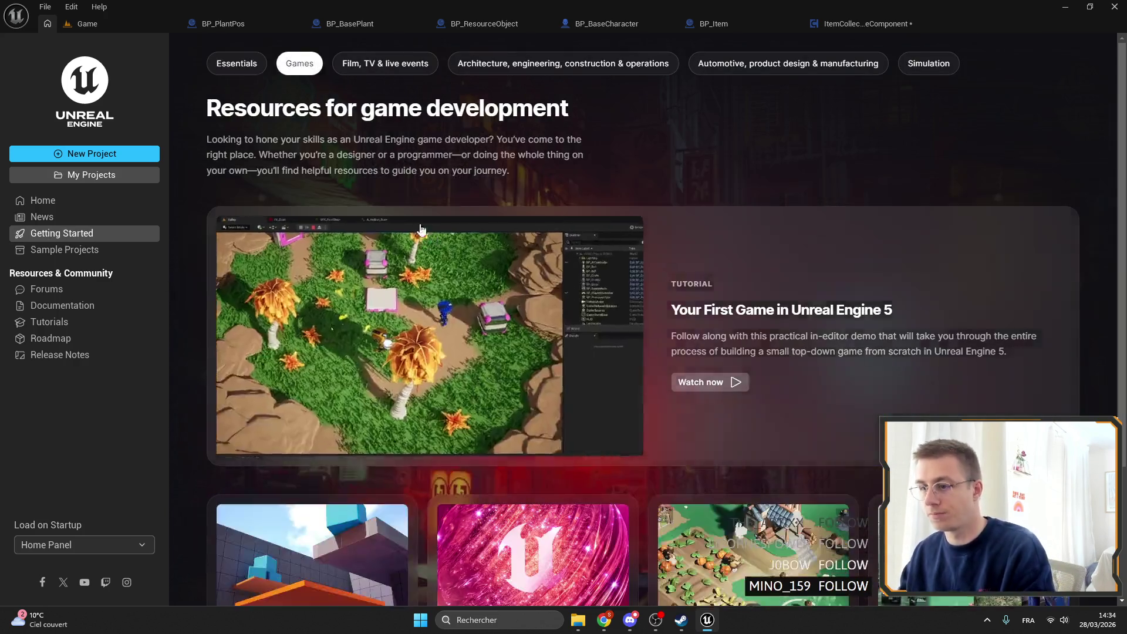
{"action": "scroll", "coordinate": [444, 207], "scroll_direction": "down", "scroll_amount": 3}
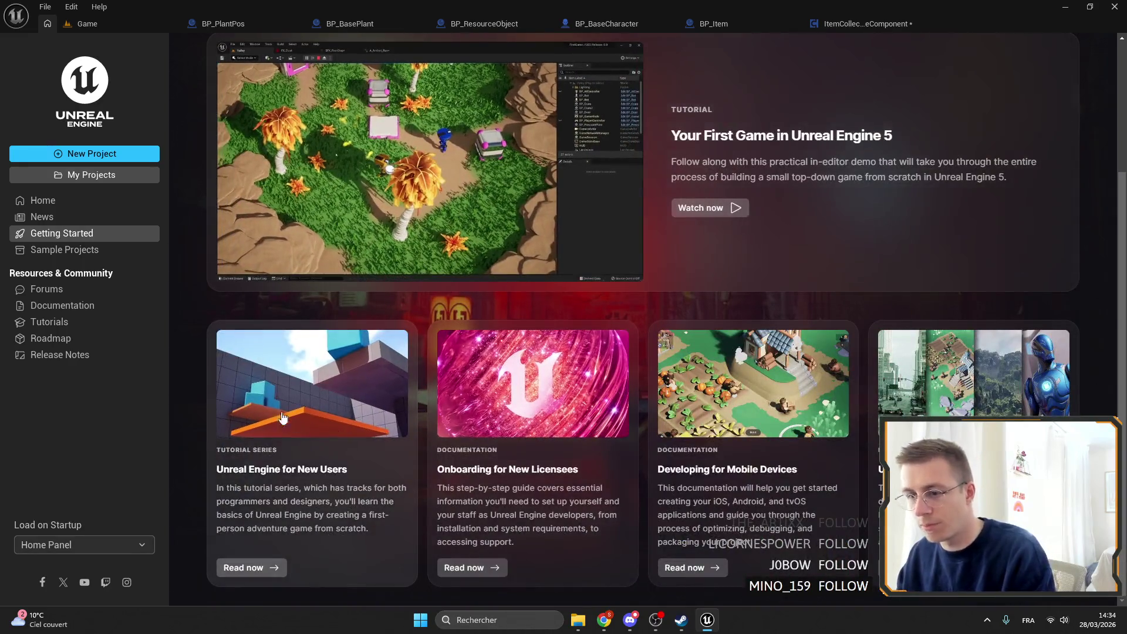
{"action": "scroll", "coordinate": [587, 314], "scroll_direction": "up", "scroll_amount": 3}
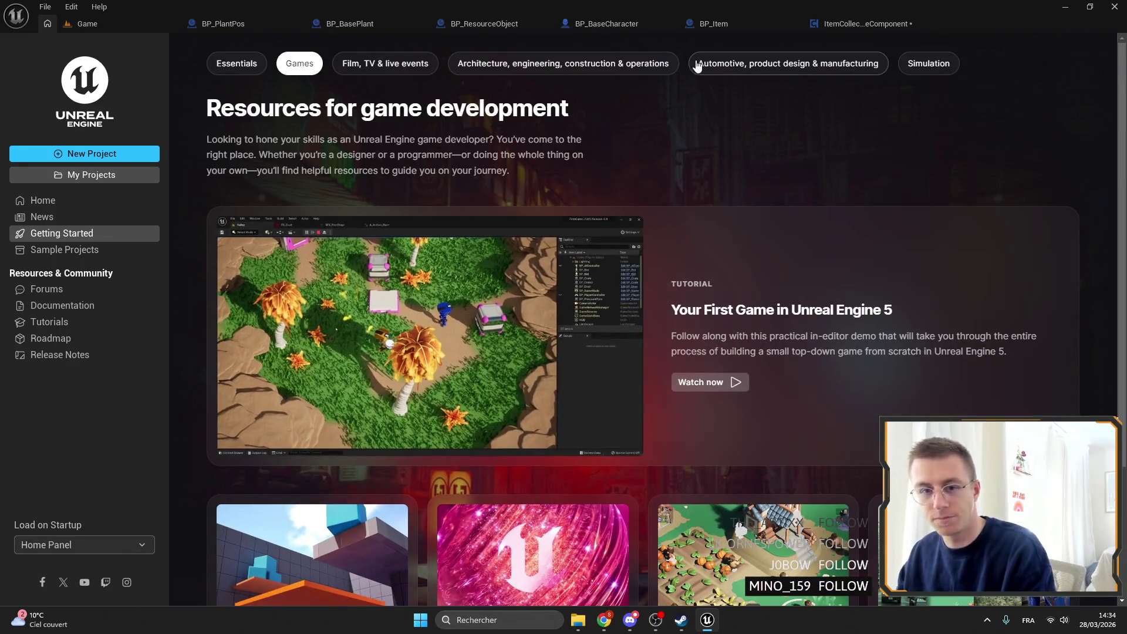
{"action": "left_click", "coordinate": [896, 24]}
Step: Add an input named 'Ids' to the ApplyModifierOnResources function
{"action": "mouse_move", "coordinate": [616, 147]}
{"action": "left_mouse_down"}
{"action": "mouse_move", "coordinate": [448, 148]}
{"action": "mouse_move", "coordinate": [623, 148]}
{"action": "left_mouse_up"}
{"action": "double_click", "coordinate": [624, 148]}
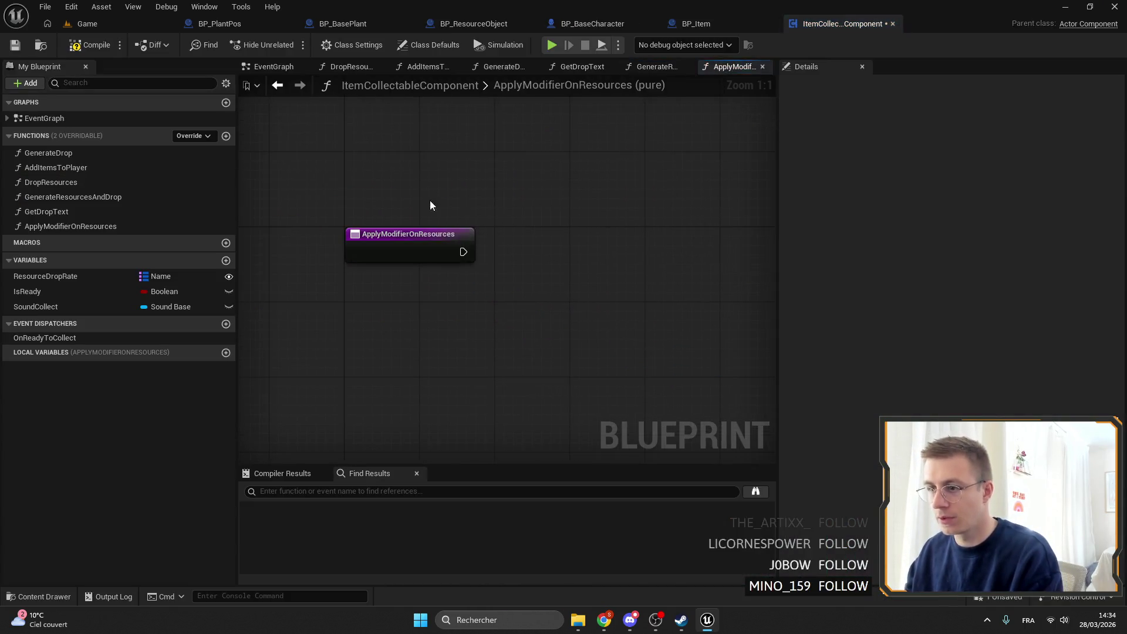
{"action": "left_click", "coordinate": [1117, 279]}
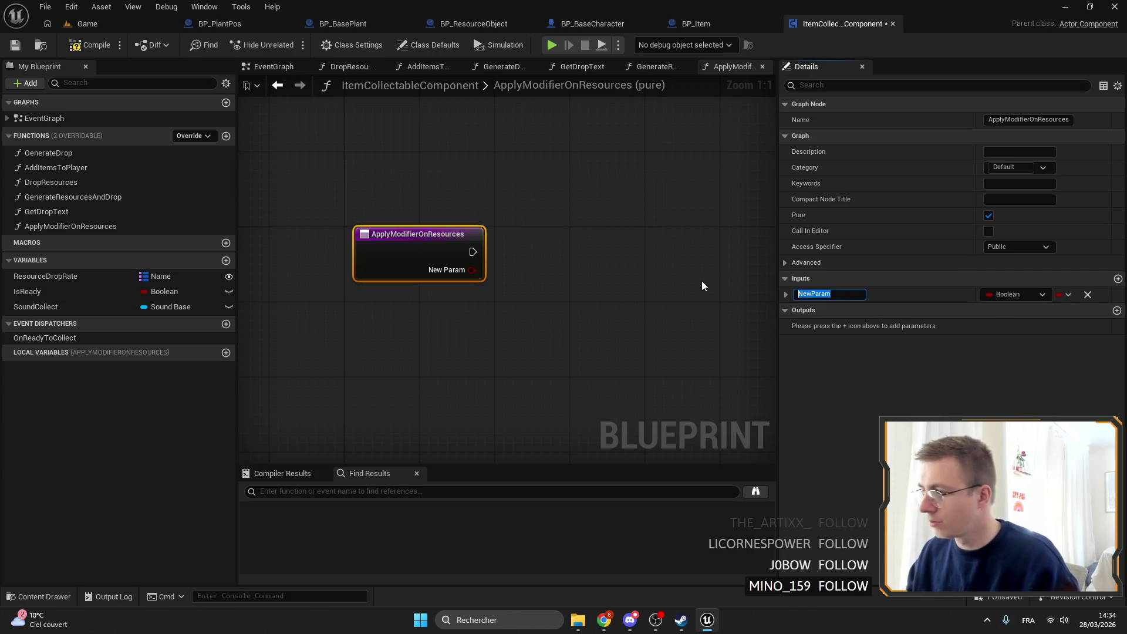
{"action": "type", "text": "Ids"}
{"action": "key", "text": "Return"}
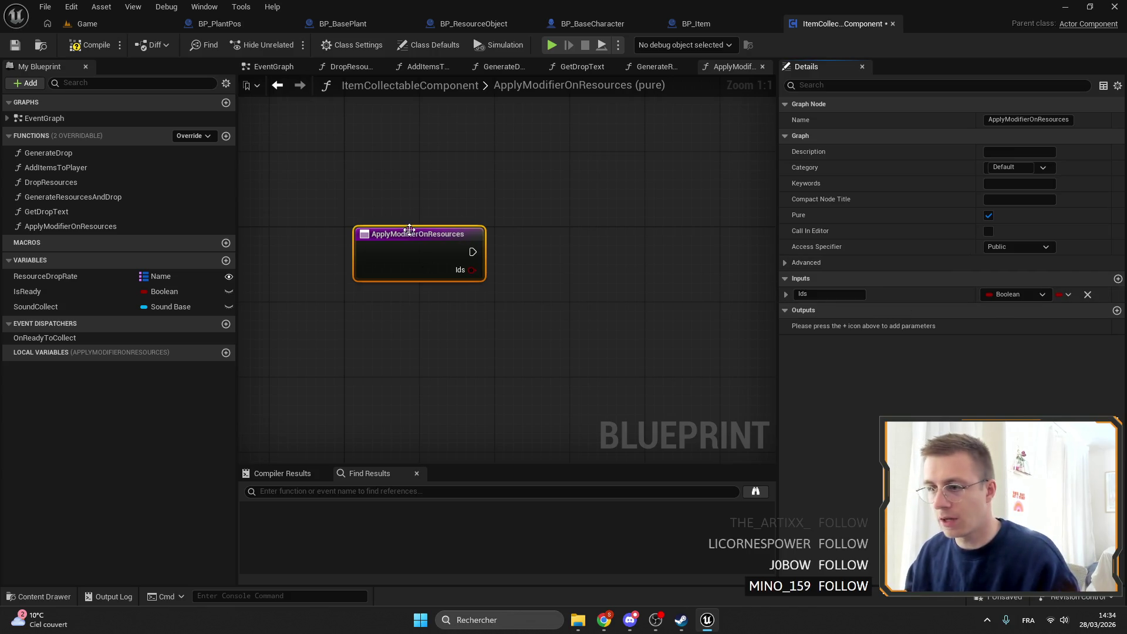
{"action": "right_click", "coordinate": [409, 230]}
Step: Find references to Generate Drop in GenerateResourcesAndDrop, then open the GenerateDrop function graph
{"action": "left_click", "coordinate": [651, 66]}
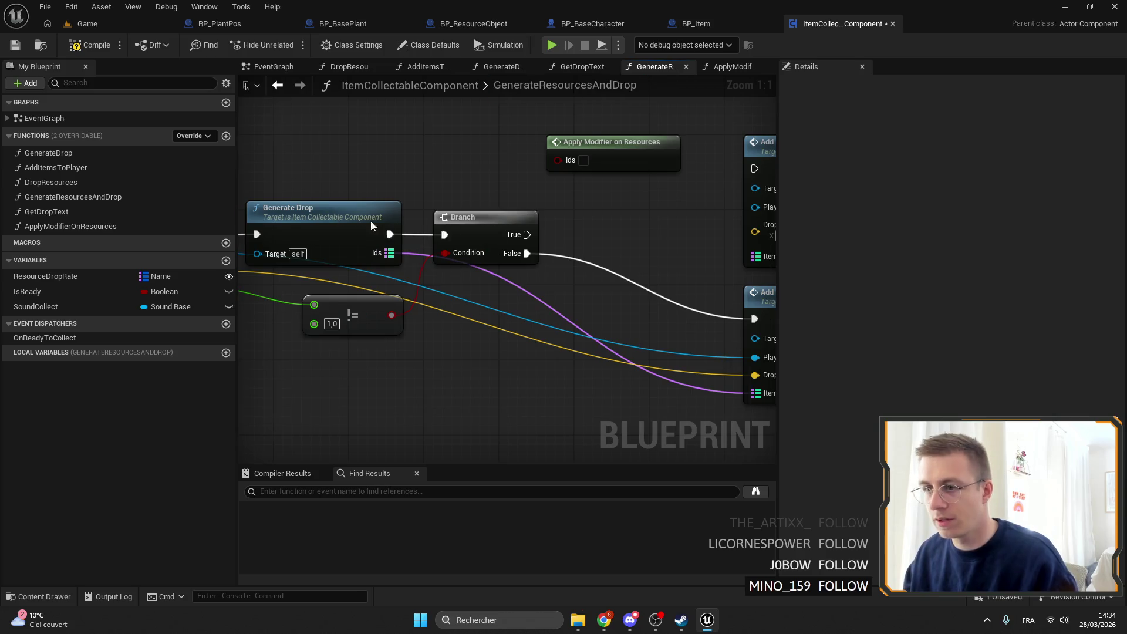
{"action": "right_click", "coordinate": [500, 224]}
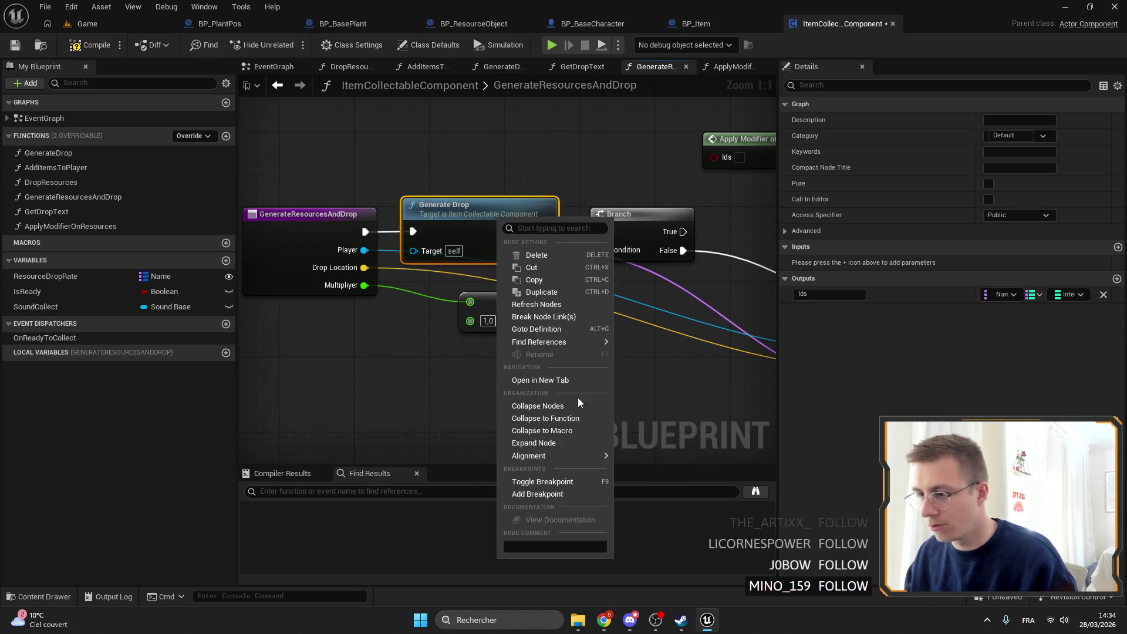
{"action": "mouse_move", "coordinate": [560, 342]}
{"action": "left_click", "coordinate": [672, 369]}
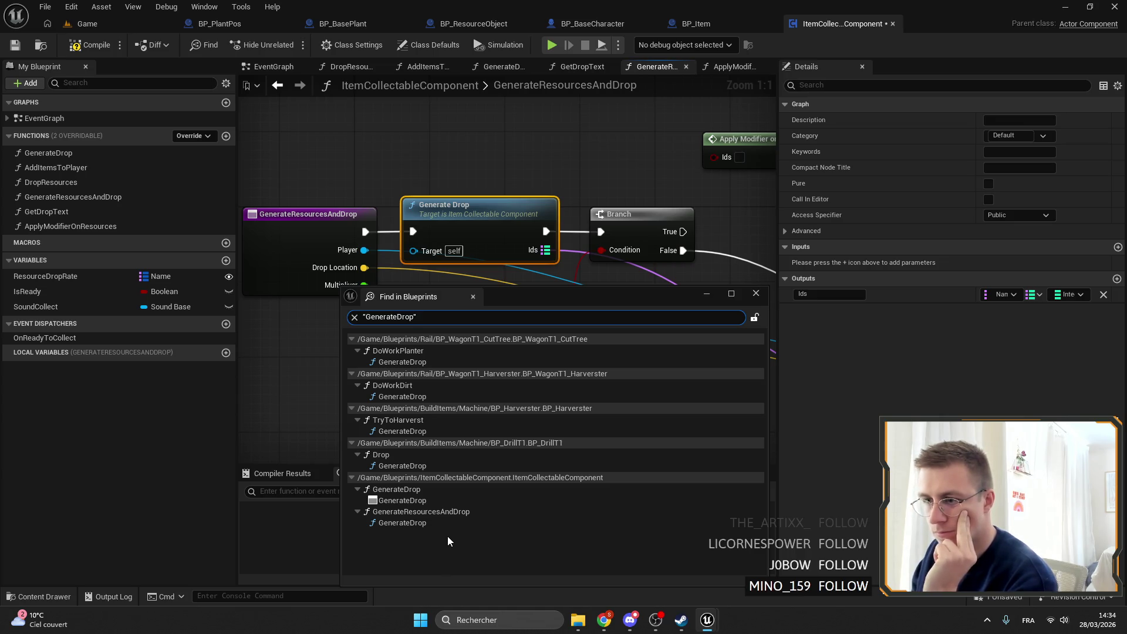
{"action": "left_click", "coordinate": [755, 293]}
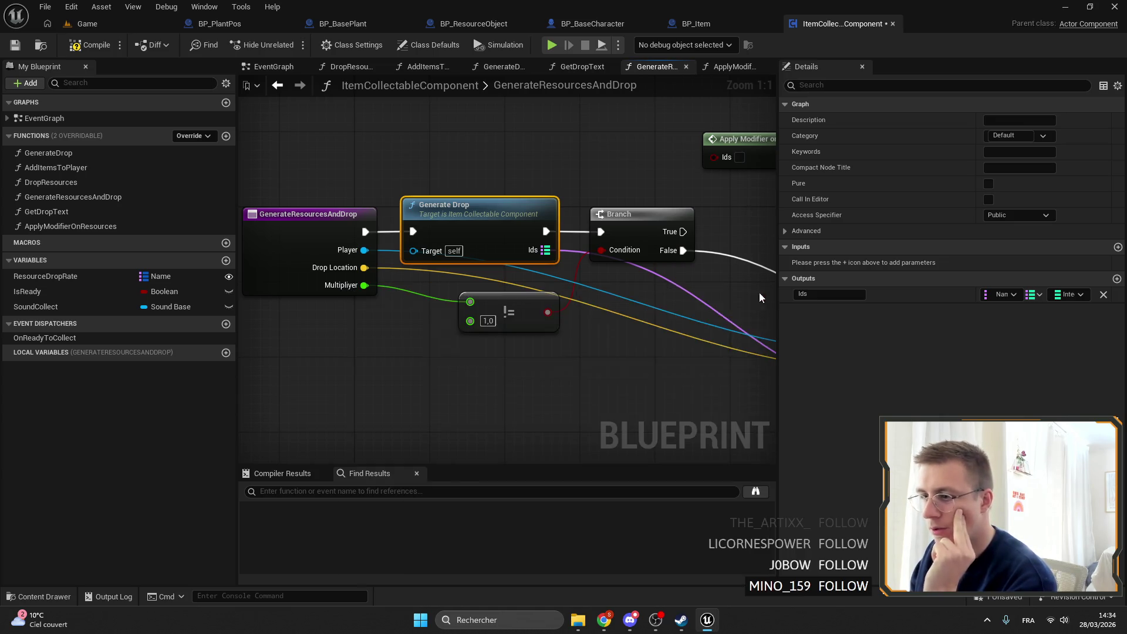
{"action": "double_click", "coordinate": [523, 197]}
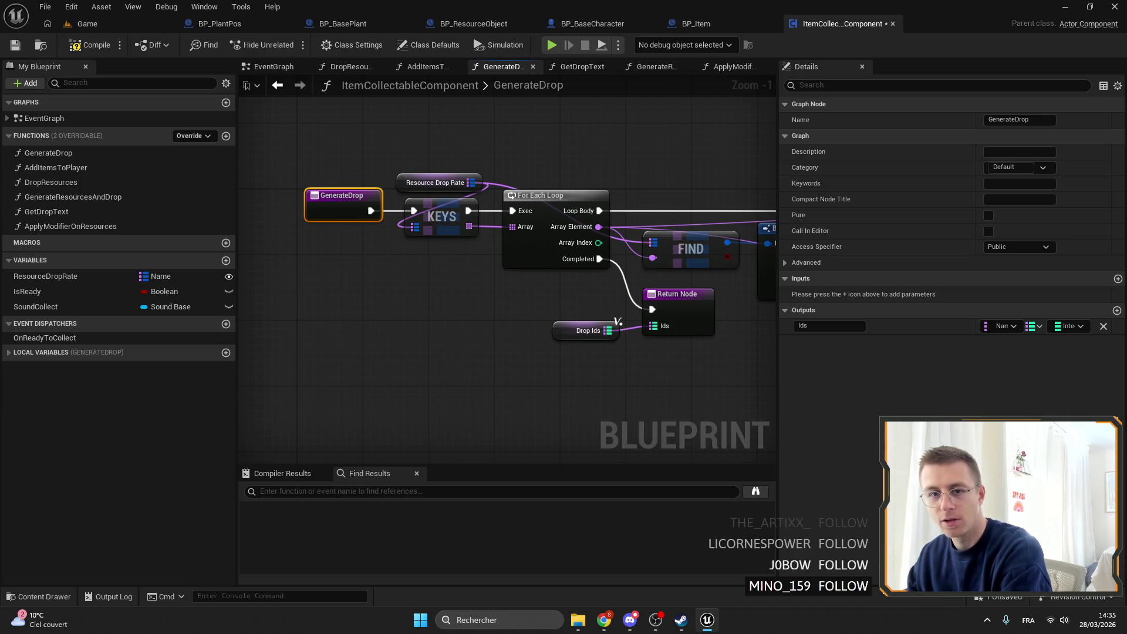
Step: Launch the Epic Games Launcher via Windows search 'epic', then return to ItemCollectableComponent
{"action": "left_click", "coordinate": [143, 28]}
{"action": "left_click", "coordinate": [502, 621]}
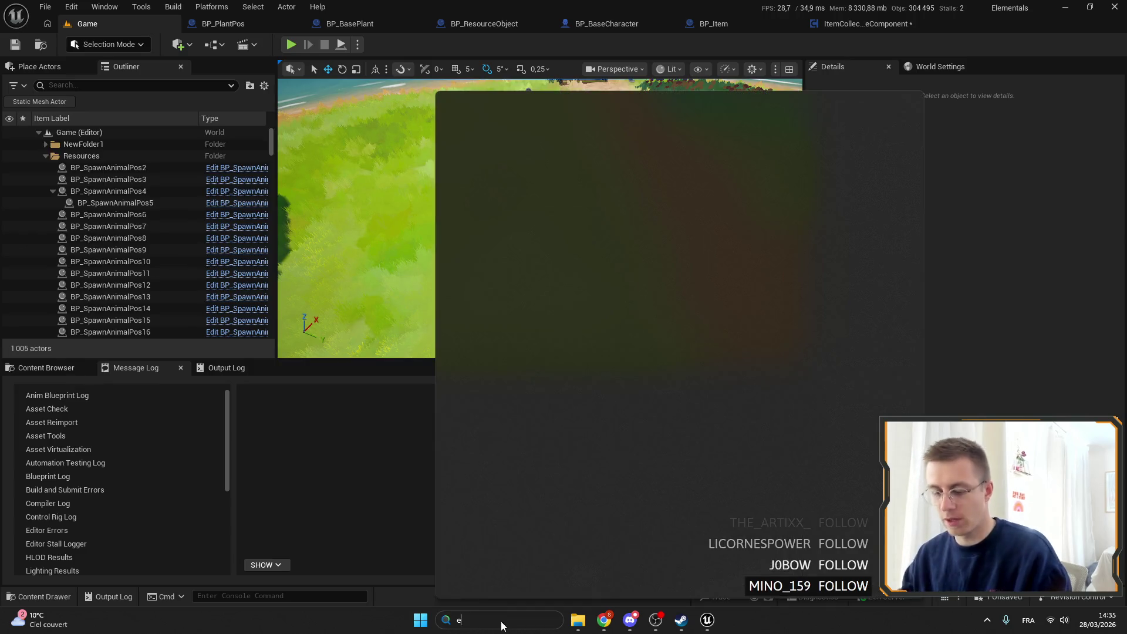
{"action": "type", "text": "epic"}
{"action": "left_click", "coordinate": [459, 184]}
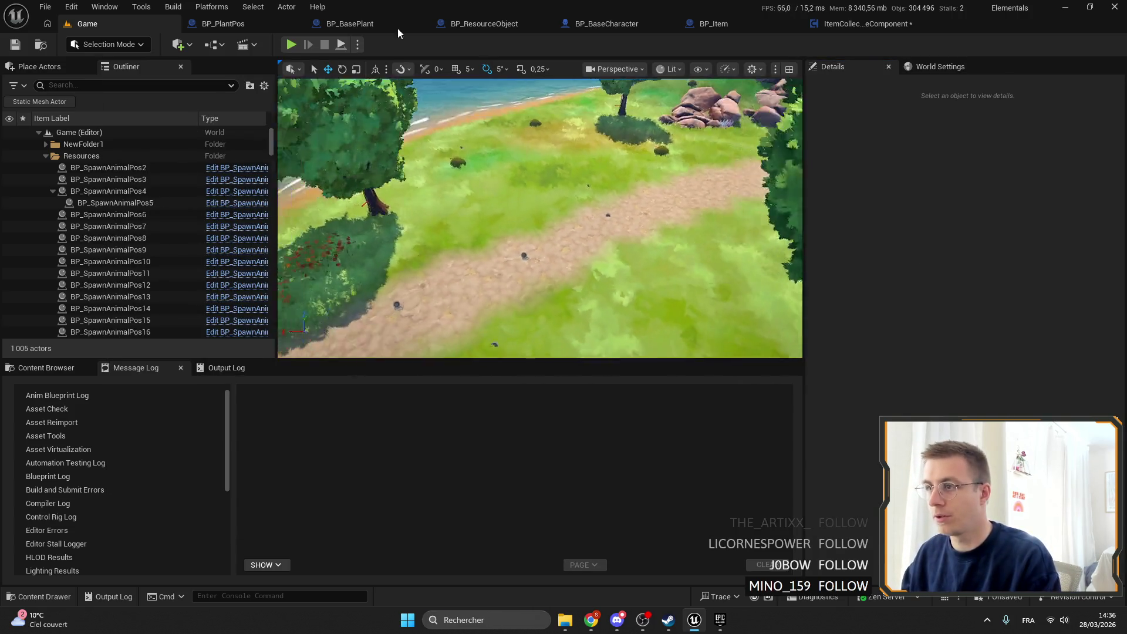
{"action": "left_click", "coordinate": [470, 24]}
{"action": "left_click", "coordinate": [871, 25]}
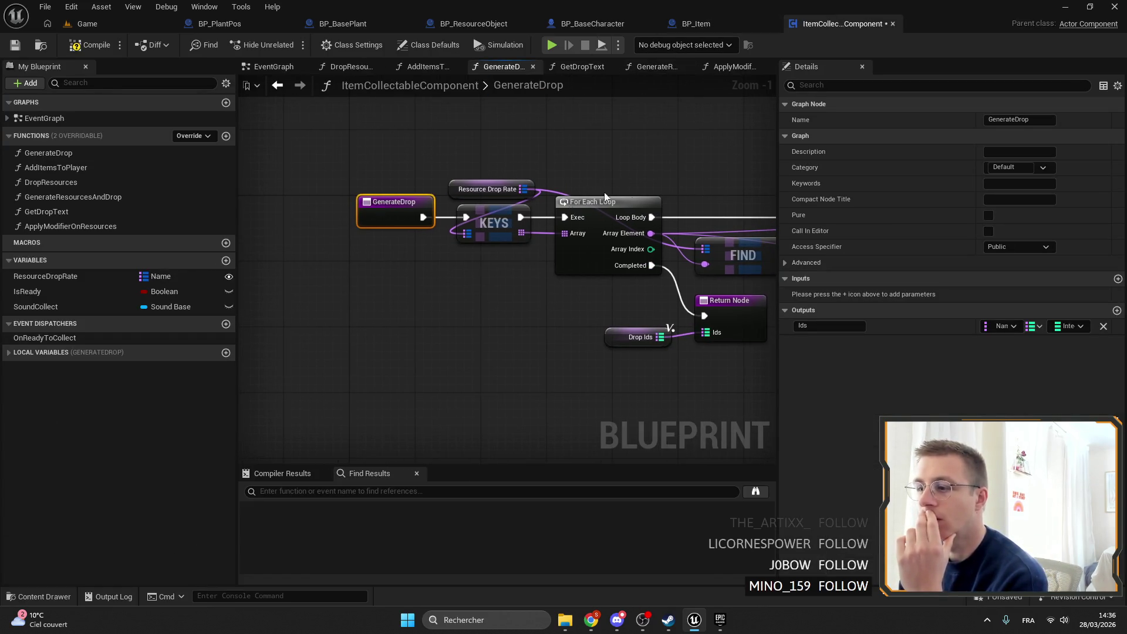
Step: Add a Float input named 'Multipicator' to GenerateDrop
{"action": "scroll", "coordinate": [569, 202], "scroll_direction": "down", "scroll_amount": 3}
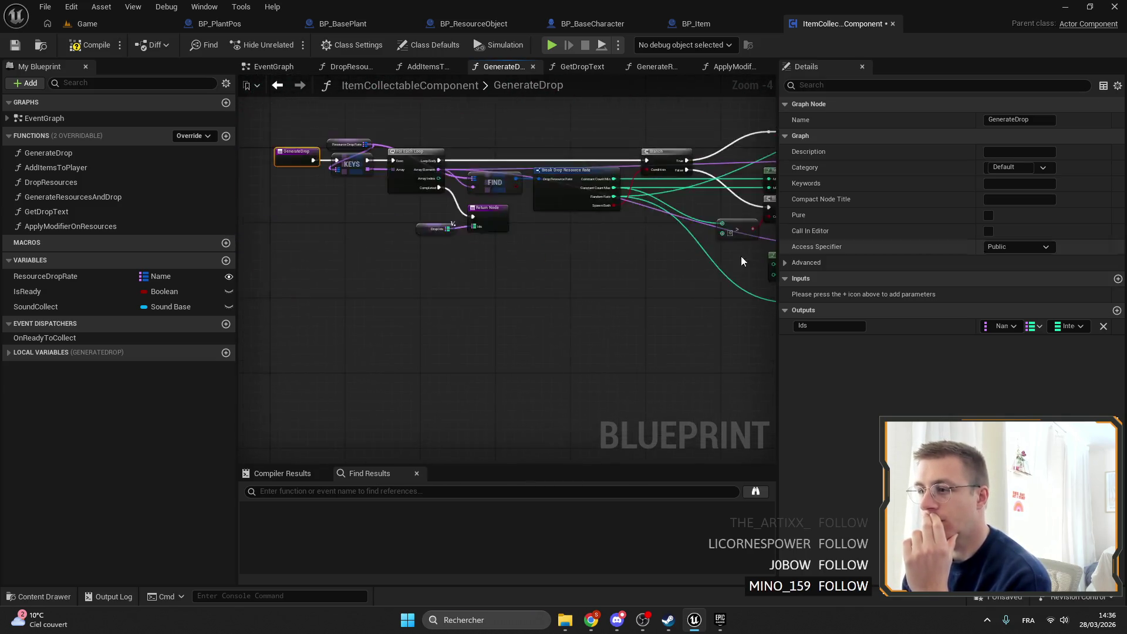
{"action": "key", "text": "Home"}
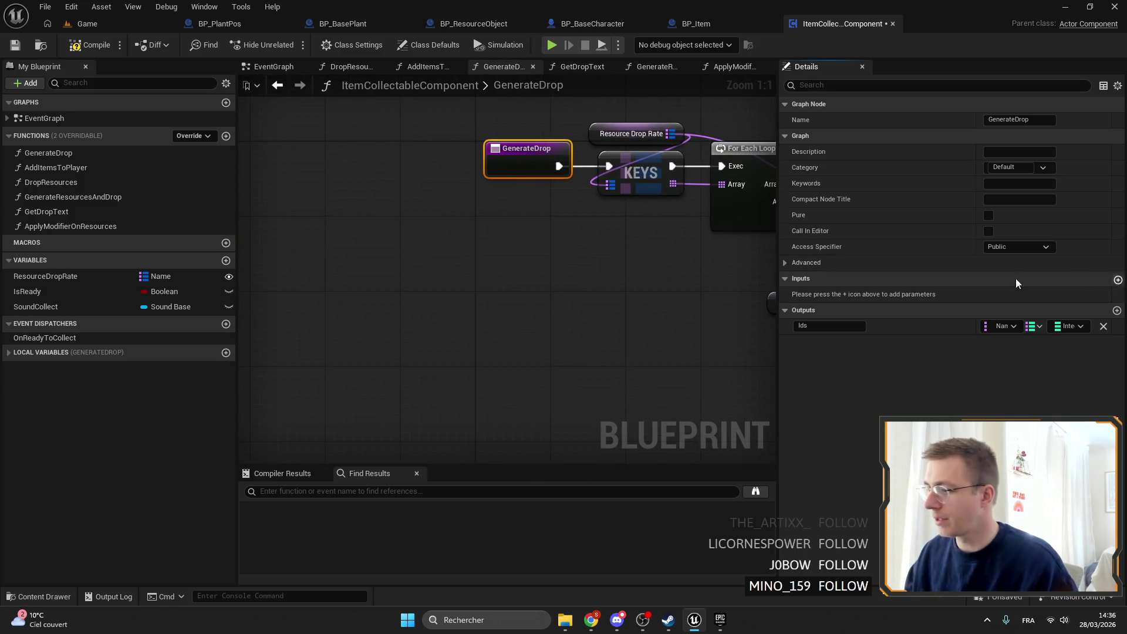
{"action": "left_click", "coordinate": [1117, 280]}
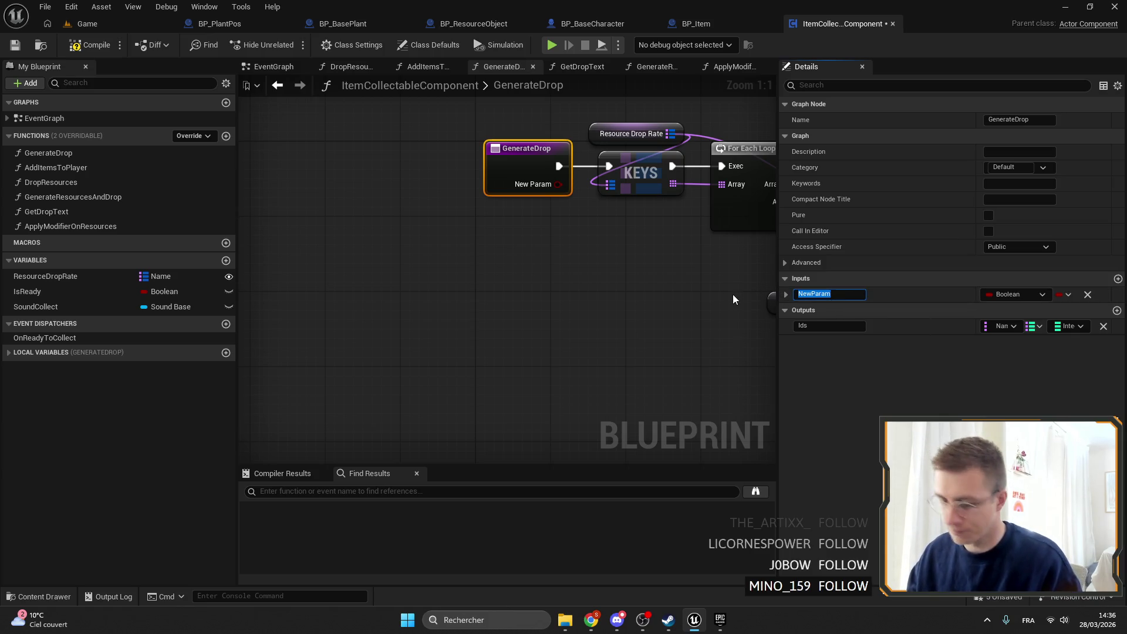
{"action": "type", "text": "Multipicator"}
{"action": "key", "text": "Return"}
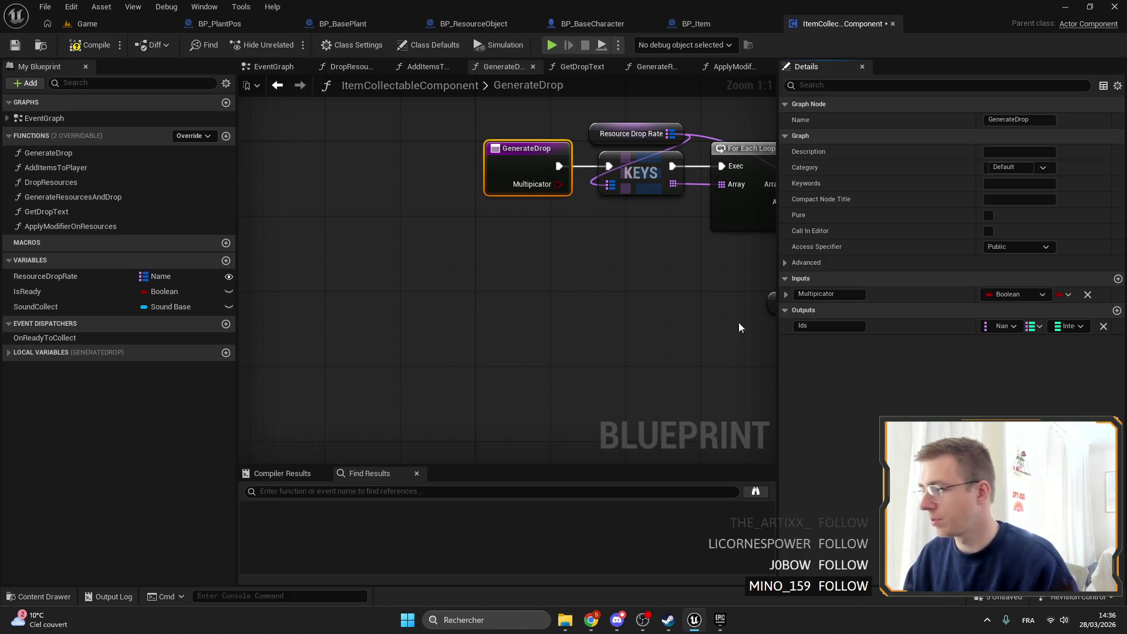
{"action": "left_click", "coordinate": [1003, 294]}
{"action": "left_click", "coordinate": [1019, 383]}
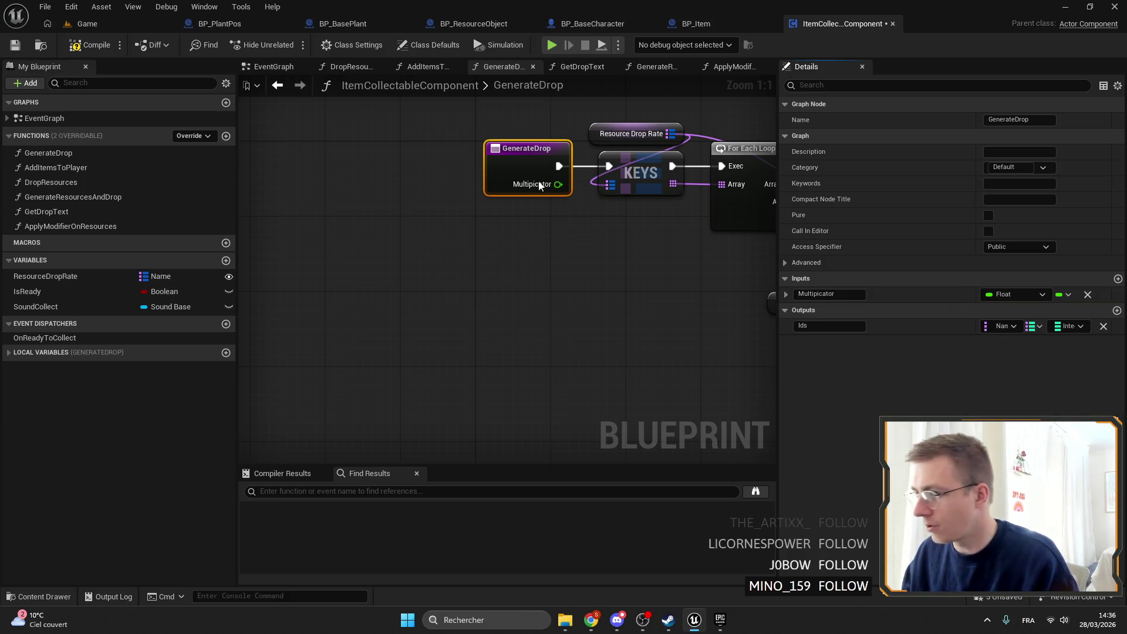
Step: Rearrange the graph and add a Branch node off the loop's Completed output
{"action": "left_click_drag", "start_coordinate": [531, 149], "coordinate": [432, 149]}
{"action": "scroll", "coordinate": [628, 255], "scroll_direction": "down", "scroll_amount": 2}
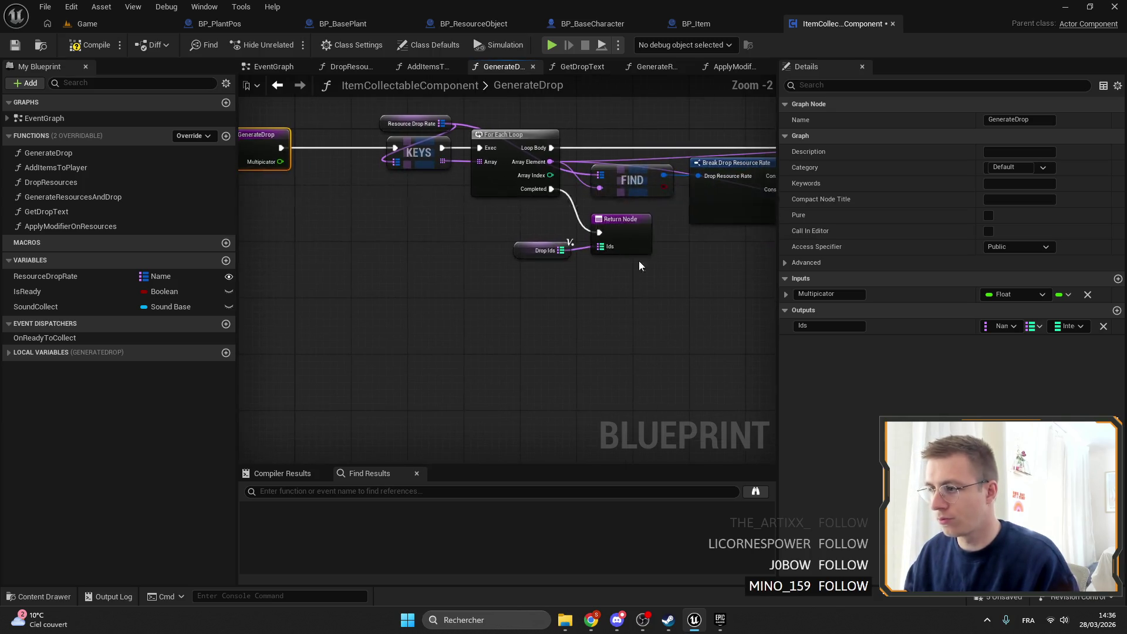
{"action": "left_click", "coordinate": [628, 258]}
{"action": "left_click_drag", "start_coordinate": [579, 250], "coordinate": [712, 278]}
{"action": "left_click", "coordinate": [453, 185]}
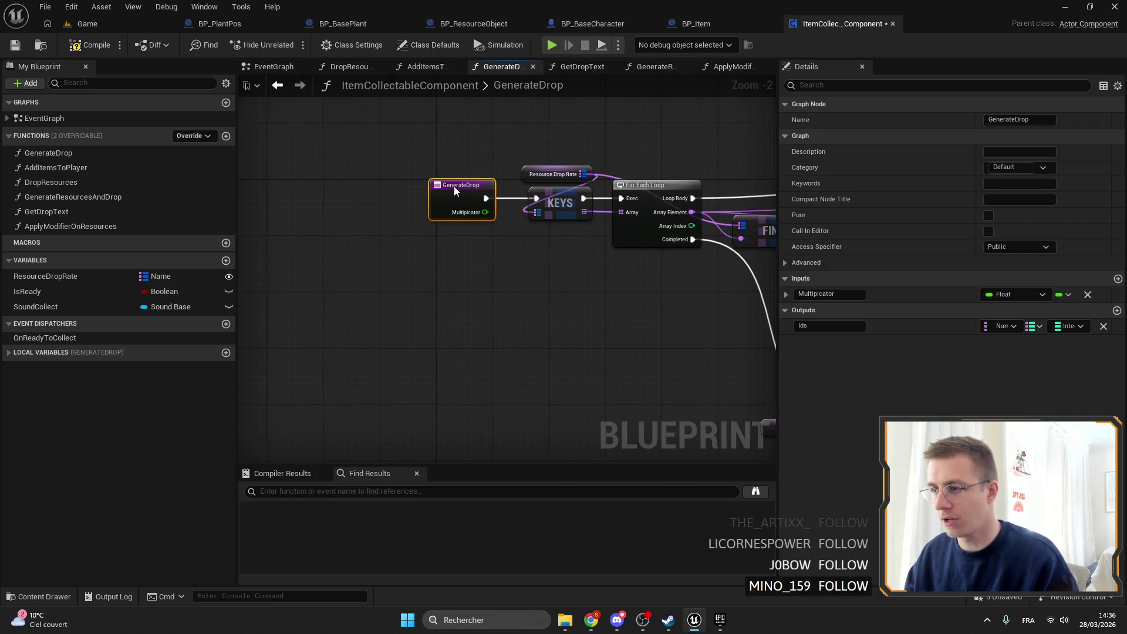
{"action": "left_click_drag", "start_coordinate": [740, 361], "coordinate": [512, 256]}
{"action": "mouse_move", "coordinate": [464, 134]}
{"action": "left_mouse_down"}
{"action": "mouse_move", "coordinate": [508, 194]}
{"action": "mouse_move", "coordinate": [558, 304]}
{"action": "left_mouse_up"}
{"action": "type", "text": "ifd"}
{"action": "key", "text": "BackSpace"}
{"action": "key", "text": "Return"}
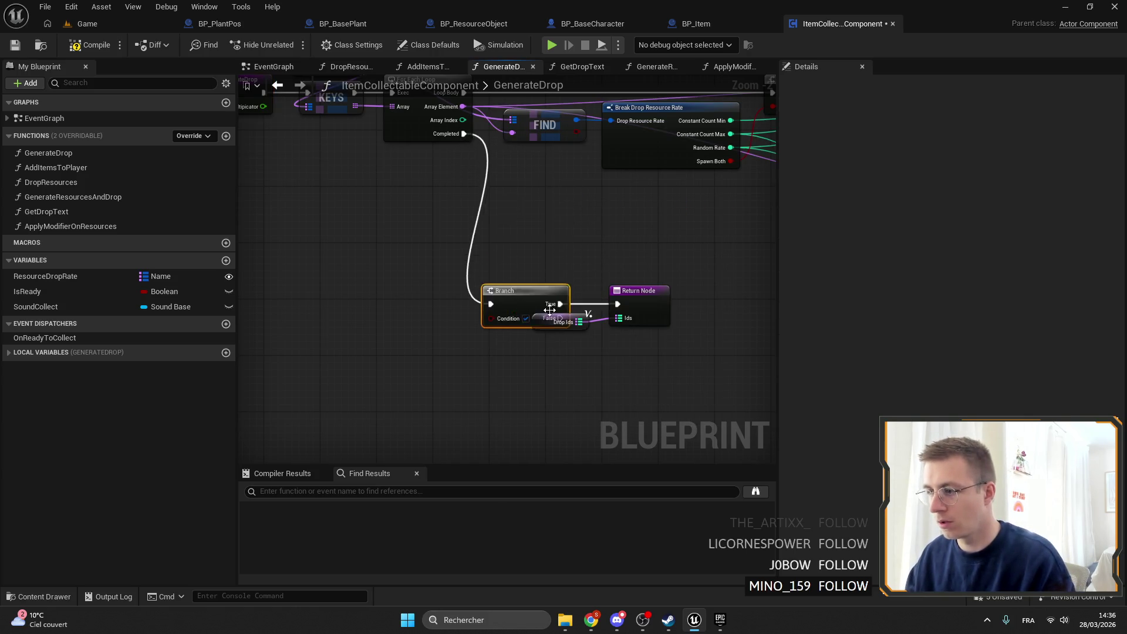
Step: Move the Return Node right and add a getter for the Multipicator input
{"action": "scroll", "coordinate": [573, 305], "scroll_direction": "up", "scroll_amount": 3}
{"action": "left_click", "coordinate": [603, 264]}
{"action": "left_click_drag", "start_coordinate": [604, 264], "coordinate": [689, 264]}
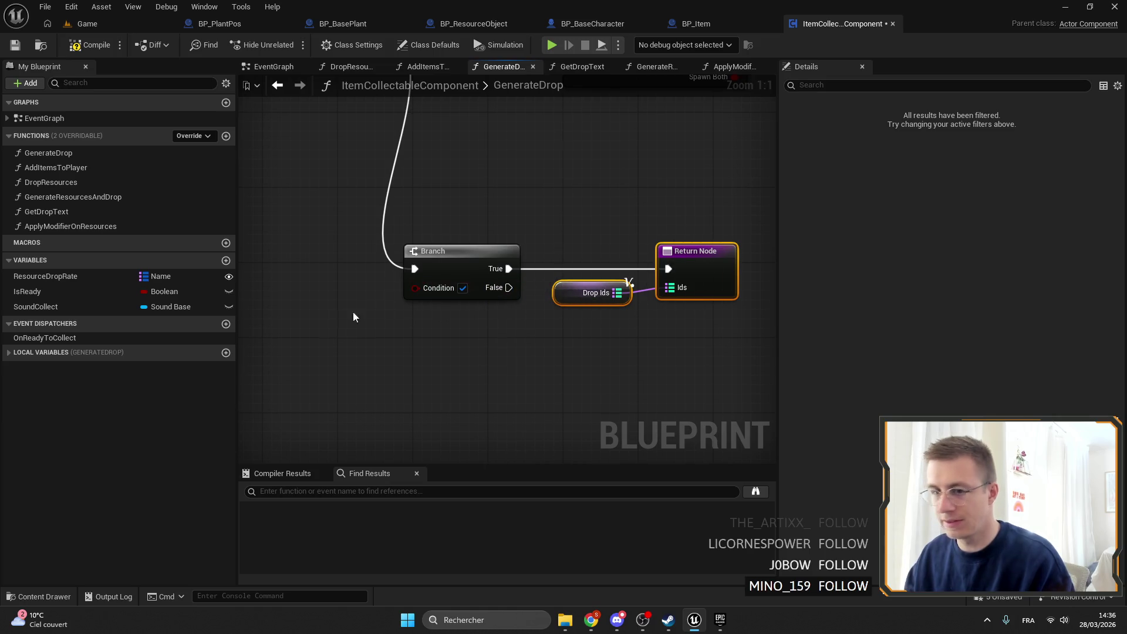
{"action": "left_click_drag", "start_coordinate": [239, 296], "coordinate": [412, 297]}
{"action": "scroll", "coordinate": [470, 299], "scroll_direction": "up", "scroll_amount": 2}
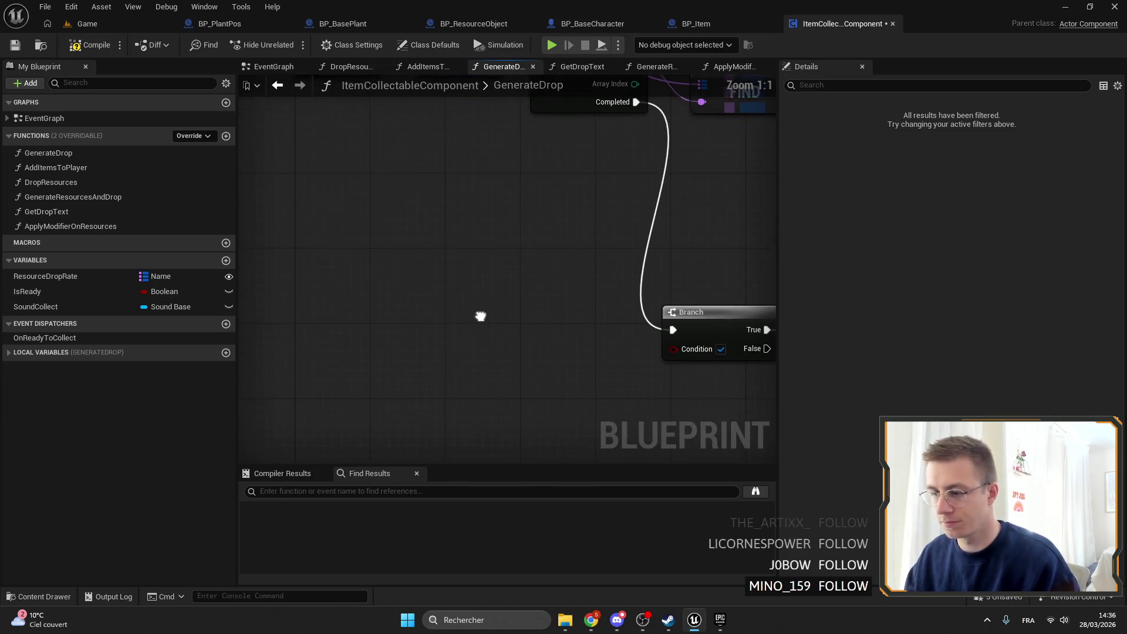
{"action": "right_click", "coordinate": [462, 298]}
{"action": "type", "text": "multi"}
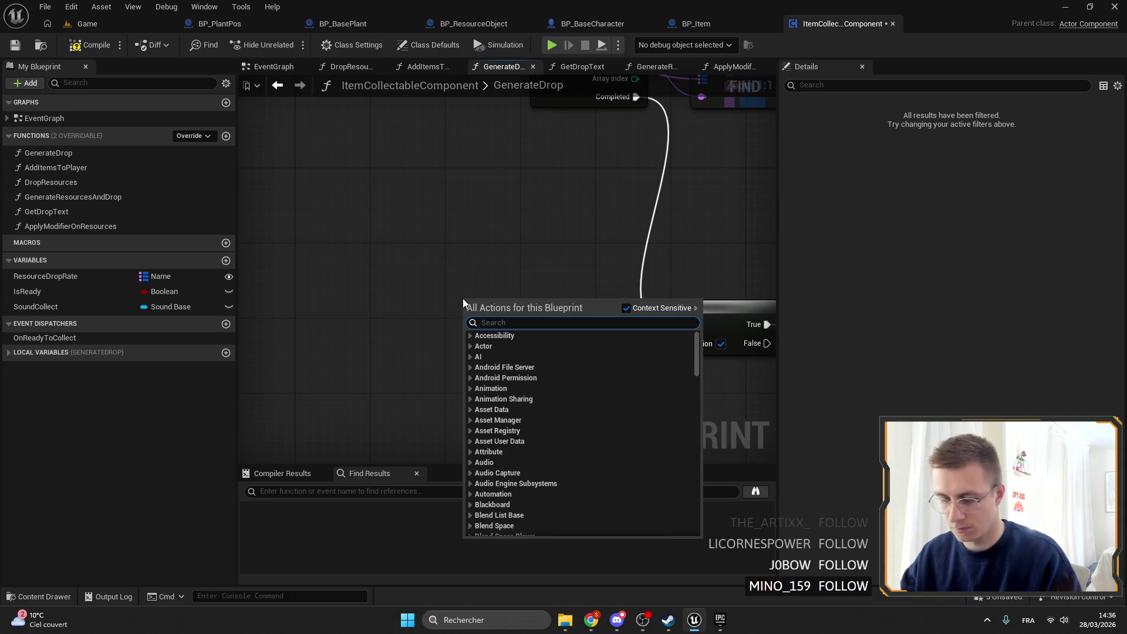
{"action": "scroll", "coordinate": [637, 484], "scroll_direction": "down", "scroll_amount": 5}
{"action": "scroll", "coordinate": [637, 485], "scroll_direction": "down", "scroll_amount": 3}
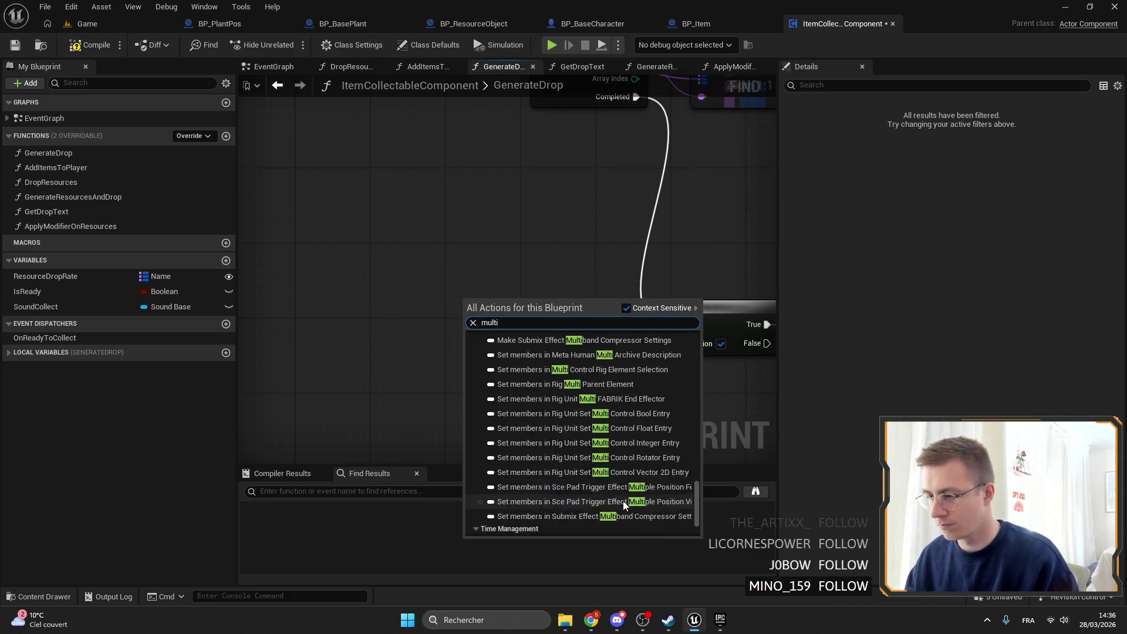
{"action": "left_click", "coordinate": [557, 524]}
Step: Compare Multipicator != 1 and wire the result into the Branch condition
{"action": "left_click_drag", "start_coordinate": [547, 314], "coordinate": [548, 314]}
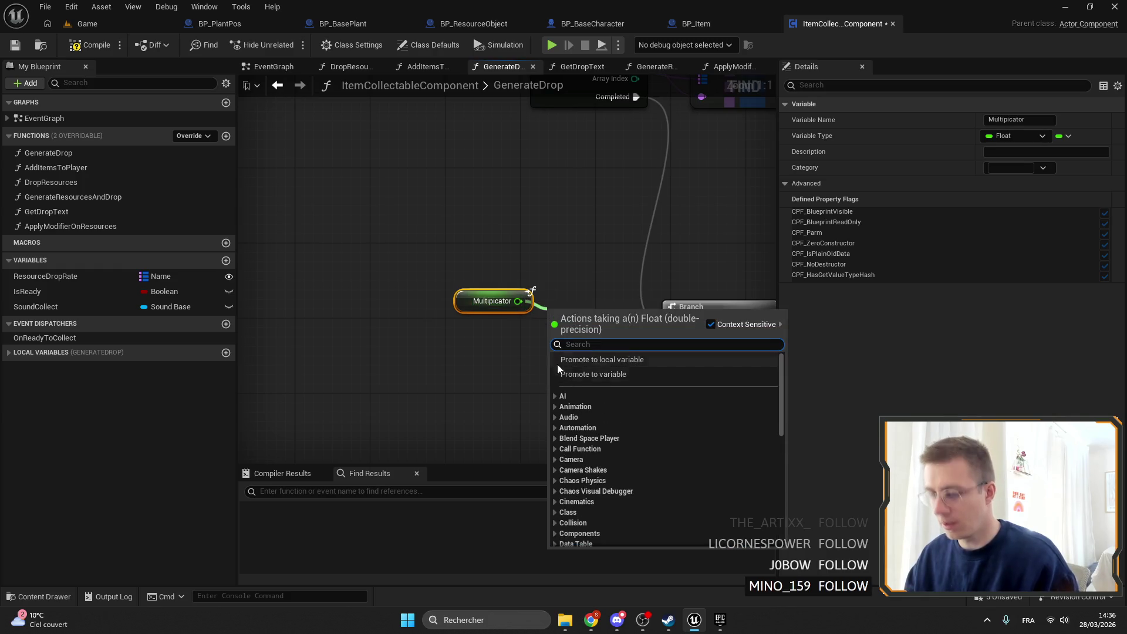
{"action": "type", "text": "!="}
{"action": "key", "text": "Return"}
{"action": "left_click", "coordinate": [569, 328]}
{"action": "type", "text": "1"}
{"action": "left_click_drag", "start_coordinate": [553, 330], "coordinate": [673, 343]}
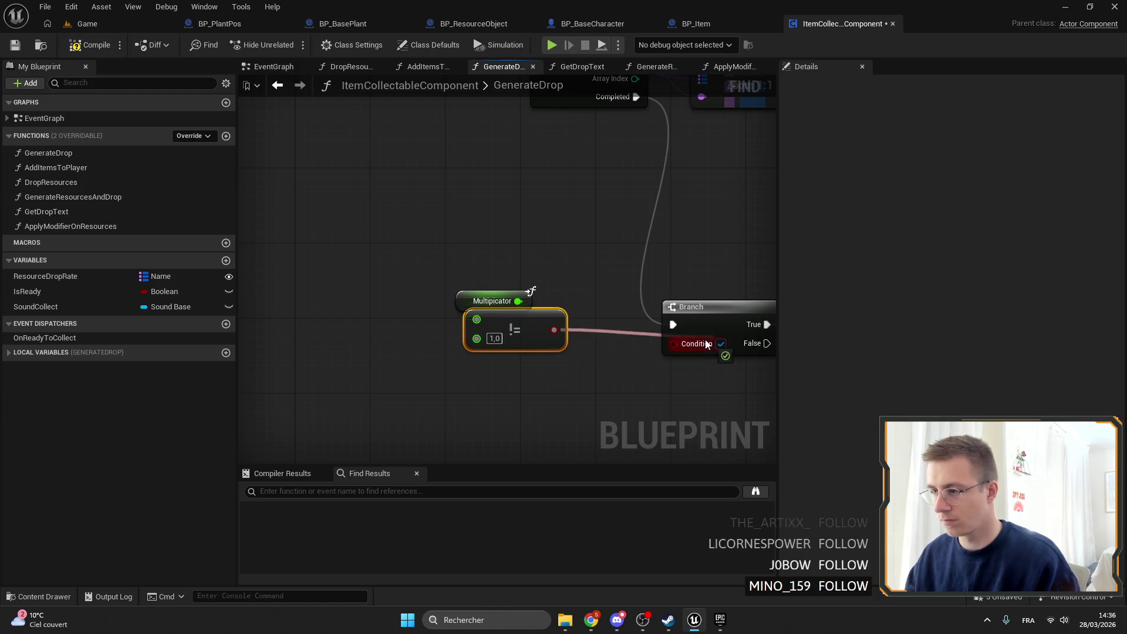
Step: Connect the Branch False path to the Return Node and tidy the node layout
{"action": "mouse_move", "coordinate": [572, 359]}
{"action": "left_mouse_down"}
{"action": "mouse_move", "coordinate": [461, 287]}
{"action": "mouse_move", "coordinate": [626, 371]}
{"action": "left_mouse_up"}
{"action": "key", "text": "Home"}
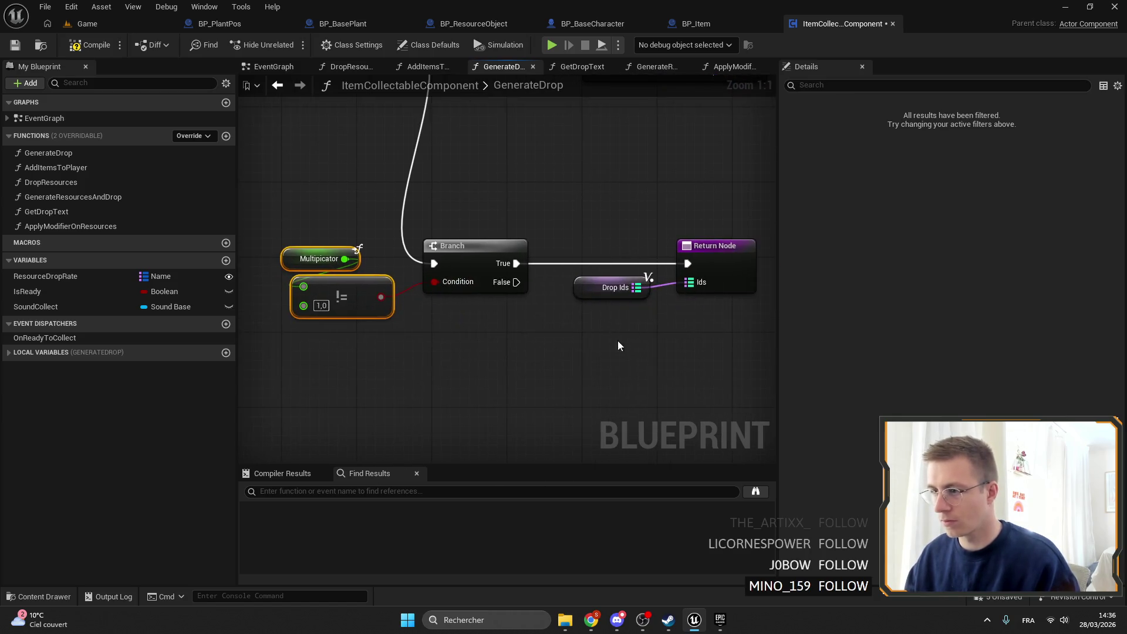
{"action": "left_click_drag", "start_coordinate": [503, 286], "coordinate": [687, 264]}
{"action": "mouse_move", "coordinate": [563, 243]}
{"action": "left_mouse_down"}
{"action": "mouse_move", "coordinate": [578, 262]}
{"action": "mouse_move", "coordinate": [705, 293]}
{"action": "left_mouse_up"}
{"action": "left_click_drag", "start_coordinate": [721, 254], "coordinate": [749, 366]}
{"action": "left_click_drag", "start_coordinate": [272, 232], "coordinate": [531, 323]}
{"action": "left_click_drag", "start_coordinate": [469, 245], "coordinate": [587, 254]}
Step: Place an Apply Modifier on Resources call, duplicate the Drop Ids getter, and open ApplyModifierOnResources
{"action": "left_click_drag", "start_coordinate": [70, 226], "coordinate": [586, 194]}
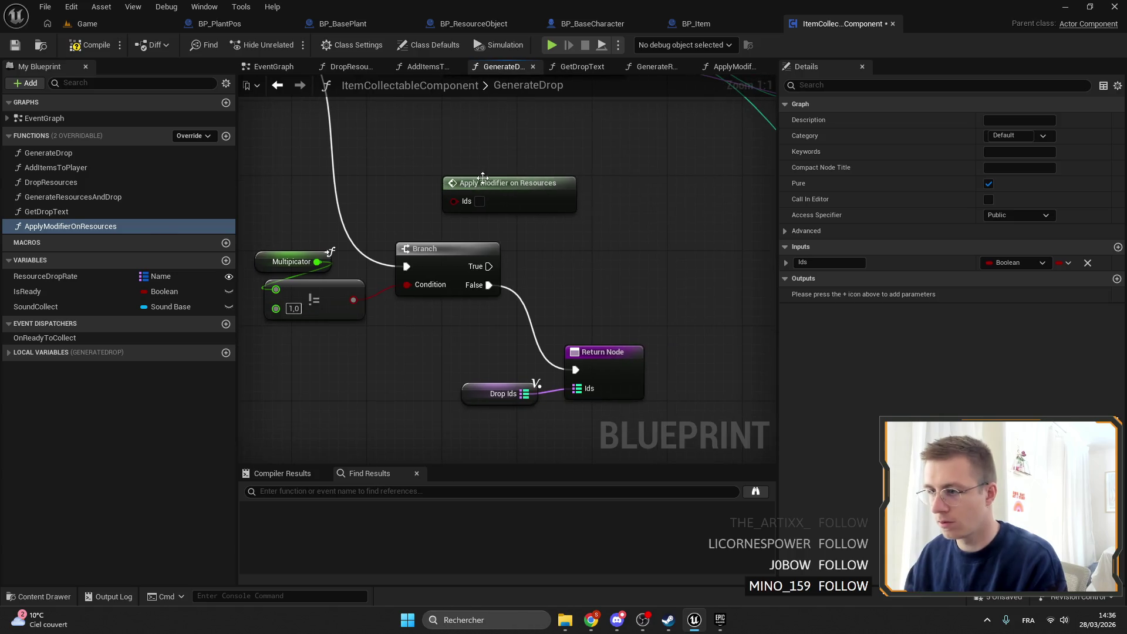
{"action": "left_click", "coordinate": [487, 396]}
{"action": "key", "text": "ctrl+c"}
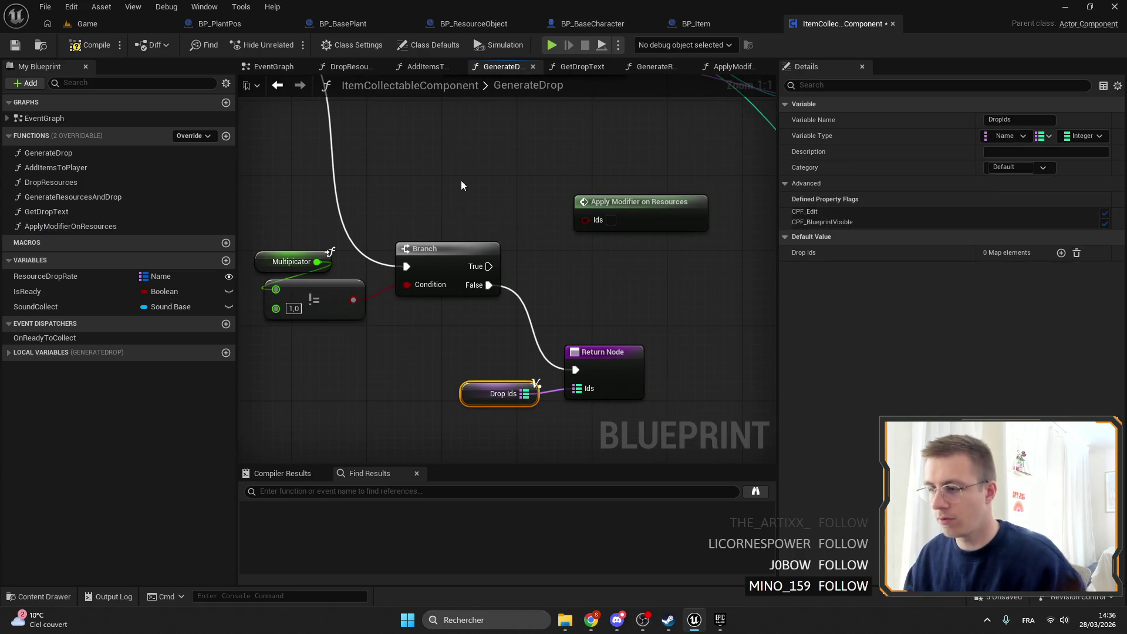
{"action": "key", "text": "ctrl+v"}
{"action": "double_click", "coordinate": [640, 202]}
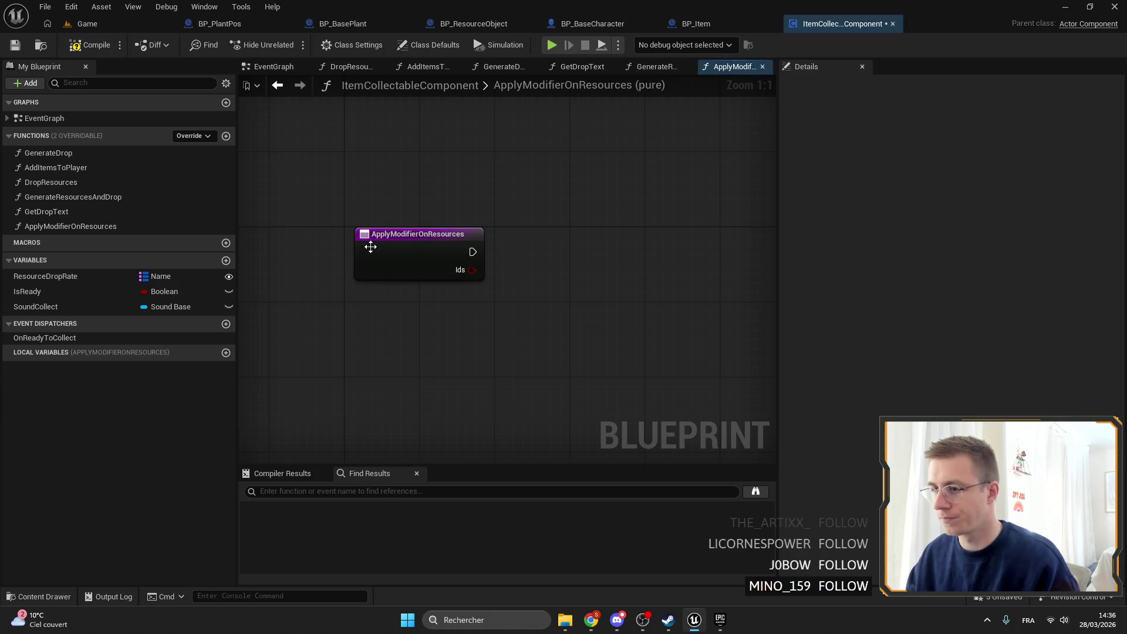
Step: Rename the Ids input to 'DropIds' and make it a Name-to-Integer map
{"action": "left_click", "coordinate": [798, 294]}
{"action": "type", "text": "dROPi"}
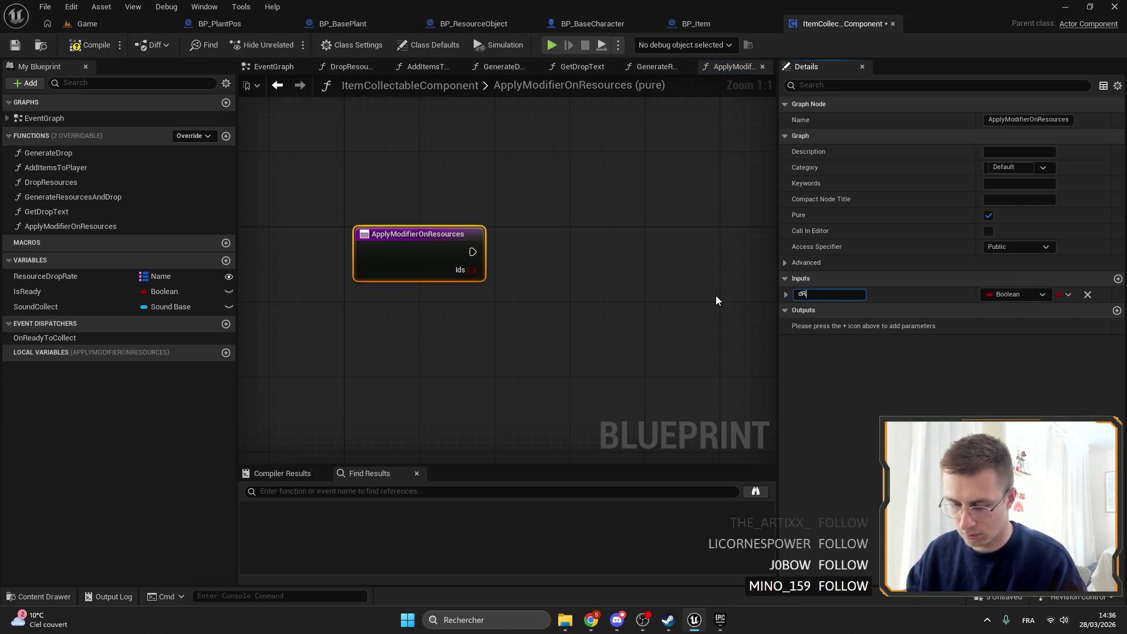
{"action": "key", "text": "BackSpace"}
{"action": "key", "text": "BackSpace"}
{"action": "key", "text": "BackSpace"}
{"action": "type", "text": "DropIds"}
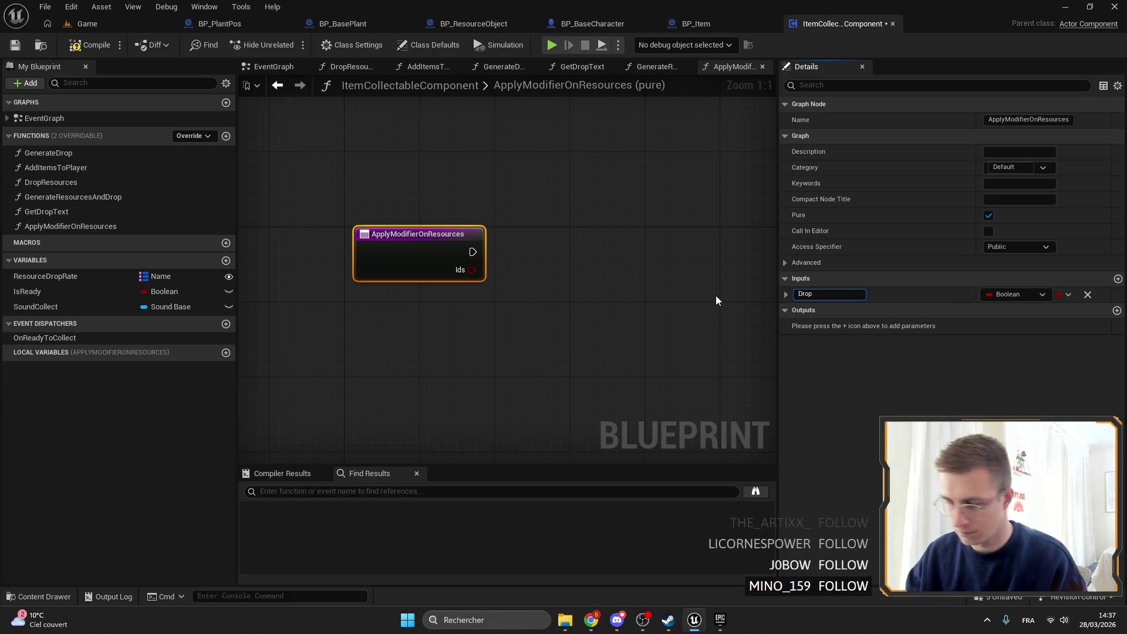
{"action": "key", "text": "Return"}
{"action": "left_click", "coordinate": [1024, 295]}
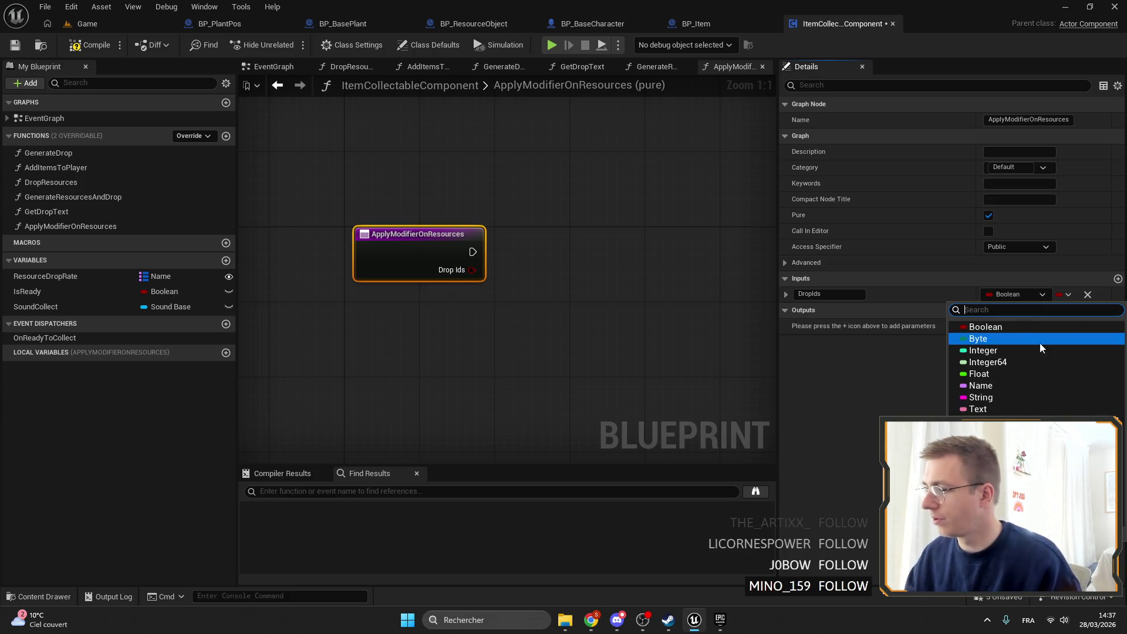
{"action": "left_click", "coordinate": [1075, 317]}
{"action": "left_click", "coordinate": [1068, 295]}
{"action": "left_click", "coordinate": [1056, 356]}
{"action": "left_click", "coordinate": [1068, 293]}
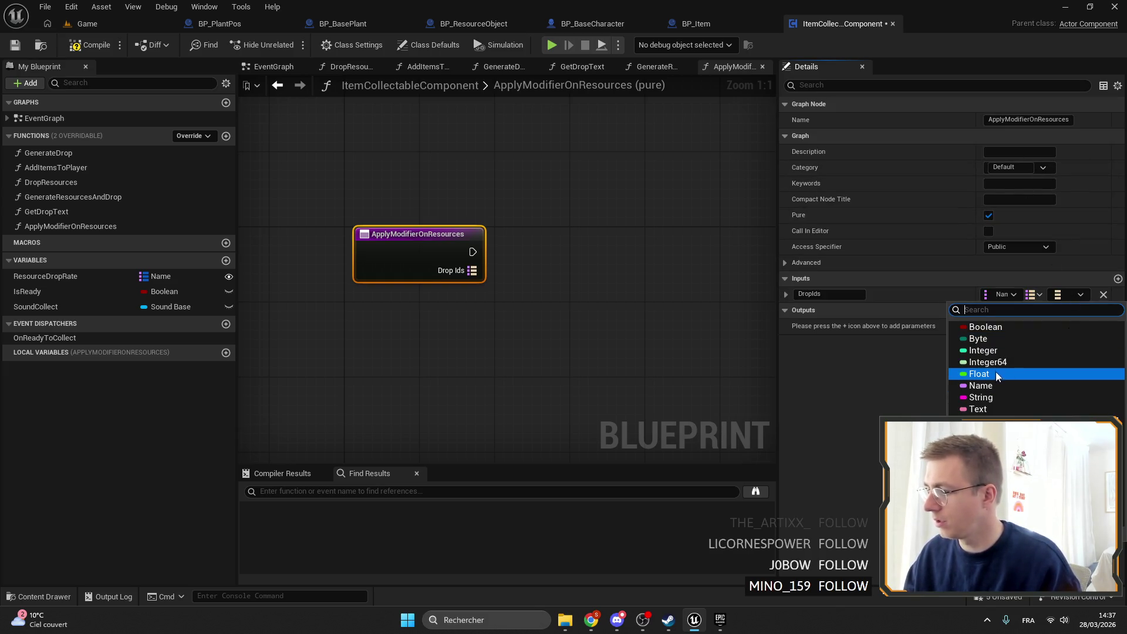
{"action": "left_click", "coordinate": [986, 351]}
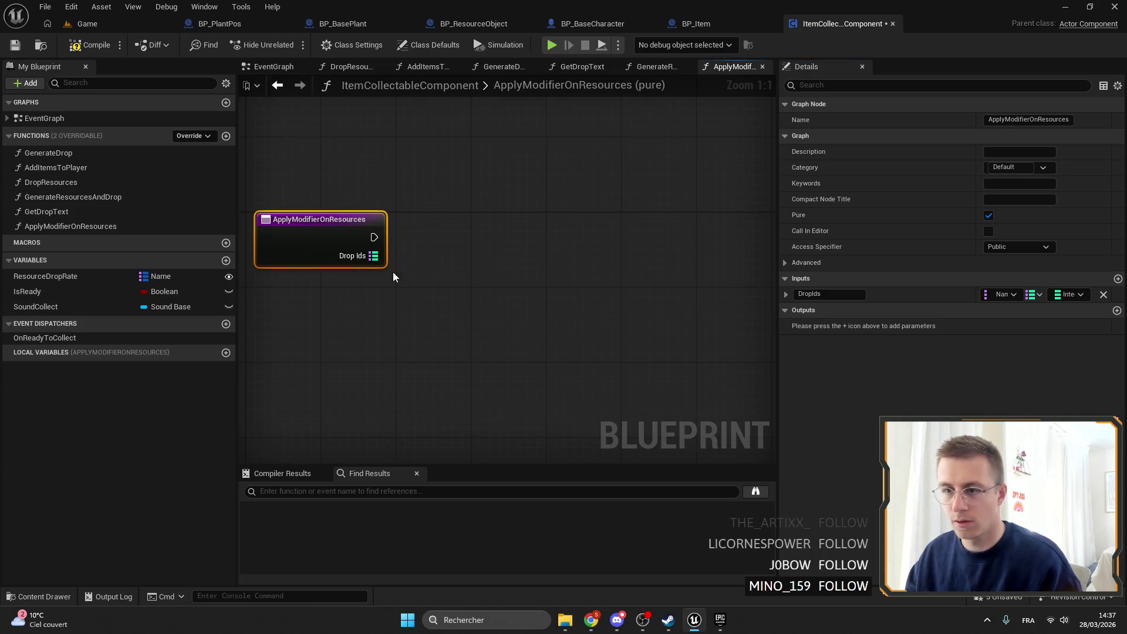
Step: Add a single Float input named 'Multiplicator'
{"action": "left_click", "coordinate": [1117, 279]}
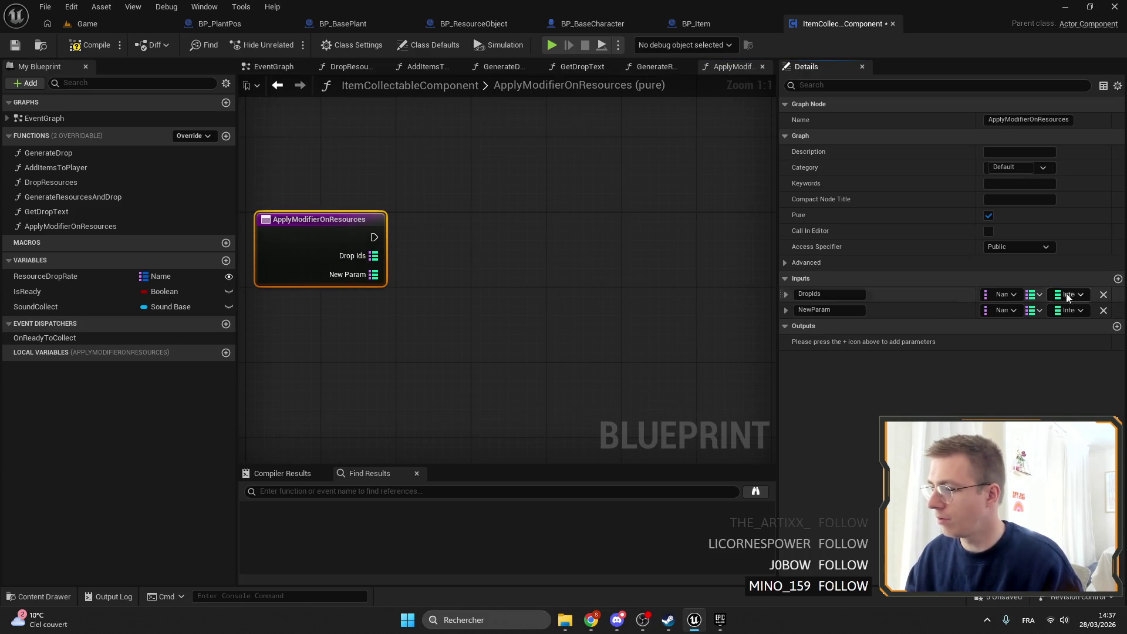
{"action": "left_click", "coordinate": [1036, 311]}
{"action": "left_click", "coordinate": [1028, 329]}
{"action": "left_click", "coordinate": [1030, 311]}
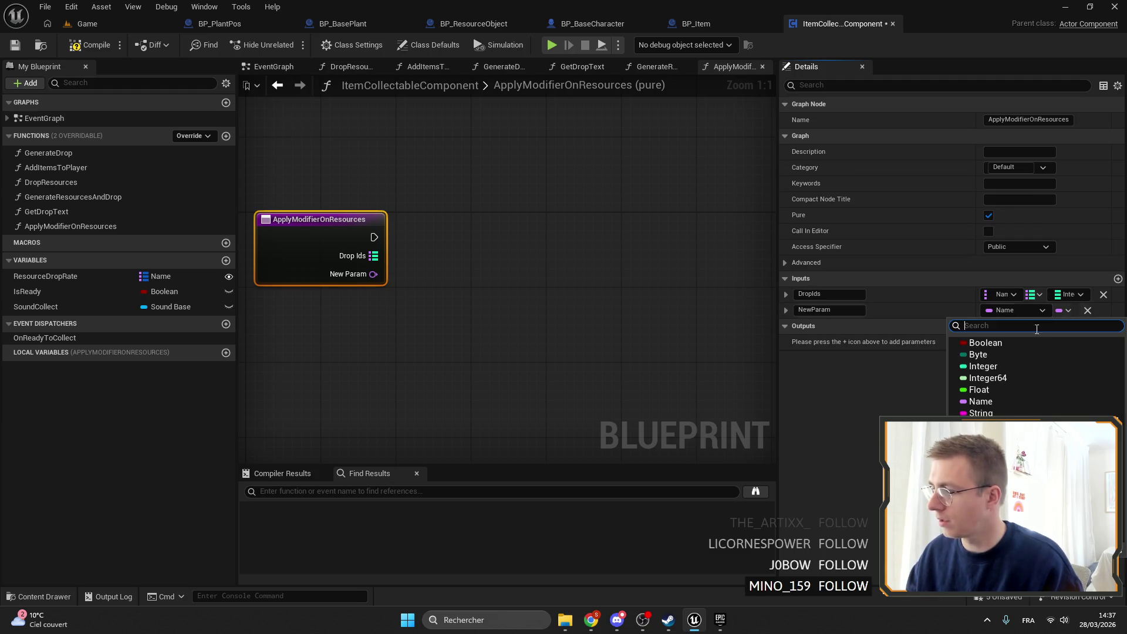
{"action": "left_click", "coordinate": [993, 392]}
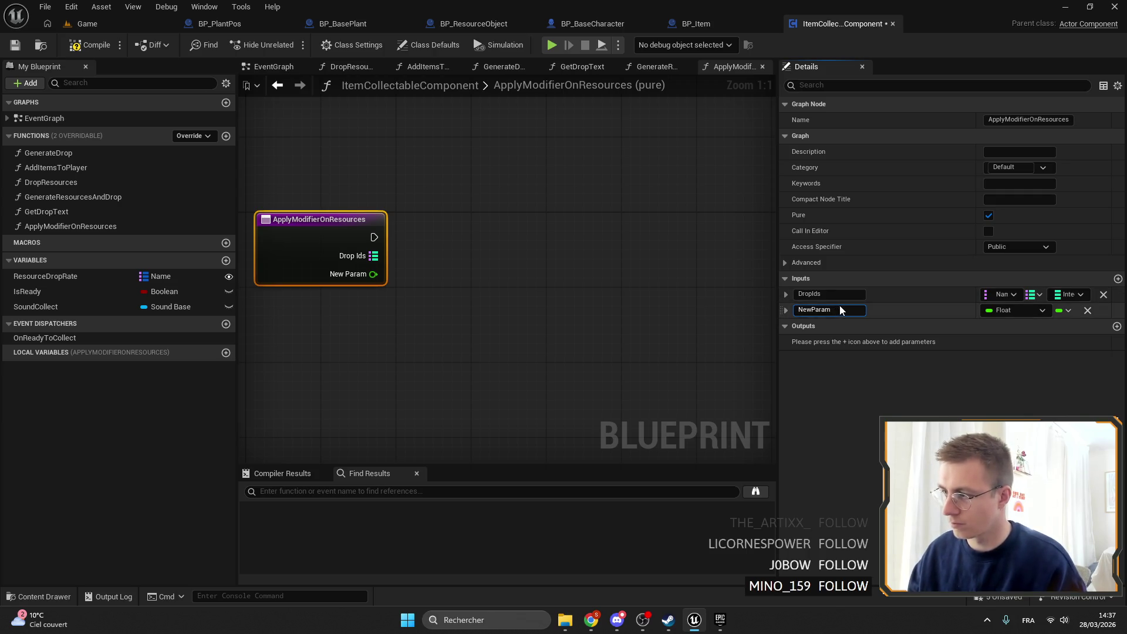
{"action": "double_click", "coordinate": [817, 310]}
{"action": "type", "text": "Mul"}
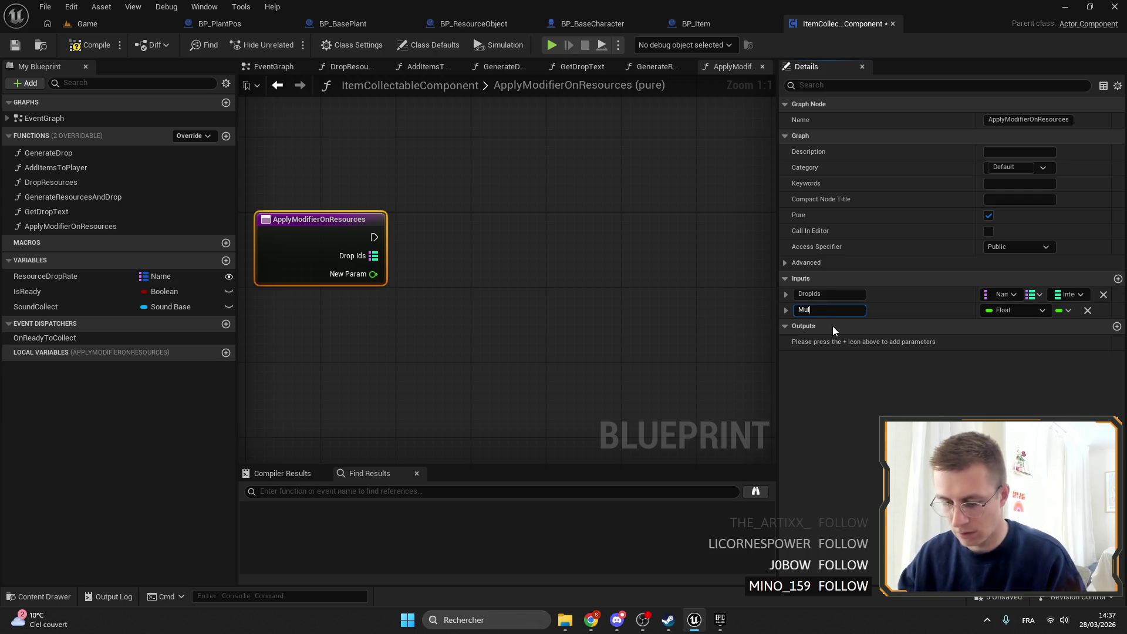
{"action": "type", "text": "tiplicator"}
{"action": "key", "text": "Return"}
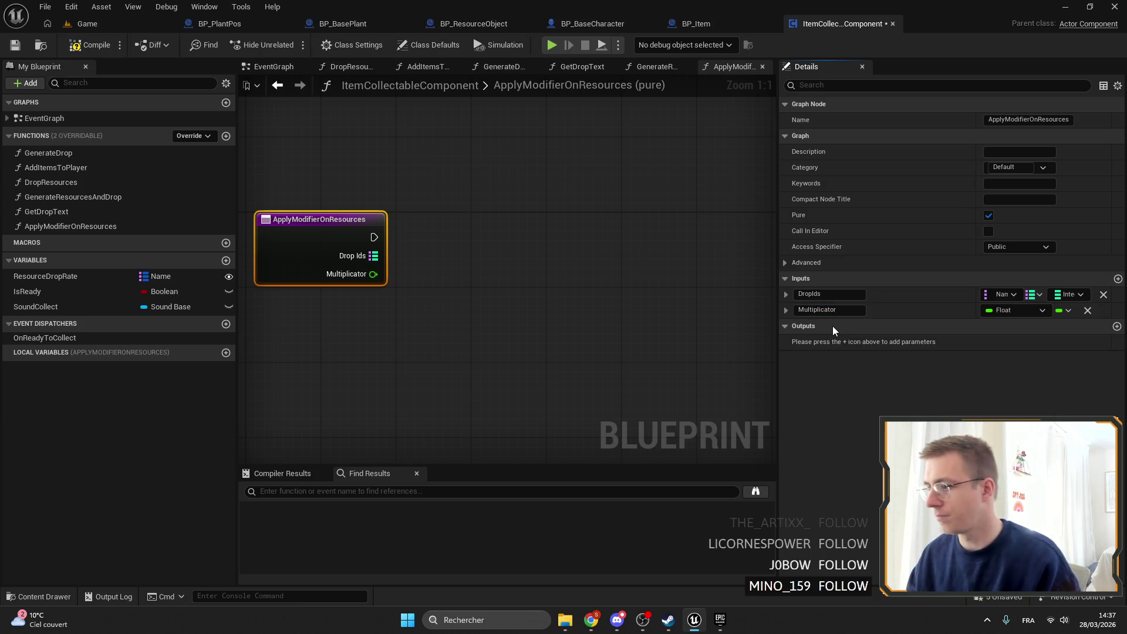
Step: Recentre the view and switch back to the GenerateResourcesAndDrop graph
{"action": "mouse_move", "coordinate": [400, 219]}
{"action": "left_mouse_down"}
{"action": "mouse_move", "coordinate": [433, 206]}
{"action": "mouse_move", "coordinate": [398, 206]}
{"action": "left_mouse_up"}
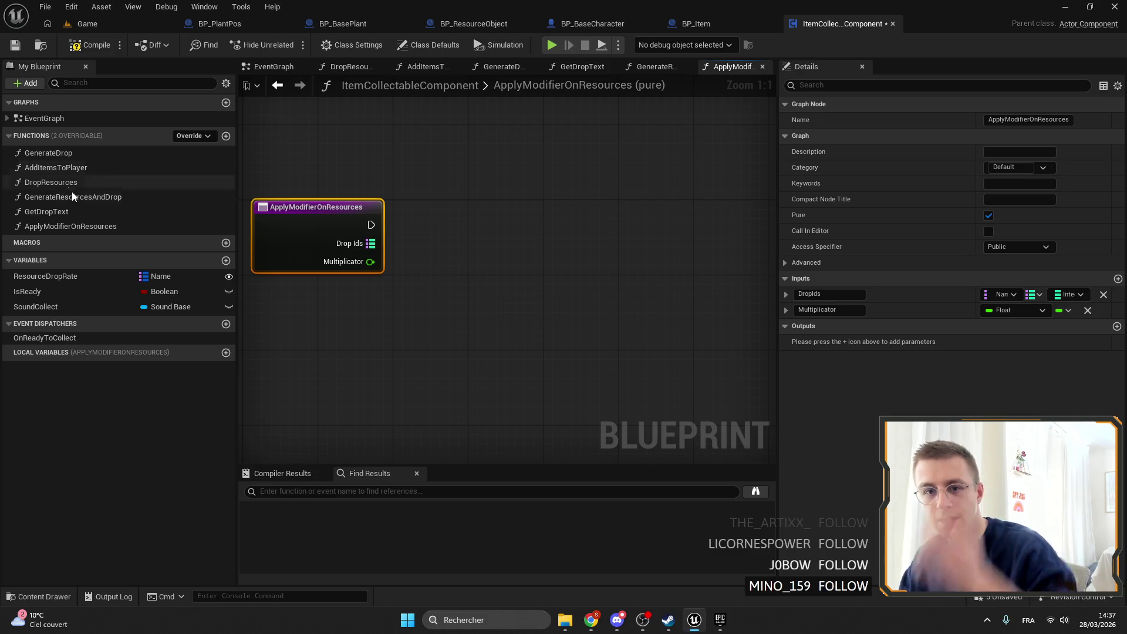
{"action": "left_click_drag", "start_coordinate": [318, 182], "coordinate": [414, 200]}
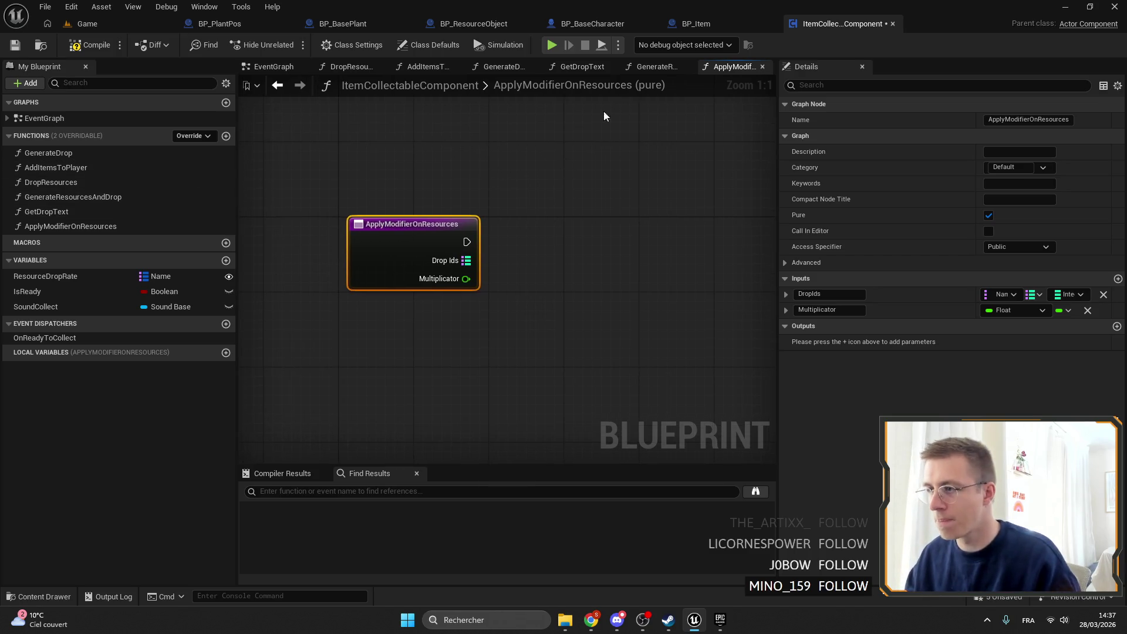
{"action": "left_click", "coordinate": [657, 67]}
{"action": "left_click_drag", "start_coordinate": [523, 177], "coordinate": [352, 183]}
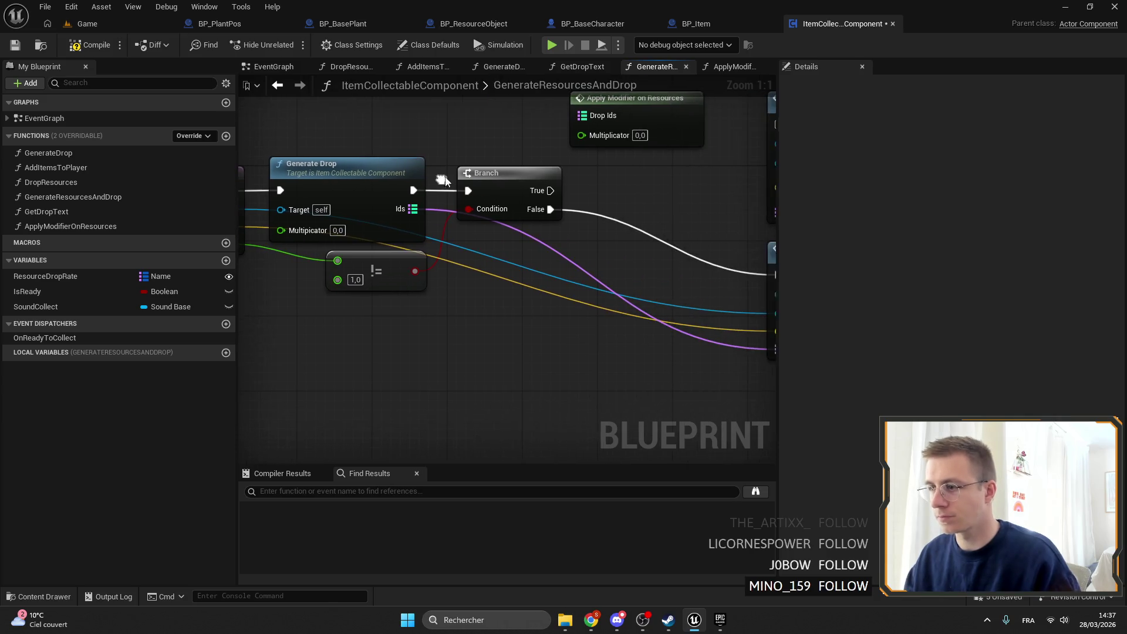
Step: Delete the Apply Modifier, Branch and != nodes and wire Multiplier straight into Generate Drop's Multipicator
{"action": "left_click", "coordinate": [594, 146]}
{"action": "key", "text": "Delete"}
{"action": "left_click", "coordinate": [499, 214]}
{"action": "key", "text": "Delete"}
{"action": "left_click_drag", "start_coordinate": [377, 268], "coordinate": [473, 277]}
{"action": "left_click", "coordinate": [473, 276]}
{"action": "key", "text": "Delete"}
{"action": "mouse_move", "coordinate": [373, 241]}
{"action": "left_mouse_down"}
{"action": "mouse_move", "coordinate": [469, 239]}
{"action": "mouse_move", "coordinate": [458, 236]}
{"action": "left_mouse_up"}
Step: Connect Generate Drop's execution to Add Items to Player and tidy the node layout
{"action": "left_click_drag", "start_coordinate": [606, 210], "coordinate": [480, 202]}
{"action": "mouse_move", "coordinate": [446, 158]}
{"action": "left_mouse_down"}
{"action": "mouse_move", "coordinate": [743, 176]}
{"action": "mouse_move", "coordinate": [433, 159]}
{"action": "mouse_move", "coordinate": [463, 170]}
{"action": "left_mouse_up"}
{"action": "mouse_move", "coordinate": [484, 177]}
{"action": "left_mouse_down"}
{"action": "mouse_move", "coordinate": [690, 216]}
{"action": "mouse_move", "coordinate": [565, 258]}
{"action": "mouse_move", "coordinate": [515, 258]}
{"action": "left_mouse_up"}
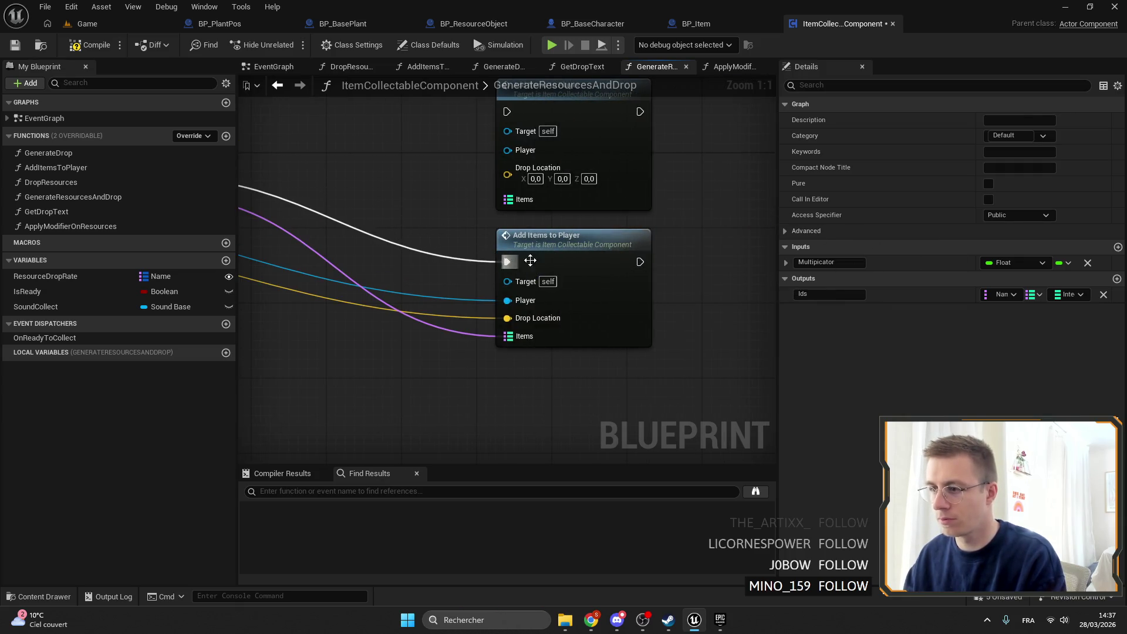
{"action": "mouse_move", "coordinate": [664, 236]}
{"action": "left_mouse_down"}
{"action": "mouse_move", "coordinate": [471, 180]}
{"action": "mouse_move", "coordinate": [453, 158]}
{"action": "left_mouse_up"}
{"action": "left_click_drag", "start_coordinate": [415, 247], "coordinate": [667, 267]}
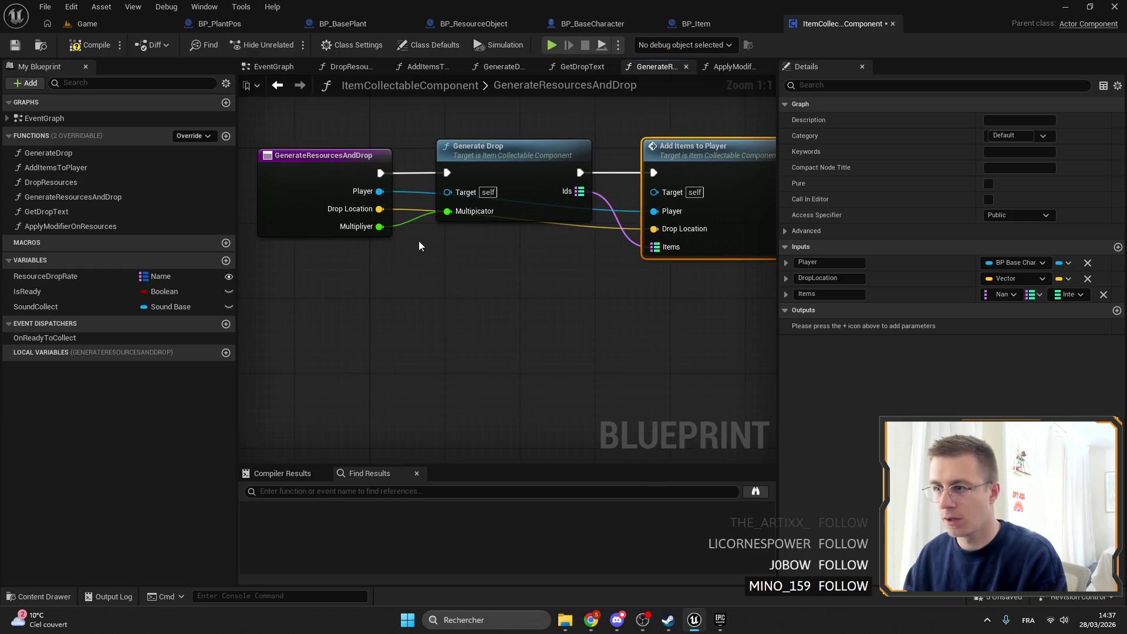
Step: Inspect the Multipicator input on the GenerateDrop function's entry node
{"action": "double_click", "coordinate": [450, 163]}
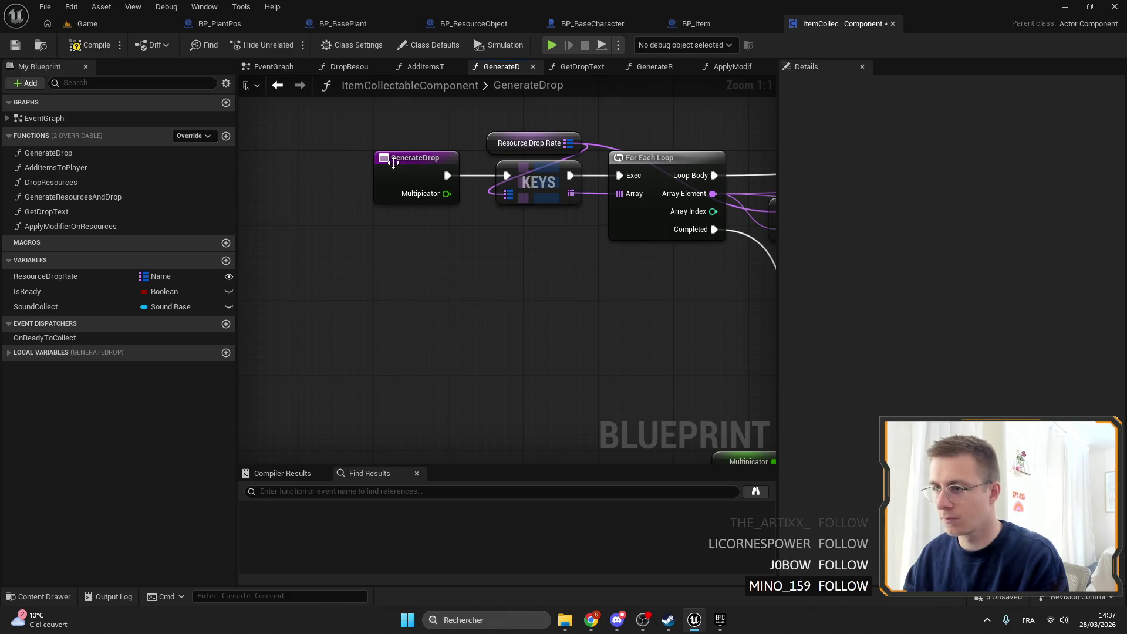
{"action": "left_click", "coordinate": [414, 176]}
{"action": "left_click", "coordinate": [786, 294]}
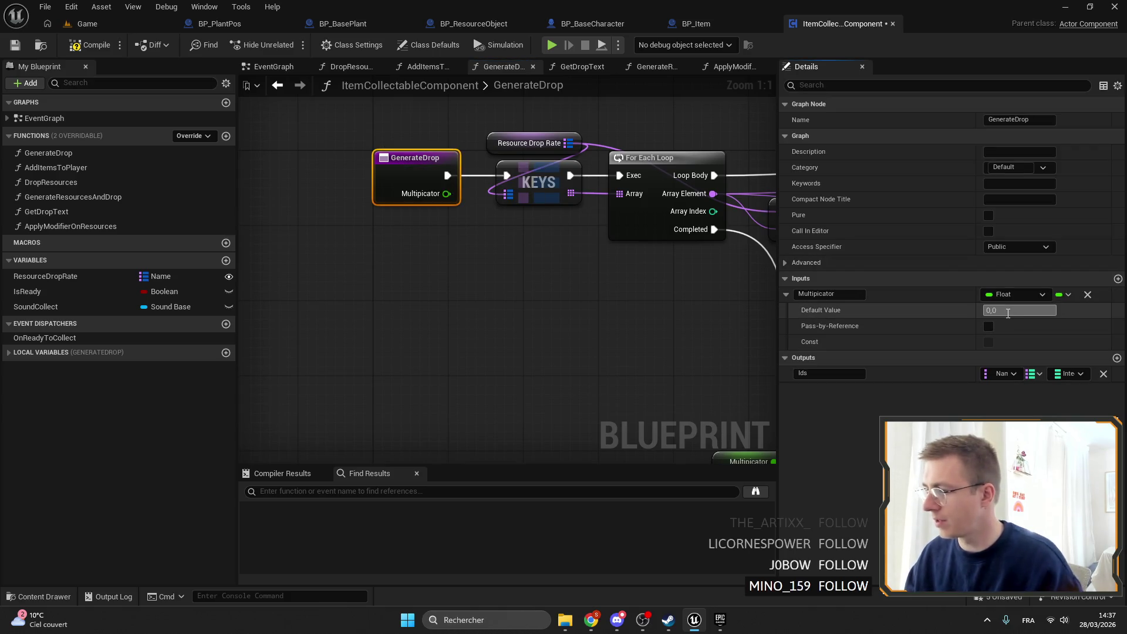
{"action": "left_click", "coordinate": [570, 336]}
{"action": "mouse_move", "coordinate": [570, 335]}
{"action": "left_mouse_down"}
{"action": "mouse_move", "coordinate": [402, 271]}
{"action": "mouse_move", "coordinate": [492, 318]}
{"action": "left_mouse_up"}
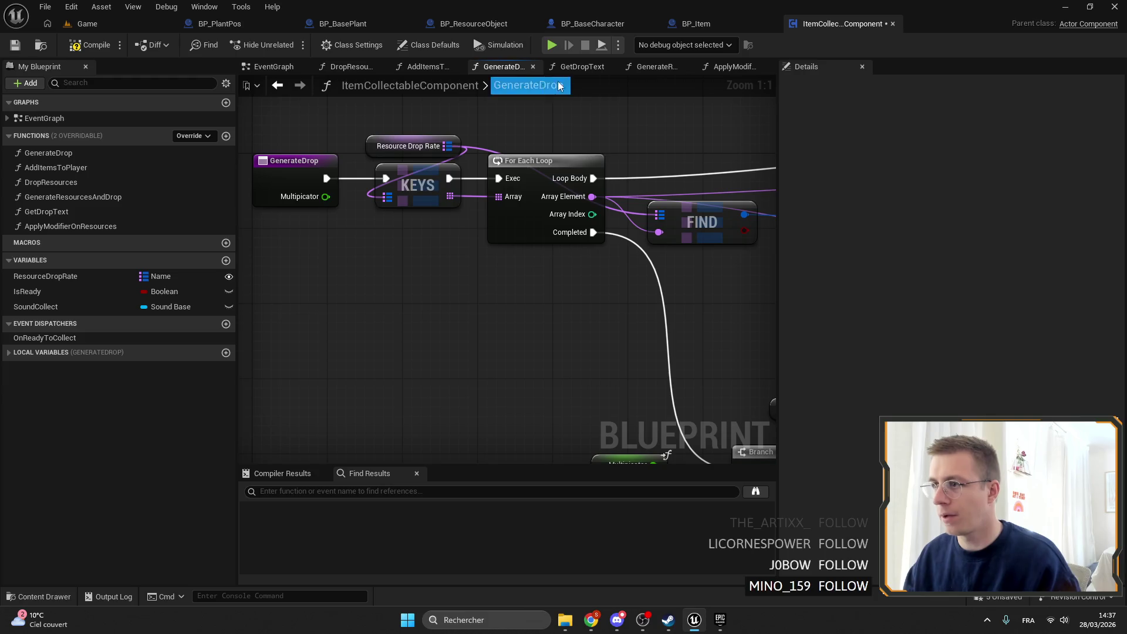
Step: Edit the Multiplier default on the GenerateResourcesAndDrop entry node and save ItemCollectableComponent
{"action": "left_click", "coordinate": [728, 70]}
{"action": "left_click", "coordinate": [675, 69]}
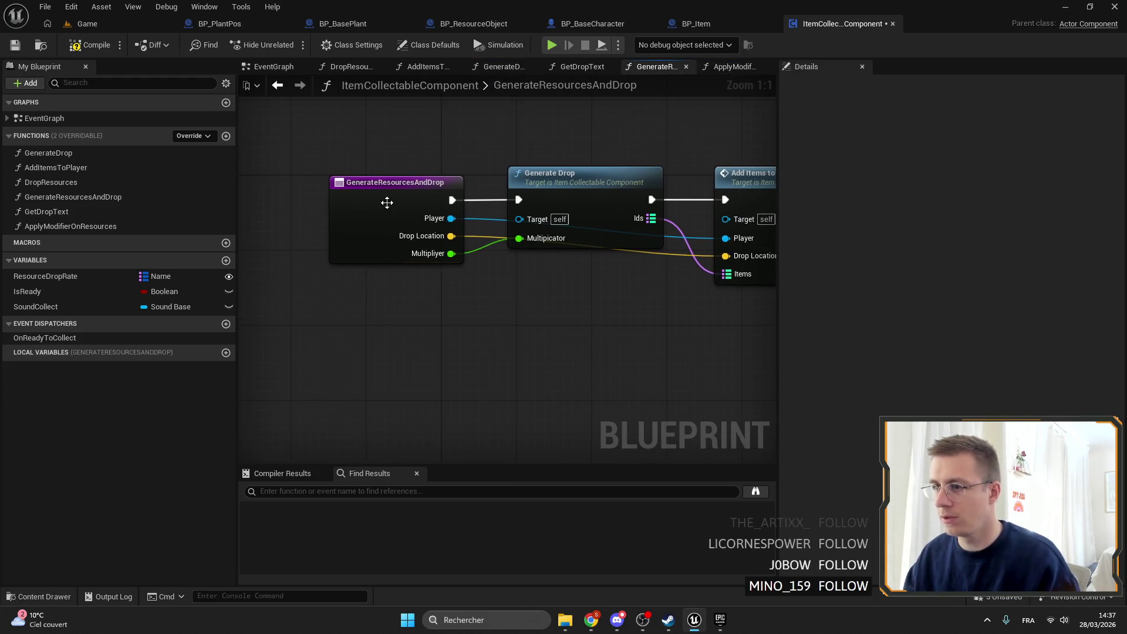
{"action": "left_click", "coordinate": [388, 207]}
{"action": "left_click", "coordinate": [786, 326]}
{"action": "left_click", "coordinate": [1001, 342]}
{"action": "type", "text": "8"}
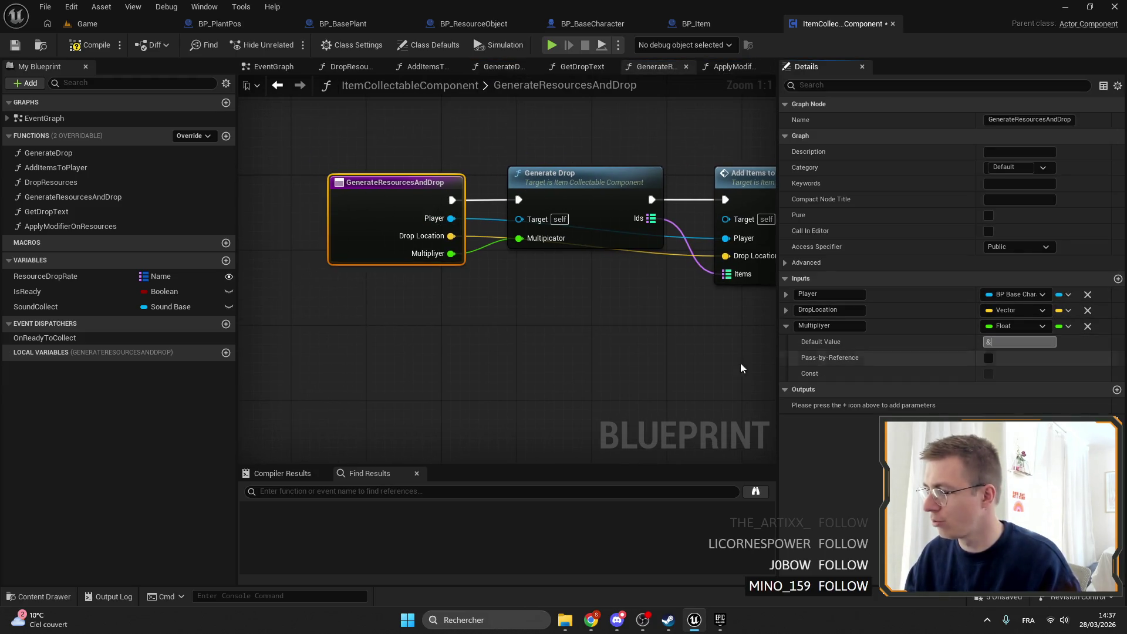
{"action": "key", "text": "Return"}
{"action": "left_click", "coordinate": [367, 222]}
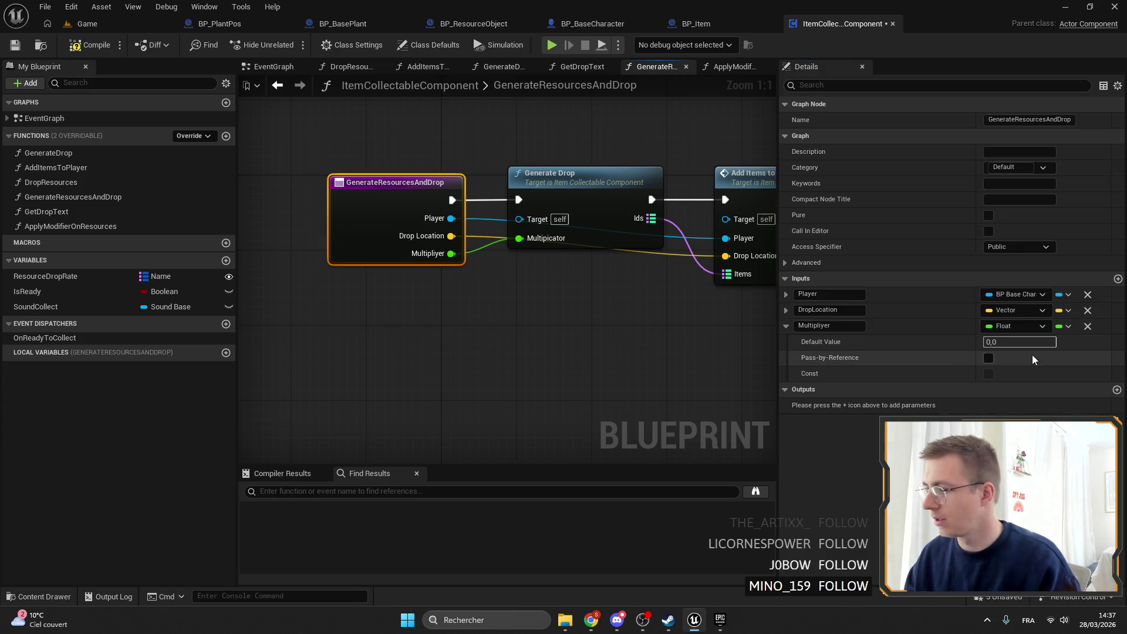
{"action": "left_click", "coordinate": [634, 347]}
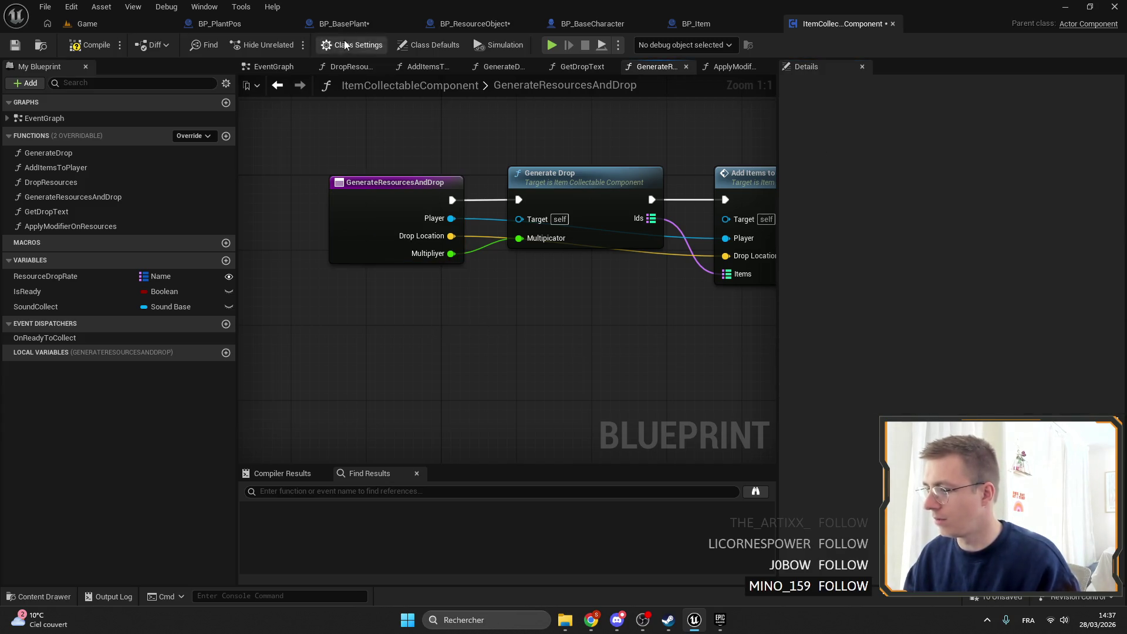
{"action": "left_click", "coordinate": [15, 47]}
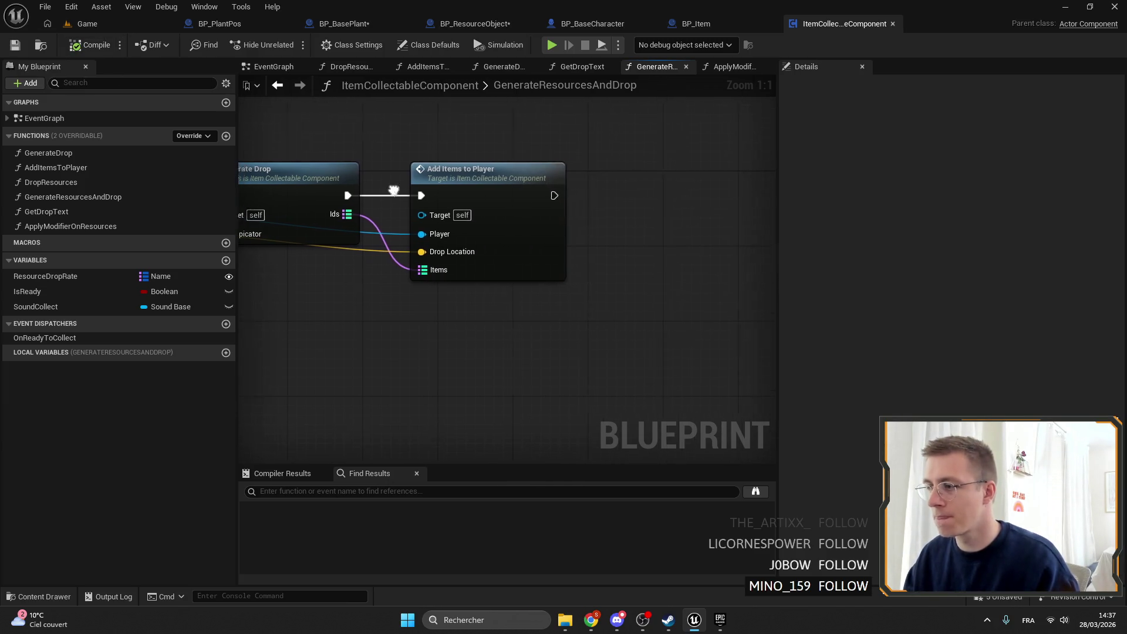
Step: In GenerateDrop, wire Drop Ids into Apply Modifier on Resources and duplicate the Multipicator getter
{"action": "double_click", "coordinate": [533, 211]}
{"action": "mouse_move", "coordinate": [578, 261]}
{"action": "left_mouse_down"}
{"action": "mouse_move", "coordinate": [500, 210]}
{"action": "mouse_move", "coordinate": [339, 173]}
{"action": "left_mouse_up"}
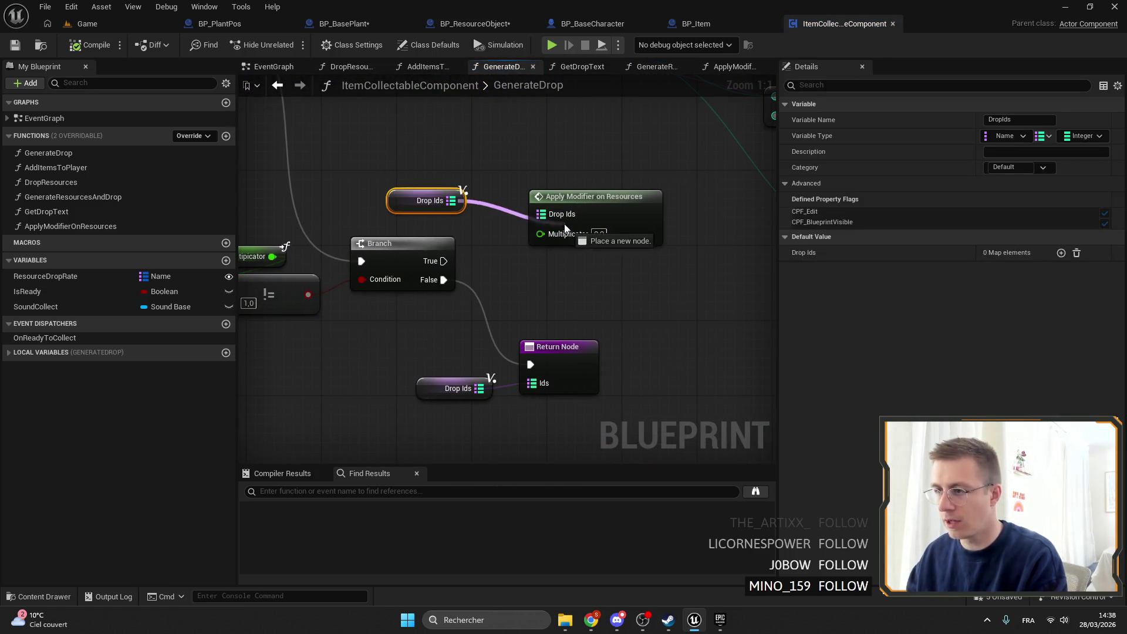
{"action": "left_click_drag", "start_coordinate": [541, 213], "coordinate": [450, 200]}
{"action": "left_click_drag", "start_coordinate": [580, 204], "coordinate": [551, 194]}
{"action": "left_click_drag", "start_coordinate": [490, 212], "coordinate": [630, 236]}
{"action": "left_click", "coordinate": [350, 255]}
{"action": "key", "text": "ctrl+c"}
{"action": "key", "text": "ctrl+v"}
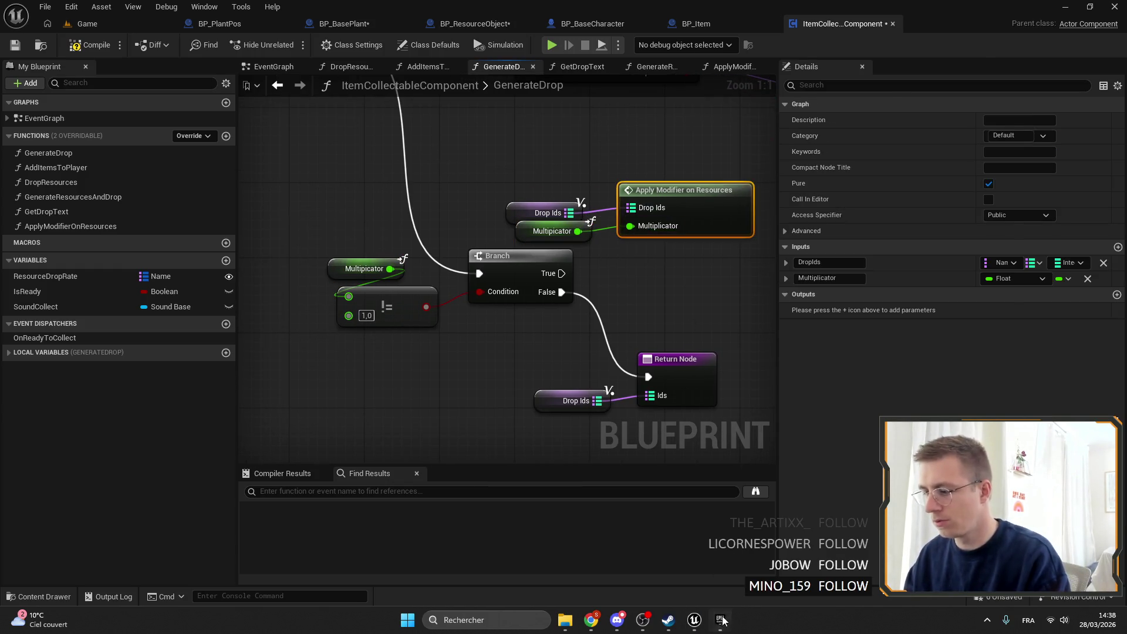
{"action": "left_click", "coordinate": [720, 619]}
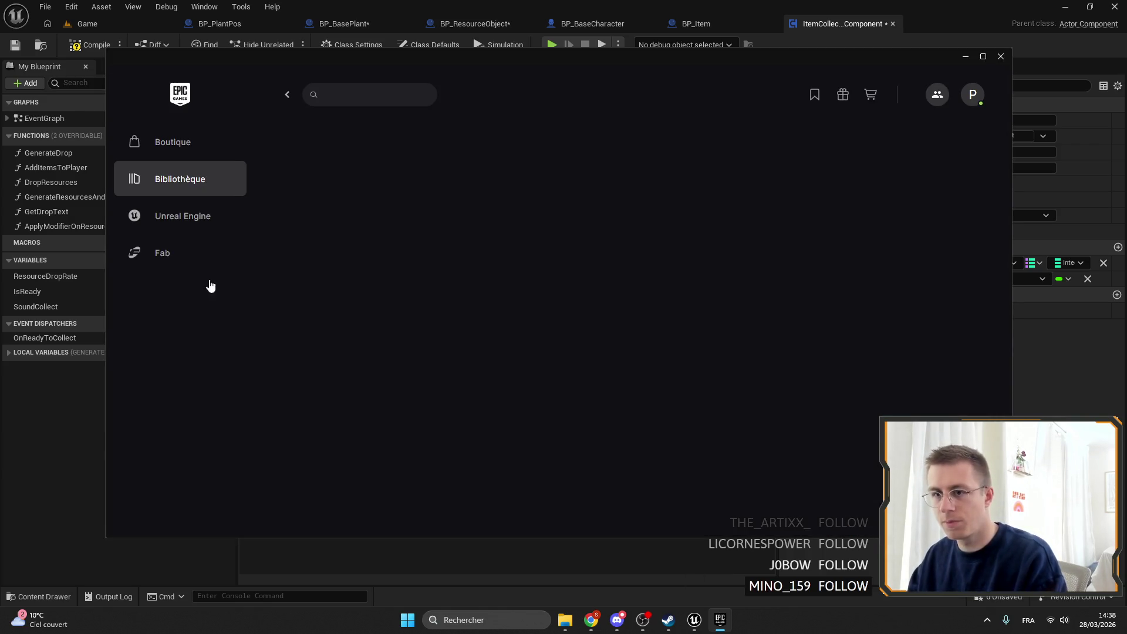
Step: In the Unreal Engine library, add a new engine version slot and browse the available versions
{"action": "left_click", "coordinate": [164, 216]}
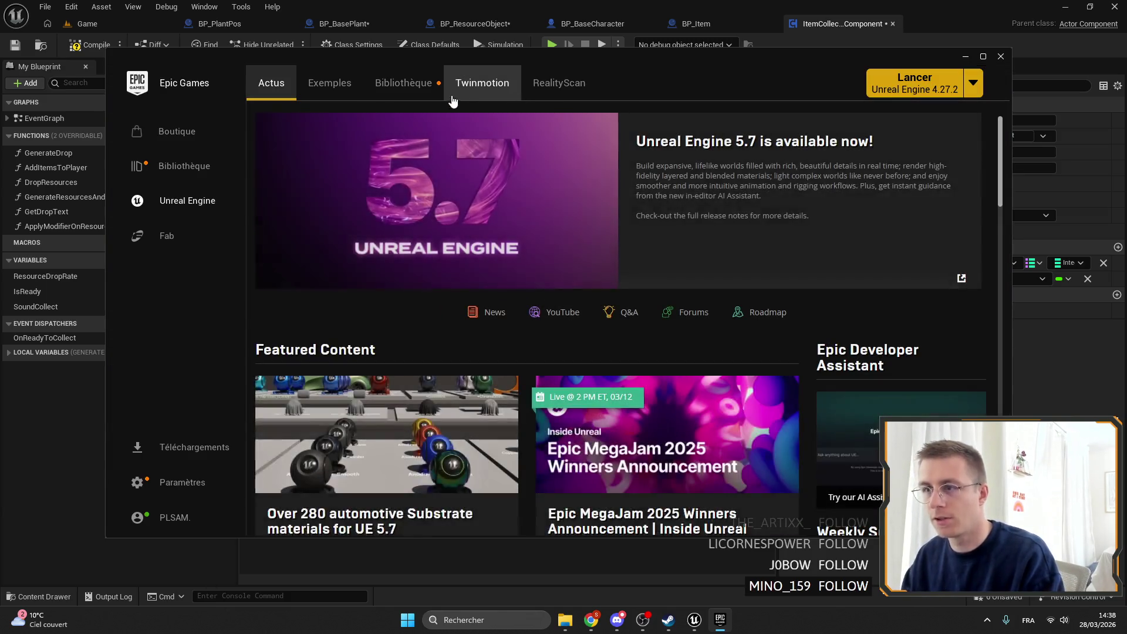
{"action": "left_click", "coordinate": [403, 83]}
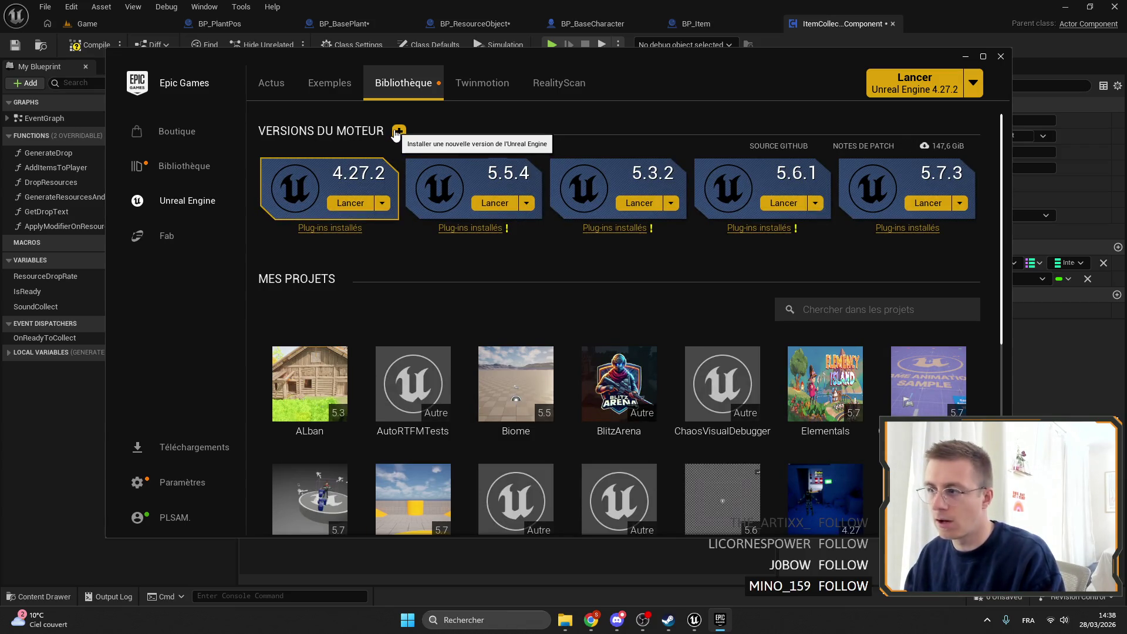
{"action": "left_click", "coordinate": [399, 131]}
{"action": "left_click", "coordinate": [367, 249]}
{"action": "scroll", "coordinate": [387, 386], "scroll_direction": "down", "scroll_amount": 5}
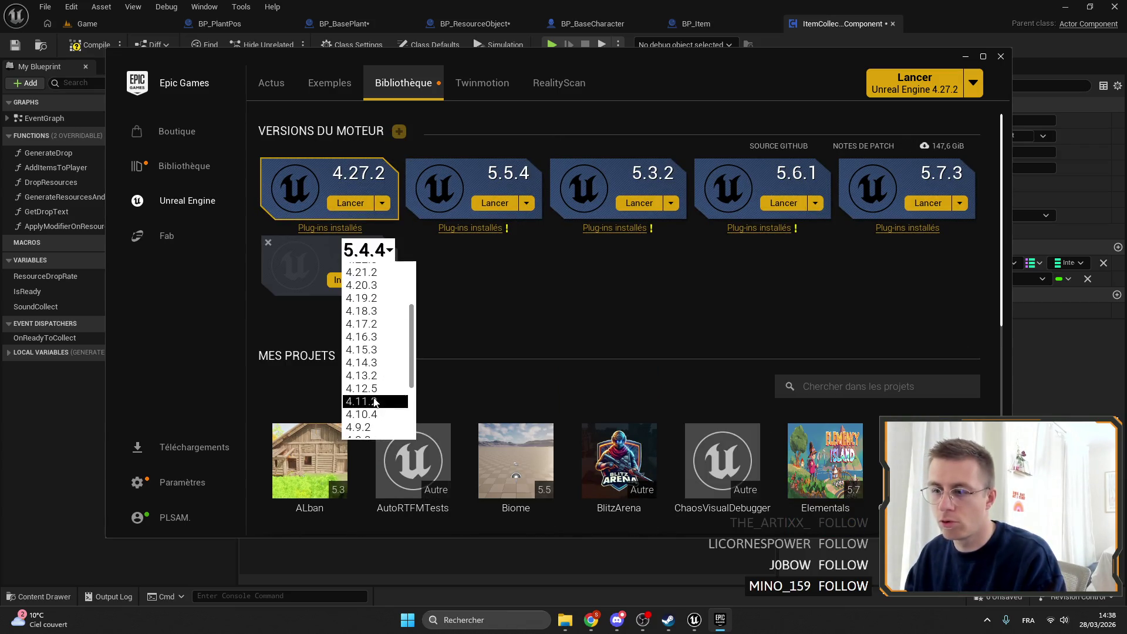
{"action": "scroll", "coordinate": [388, 352], "scroll_direction": "up", "scroll_amount": 5}
{"action": "left_click", "coordinate": [567, 295]}
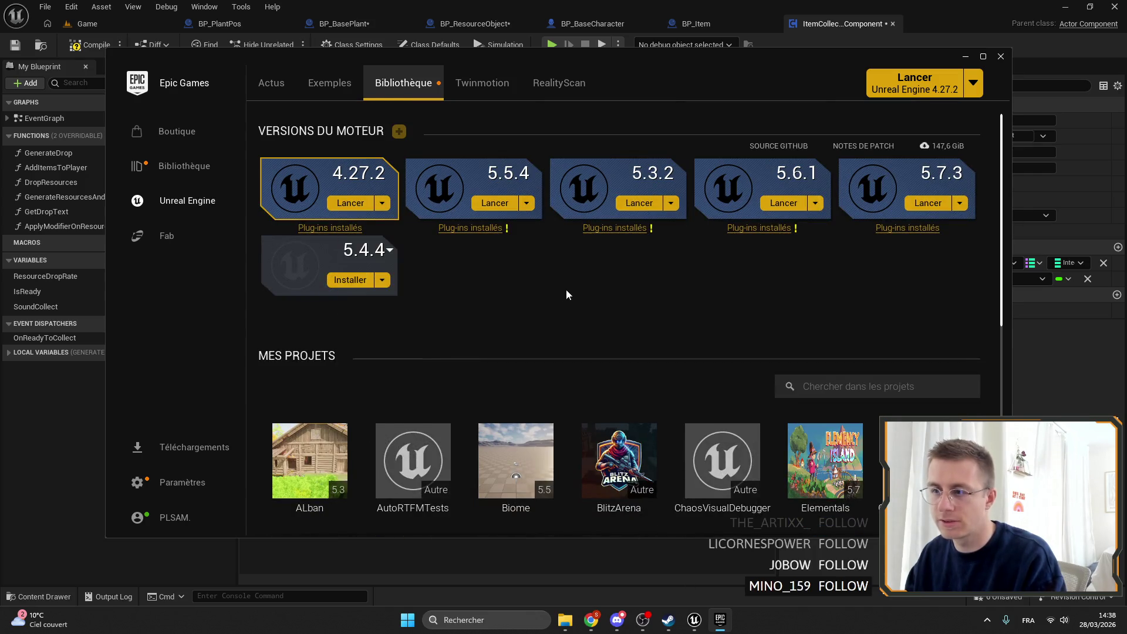
Step: Remove the pending 5.4.4 engine version slot from the library
{"action": "left_click", "coordinate": [386, 251]}
{"action": "left_click", "coordinate": [502, 317]}
{"action": "left_click", "coordinate": [391, 265]}
{"action": "left_click", "coordinate": [269, 243]}
{"action": "left_click", "coordinate": [268, 242]}
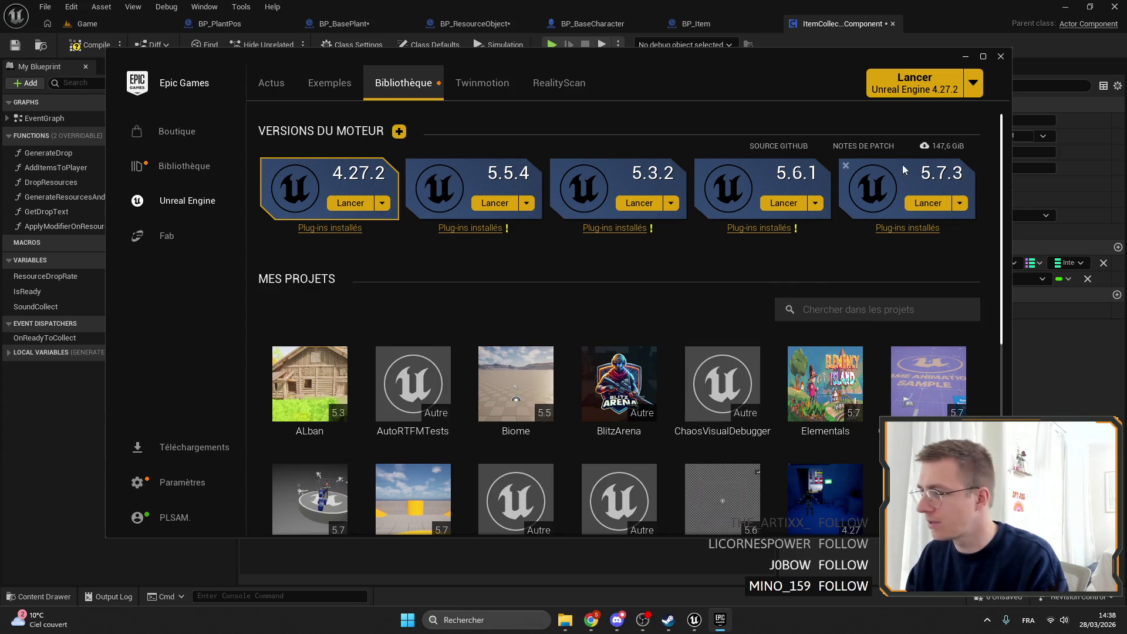
{"action": "scroll", "coordinate": [634, 235], "scroll_direction": "down", "scroll_amount": 1}
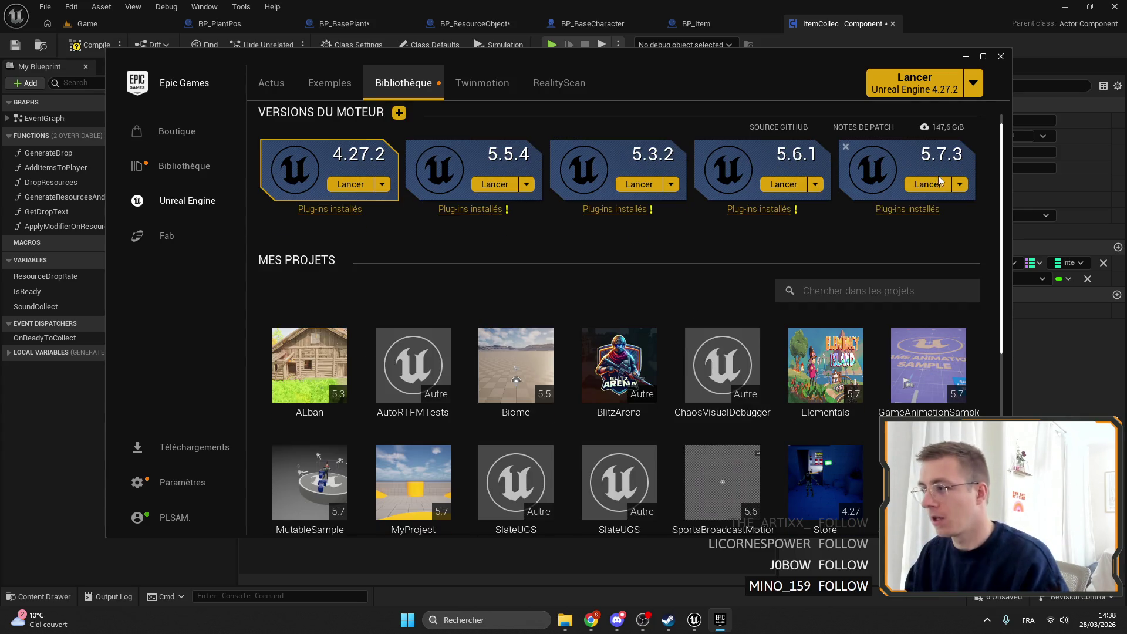
{"action": "scroll", "coordinate": [476, 324], "scroll_direction": "up", "scroll_amount": 1}
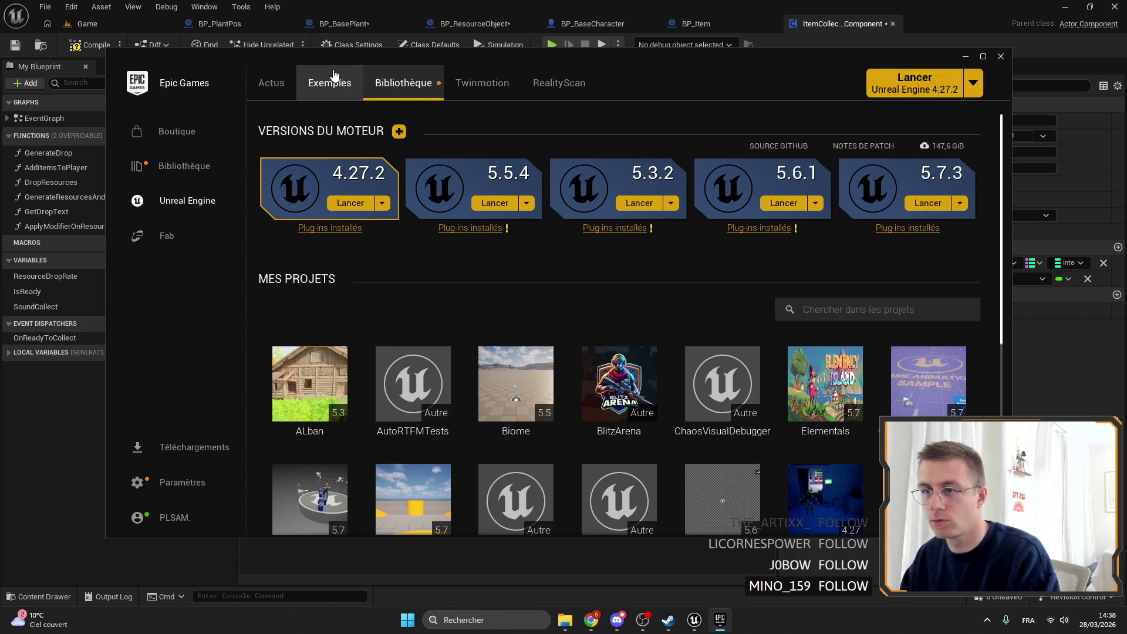
Step: View the Samples page, return to the Library, and minimize the launcher
{"action": "left_click", "coordinate": [329, 84]}
{"action": "left_click", "coordinate": [397, 88]}
{"action": "left_click", "coordinate": [964, 57]}
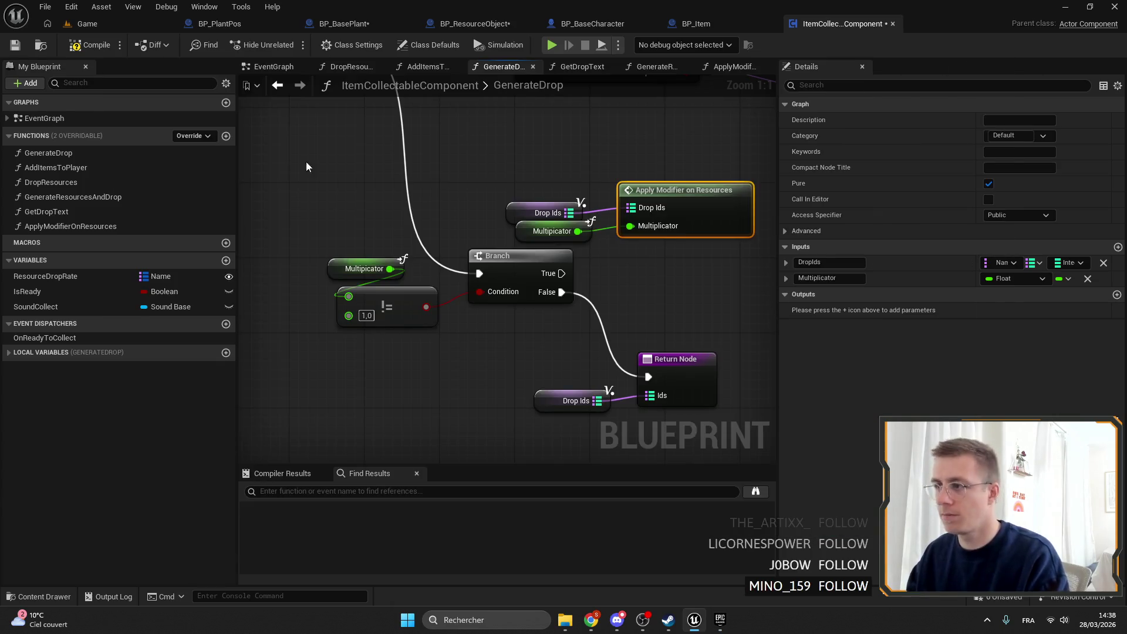
Step: Give ApplyModifierOnResources an output named Result of type Name-to-Integer map
{"action": "double_click", "coordinate": [566, 204]}
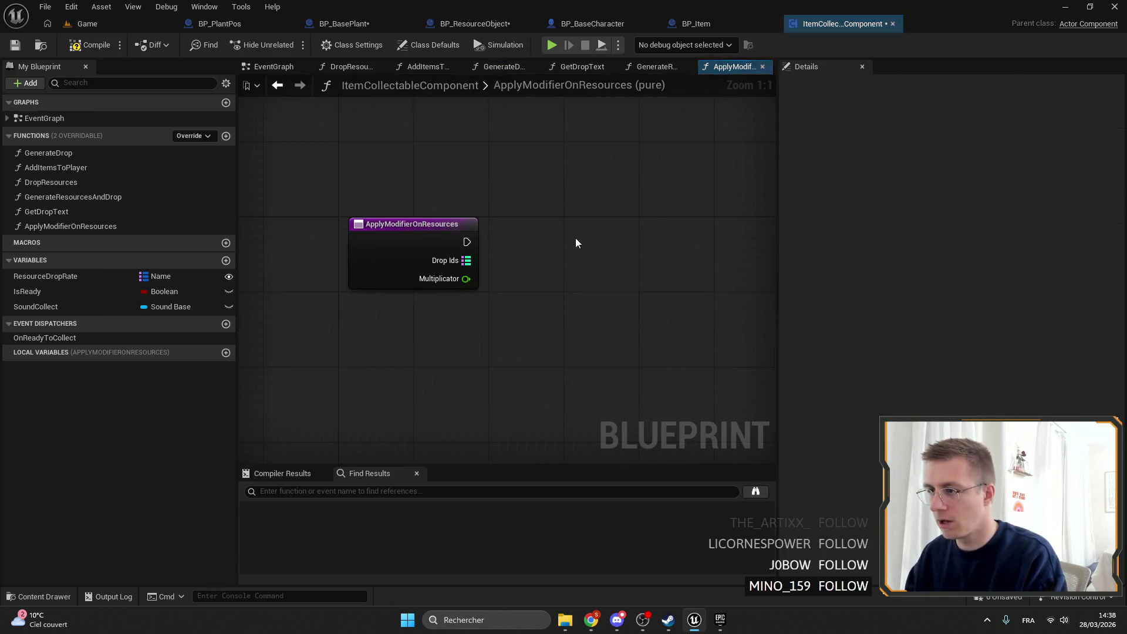
{"action": "left_click", "coordinate": [402, 246]}
{"action": "left_click", "coordinate": [1116, 326]}
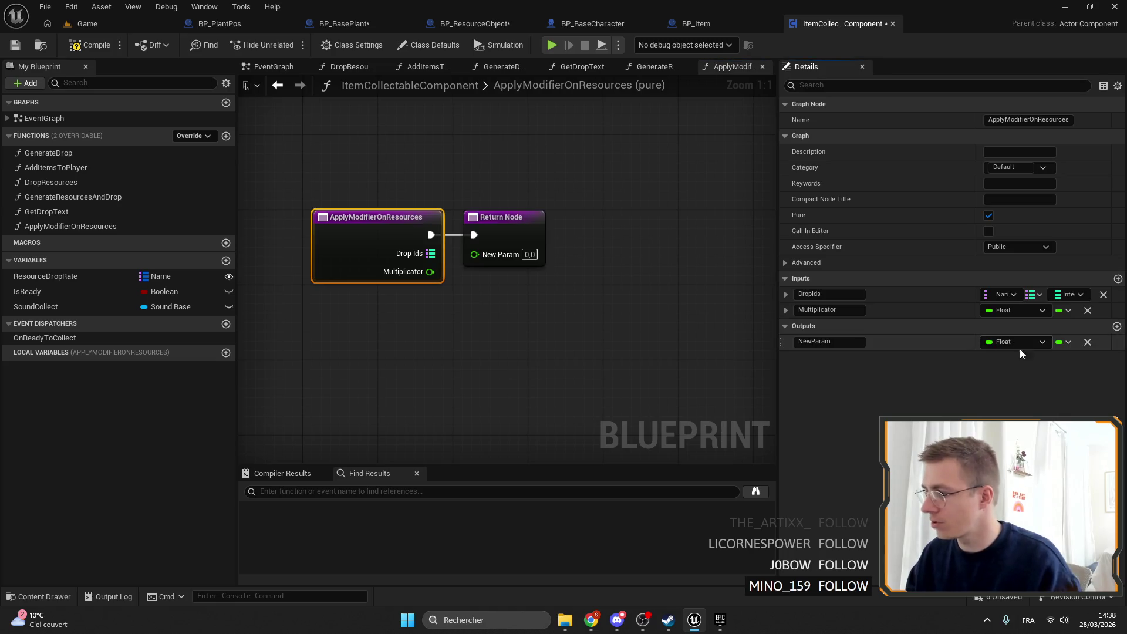
{"action": "left_click", "coordinate": [1035, 335]}
{"action": "type", "text": "name"}
{"action": "key", "text": "Return"}
{"action": "left_click", "coordinate": [1065, 341]}
{"action": "left_click", "coordinate": [1002, 342]}
{"action": "left_click", "coordinate": [838, 341]}
{"action": "type", "text": "Result"}
{"action": "key", "text": "Return"}
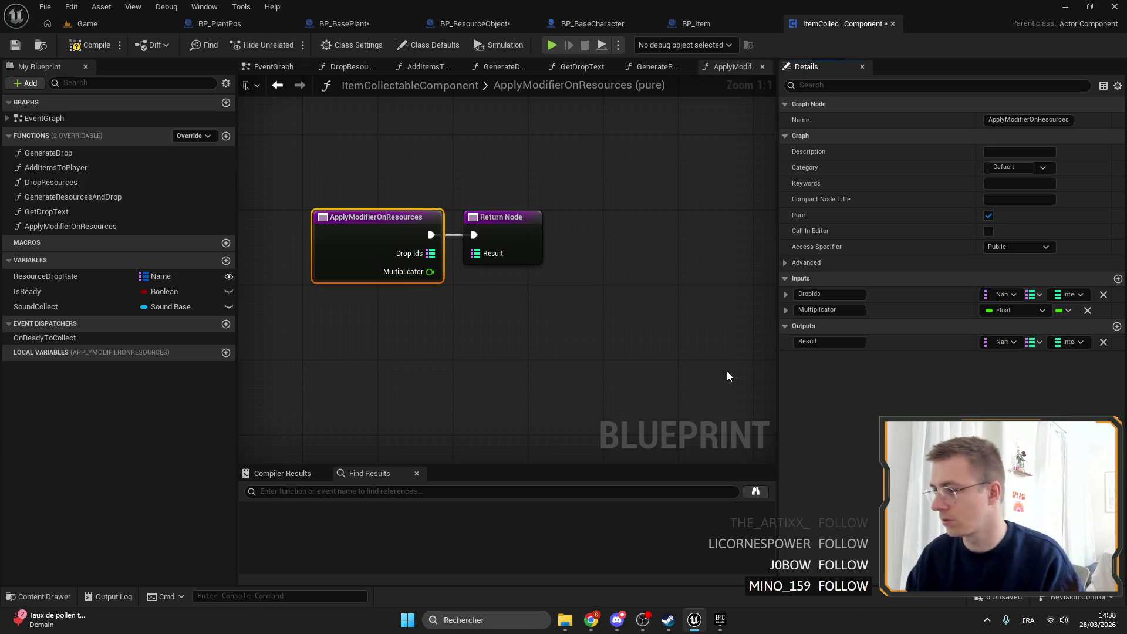
Step: Add a For Each Loop (Map) over Drop Ids after the entry, naming its pins Id and Count
{"action": "mouse_move", "coordinate": [458, 224]}
{"action": "left_mouse_down"}
{"action": "mouse_move", "coordinate": [525, 228]}
{"action": "mouse_move", "coordinate": [688, 204]}
{"action": "mouse_move", "coordinate": [688, 213]}
{"action": "left_mouse_up"}
{"action": "mouse_move", "coordinate": [391, 246]}
{"action": "left_mouse_down"}
{"action": "mouse_move", "coordinate": [452, 248]}
{"action": "mouse_move", "coordinate": [445, 218]}
{"action": "mouse_move", "coordinate": [454, 237]}
{"action": "left_mouse_up"}
{"action": "type", "text": "for each"}
{"action": "key", "text": "Return"}
{"action": "left_click_drag", "start_coordinate": [493, 220], "coordinate": [474, 210]}
{"action": "left_click", "coordinate": [1003, 119]}
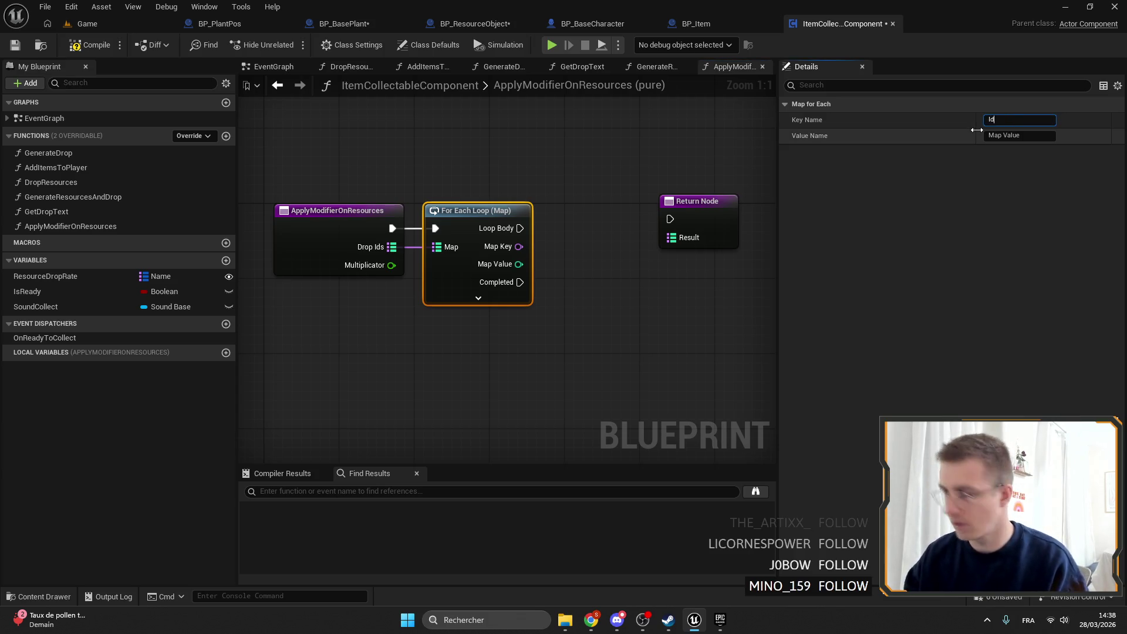
{"action": "left_click", "coordinate": [1019, 135]}
{"action": "type", "text": "Count"}
{"action": "key", "text": "Return"}
Step: Run the Return Node on loop completion, returning a new local map variable Result_
{"action": "mouse_move", "coordinate": [463, 216]}
{"action": "left_mouse_down"}
{"action": "mouse_move", "coordinate": [487, 224]}
{"action": "mouse_move", "coordinate": [445, 221]}
{"action": "left_mouse_up"}
{"action": "left_click_drag", "start_coordinate": [569, 228], "coordinate": [593, 360]}
{"action": "mouse_move", "coordinate": [438, 268]}
{"action": "left_mouse_down"}
{"action": "mouse_move", "coordinate": [590, 352]}
{"action": "mouse_move", "coordinate": [508, 390]}
{"action": "mouse_move", "coordinate": [599, 322]}
{"action": "mouse_move", "coordinate": [474, 335]}
{"action": "left_mouse_up"}
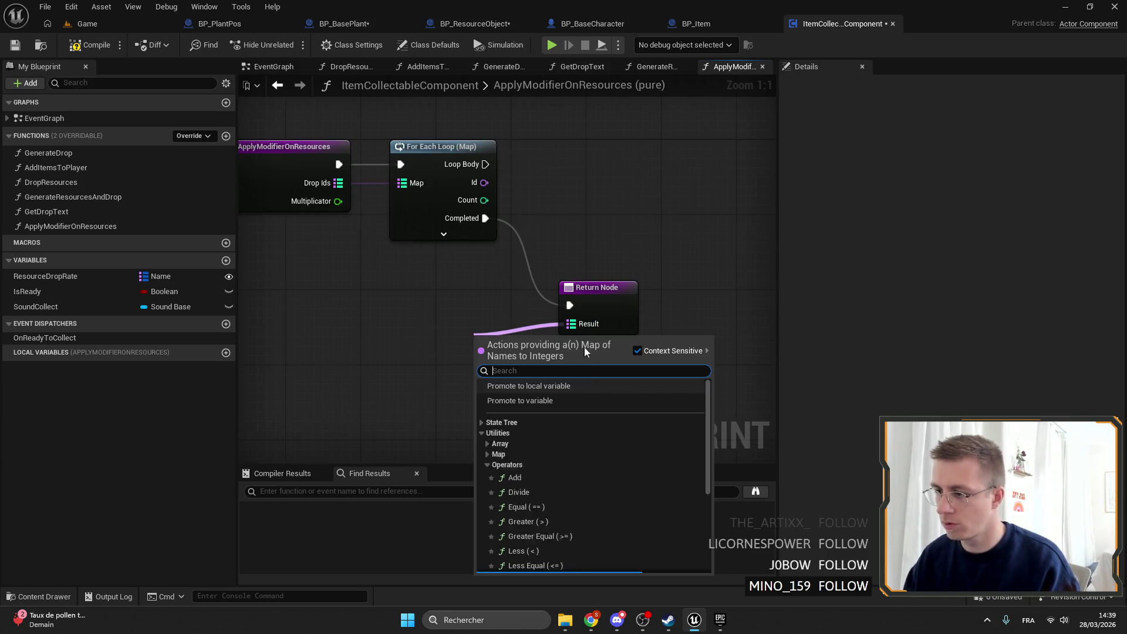
{"action": "left_click", "coordinate": [532, 384]}
{"action": "left_click", "coordinate": [1034, 121]}
{"action": "type", "text": "TR"}
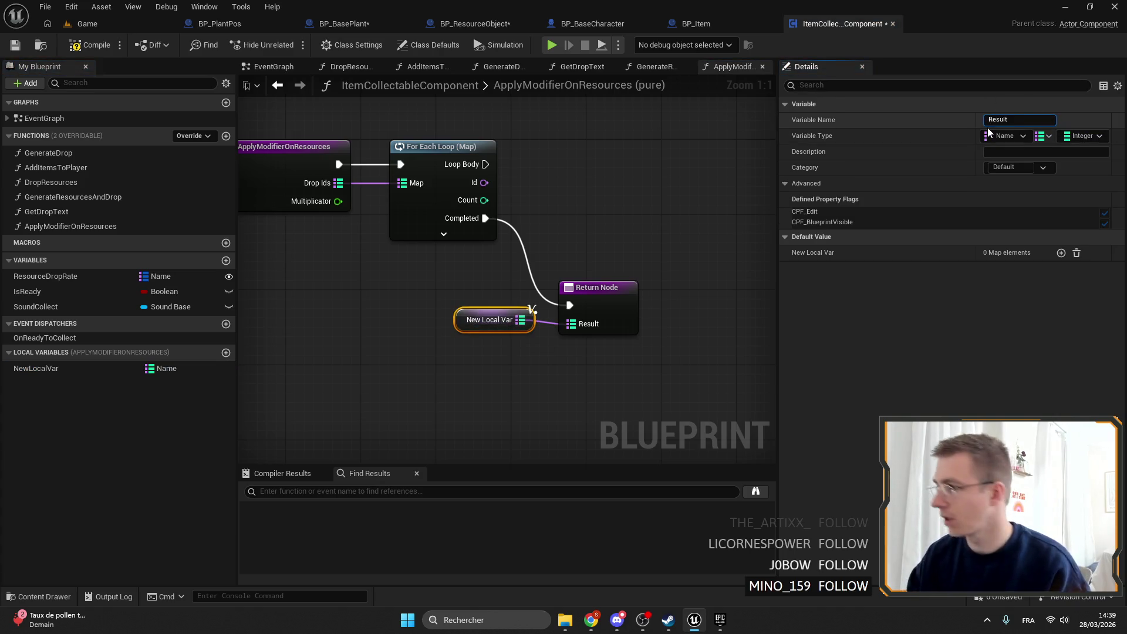
{"action": "type", "text": "_"}
{"action": "key", "text": "Return"}
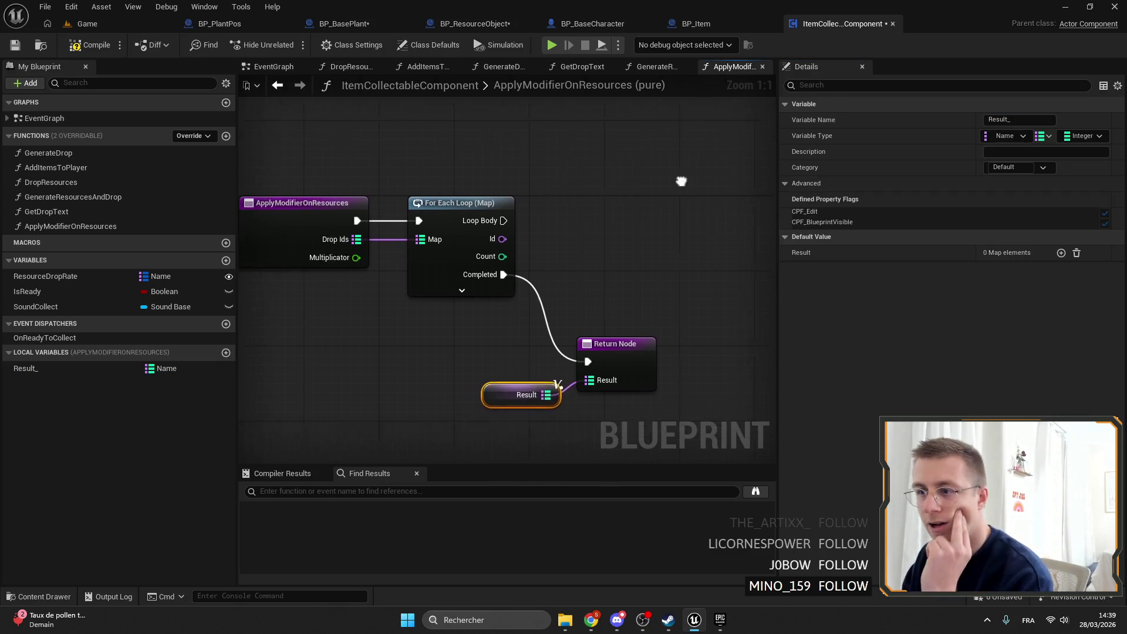
{"action": "left_click_drag", "start_coordinate": [281, 152], "coordinate": [516, 205]}
{"action": "left_click_drag", "start_coordinate": [508, 189], "coordinate": [453, 180]}
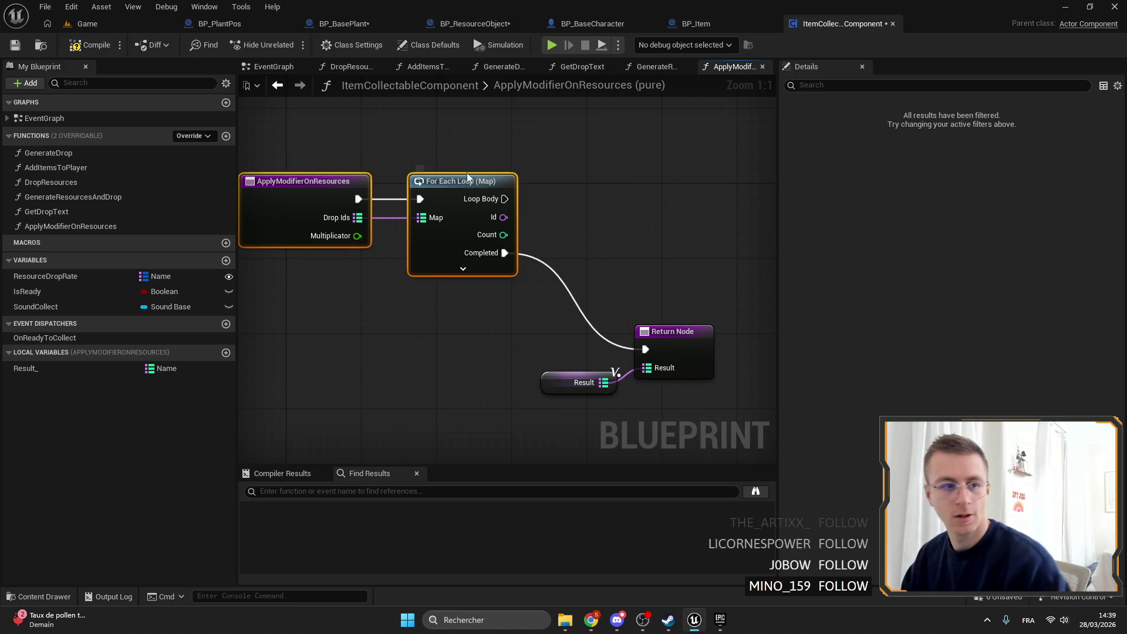
{"action": "mouse_move", "coordinate": [516, 201]}
{"action": "left_mouse_down"}
{"action": "mouse_move", "coordinate": [510, 186]}
{"action": "mouse_move", "coordinate": [585, 216]}
{"action": "left_mouse_up"}
Step: Multiply the loop's Count by Multiplicator and round the result
{"action": "left_click", "coordinate": [527, 200]}
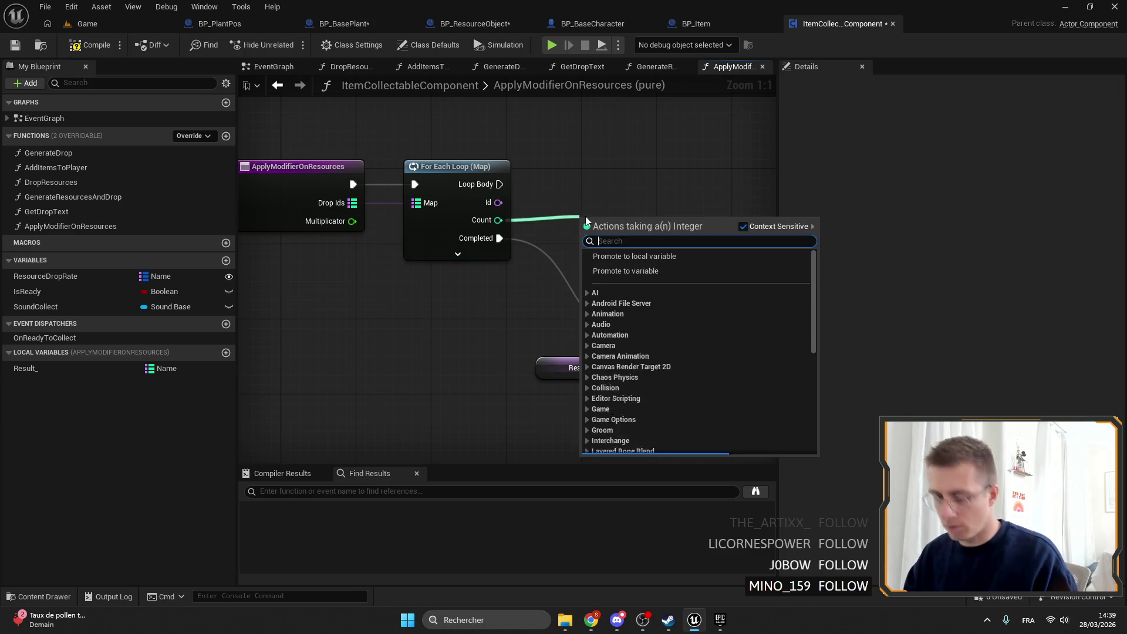
{"action": "type", "text": "*"}
{"action": "key", "text": "Return"}
{"action": "mouse_move", "coordinate": [353, 221]}
{"action": "left_mouse_down"}
{"action": "mouse_move", "coordinate": [589, 251]}
{"action": "mouse_move", "coordinate": [552, 221]}
{"action": "left_mouse_up"}
{"action": "left_click_drag", "start_coordinate": [543, 225], "coordinate": [589, 222]}
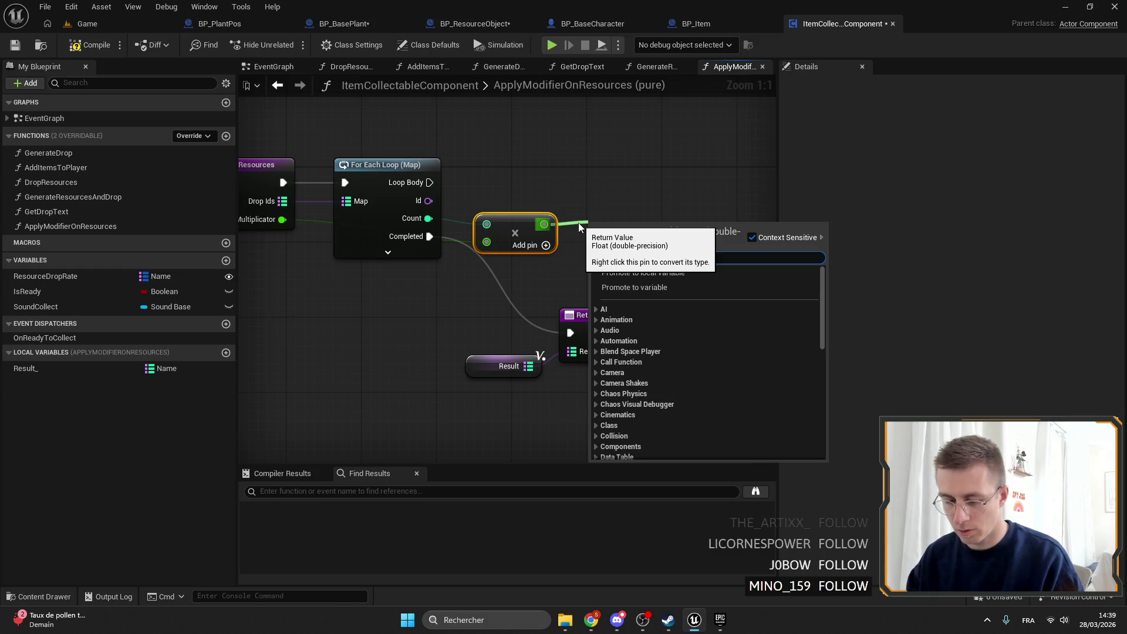
{"action": "type", "text": "round"}
{"action": "key", "text": "Return"}
{"action": "mouse_move", "coordinate": [637, 215]}
{"action": "left_mouse_down"}
{"action": "mouse_move", "coordinate": [569, 174]}
{"action": "mouse_move", "coordinate": [536, 171]}
{"action": "left_mouse_up"}
{"action": "left_click_drag", "start_coordinate": [584, 251], "coordinate": [528, 193]}
{"action": "left_click_drag", "start_coordinate": [528, 247], "coordinate": [537, 283]}
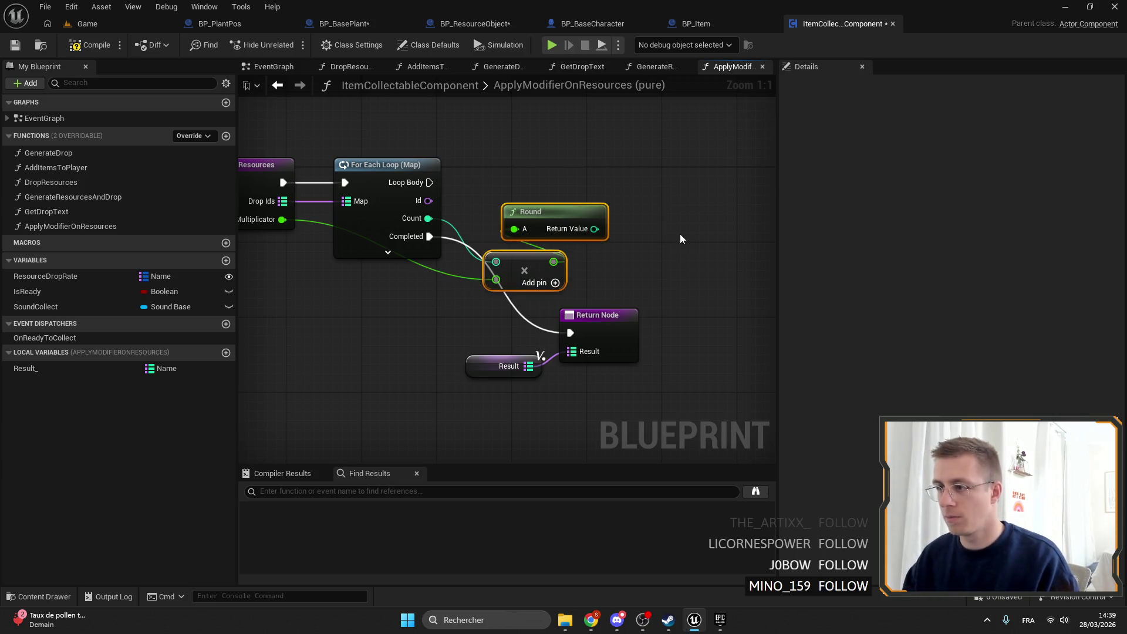
Step: Add a MIN node after the Round output
{"action": "mouse_move", "coordinate": [517, 218]}
{"action": "left_mouse_down"}
{"action": "mouse_move", "coordinate": [576, 220]}
{"action": "mouse_move", "coordinate": [597, 255]}
{"action": "mouse_move", "coordinate": [586, 197]}
{"action": "mouse_move", "coordinate": [502, 209]}
{"action": "mouse_move", "coordinate": [517, 182]}
{"action": "mouse_move", "coordinate": [650, 178]}
{"action": "left_mouse_up"}
{"action": "type", "text": "min"}
{"action": "key", "text": "Return"}
{"action": "key", "text": "Escape"}
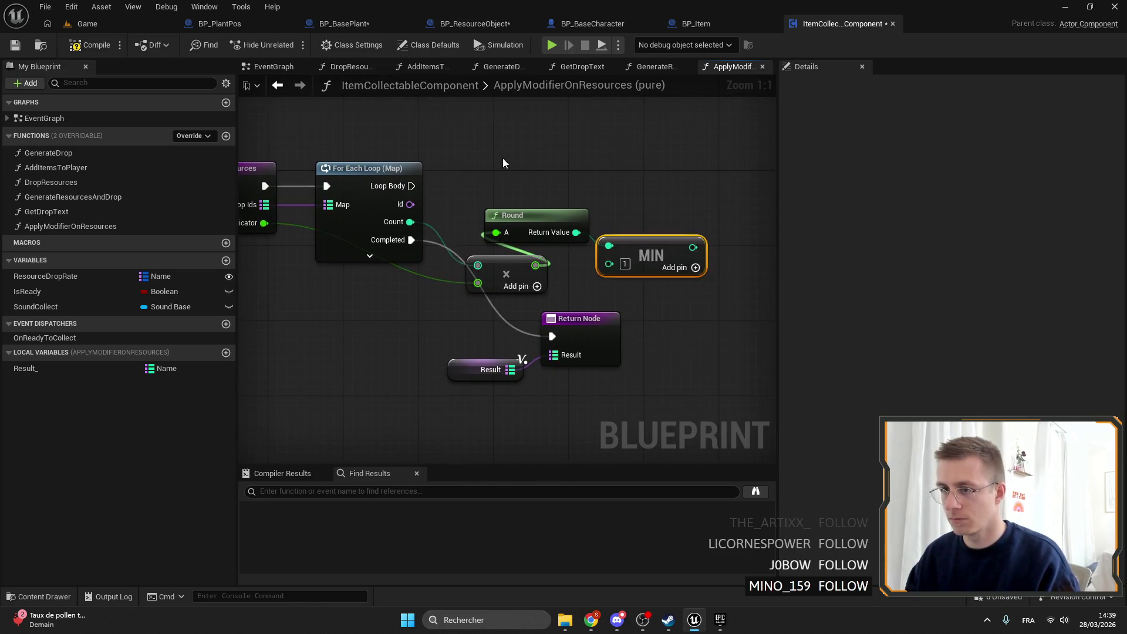
Step: Add a Map Add node on Result_ each loop pass, using the loop's Id as key
{"action": "left_click_drag", "start_coordinate": [539, 163], "coordinate": [311, 167]}
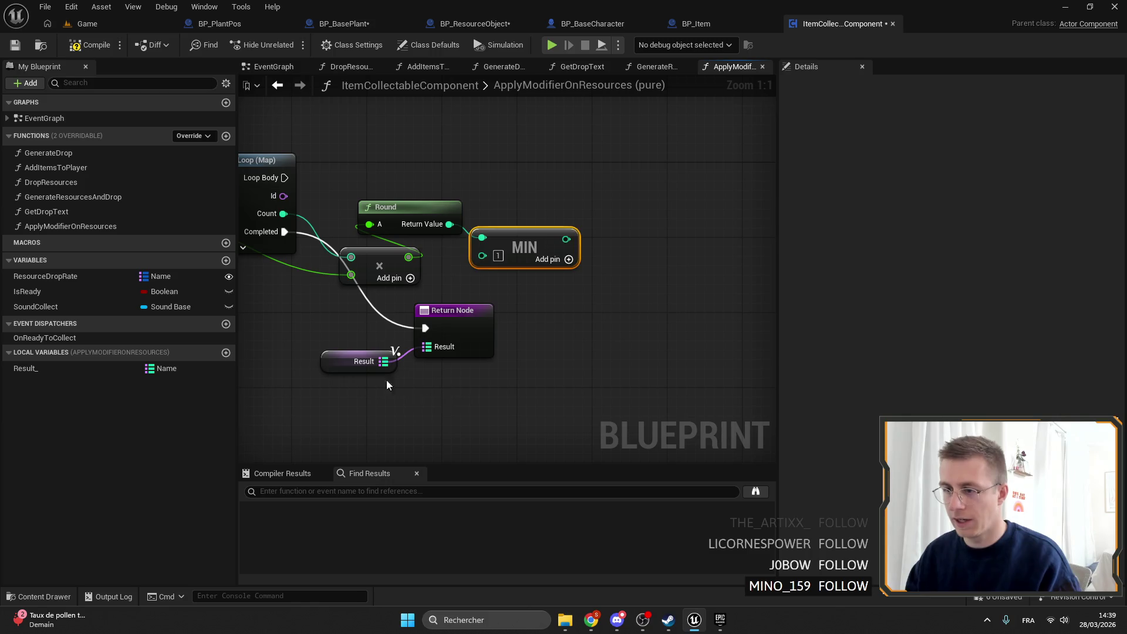
{"action": "left_click", "coordinate": [381, 364]}
{"action": "left_click_drag", "start_coordinate": [609, 164], "coordinate": [696, 258]}
{"action": "type", "text": "add"}
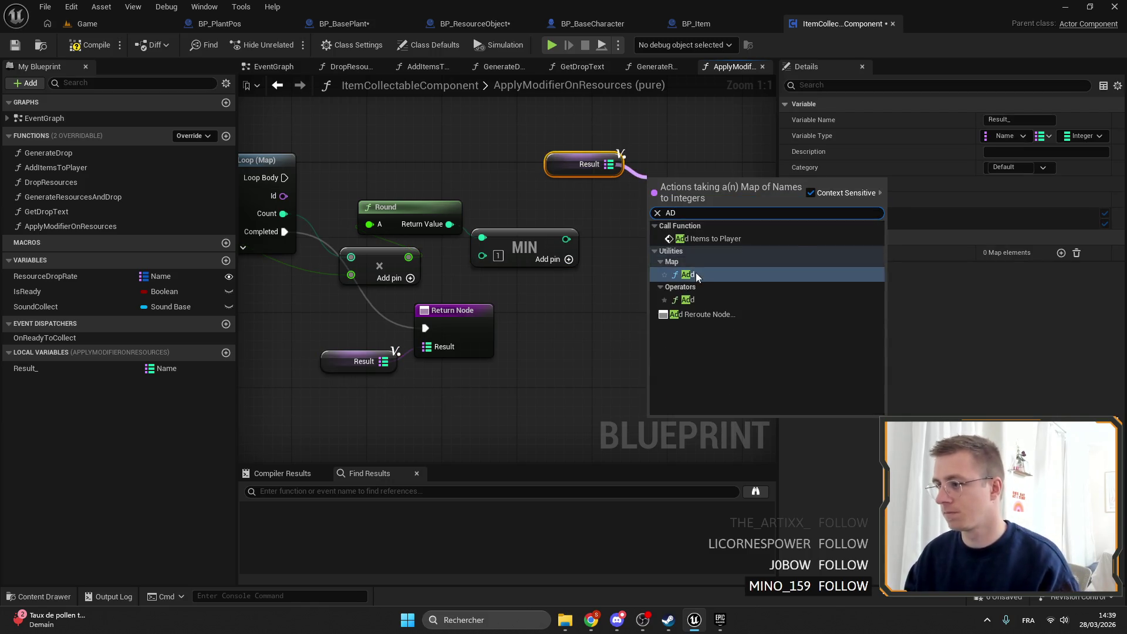
{"action": "left_click", "coordinate": [692, 258]}
{"action": "mouse_move", "coordinate": [285, 178]}
{"action": "left_mouse_down"}
{"action": "mouse_move", "coordinate": [646, 202]}
{"action": "mouse_move", "coordinate": [687, 162]}
{"action": "left_mouse_up"}
{"action": "left_click_drag", "start_coordinate": [560, 171], "coordinate": [565, 205]}
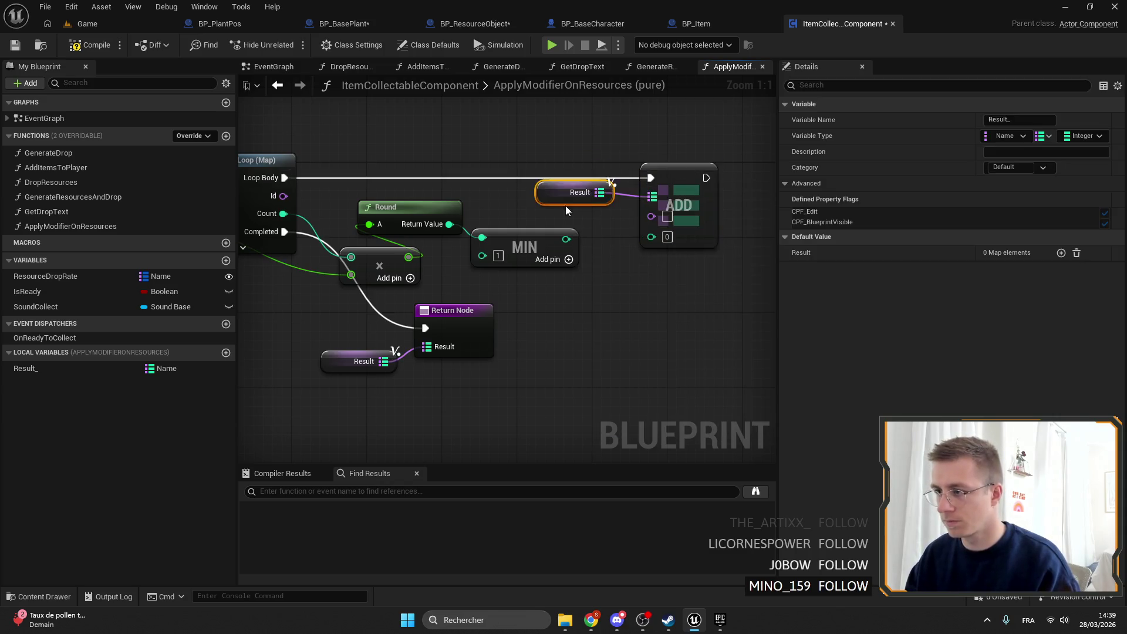
{"action": "mouse_move", "coordinate": [651, 216]}
{"action": "left_mouse_down"}
{"action": "mouse_move", "coordinate": [495, 226]}
{"action": "mouse_move", "coordinate": [483, 202]}
{"action": "left_mouse_up"}
Step: Compile and save the ItemCollectableComponent blueprint
{"action": "left_click", "coordinate": [470, 347]}
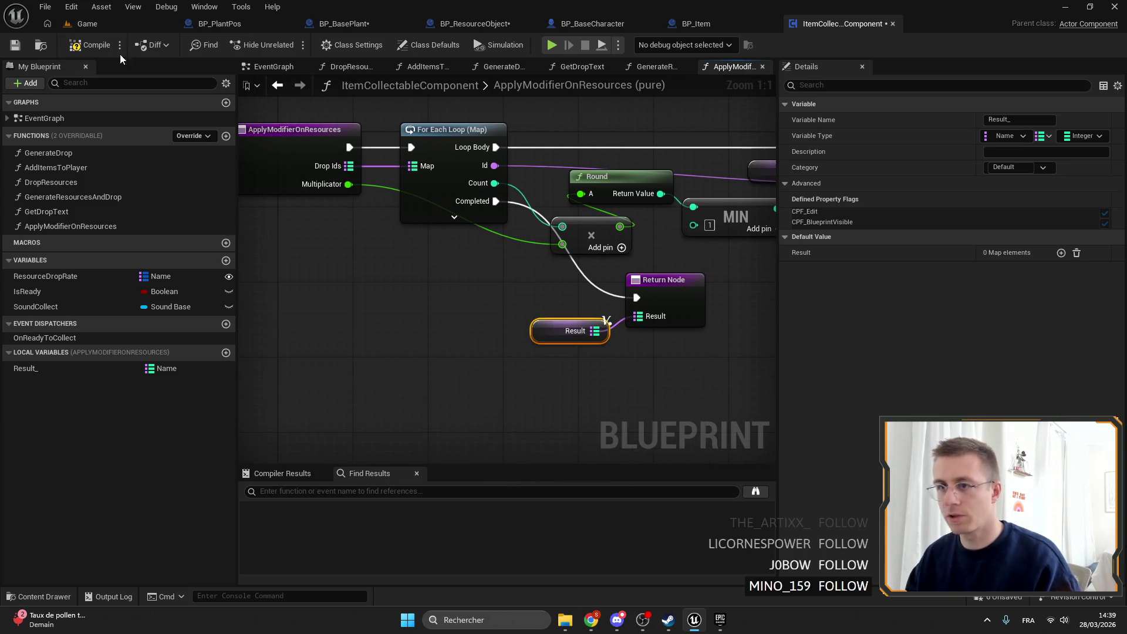
{"action": "left_click", "coordinate": [18, 47]}
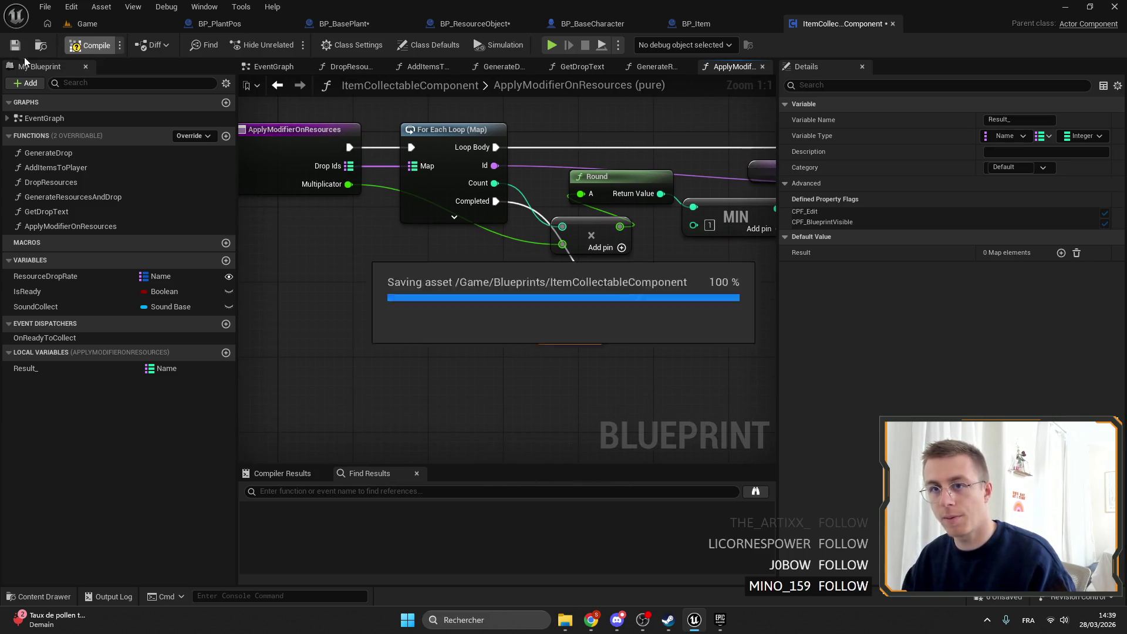
{"action": "left_click", "coordinate": [349, 23]}
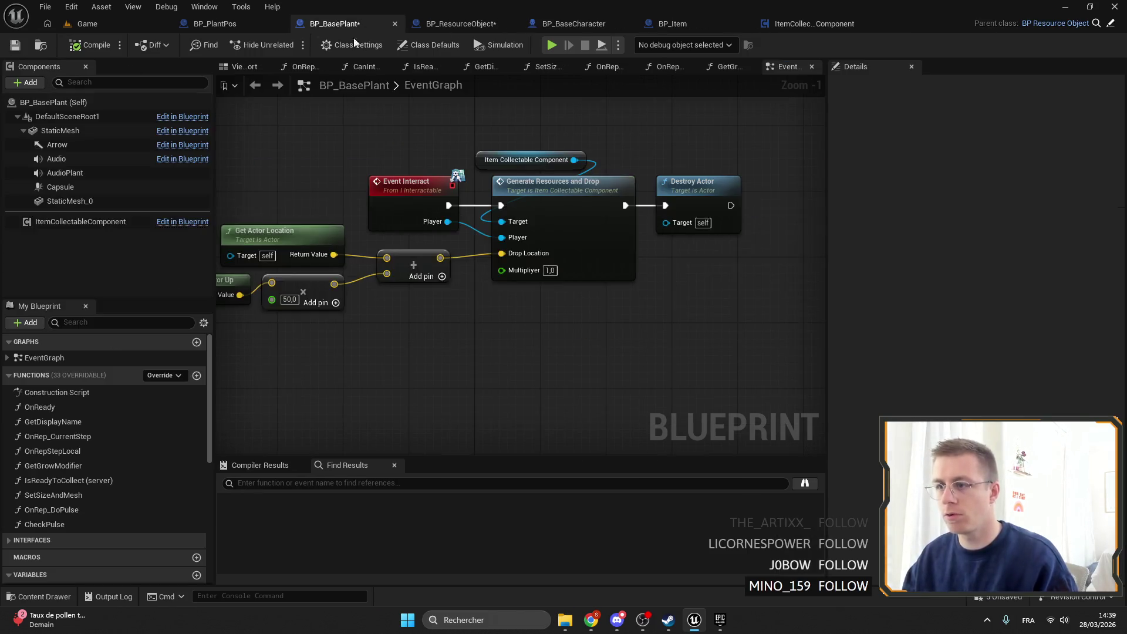
Step: In BP_BasePlant's EventGraph, try a Pos Plant getter with an Is Valid search, then delete it
{"action": "left_click_drag", "start_coordinate": [636, 276], "coordinate": [529, 259]}
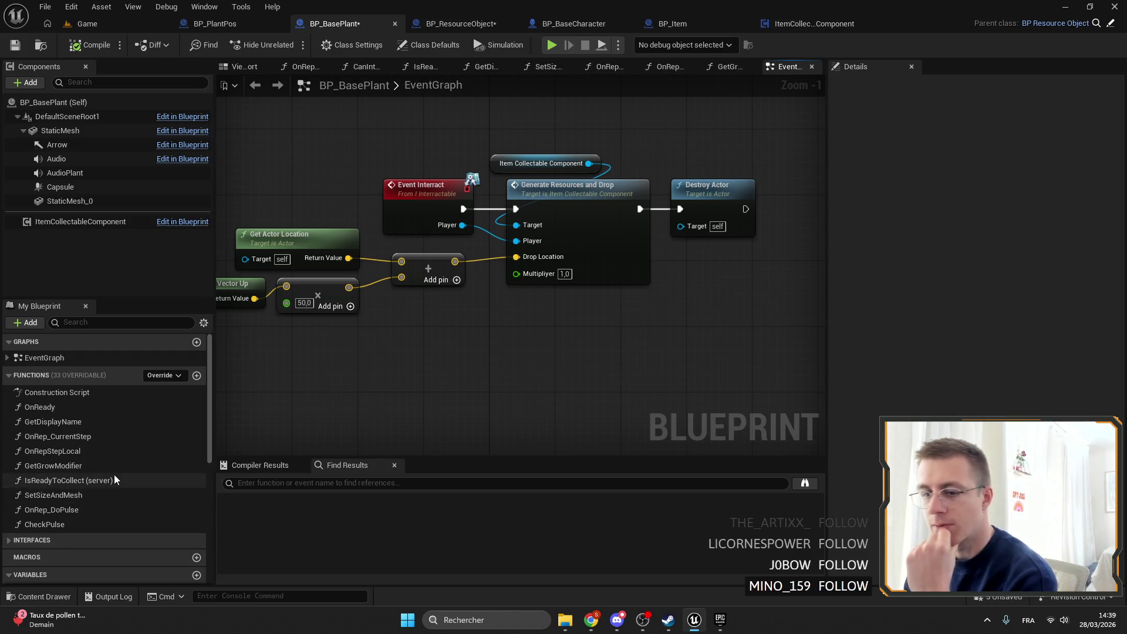
{"action": "scroll", "coordinate": [111, 474], "scroll_direction": "down", "scroll_amount": 5}
{"action": "scroll", "coordinate": [108, 464], "scroll_direction": "up", "scroll_amount": 5}
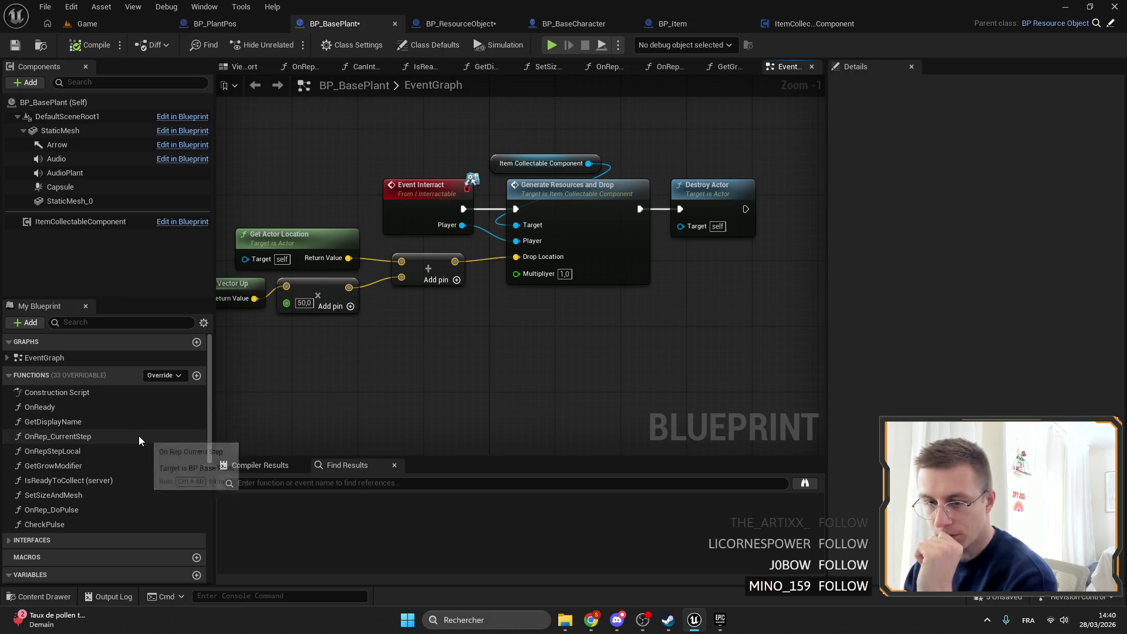
{"action": "scroll", "coordinate": [136, 428], "scroll_direction": "down", "scroll_amount": 1}
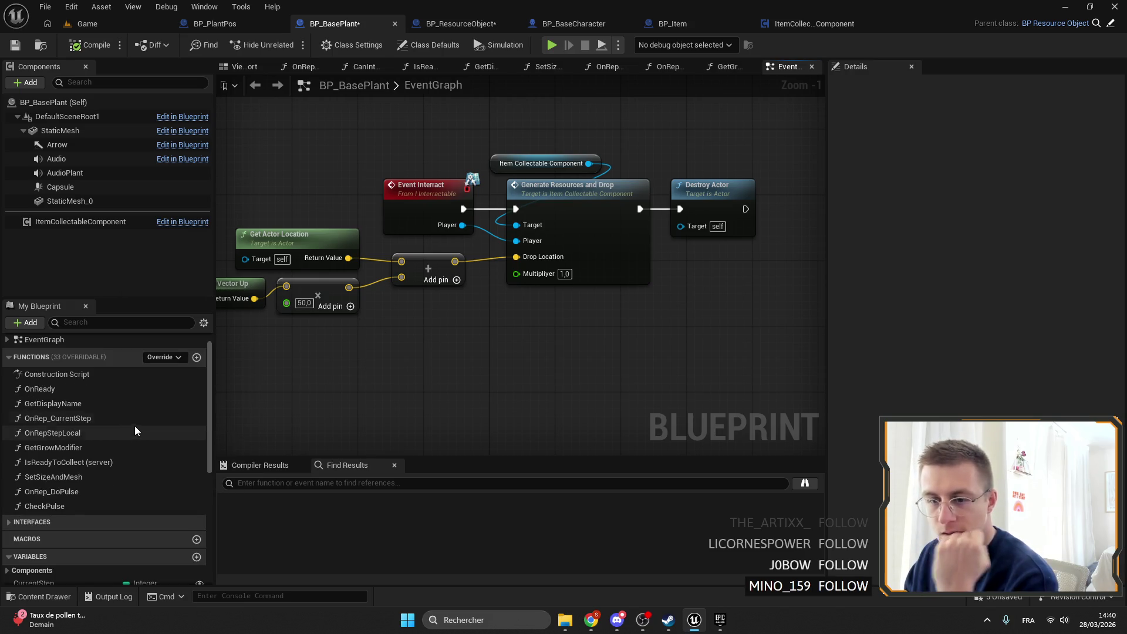
{"action": "scroll", "coordinate": [135, 431], "scroll_direction": "down", "scroll_amount": 5}
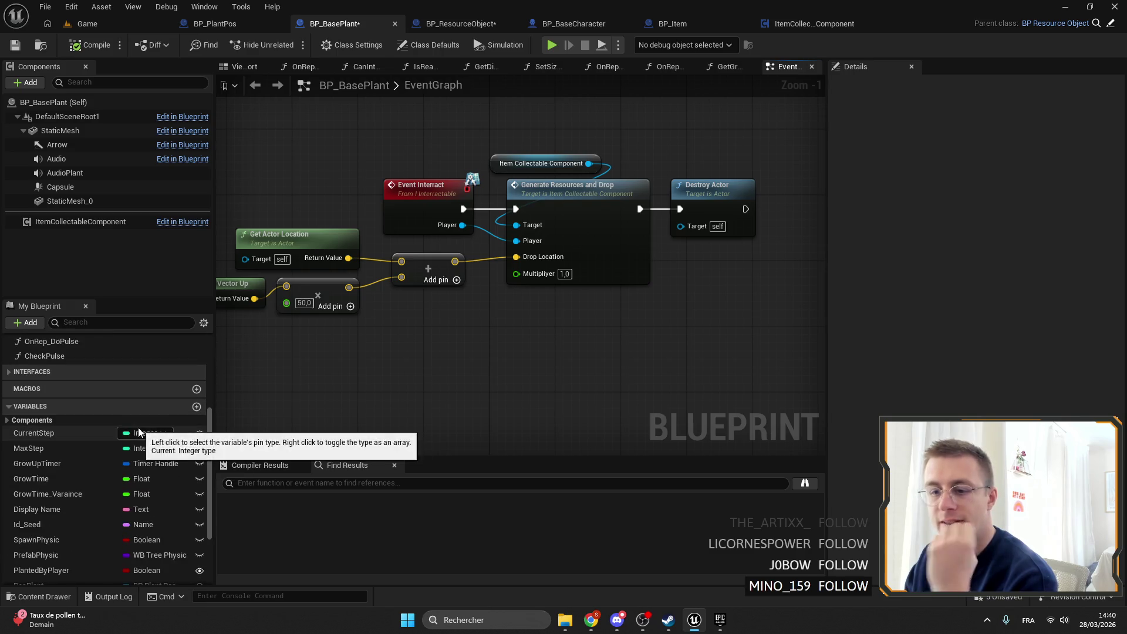
{"action": "scroll", "coordinate": [140, 432], "scroll_direction": "down", "scroll_amount": 2}
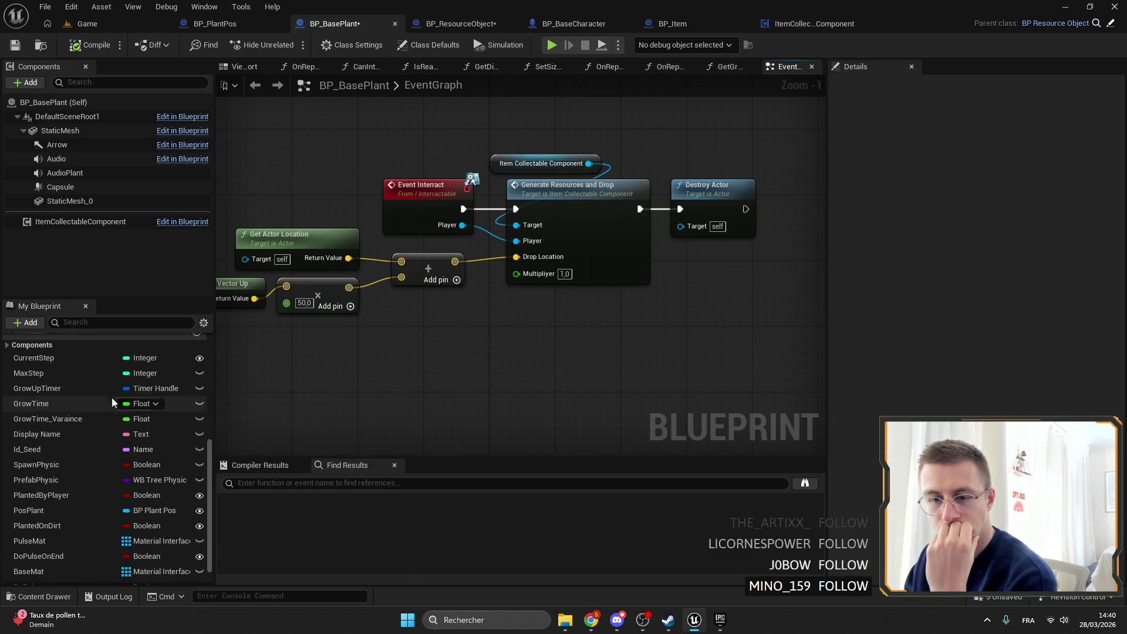
{"action": "mouse_move", "coordinate": [47, 510]}
{"action": "left_mouse_down"}
{"action": "mouse_move", "coordinate": [462, 353]}
{"action": "mouse_move", "coordinate": [470, 364]}
{"action": "mouse_move", "coordinate": [578, 350]}
{"action": "left_mouse_up"}
{"action": "left_click", "coordinate": [494, 372]}
{"action": "type", "text": "is valid"}
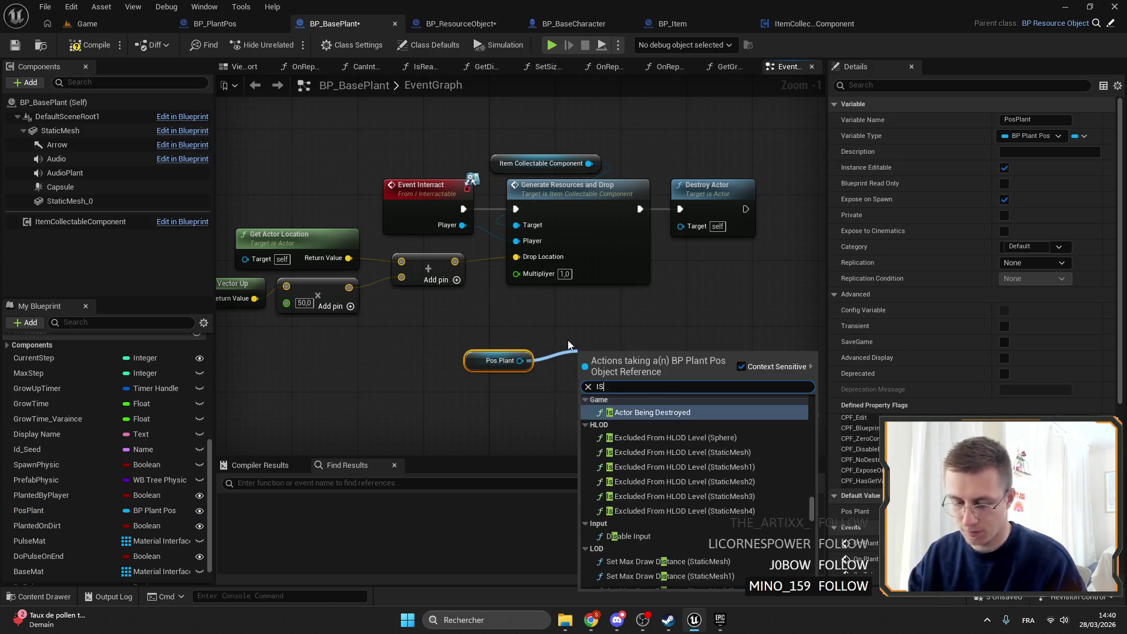
{"action": "left_click", "coordinate": [486, 375]}
{"action": "left_click", "coordinate": [487, 368]}
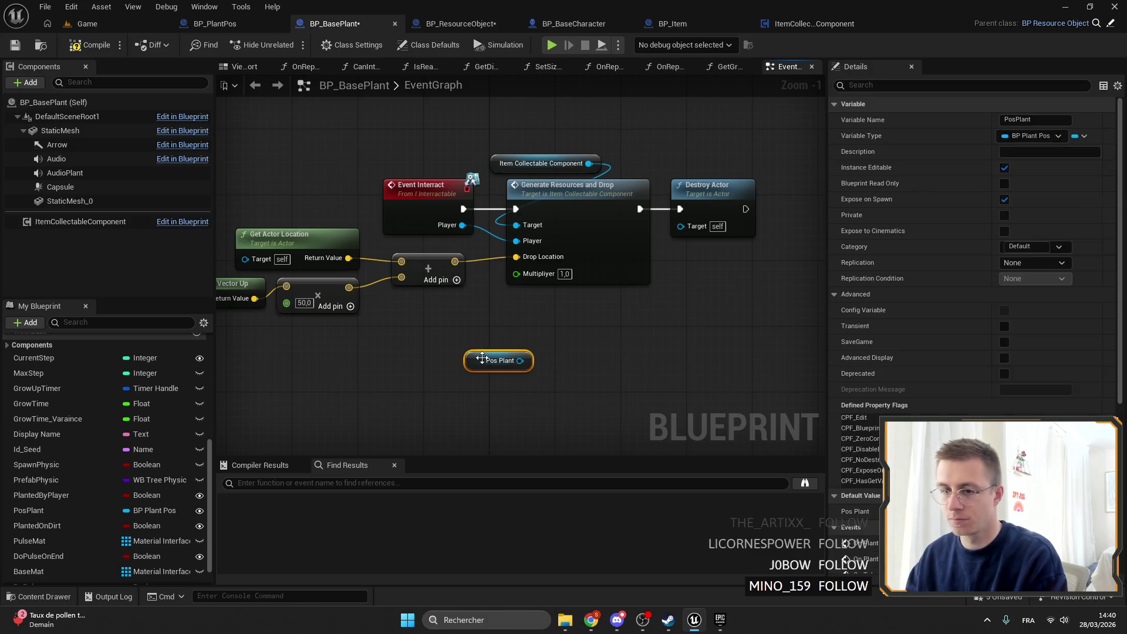
{"action": "key", "text": "Delete"}
{"action": "scroll", "coordinate": [159, 379], "scroll_direction": "up", "scroll_amount": 10}
Step: Add a new function to BP_BasePlant and begin typing its name
{"action": "left_click", "coordinate": [202, 374]}
{"action": "left_click", "coordinate": [200, 373]}
{"action": "left_click", "coordinate": [198, 375]}
{"action": "type", "text": "Gezt"}
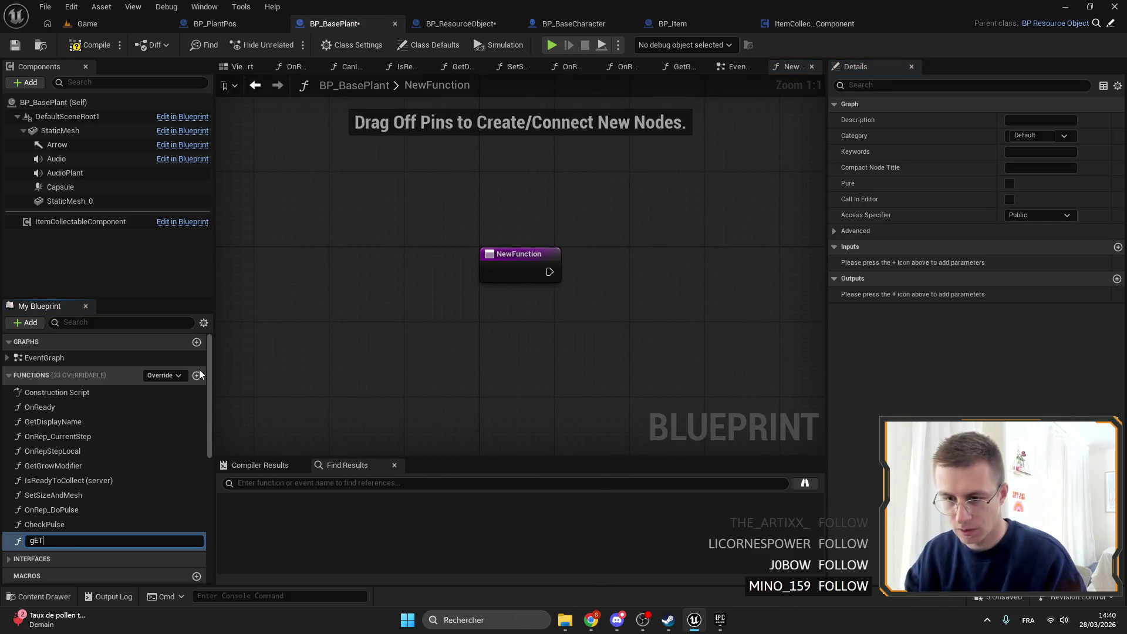
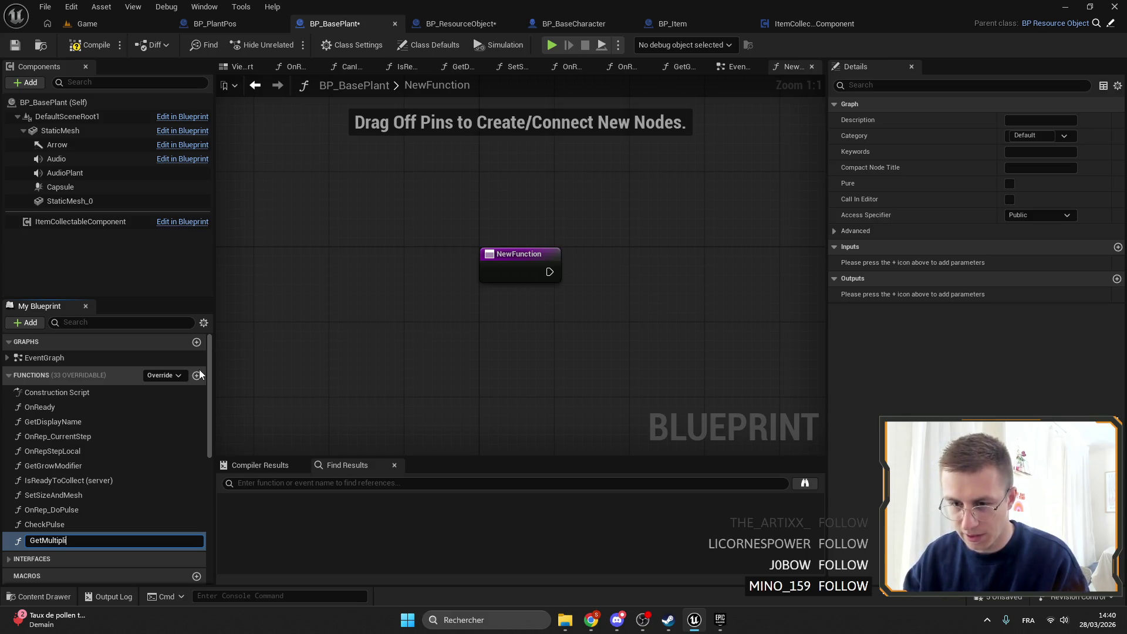
Step: Name the new function GetMultiplicatorFactor and give it a Float output
{"action": "type", "text": "catorFactor"}
{"action": "key", "text": "Return"}
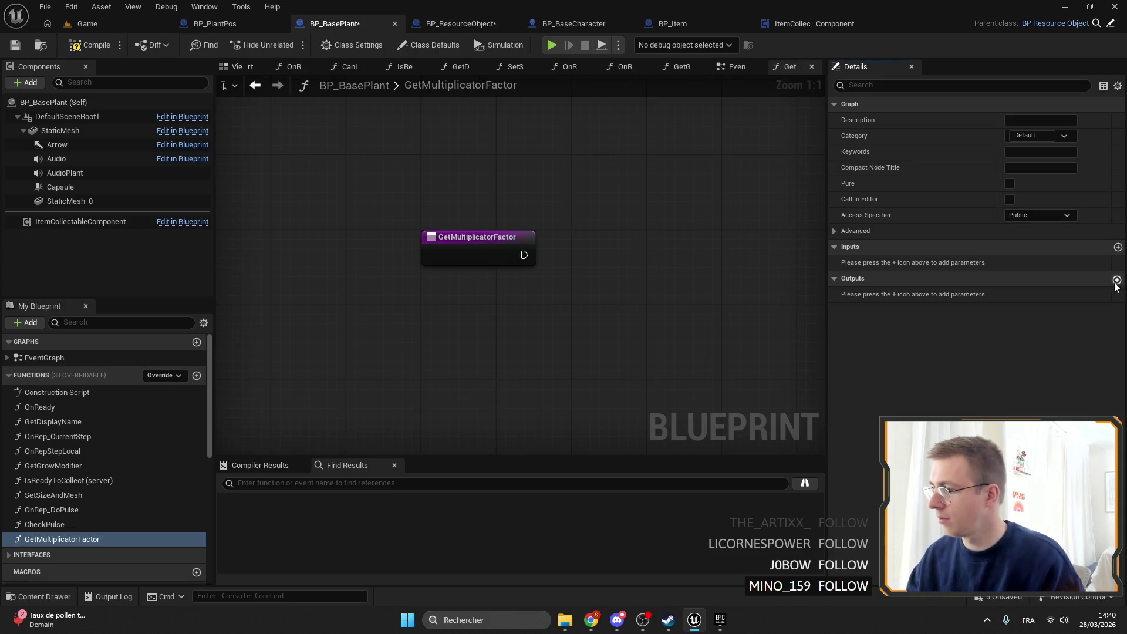
{"action": "left_click", "coordinate": [1117, 279]}
{"action": "left_click", "coordinate": [1007, 295]}
{"action": "left_click", "coordinate": [980, 375]}
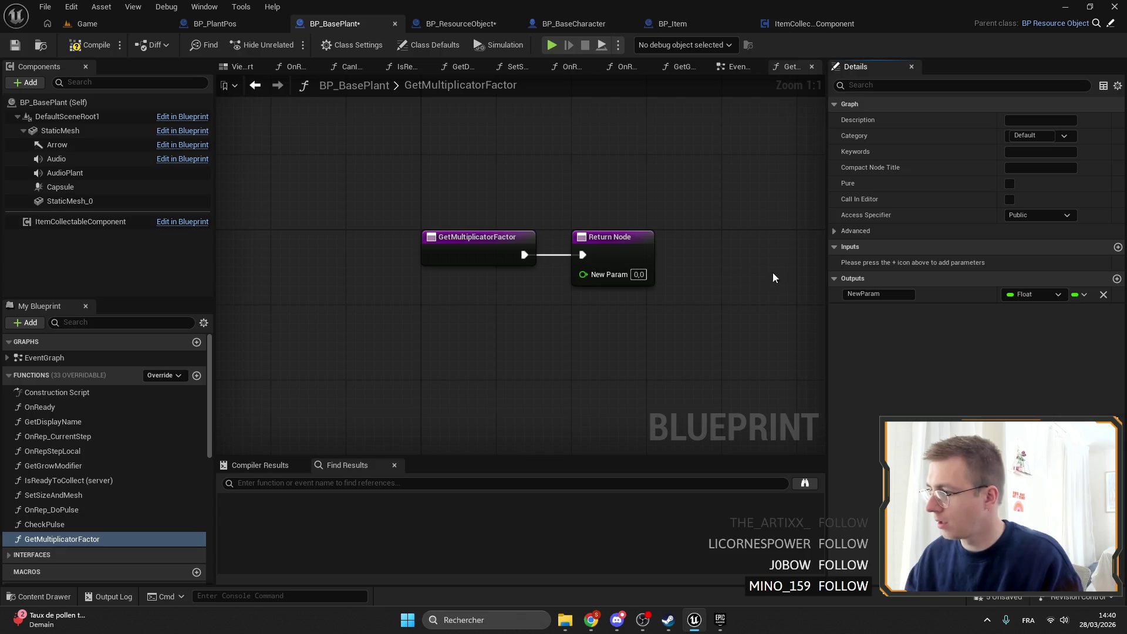
{"action": "left_click_drag", "start_coordinate": [505, 237], "coordinate": [690, 241]}
Step: Name the Float output Multiplacator, correcting the misspelled Multiplactor
{"action": "left_click", "coordinate": [881, 292]}
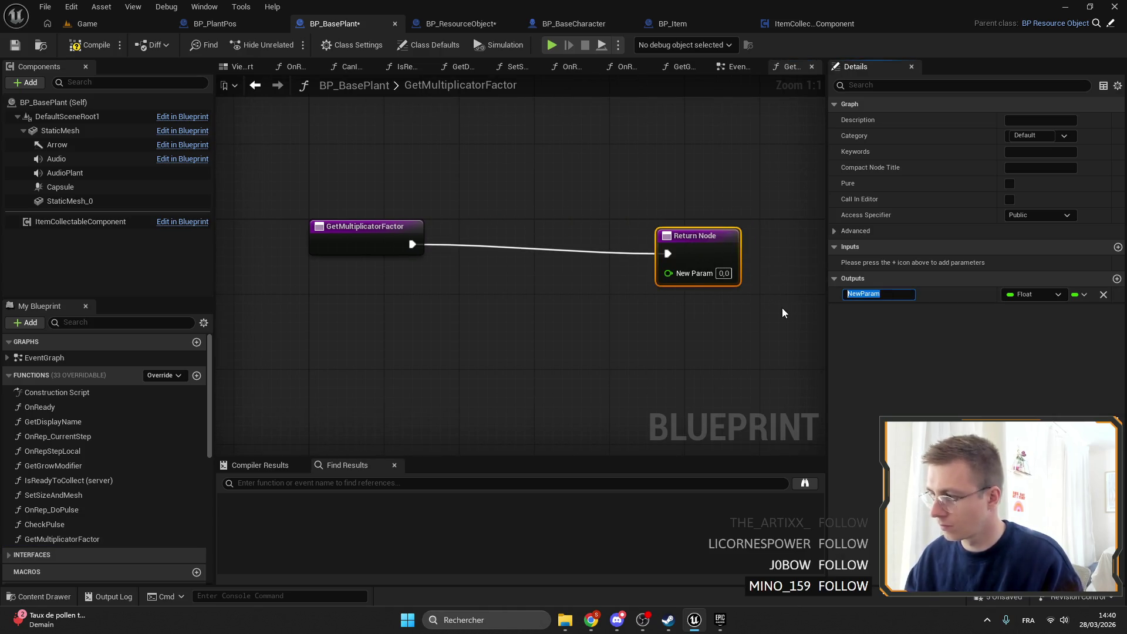
{"action": "type", "text": "Multiplactor"}
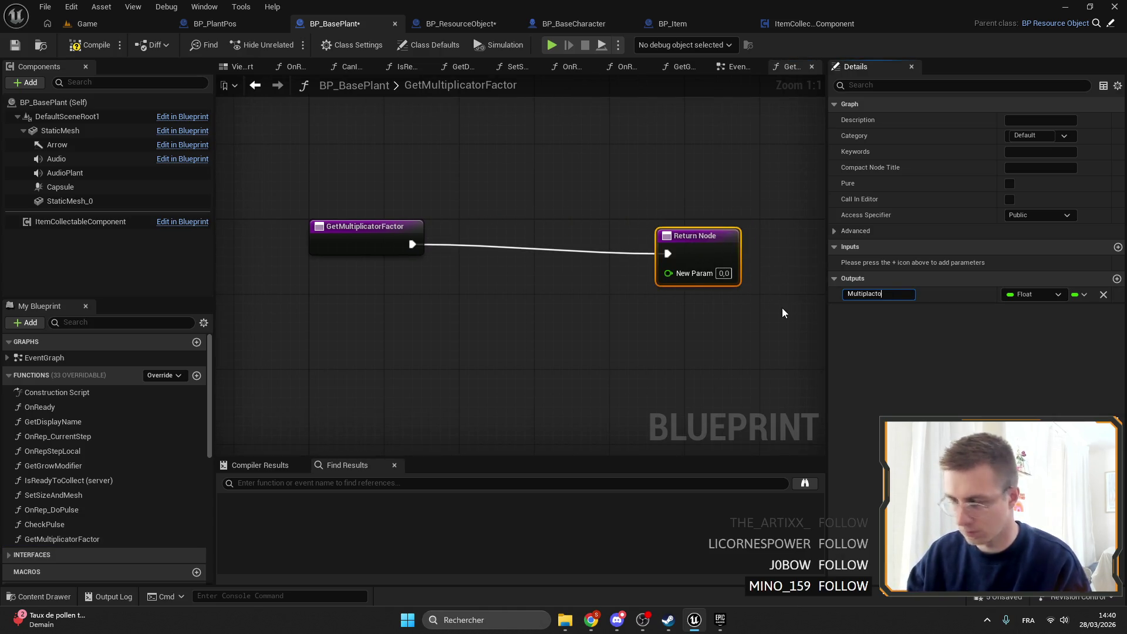
{"action": "key", "text": "Return"}
{"action": "left_click_drag", "start_coordinate": [697, 248], "coordinate": [706, 239]}
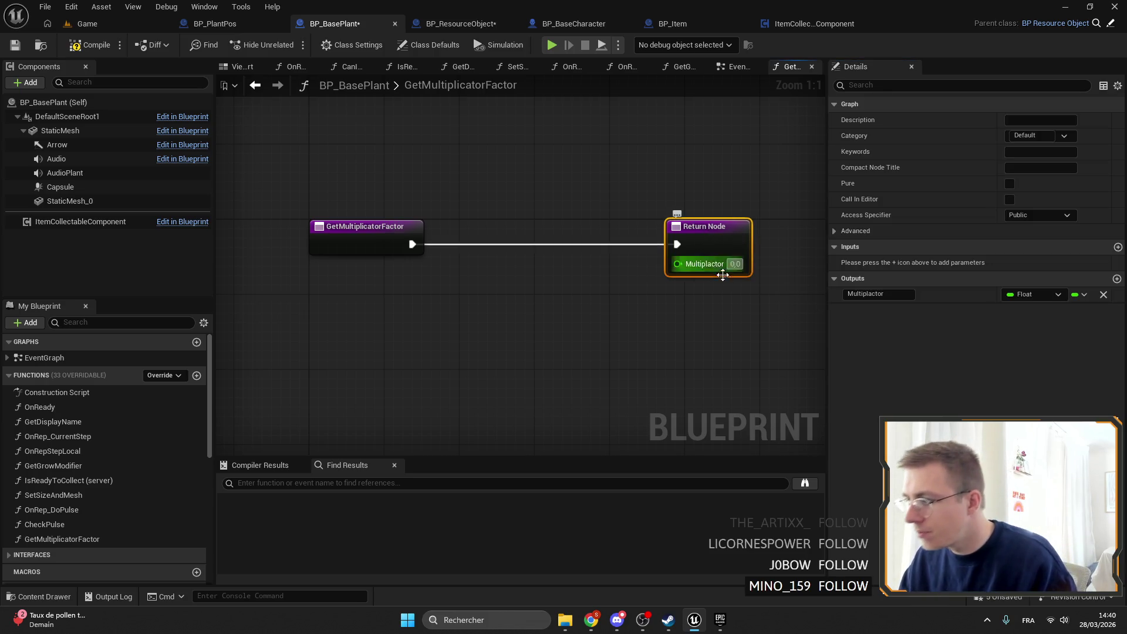
{"action": "left_click", "coordinate": [874, 293]}
{"action": "type", "text": "a"}
{"action": "key", "text": "Return"}
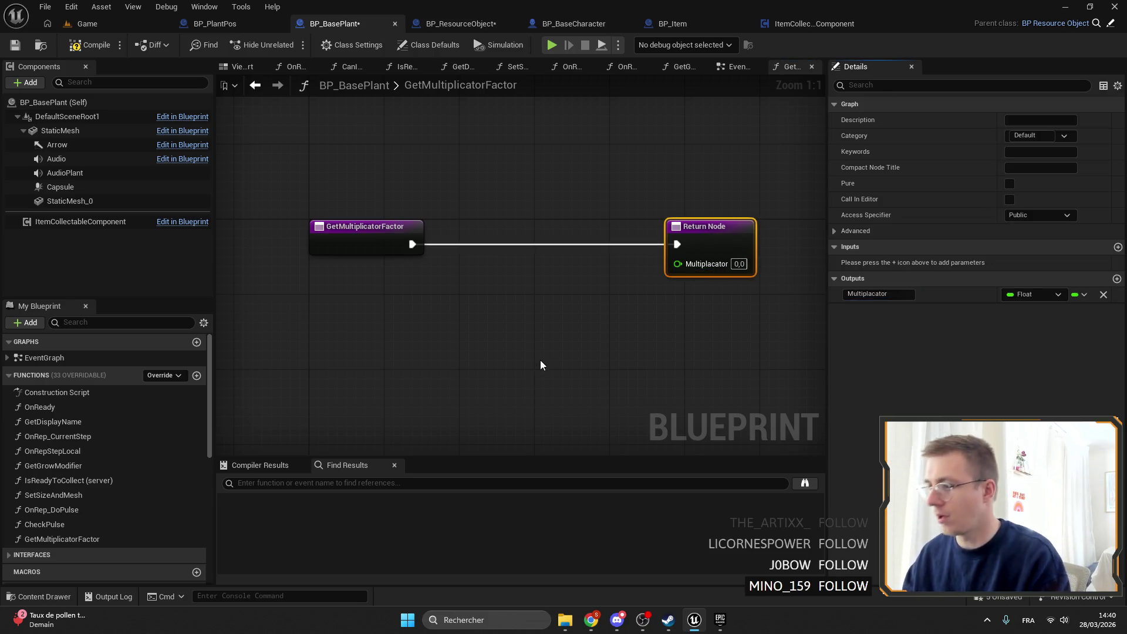
Step: Place a PosPlant getter and add an Is Valid check in the function flow
{"action": "scroll", "coordinate": [88, 512], "scroll_direction": "down", "scroll_amount": 10}
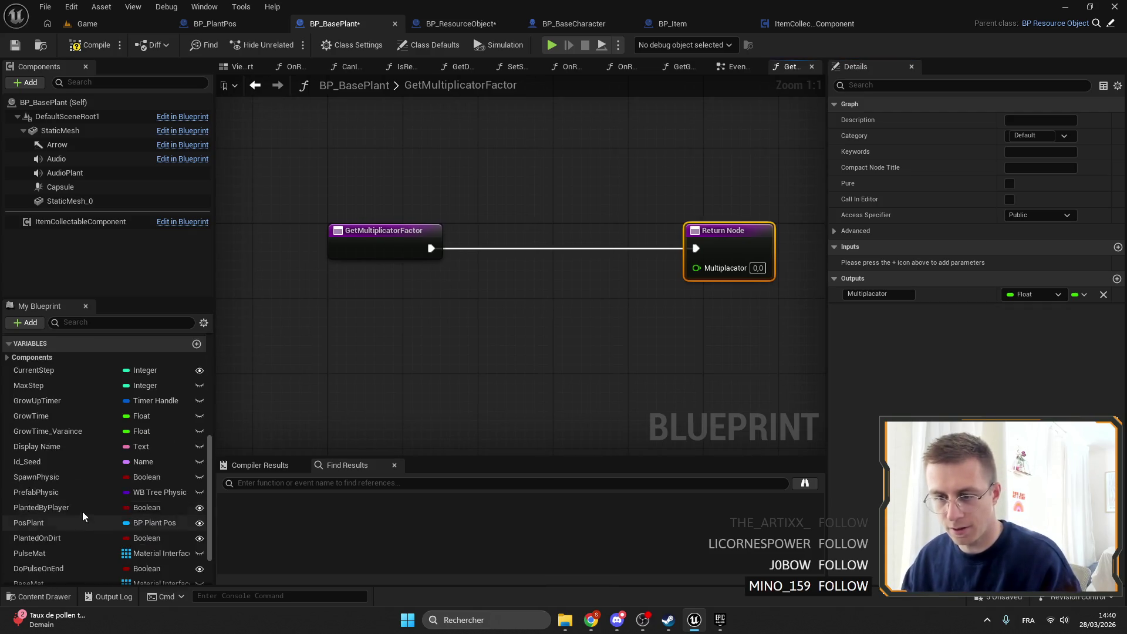
{"action": "scroll", "coordinate": [82, 526], "scroll_direction": "up", "scroll_amount": 3}
{"action": "scroll", "coordinate": [79, 518], "scroll_direction": "down", "scroll_amount": 2}
{"action": "left_click", "coordinate": [82, 492]}
{"action": "mouse_move", "coordinate": [364, 323]}
{"action": "left_mouse_down"}
{"action": "mouse_move", "coordinate": [502, 313]}
{"action": "mouse_move", "coordinate": [460, 252]}
{"action": "mouse_move", "coordinate": [510, 270]}
{"action": "mouse_move", "coordinate": [463, 250]}
{"action": "mouse_move", "coordinate": [499, 257]}
{"action": "mouse_move", "coordinate": [551, 240]}
{"action": "left_mouse_up"}
{"action": "left_click", "coordinate": [397, 335]}
{"action": "type", "text": "isva"}
{"action": "key", "text": "Down"}
{"action": "key", "text": "Return"}
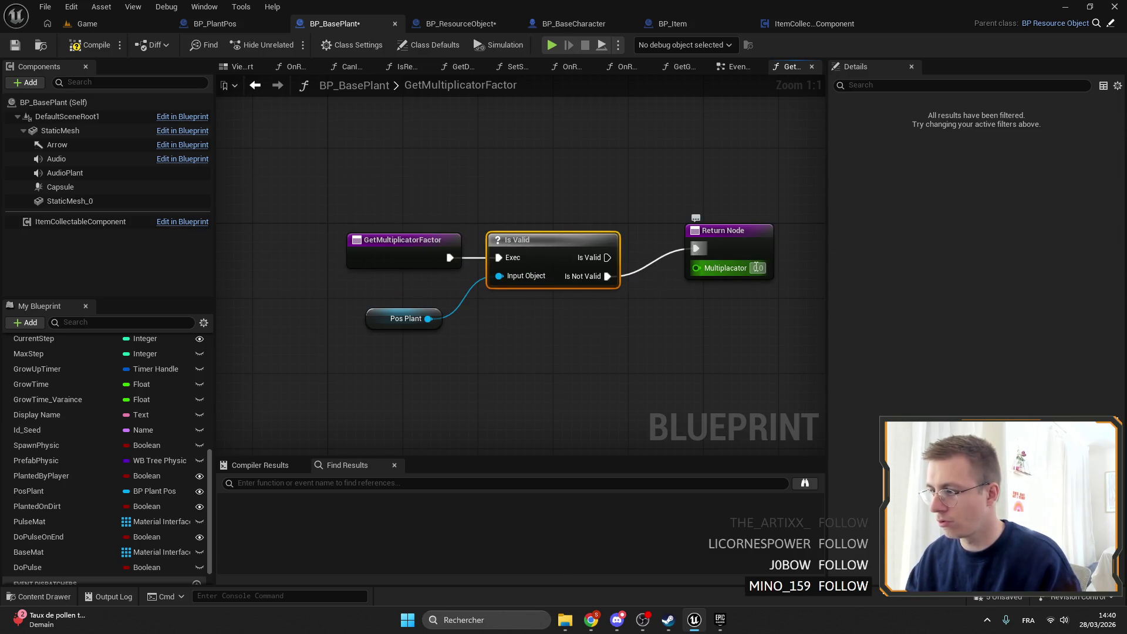
Step: Get Fertilizer Time from the Pos Plant getter
{"action": "left_click_drag", "start_coordinate": [723, 230], "coordinate": [761, 302]}
{"action": "mouse_move", "coordinate": [254, 294]}
{"action": "left_mouse_down"}
{"action": "mouse_move", "coordinate": [342, 276]}
{"action": "mouse_move", "coordinate": [345, 300]}
{"action": "mouse_move", "coordinate": [429, 289]}
{"action": "left_mouse_up"}
{"action": "type", "text": "FERTIC"}
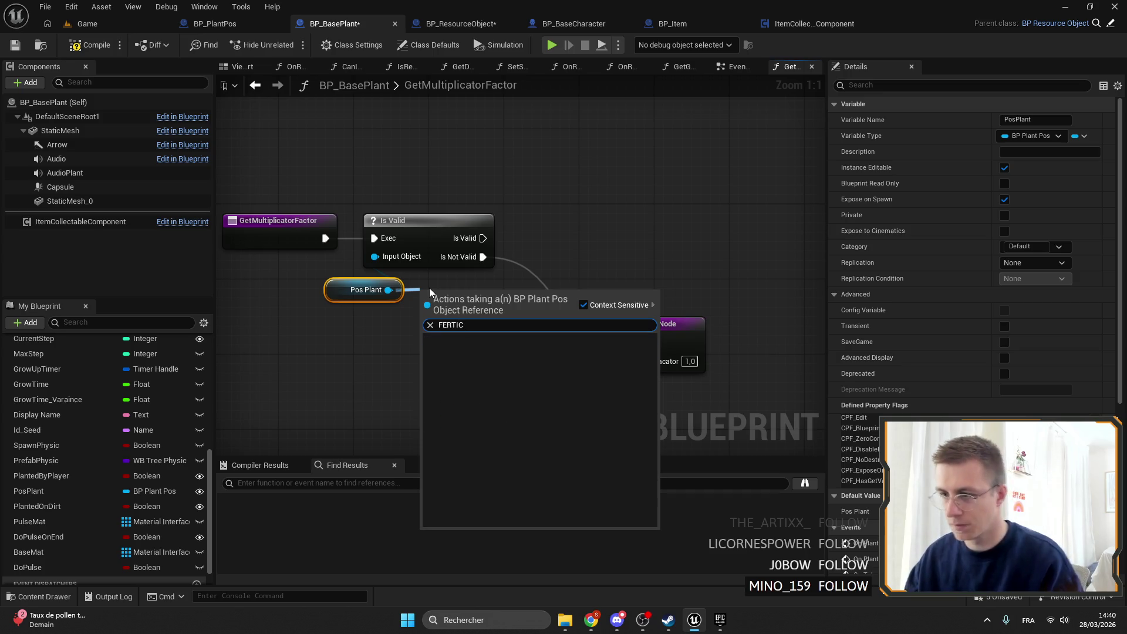
{"action": "key", "text": "BackSpace"}
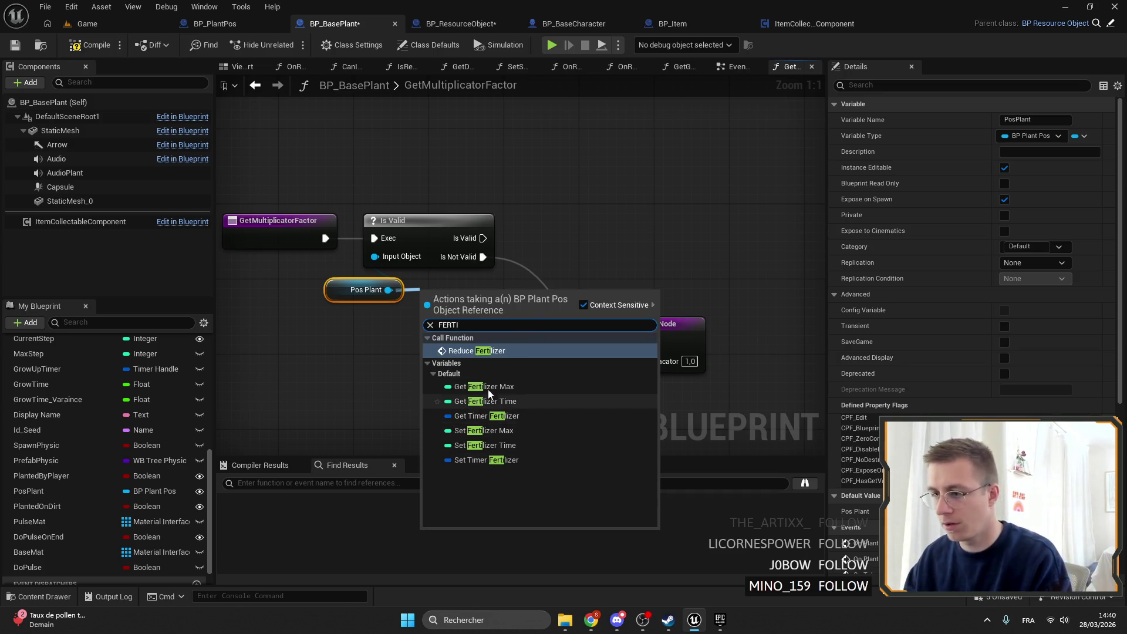
{"action": "left_click", "coordinate": [509, 401]}
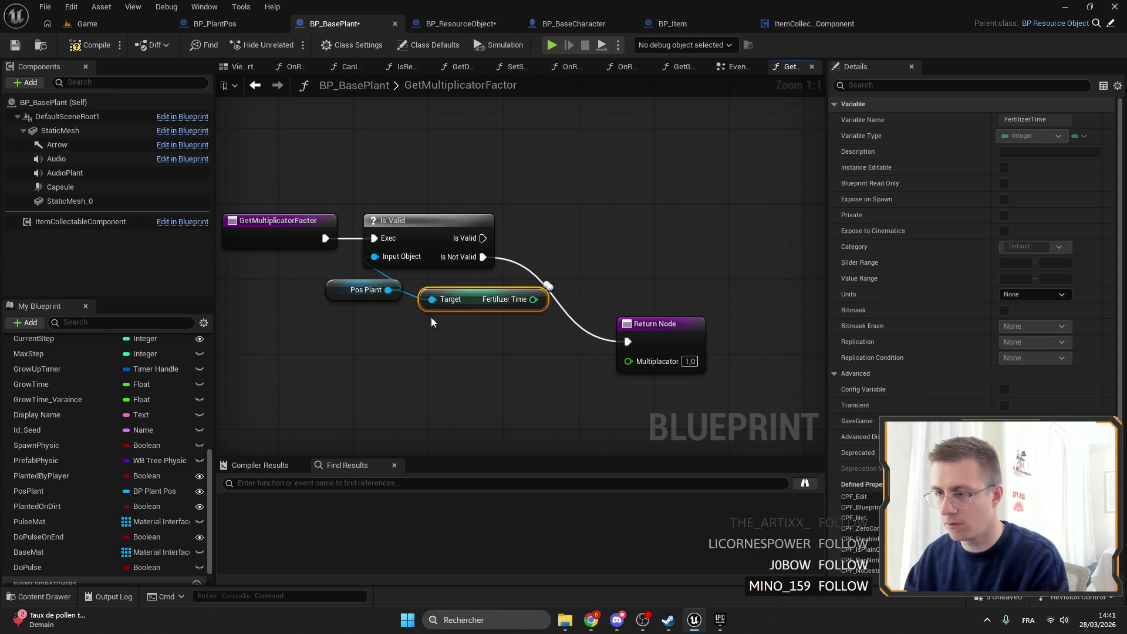
{"action": "left_click_drag", "start_coordinate": [392, 306], "coordinate": [409, 322]}
{"action": "type", "text": "Fee"}
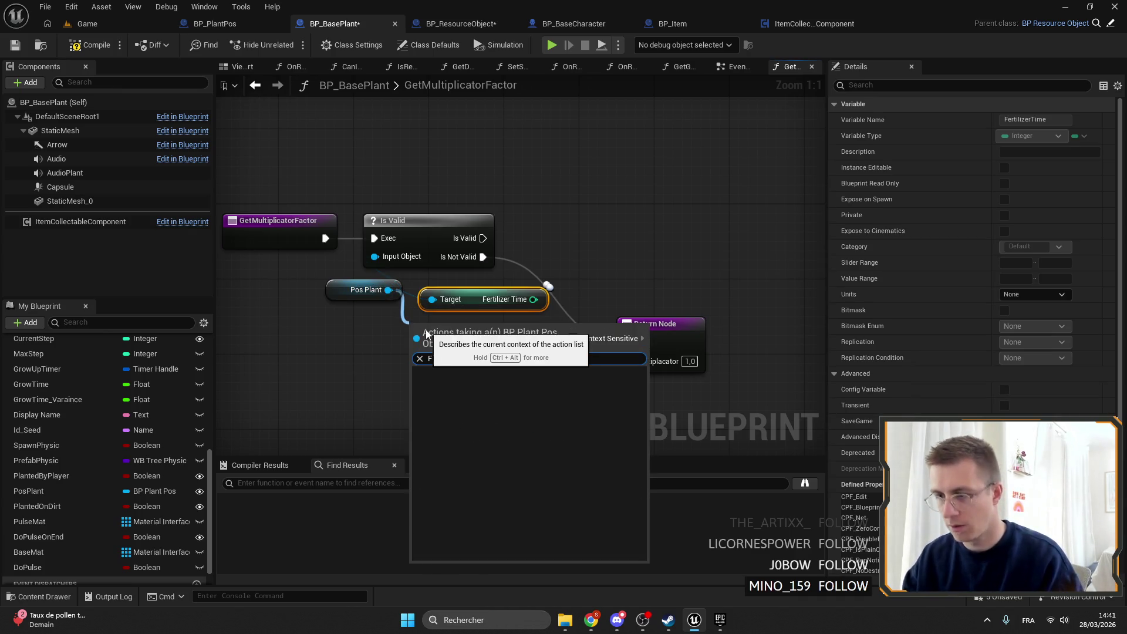
{"action": "key", "text": "BackSpace"}
{"action": "type", "text": "RTI"}
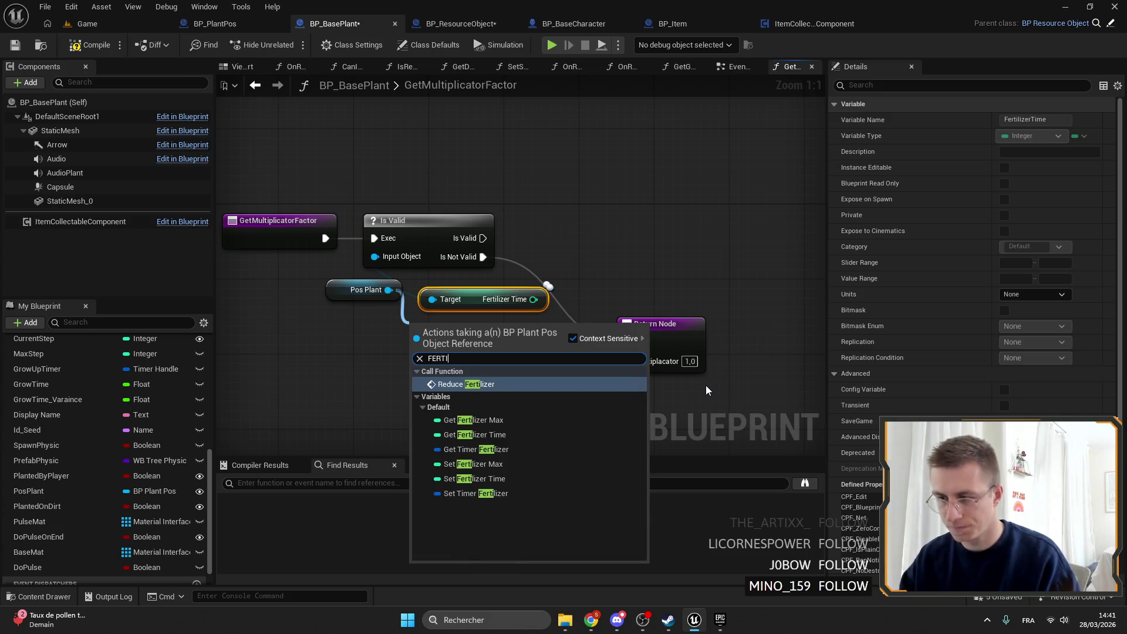
{"action": "key", "text": "Escape"}
Step: Test Fertilizer Time > 0 and drive a Branch that runs when Pos Plant is valid
{"action": "type", "text": ">"}
{"action": "mouse_move", "coordinate": [493, 292]}
{"action": "left_mouse_down"}
{"action": "mouse_move", "coordinate": [510, 299]}
{"action": "mouse_move", "coordinate": [484, 327]}
{"action": "mouse_move", "coordinate": [546, 302]}
{"action": "mouse_move", "coordinate": [540, 213]}
{"action": "left_mouse_up"}
{"action": "left_click", "coordinate": [574, 368]}
{"action": "type", "text": "branch"}
{"action": "key", "text": "Return"}
{"action": "left_click_drag", "start_coordinate": [444, 230], "coordinate": [524, 233]}
Step: Add a second Return Node so True returns 1,5 and False returns 1,0
{"action": "left_click", "coordinate": [626, 328]}
{"action": "mouse_move", "coordinate": [605, 248]}
{"action": "left_mouse_down"}
{"action": "mouse_move", "coordinate": [588, 333]}
{"action": "mouse_move", "coordinate": [718, 327]}
{"action": "left_mouse_up"}
{"action": "key", "text": "ctrl+c"}
{"action": "key", "text": "ctrl+v"}
{"action": "left_click_drag", "start_coordinate": [623, 264], "coordinate": [613, 245]}
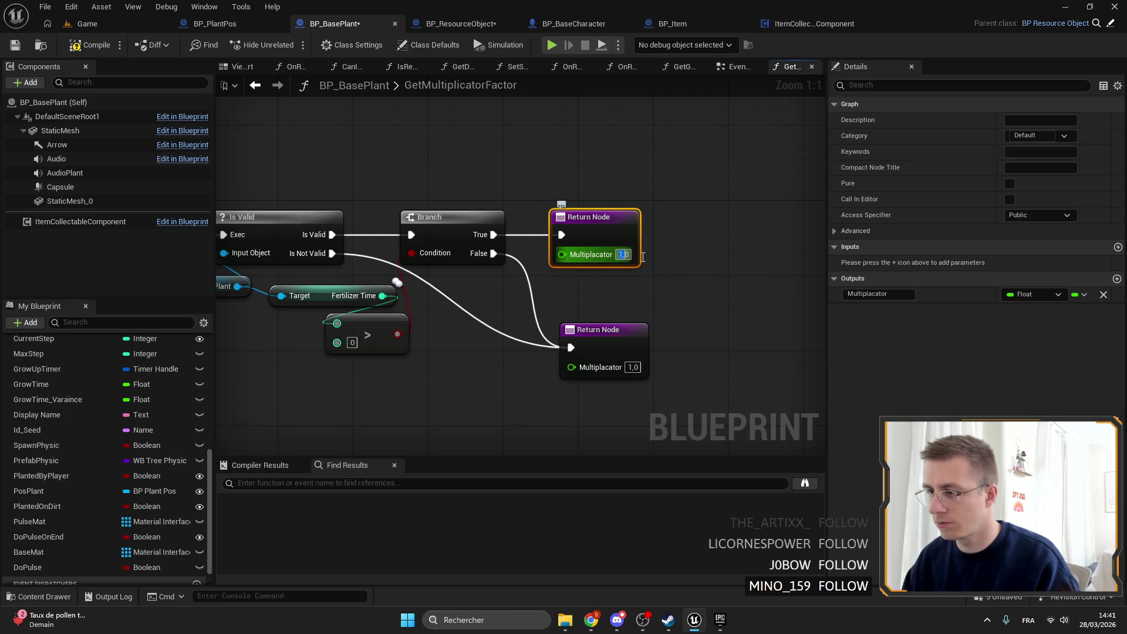
{"action": "type", "text": "1,5"}
{"action": "left_click_drag", "start_coordinate": [602, 350], "coordinate": [583, 307]}
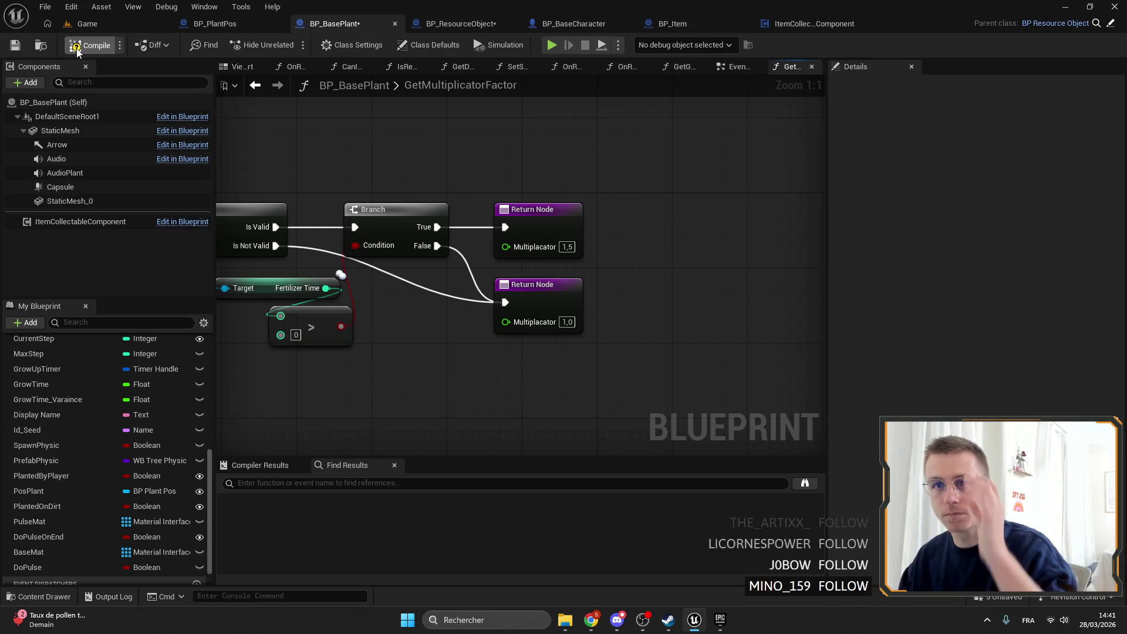
Step: Compile, make GetMultiplicatorFactor pure, and feed it into Generate Resources and Drop's Multiplyer
{"action": "left_click", "coordinate": [20, 48]}
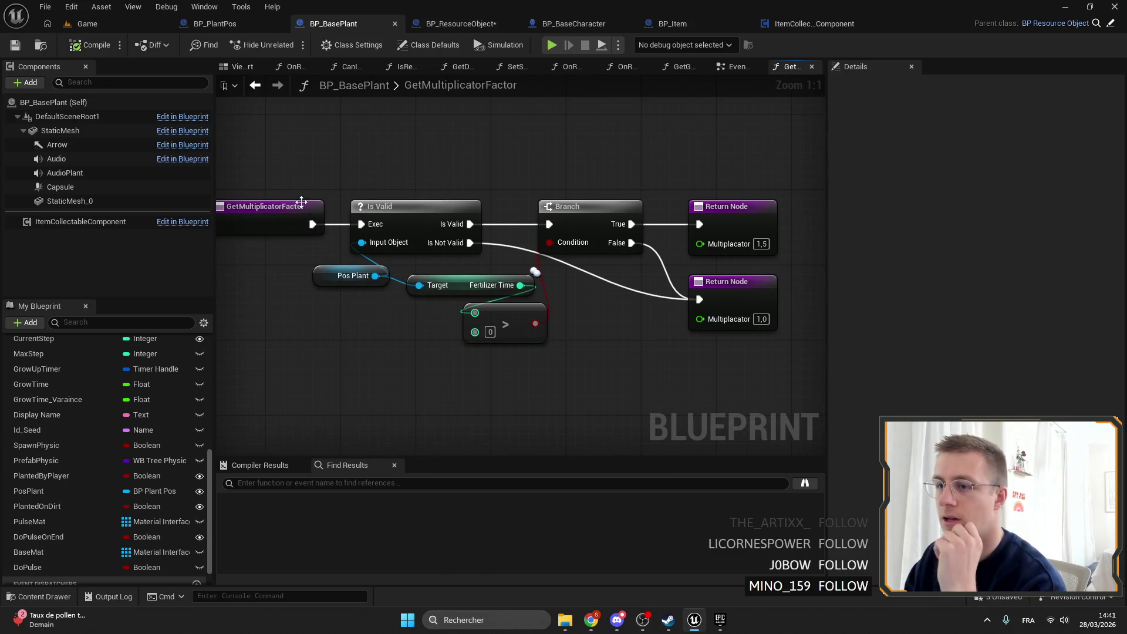
{"action": "left_click", "coordinate": [1009, 215]}
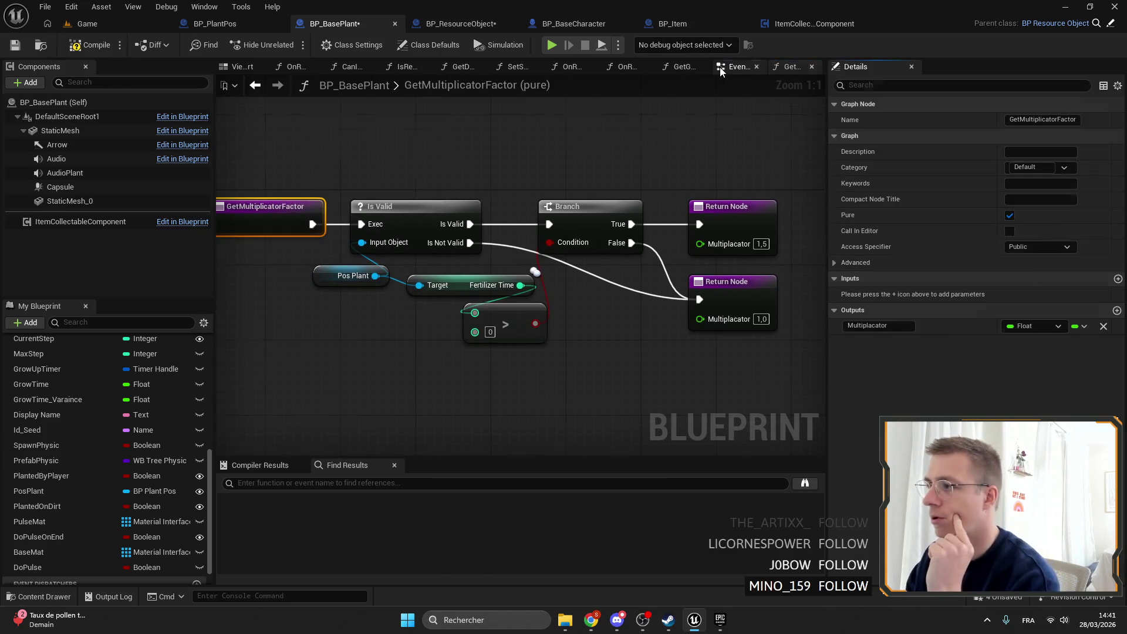
{"action": "left_click", "coordinate": [728, 66]}
{"action": "left_click_drag", "start_coordinate": [530, 195], "coordinate": [455, 303]}
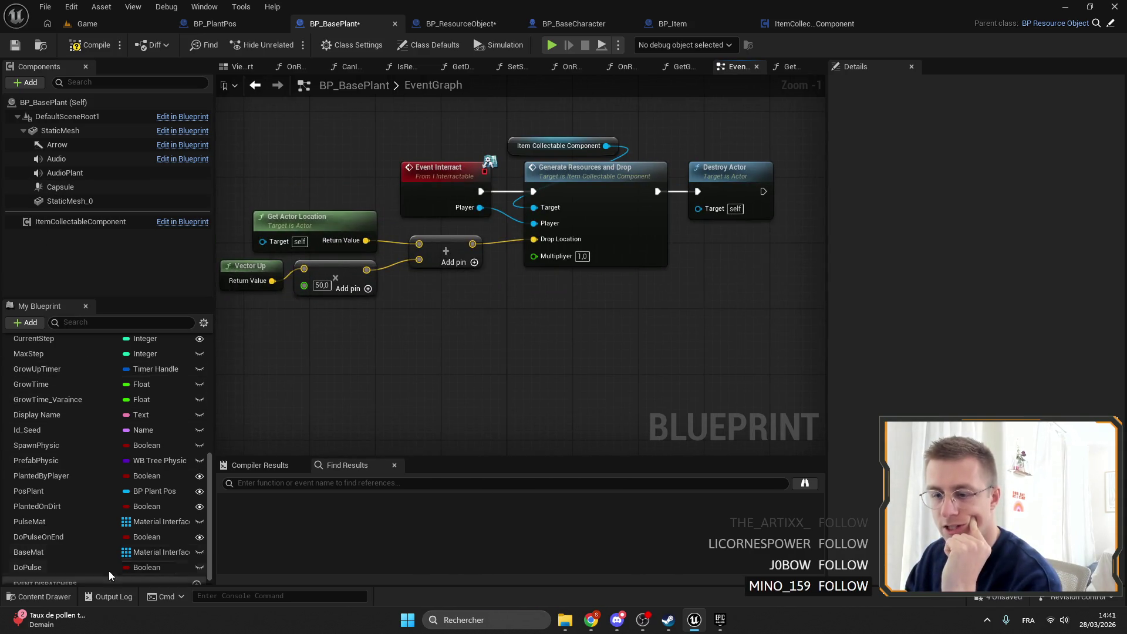
{"action": "scroll", "coordinate": [104, 459], "scroll_direction": "up", "scroll_amount": 8}
{"action": "left_click_drag", "start_coordinate": [82, 524], "coordinate": [561, 316]}
{"action": "left_click_drag", "start_coordinate": [548, 256], "coordinate": [548, 256]}
{"action": "mouse_move", "coordinate": [458, 246]}
{"action": "left_mouse_down"}
{"action": "mouse_move", "coordinate": [473, 297]}
{"action": "mouse_move", "coordinate": [450, 293]}
{"action": "mouse_move", "coordinate": [462, 306]}
{"action": "left_mouse_up"}
Step: Find references to Generate Resources and Drop, recompile, and open its function definition
{"action": "right_click", "coordinate": [605, 193]}
{"action": "left_click", "coordinate": [753, 320]}
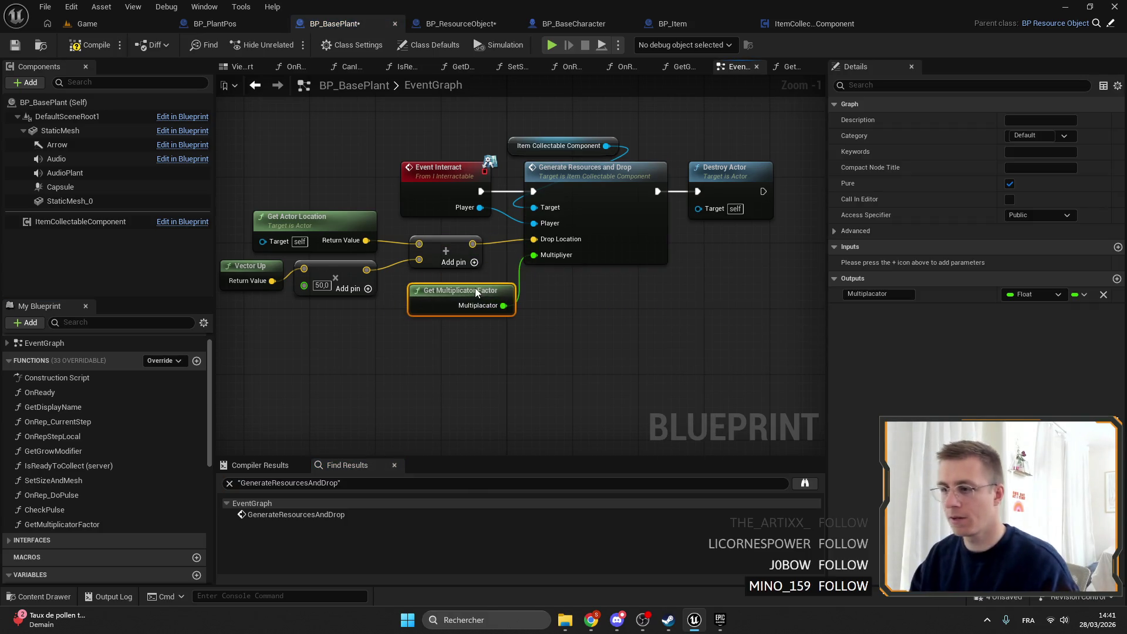
{"action": "left_click", "coordinate": [73, 44]}
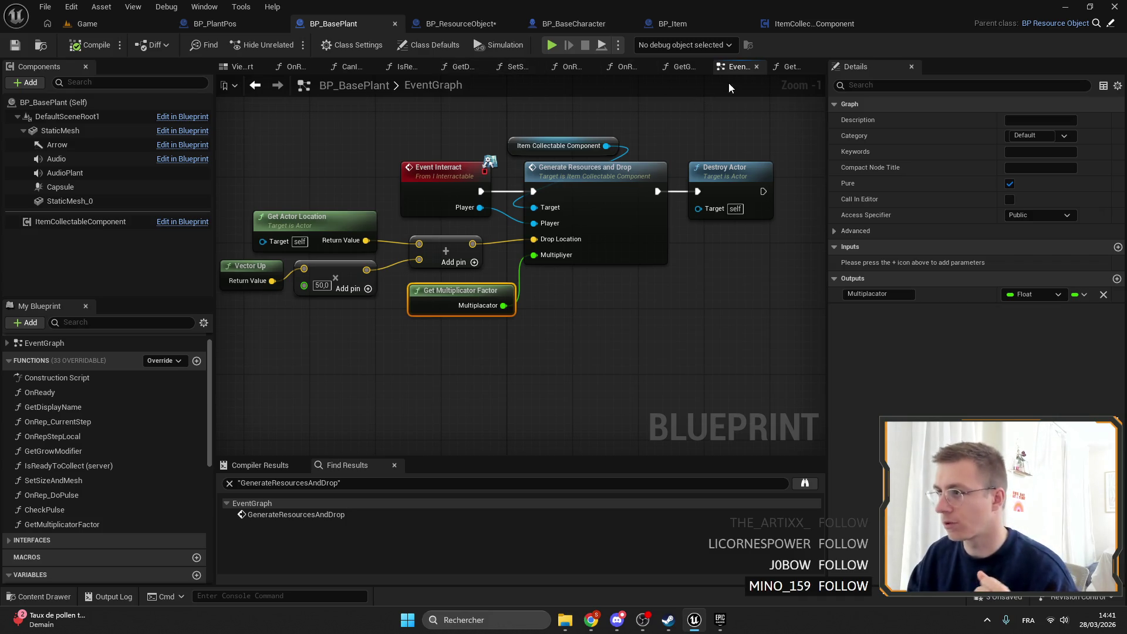
{"action": "double_click", "coordinate": [632, 175]}
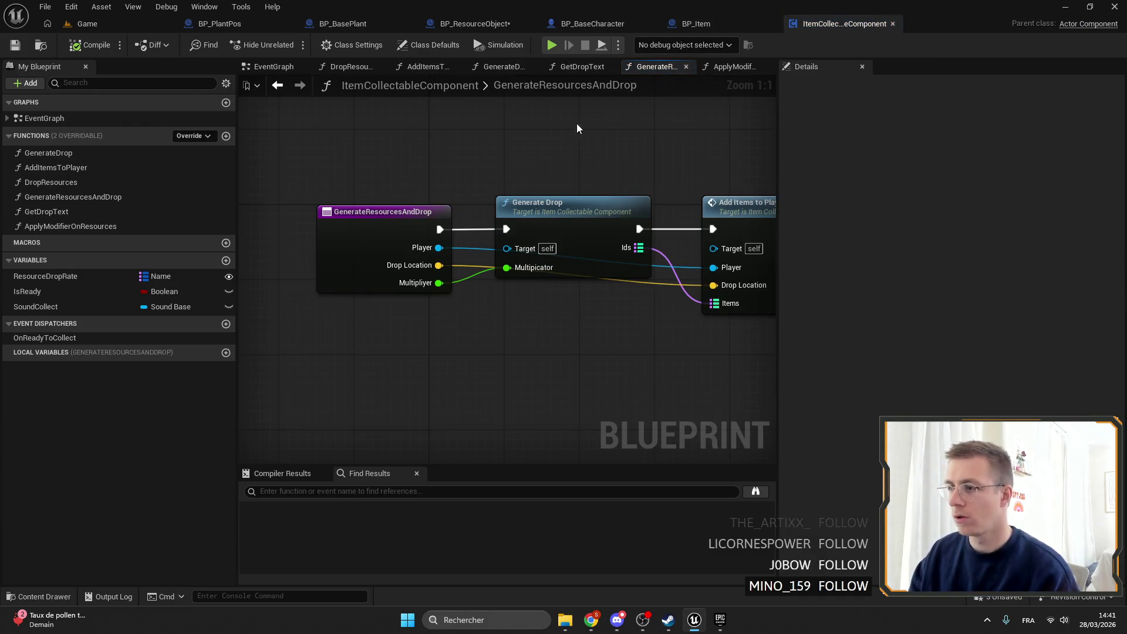
Step: List GenerateResourcesAndDrop references across Blueprints and check the call in BP_Animal's DropDeadResources
{"action": "right_click", "coordinate": [370, 228]}
{"action": "left_click", "coordinate": [543, 359]}
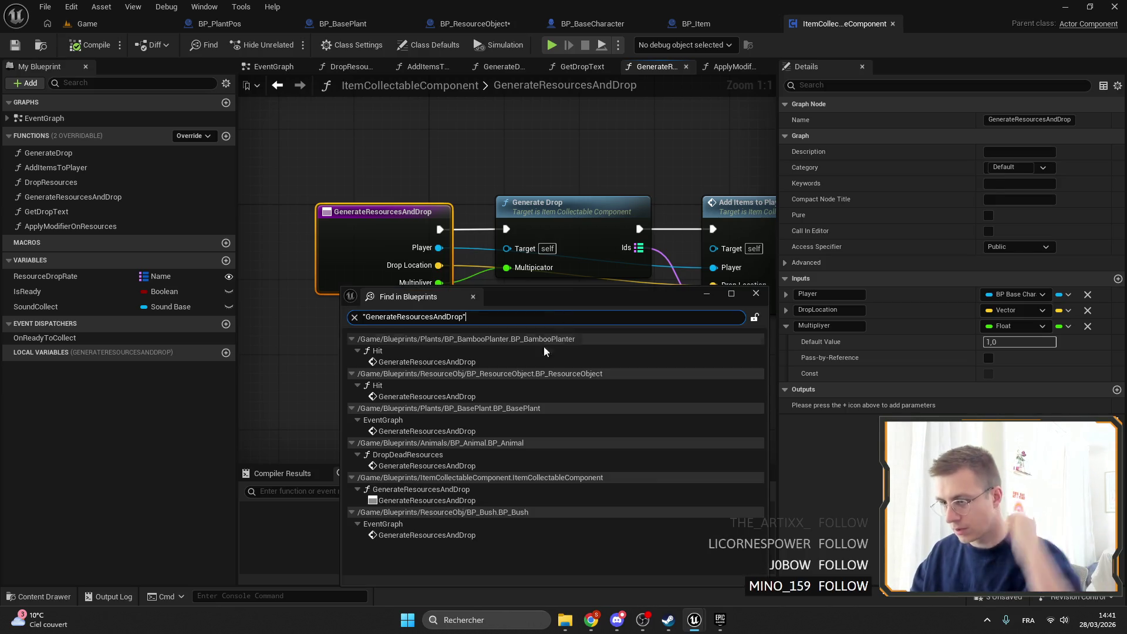
{"action": "left_click", "coordinate": [459, 467]}
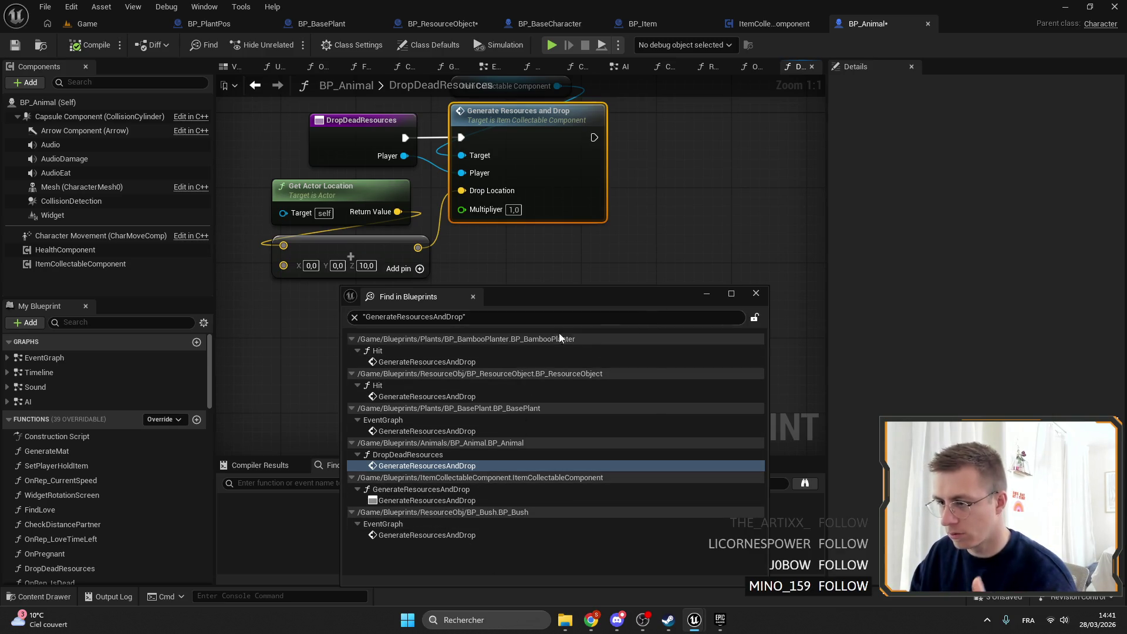
{"action": "left_click", "coordinate": [755, 295]}
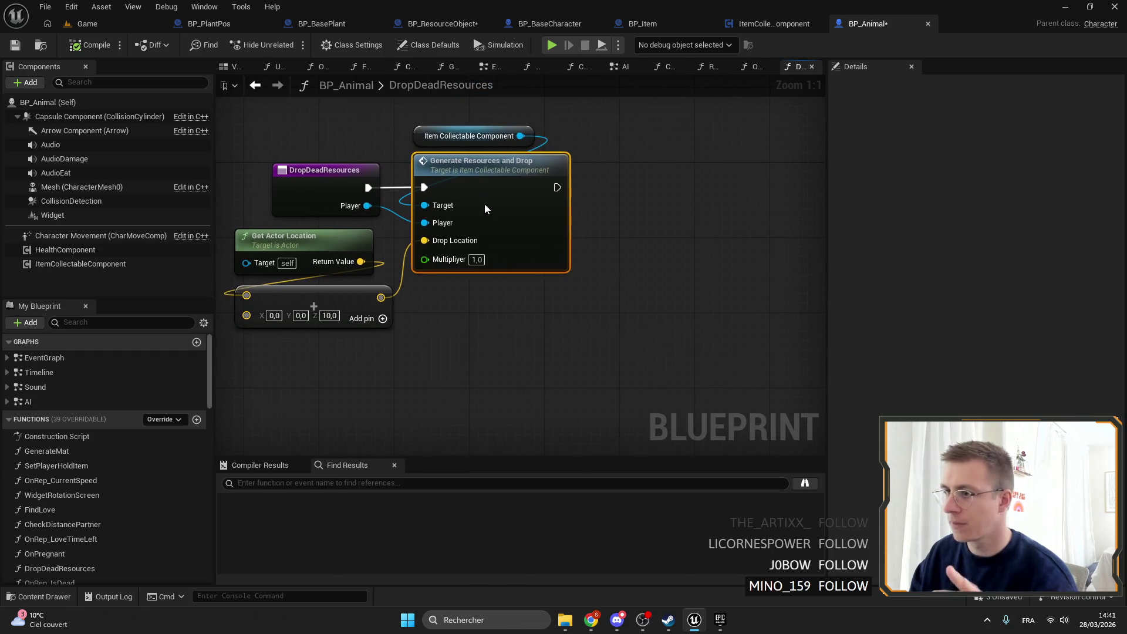
{"action": "double_click", "coordinate": [484, 203]}
Step: Find all GenerateDrop references and open the call in BP_WagonT1_Harvester's DoWorkDirt
{"action": "right_click", "coordinate": [482, 203]}
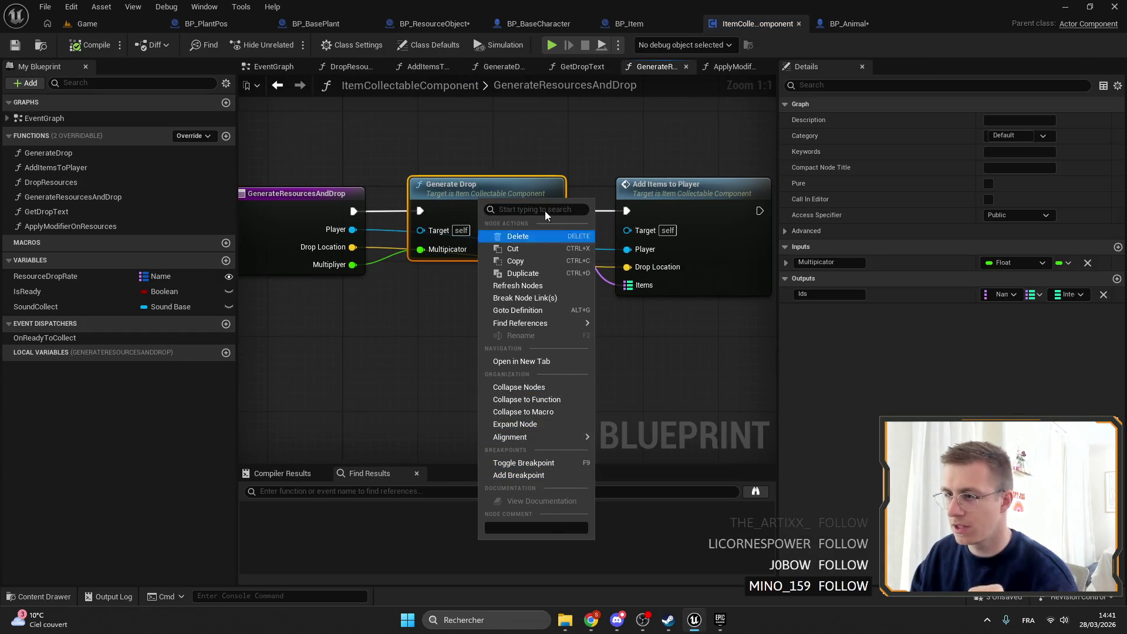
{"action": "mouse_move", "coordinate": [525, 323]}
{"action": "left_click", "coordinate": [646, 340]}
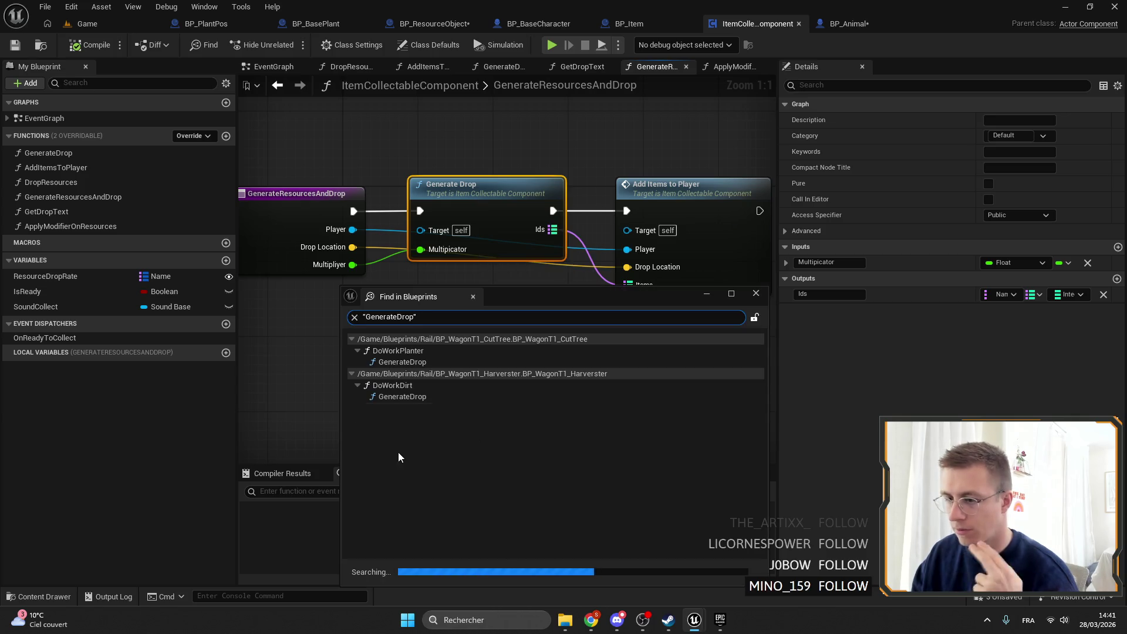
{"action": "double_click", "coordinate": [410, 396]}
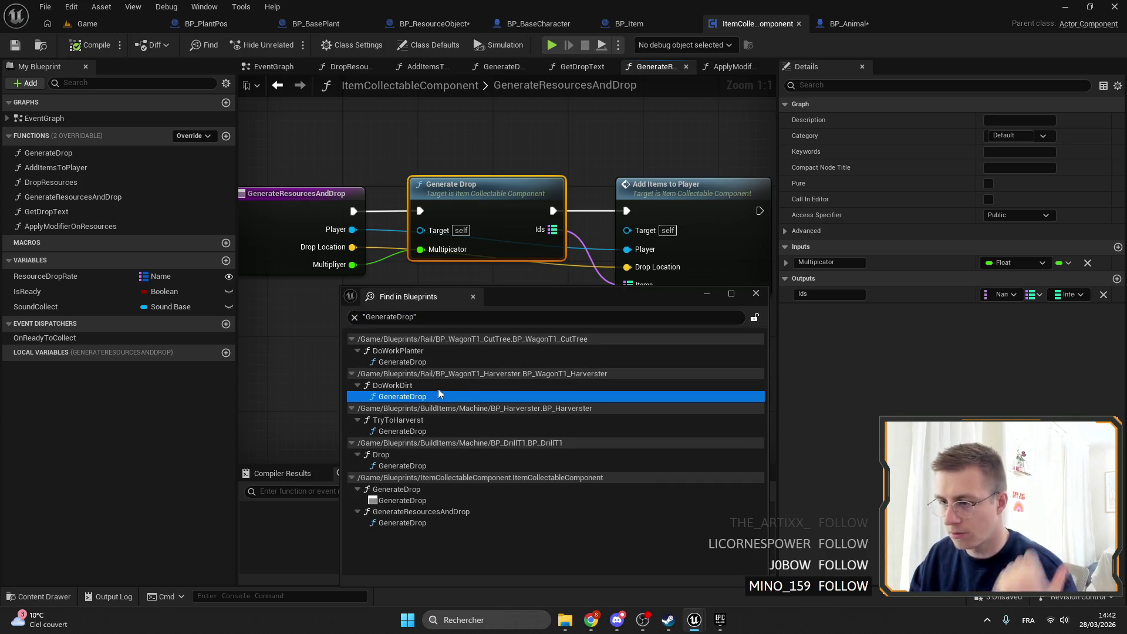
{"action": "left_click_drag", "start_coordinate": [539, 298], "coordinate": [488, 418]}
{"action": "scroll", "coordinate": [289, 364], "scroll_direction": "up", "scroll_amount": 2}
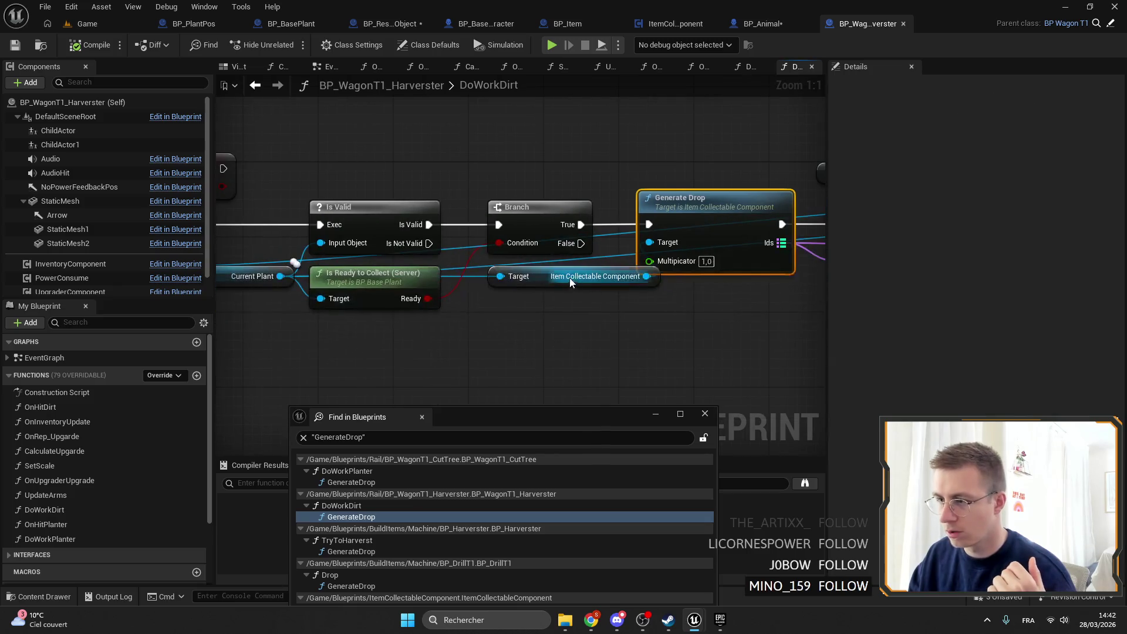
Step: Look up GetMultiplicatorFactor's exact name in BP_BasePlant after an unsuccessful node search
{"action": "left_click", "coordinate": [519, 273]}
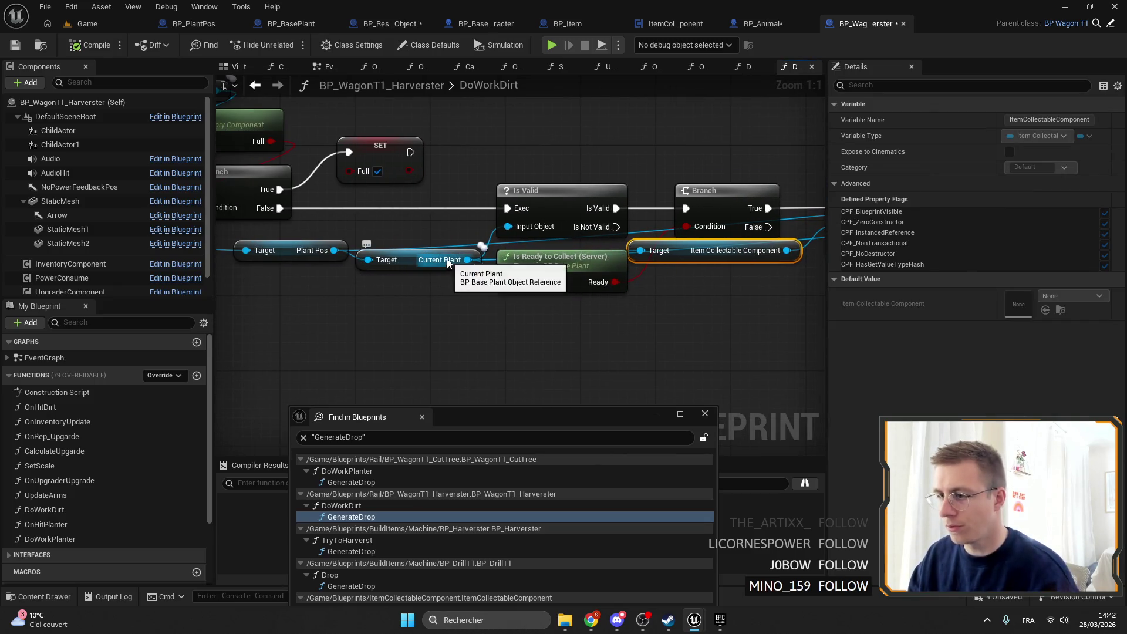
{"action": "left_click_drag", "start_coordinate": [466, 259], "coordinate": [703, 294]}
{"action": "type", "text": "GETFAC"}
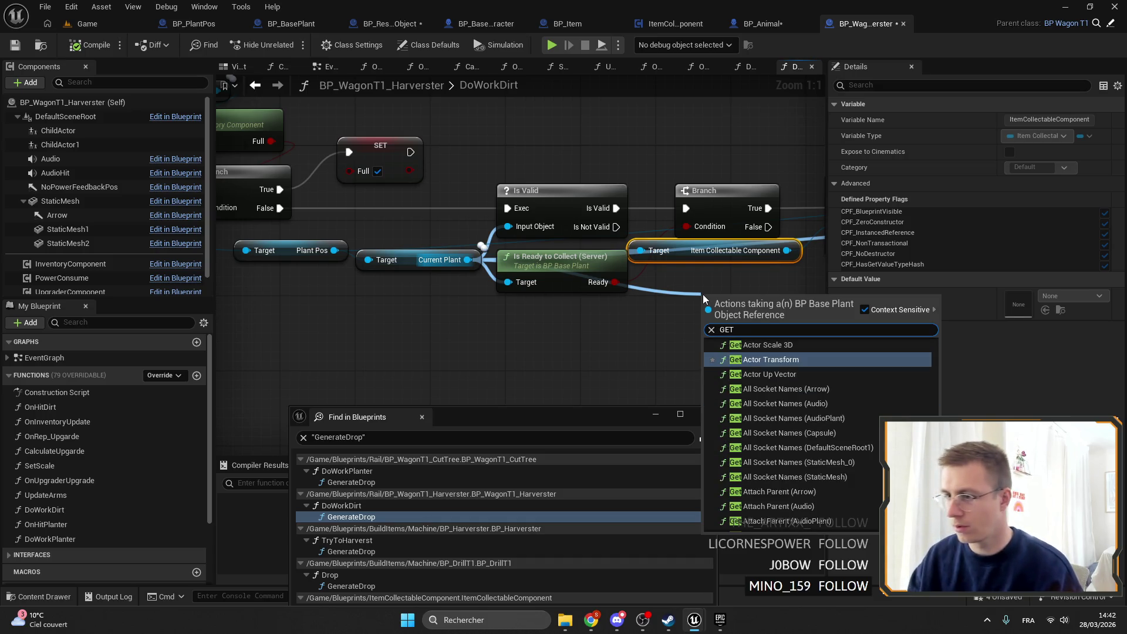
{"action": "left_click", "coordinate": [703, 294]}
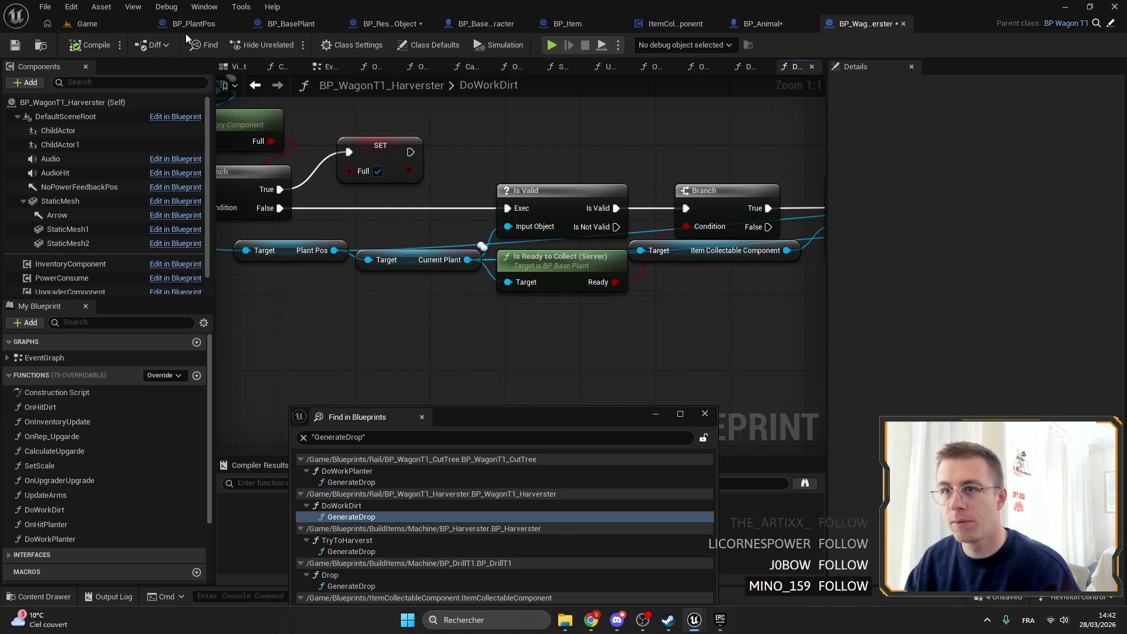
{"action": "left_click", "coordinate": [199, 27]}
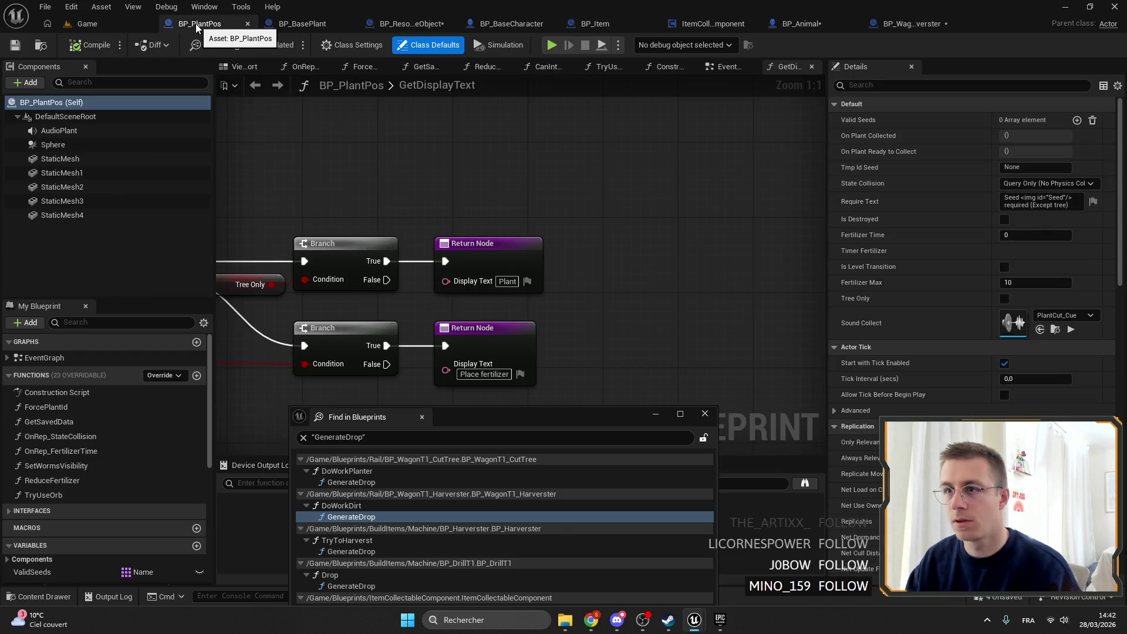
{"action": "left_click", "coordinate": [301, 24]}
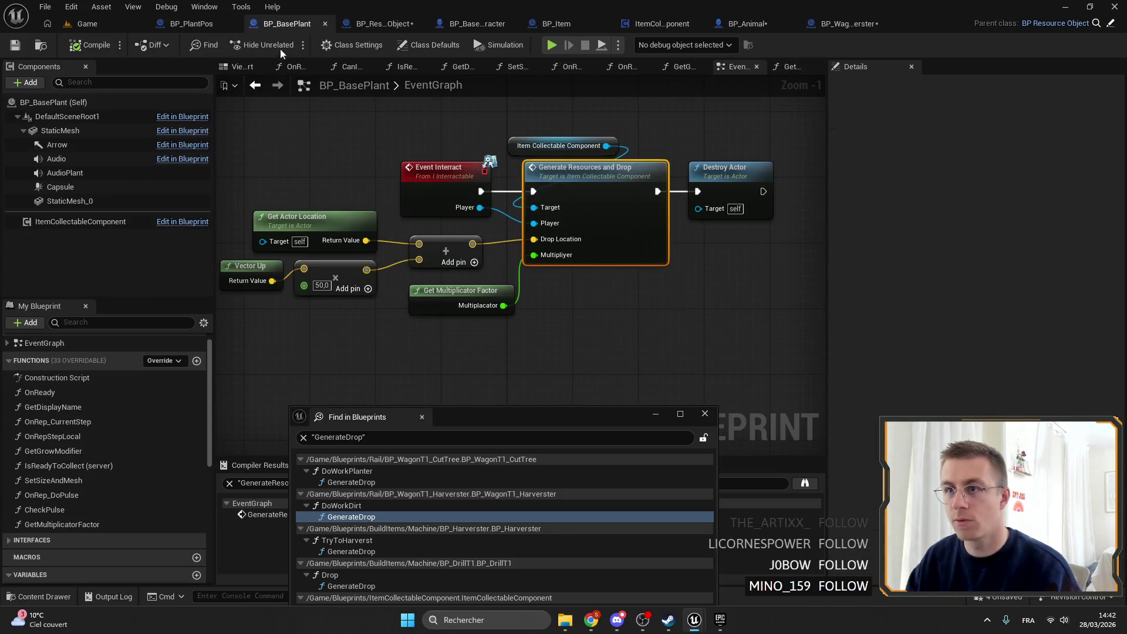
{"action": "left_click", "coordinate": [65, 524]}
{"action": "left_click", "coordinate": [94, 524]}
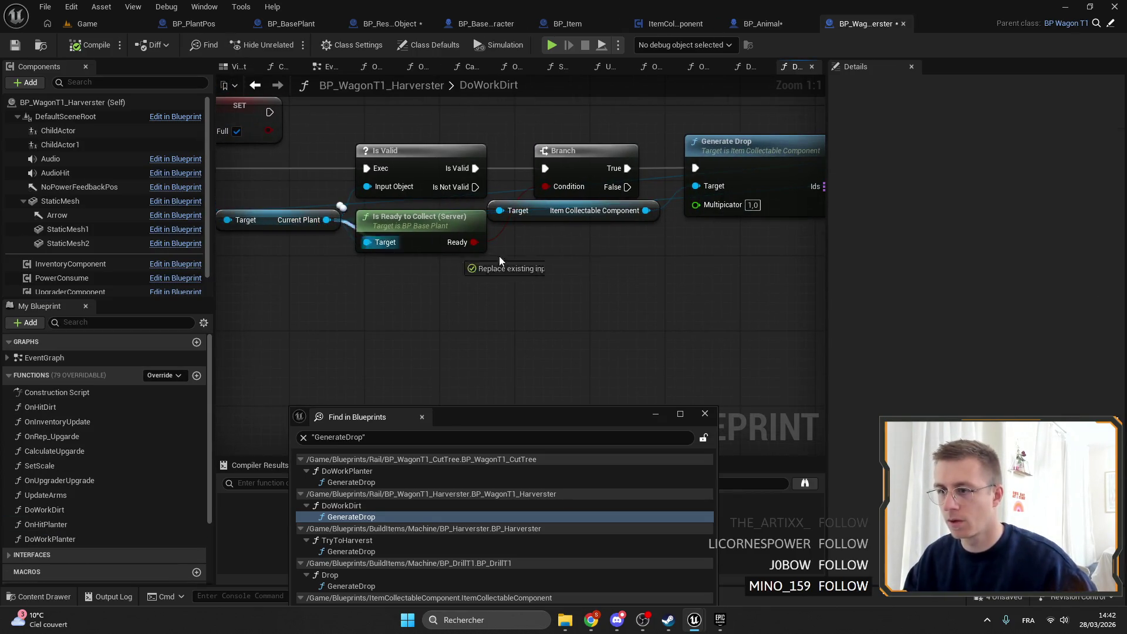
Step: Wire Current Plant's Get Multiplicator Factor into Generate Drop's Multiplicator in DoWorkDirt
{"action": "left_click_drag", "start_coordinate": [467, 257], "coordinate": [552, 261]}
{"action": "type", "text": "GetMultiplicatorFactor"}
{"action": "left_click", "coordinate": [627, 324]}
{"action": "left_click_drag", "start_coordinate": [662, 299], "coordinate": [694, 206]}
{"action": "left_click_drag", "start_coordinate": [631, 282], "coordinate": [602, 253]}
{"action": "mouse_move", "coordinate": [551, 418]}
{"action": "left_mouse_down"}
{"action": "mouse_move", "coordinate": [583, 331]}
{"action": "mouse_move", "coordinate": [592, 225]}
{"action": "left_mouse_up"}
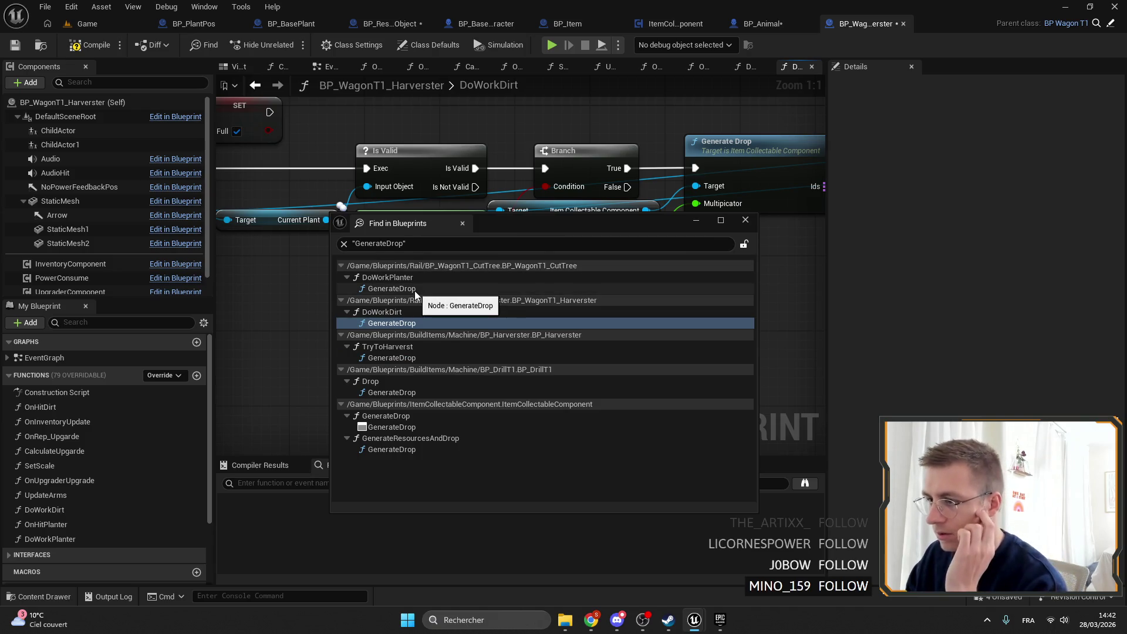
{"action": "double_click", "coordinate": [414, 291]}
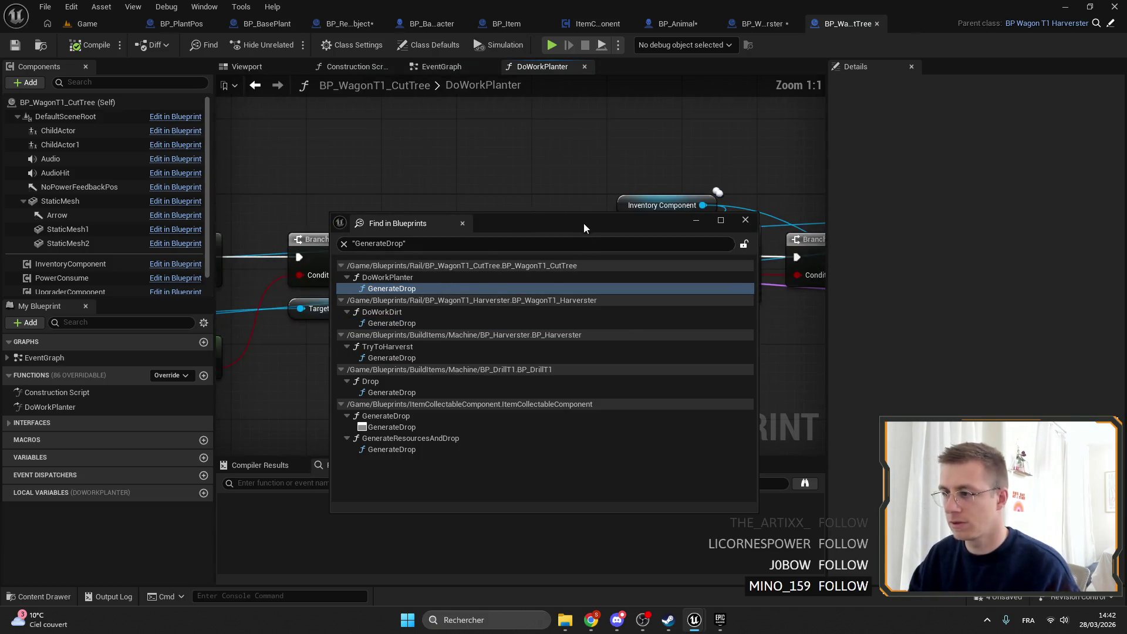
Step: In DoWorkPlanter, feed Current Plant's Get Multiplicator Factor into Generate Drop
{"action": "left_click_drag", "start_coordinate": [582, 225], "coordinate": [526, 349]}
{"action": "left_click", "coordinate": [382, 216]}
{"action": "mouse_move", "coordinate": [381, 218]}
{"action": "left_mouse_down"}
{"action": "mouse_move", "coordinate": [671, 207]}
{"action": "mouse_move", "coordinate": [574, 239]}
{"action": "left_mouse_up"}
{"action": "type", "text": "GetMultiplicatorFactor"}
{"action": "left_click", "coordinate": [654, 295]}
{"action": "mouse_move", "coordinate": [680, 258]}
{"action": "left_mouse_down"}
{"action": "mouse_move", "coordinate": [810, 182]}
{"action": "mouse_move", "coordinate": [766, 180]}
{"action": "left_mouse_up"}
{"action": "mouse_move", "coordinate": [607, 245]}
{"action": "left_mouse_down"}
{"action": "mouse_move", "coordinate": [660, 237]}
{"action": "mouse_move", "coordinate": [498, 235]}
{"action": "left_mouse_up"}
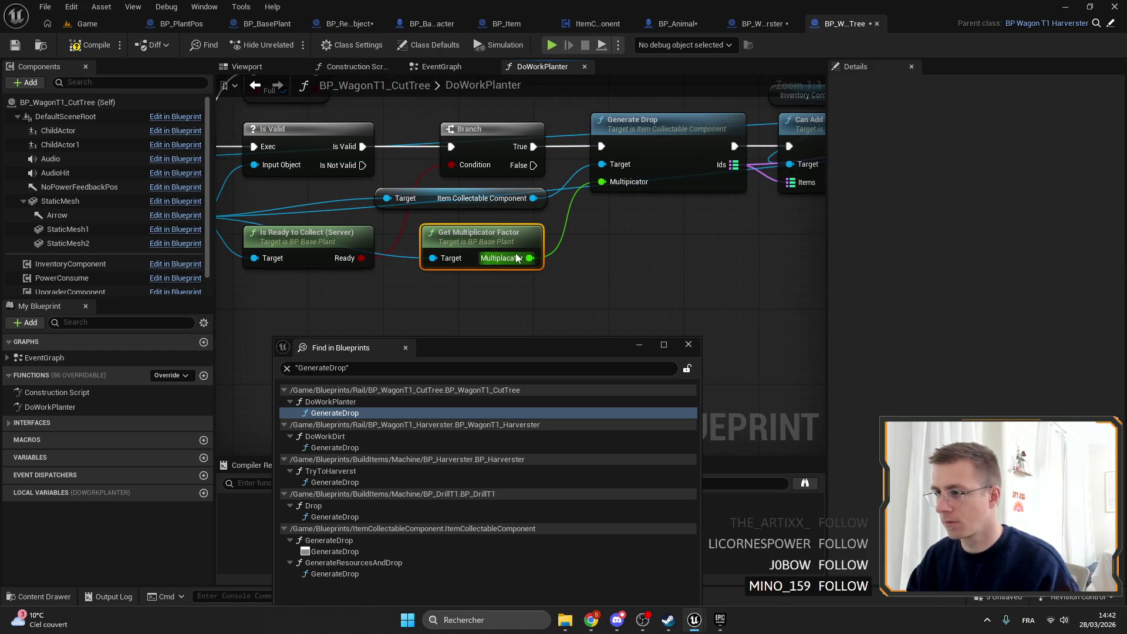
{"action": "mouse_move", "coordinate": [468, 321]}
{"action": "left_mouse_down"}
{"action": "mouse_move", "coordinate": [510, 357]}
{"action": "mouse_move", "coordinate": [535, 303]}
{"action": "left_mouse_up"}
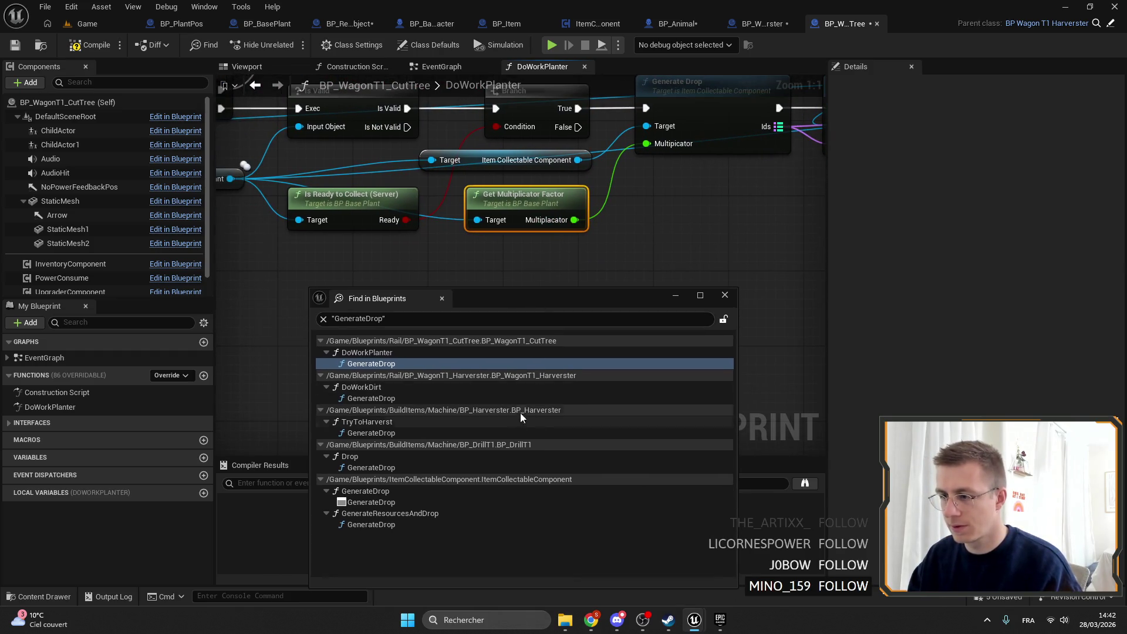
Step: In BP_Harvester's TryToHarverst, feed Plant Pos's Get Multiplicator Factor into Generate Drop's Multiplicator
{"action": "left_click", "coordinate": [480, 433]}
{"action": "double_click", "coordinate": [480, 433]}
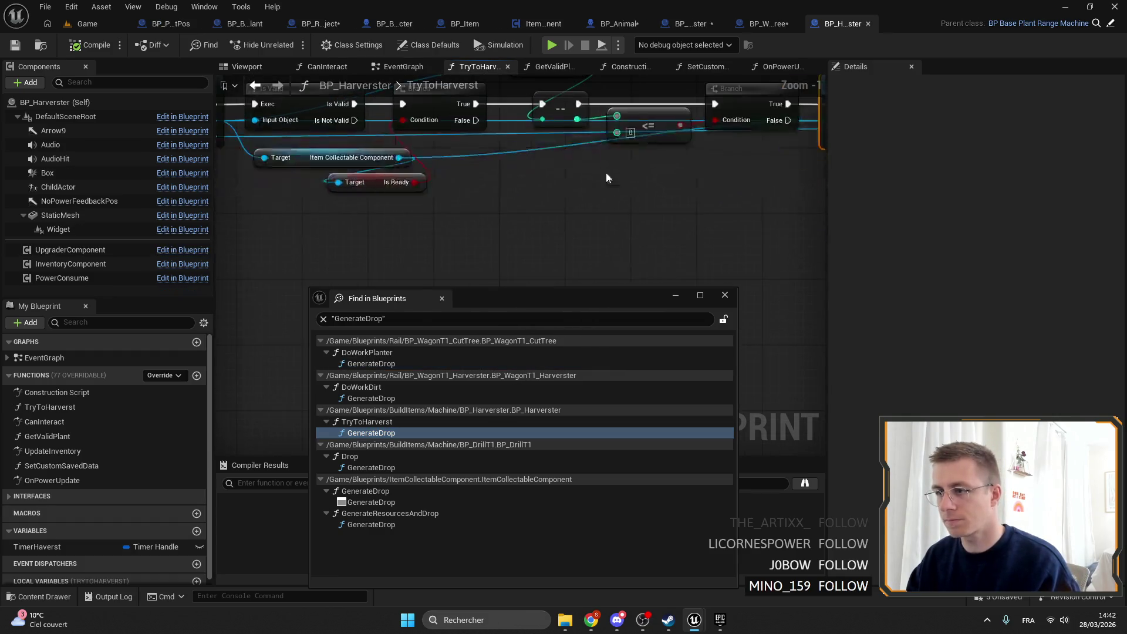
{"action": "scroll", "coordinate": [352, 152], "scroll_direction": "up", "scroll_amount": 1}
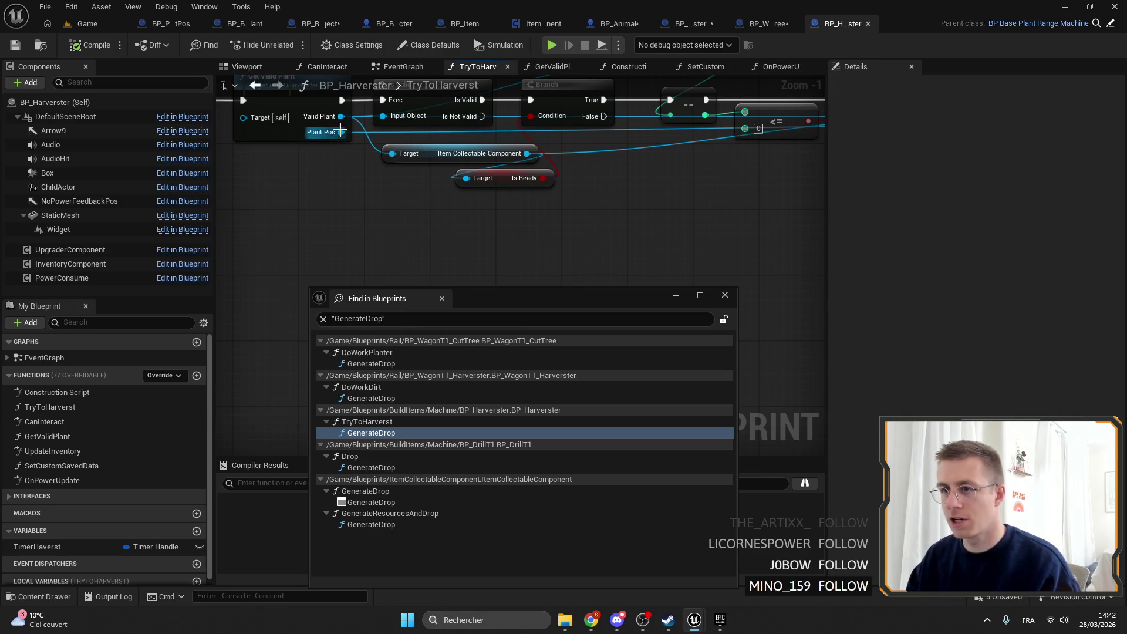
{"action": "left_click_drag", "start_coordinate": [341, 134], "coordinate": [684, 180]}
{"action": "type", "text": "multiplicator"}
{"action": "left_click", "coordinate": [752, 245]}
{"action": "mouse_move", "coordinate": [740, 234]}
{"action": "left_mouse_down"}
{"action": "mouse_move", "coordinate": [465, 282]}
{"action": "mouse_move", "coordinate": [433, 300]}
{"action": "left_mouse_up"}
{"action": "left_click_drag", "start_coordinate": [477, 264], "coordinate": [652, 197]}
{"action": "mouse_move", "coordinate": [442, 246]}
{"action": "left_mouse_down"}
{"action": "mouse_move", "coordinate": [607, 213]}
{"action": "mouse_move", "coordinate": [582, 213]}
{"action": "left_mouse_up"}
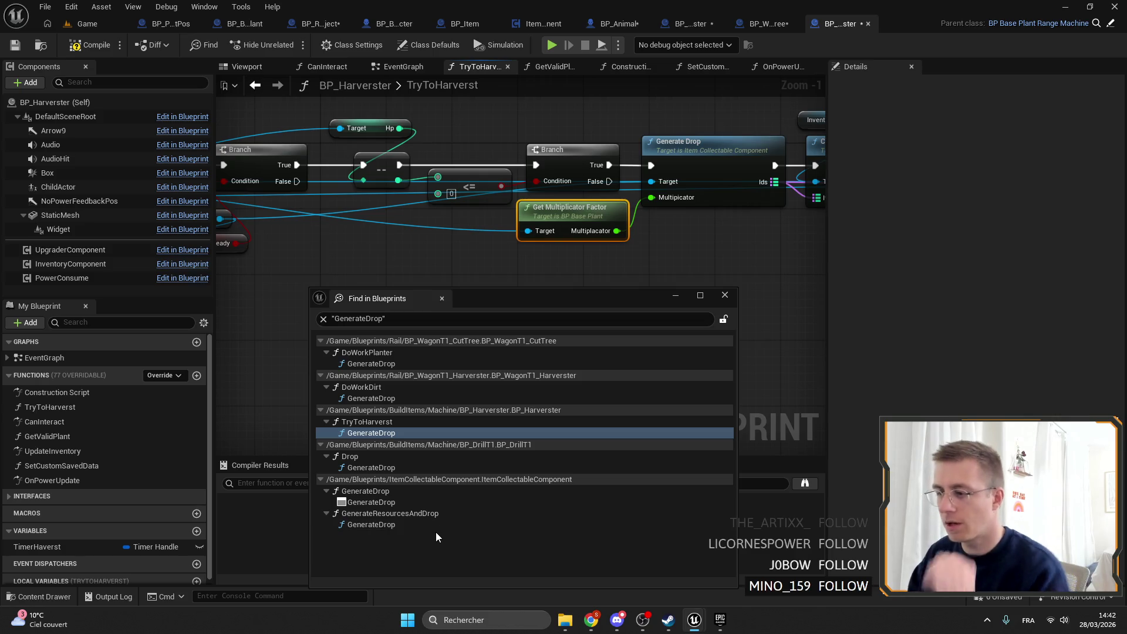
Step: Close the search results, save all blueprints, and return to the Game level
{"action": "left_click", "coordinate": [726, 297]}
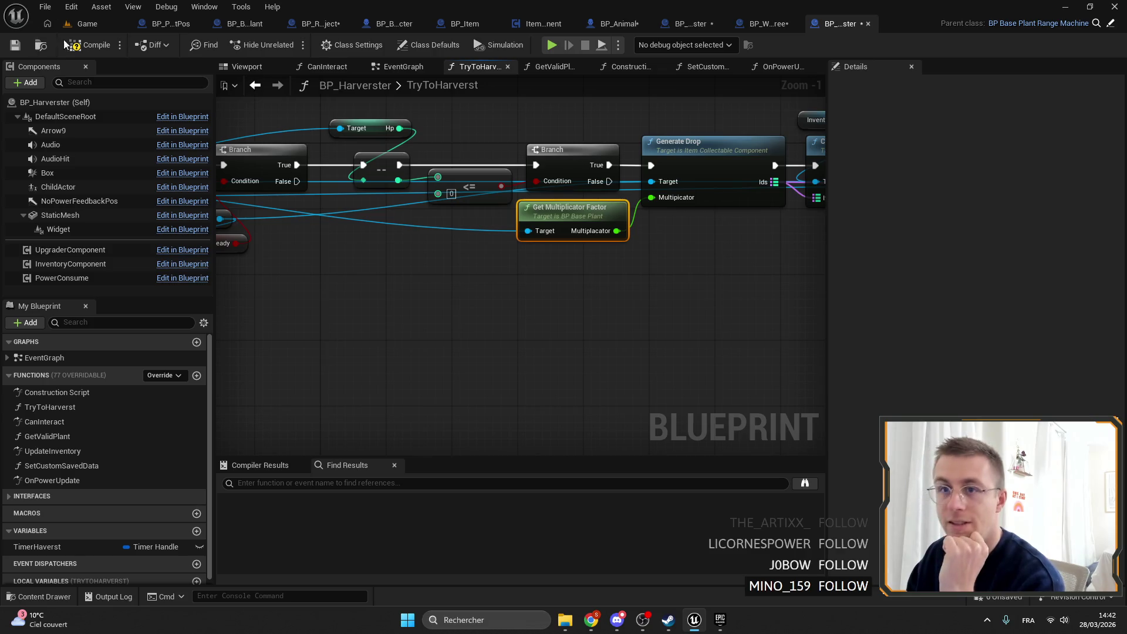
{"action": "left_click", "coordinate": [15, 45]}
{"action": "left_click", "coordinate": [87, 23]}
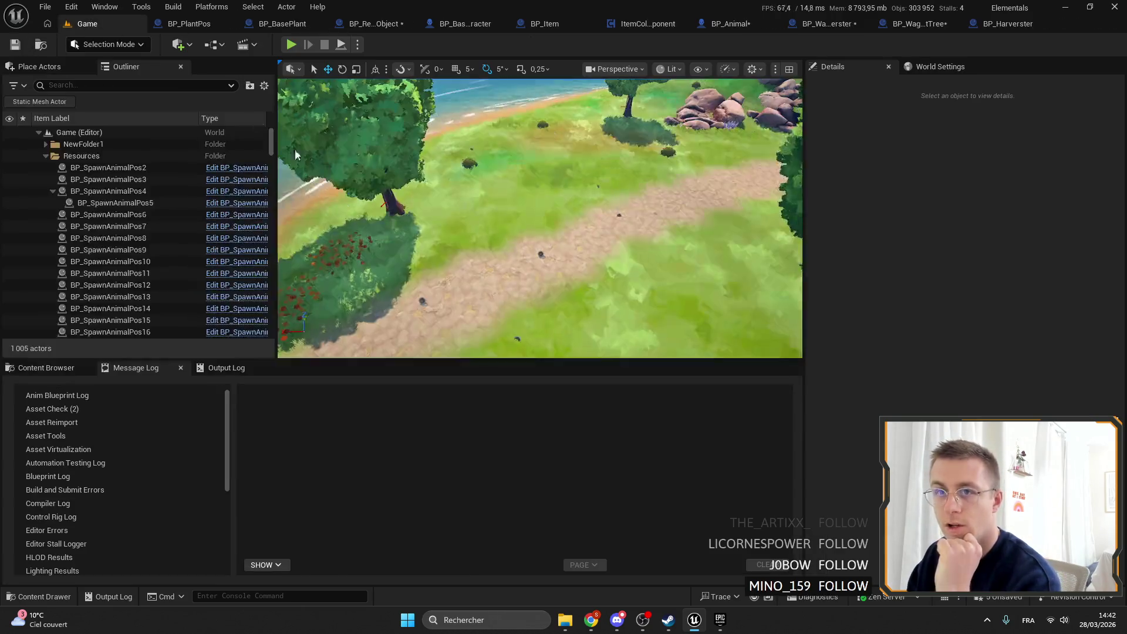
Step: Search the Content Browser for 'SCY' and open the Scythe_Hand blueprint
{"action": "left_click", "coordinate": [52, 368]}
{"action": "left_click", "coordinate": [284, 404]}
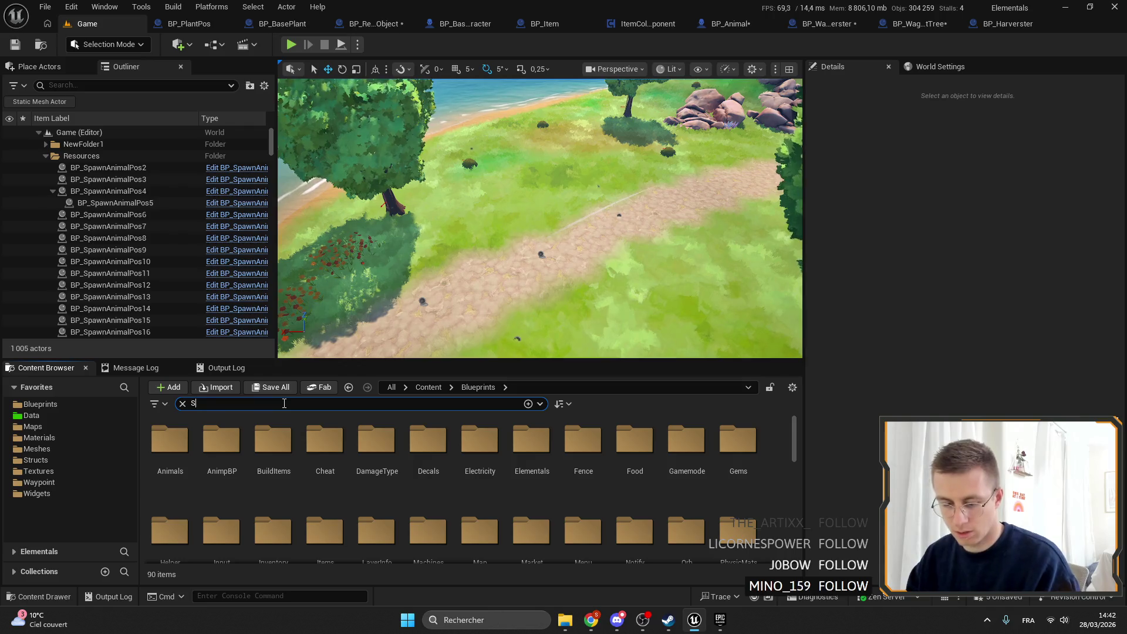
{"action": "type", "text": "SCY"}
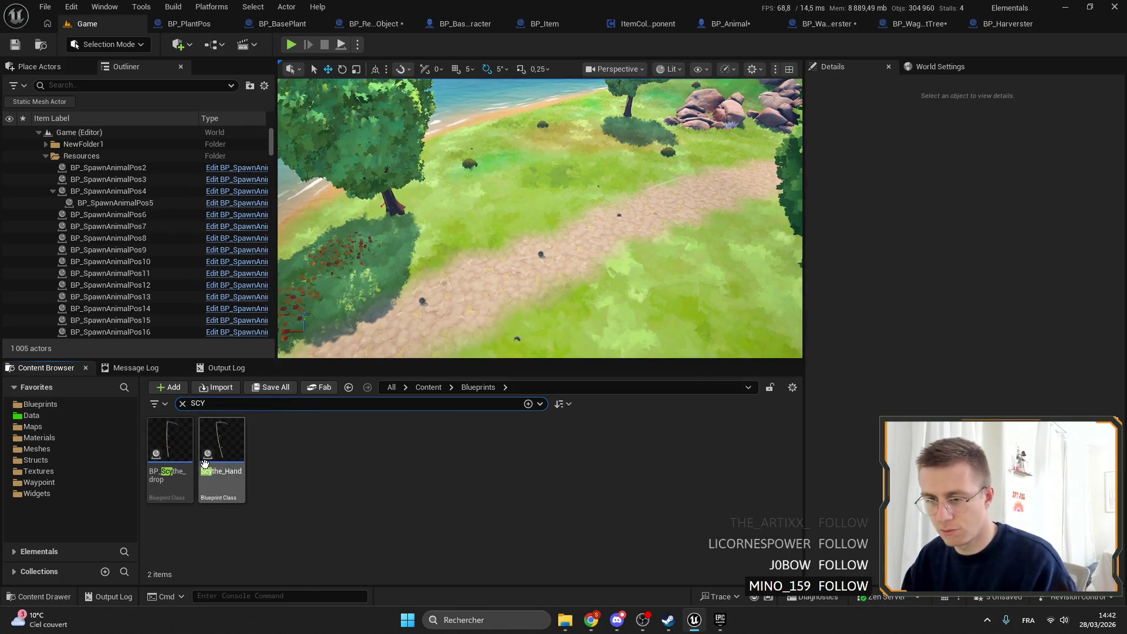
{"action": "left_click", "coordinate": [227, 445]}
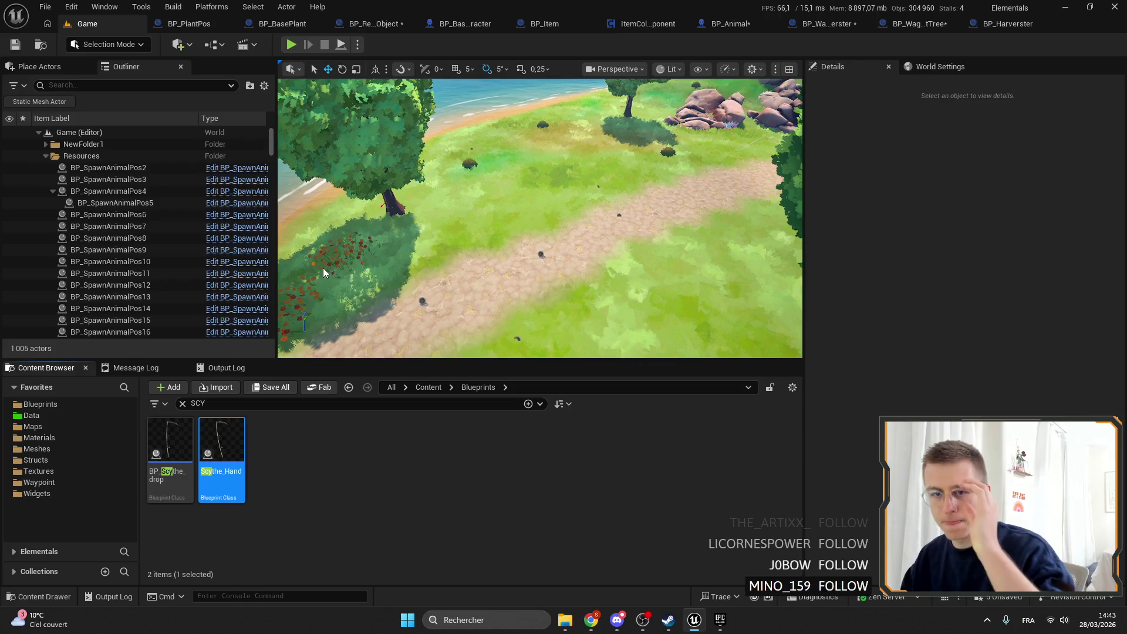
{"action": "key", "text": "Return"}
Step: Review Scythe_Hand's event graph, inspecting the Attack function node
{"action": "scroll", "coordinate": [411, 287], "scroll_direction": "down", "scroll_amount": 6}
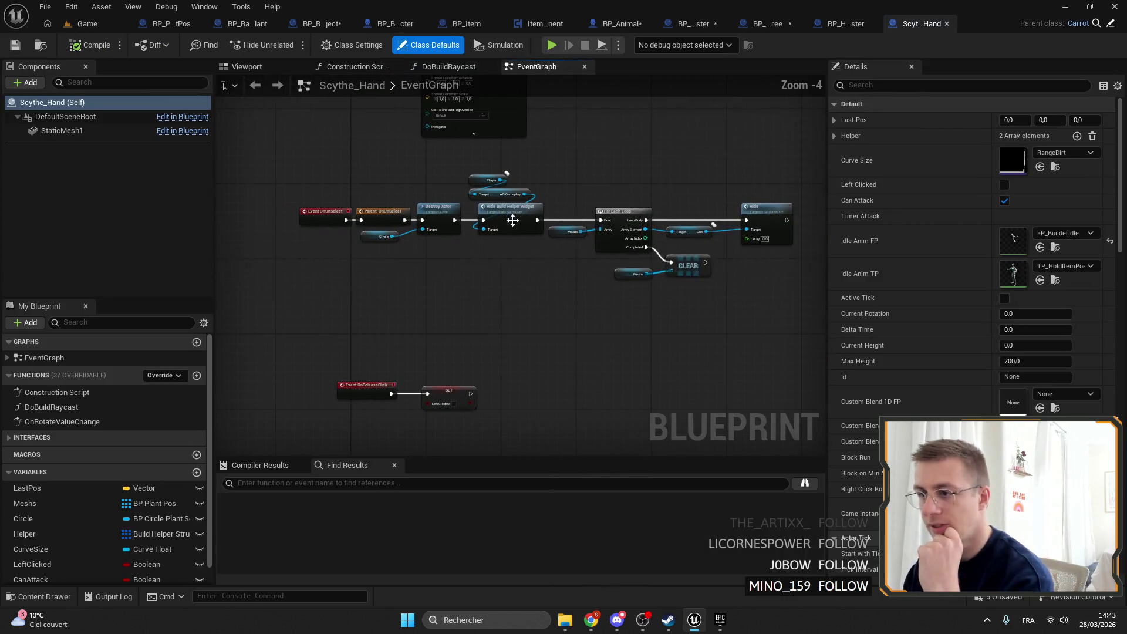
{"action": "scroll", "coordinate": [418, 295], "scroll_direction": "up", "scroll_amount": 5}
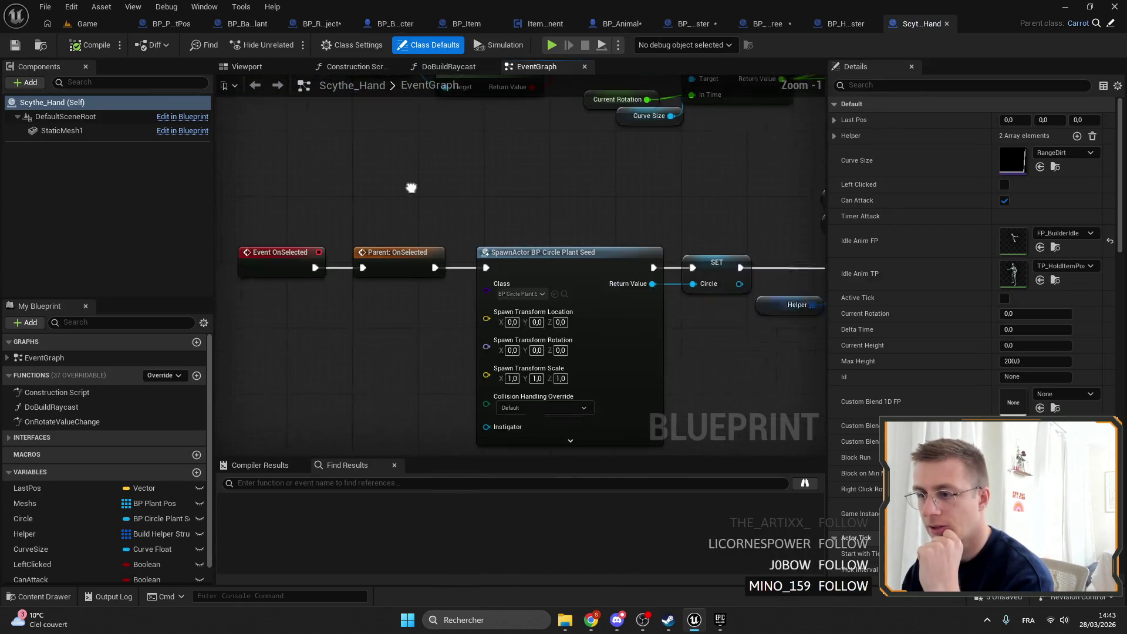
{"action": "scroll", "coordinate": [395, 231], "scroll_direction": "down", "scroll_amount": 5}
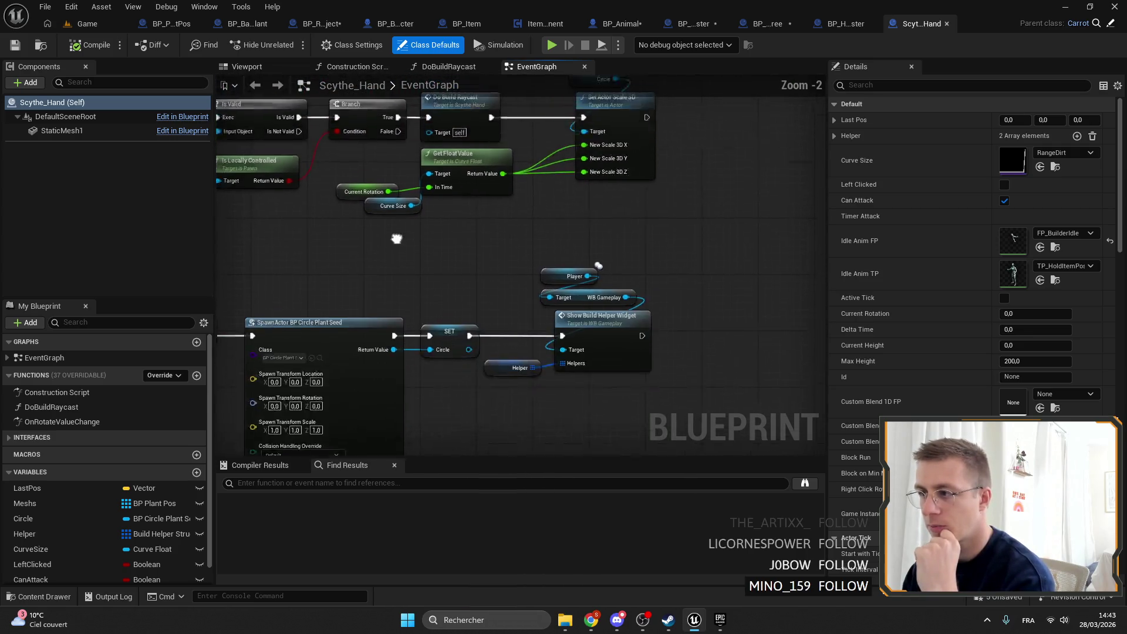
{"action": "scroll", "coordinate": [523, 213], "scroll_direction": "up", "scroll_amount": 3}
{"action": "scroll", "coordinate": [611, 273], "scroll_direction": "down", "scroll_amount": 1}
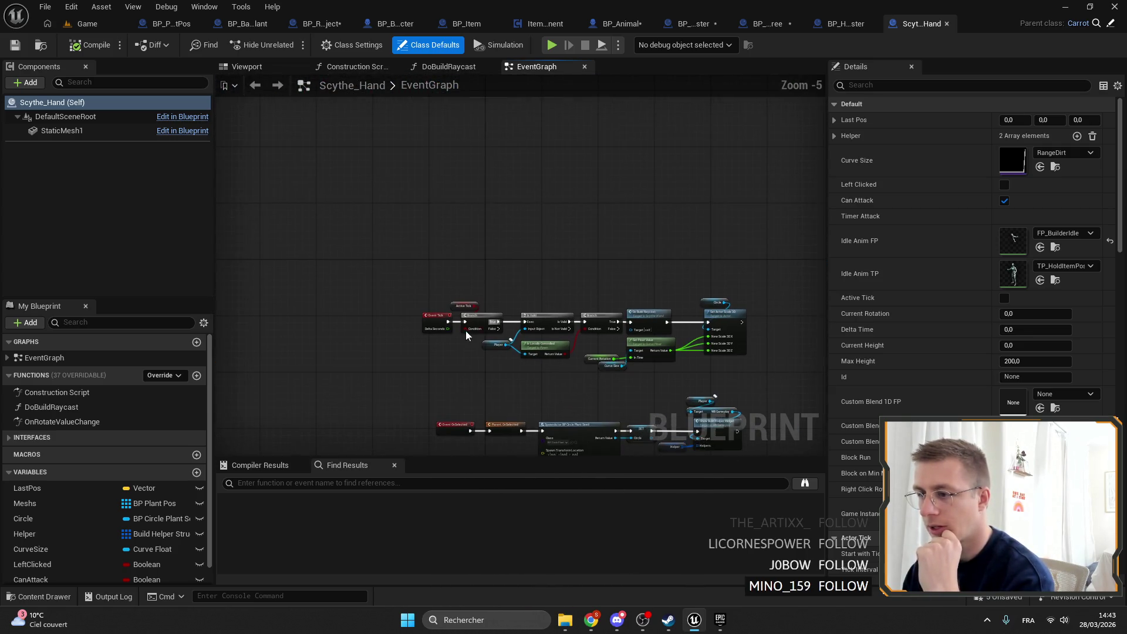
{"action": "scroll", "coordinate": [469, 352], "scroll_direction": "up", "scroll_amount": 4}
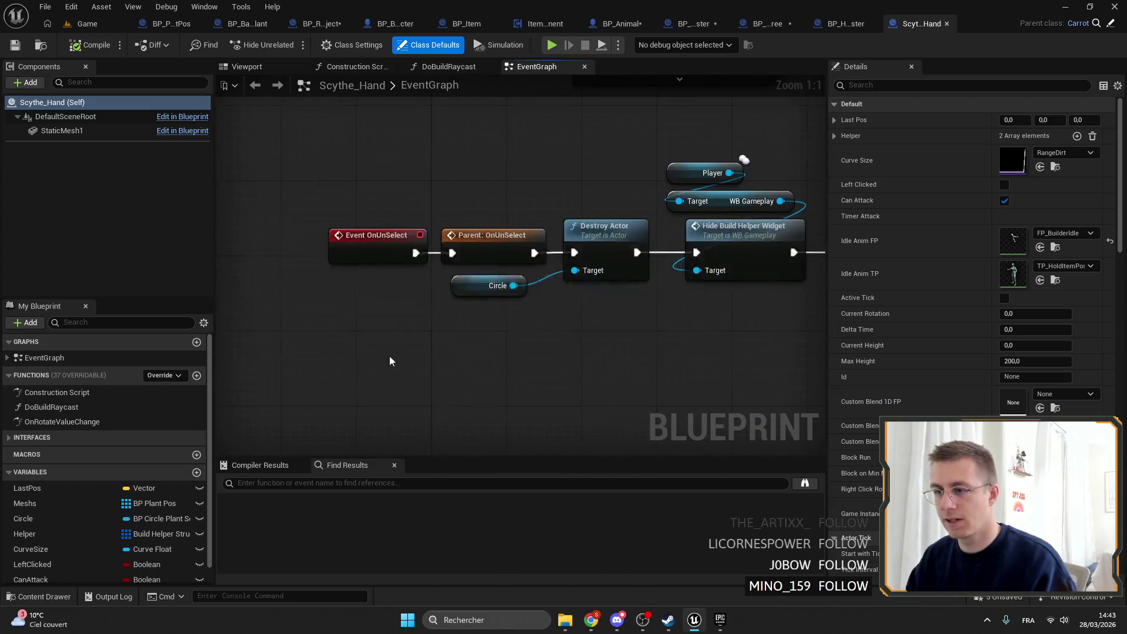
{"action": "scroll", "coordinate": [395, 272], "scroll_direction": "down", "scroll_amount": 2}
{"action": "scroll", "coordinate": [405, 220], "scroll_direction": "up", "scroll_amount": 1}
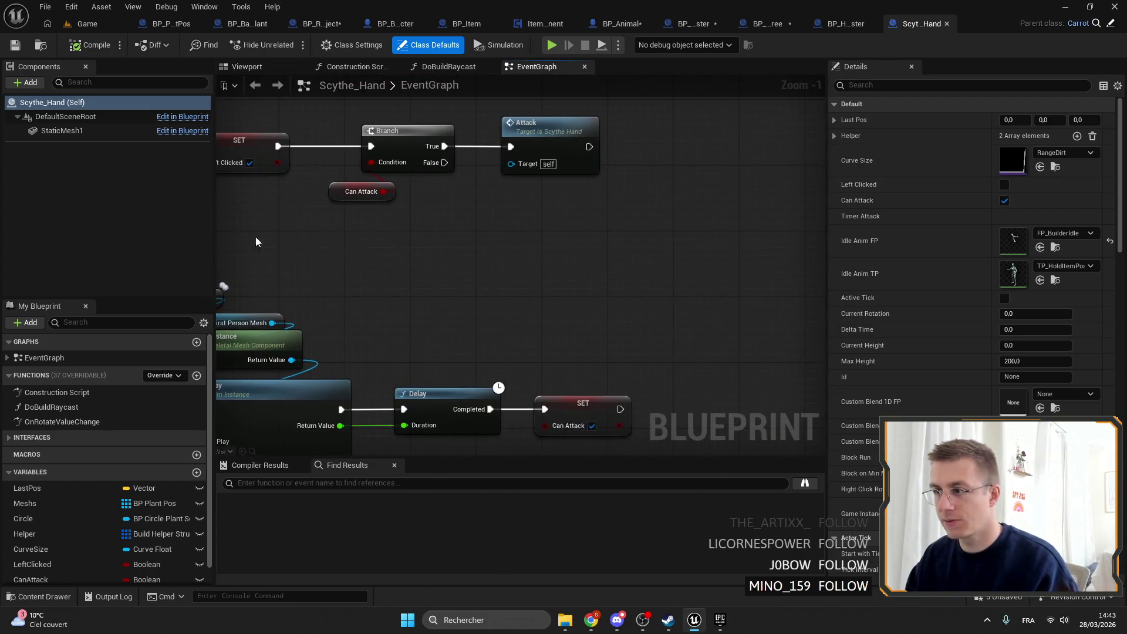
{"action": "left_click", "coordinate": [490, 261]}
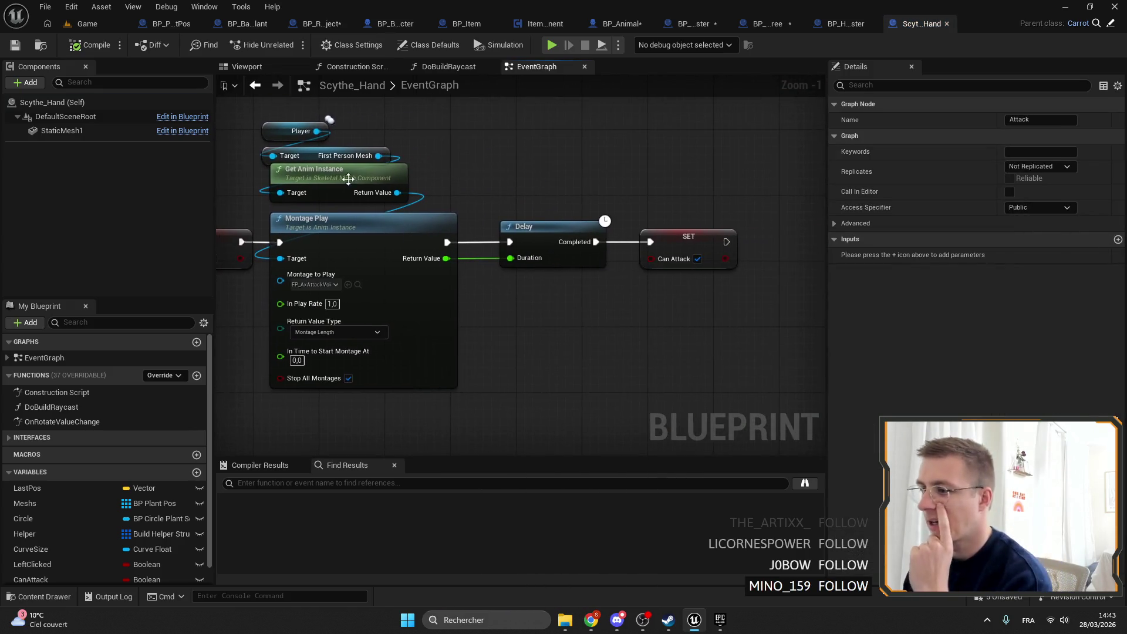
{"action": "scroll", "coordinate": [500, 83], "scroll_direction": "down", "scroll_amount": 3}
{"action": "scroll", "coordinate": [587, 288], "scroll_direction": "up", "scroll_amount": 2}
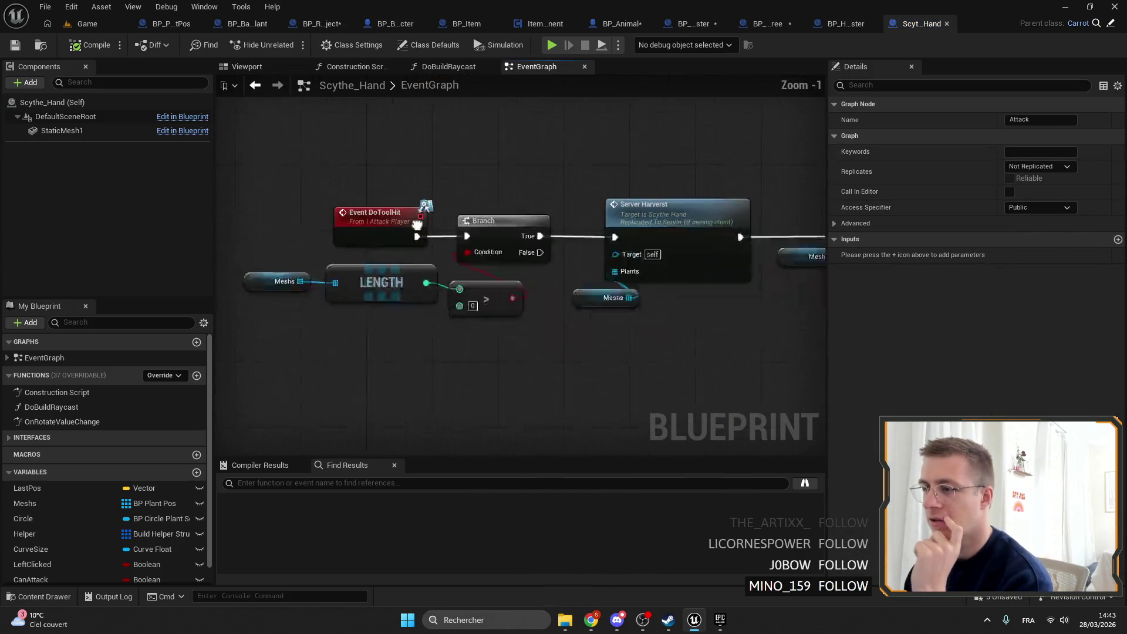
Step: Inspect the Server_Harverst event and its For Each Loop, then go back to the Game level
{"action": "mouse_move", "coordinate": [648, 264]}
{"action": "left_mouse_down"}
{"action": "mouse_move", "coordinate": [485, 247]}
{"action": "mouse_move", "coordinate": [453, 220]}
{"action": "mouse_move", "coordinate": [258, 218]}
{"action": "left_mouse_up"}
{"action": "scroll", "coordinate": [558, 181], "scroll_direction": "up", "scroll_amount": 2}
{"action": "mouse_move", "coordinate": [558, 182]}
{"action": "left_mouse_down"}
{"action": "mouse_move", "coordinate": [429, 186]}
{"action": "mouse_move", "coordinate": [498, 173]}
{"action": "mouse_move", "coordinate": [590, 208]}
{"action": "left_mouse_up"}
{"action": "left_click", "coordinate": [498, 176]}
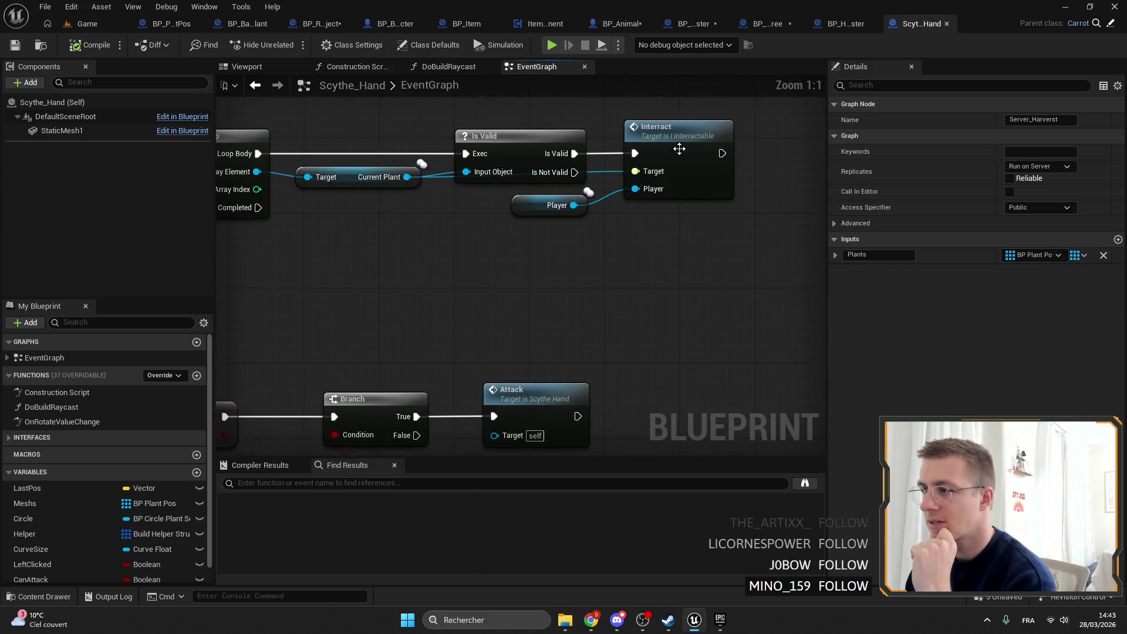
{"action": "left_click", "coordinate": [82, 25]}
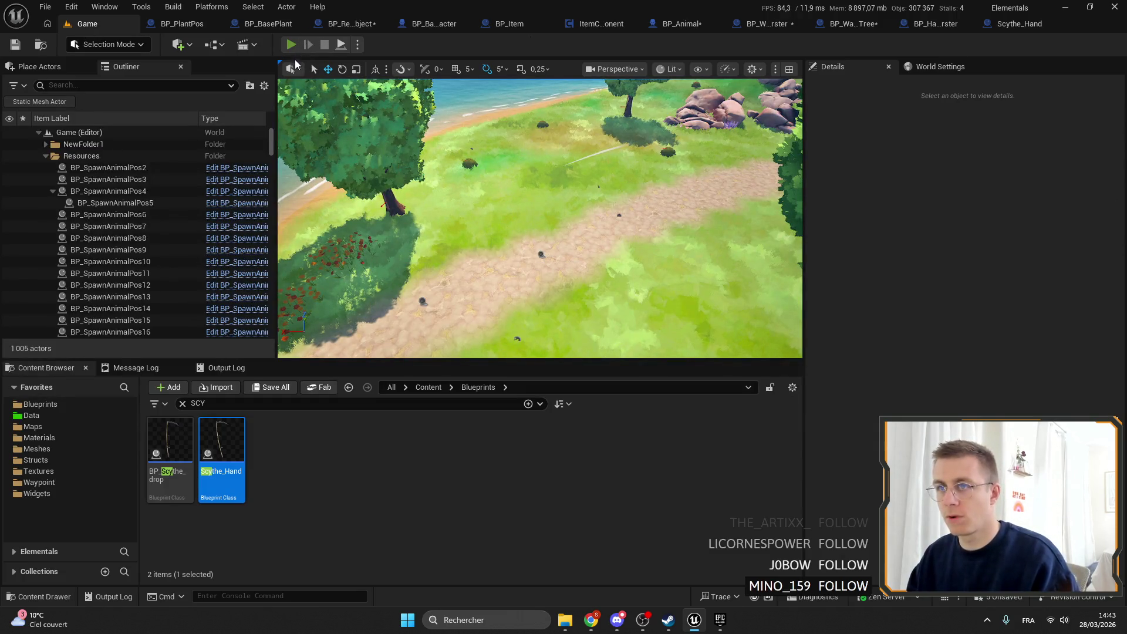
Step: Start Play In Editor, equip the fertilizer from hotbar slot 2, and fertilize nine plots
{"action": "left_click", "coordinate": [291, 45]}
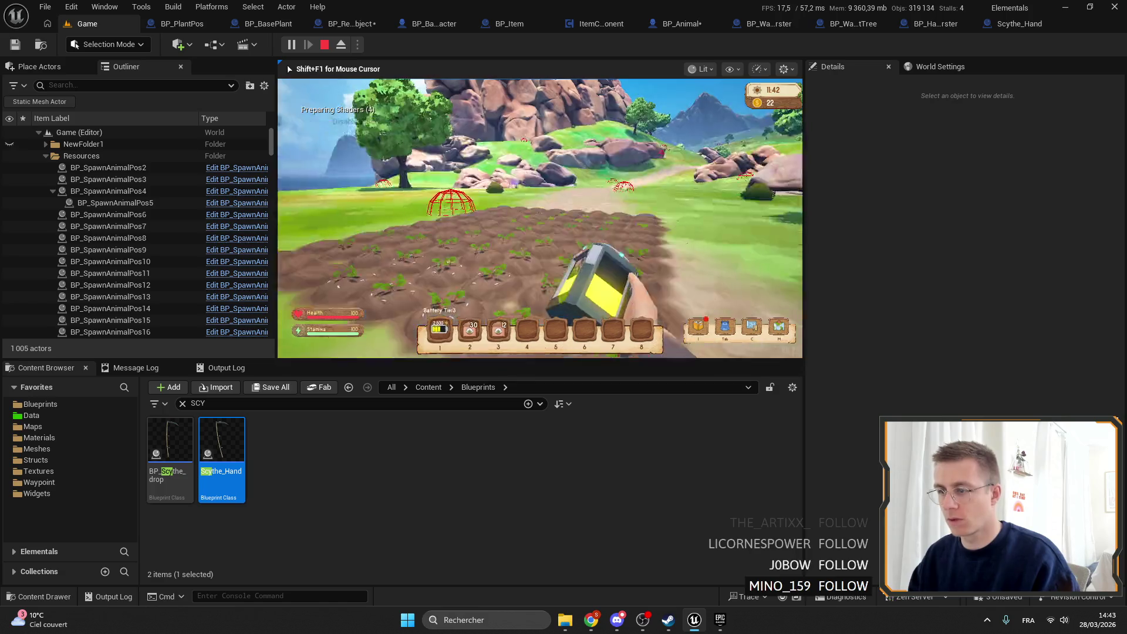
{"action": "key", "text": "2"}
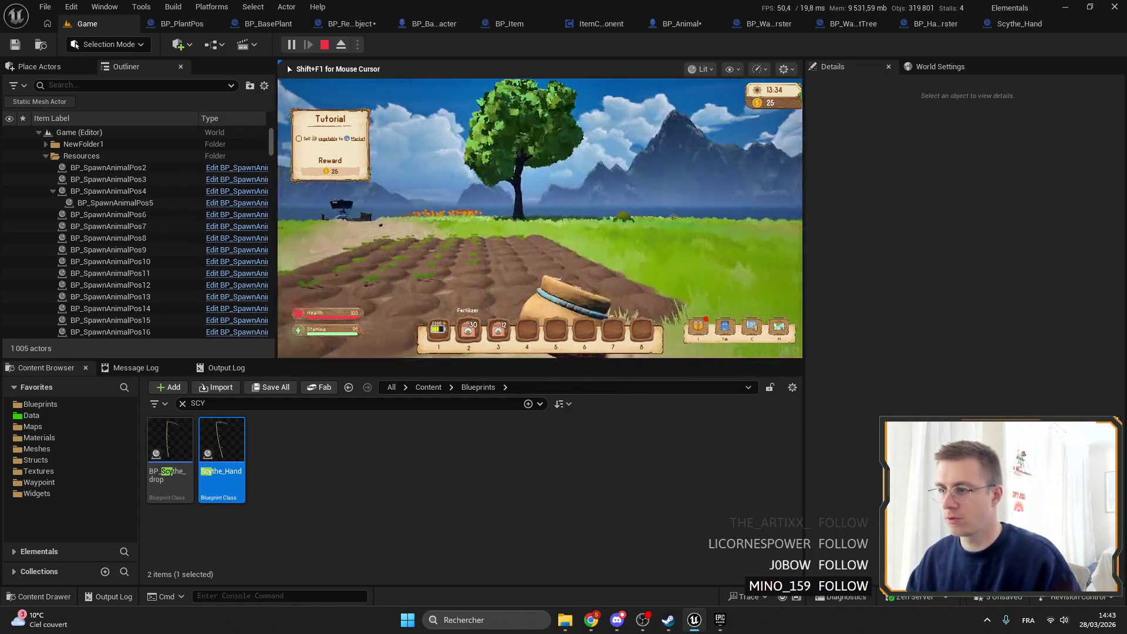
{"action": "left_click", "coordinate": [540, 218]}
{"action": "left_click", "coordinate": [540, 218]}
{"action": "left_click", "coordinate": [540, 218]}
{"action": "left_click", "coordinate": [540, 217]}
{"action": "left_click", "coordinate": [540, 217]}
{"action": "left_click", "coordinate": [540, 218]}
{"action": "left_click", "coordinate": [540, 217]}
{"action": "left_click", "coordinate": [540, 218]}
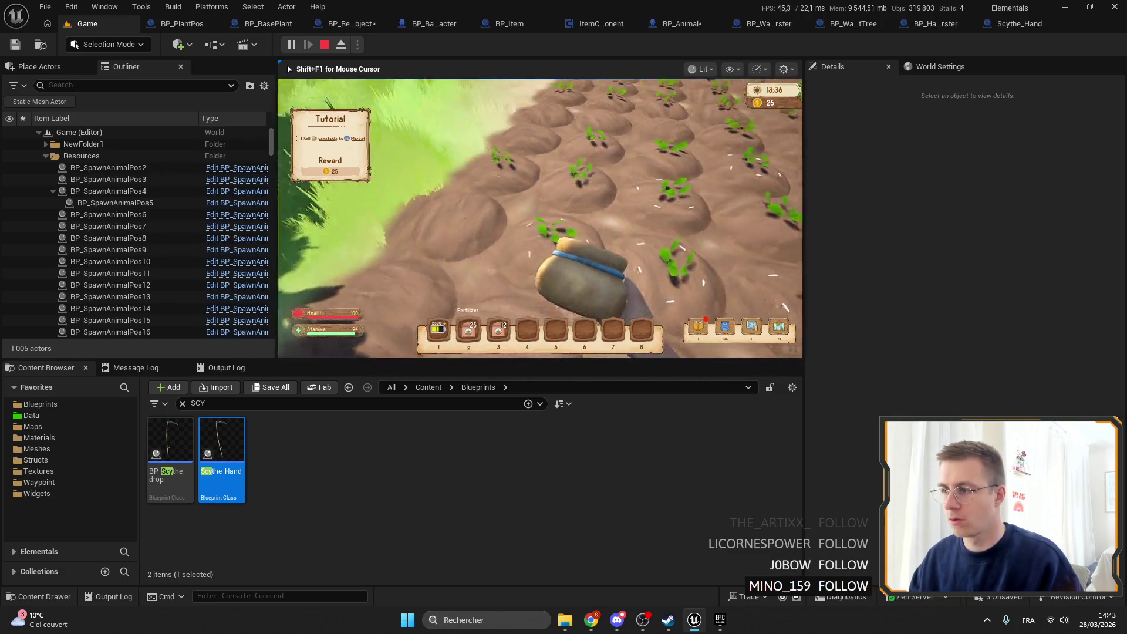
{"action": "left_click", "coordinate": [539, 218]}
{"action": "left_click", "coordinate": [540, 218]}
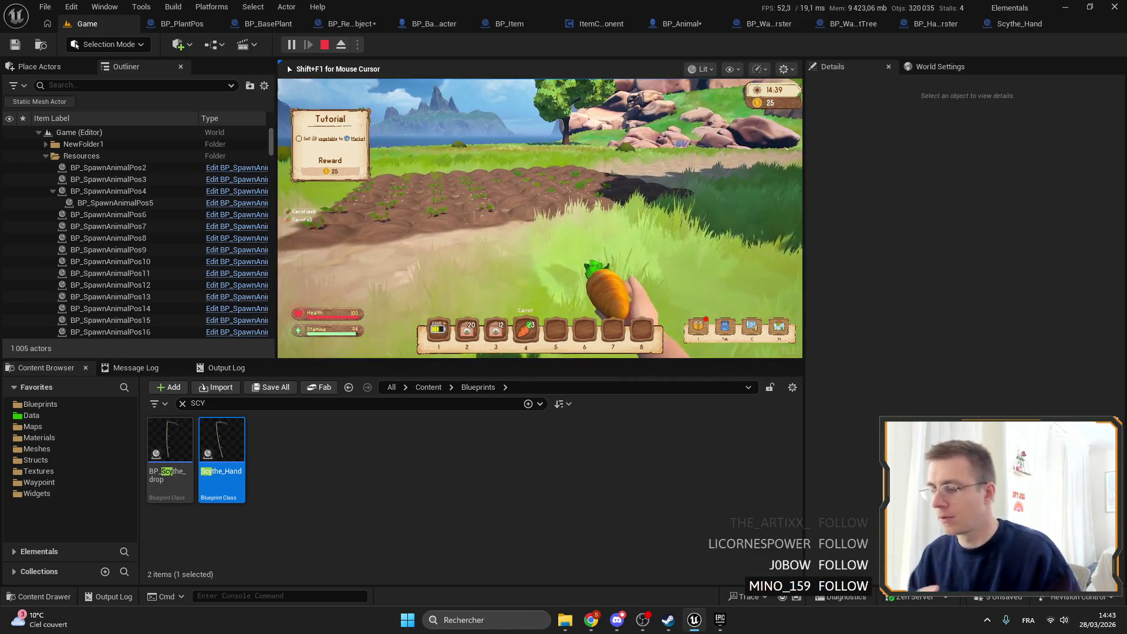
Step: Make the game view fullscreen and try planting on an empty plot
{"action": "key", "text": "F11"}
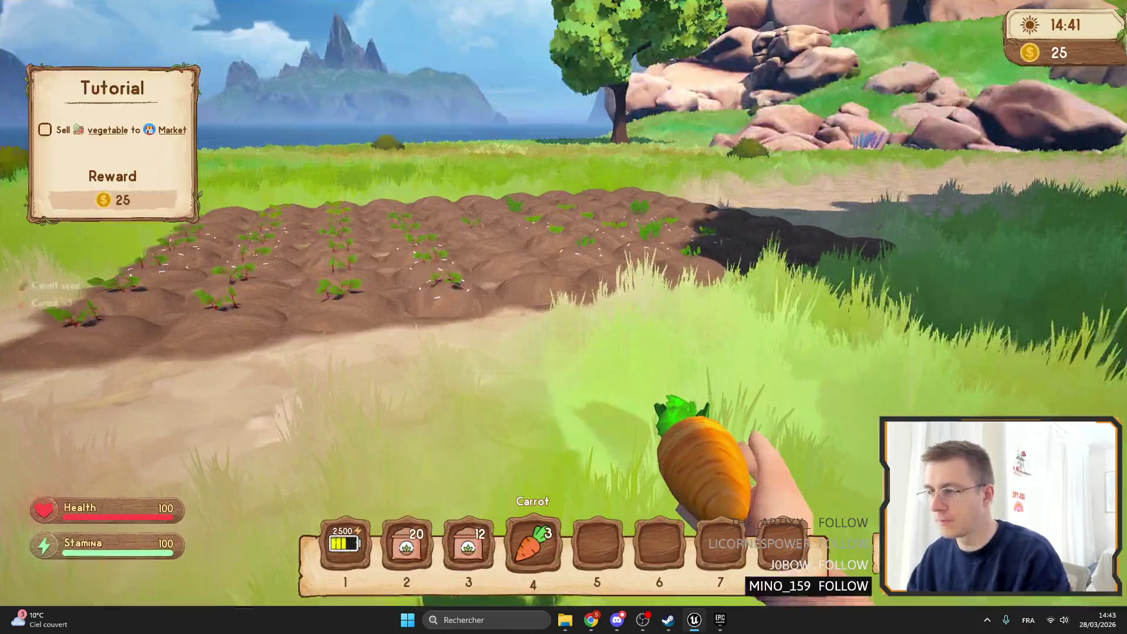
{"action": "key", "text": "w"}
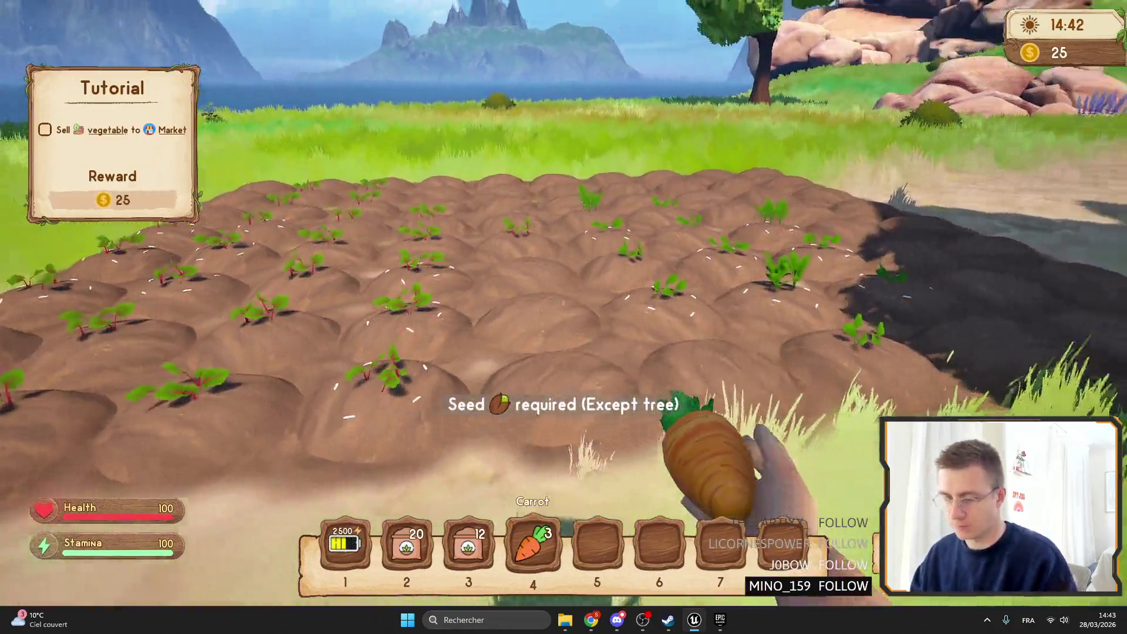
{"action": "mouse_move", "coordinate": [563, 317]}
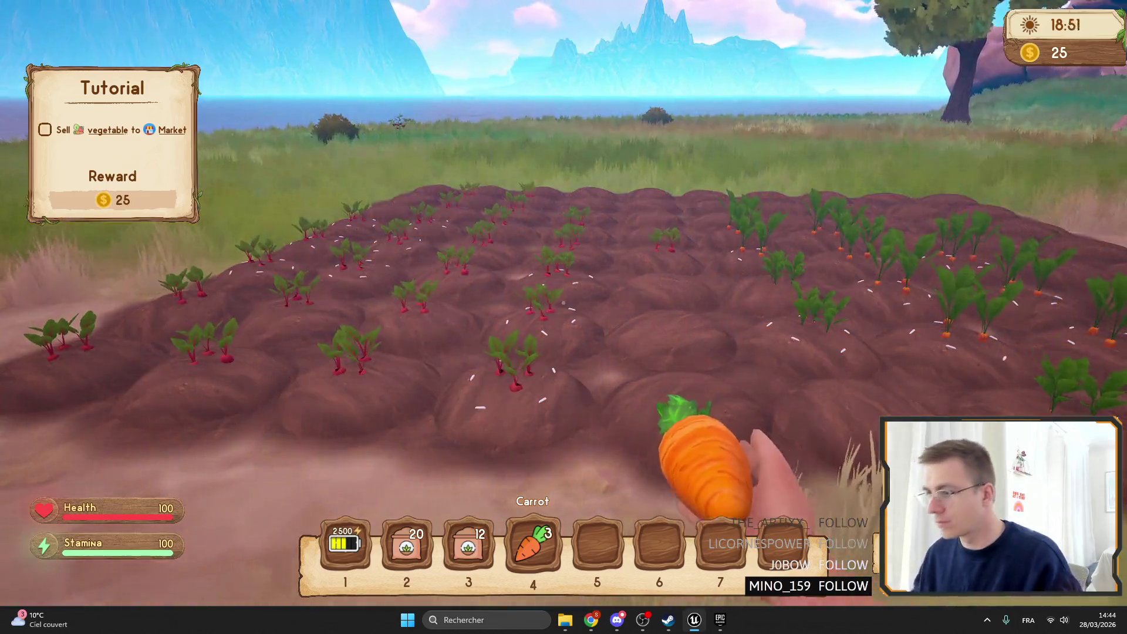
{"action": "left_click", "coordinate": [563, 302]}
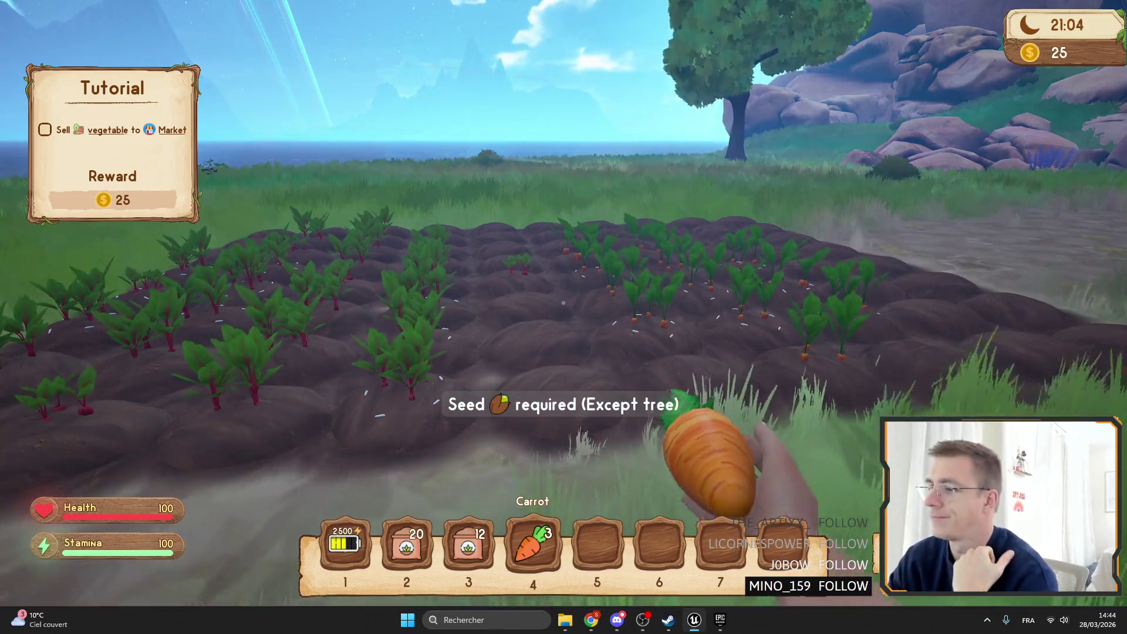
Step: Harvest the ripe carrots with F, cycle hotbar slots 3, 4 and 5, then stop play
{"action": "key", "text": "w"}
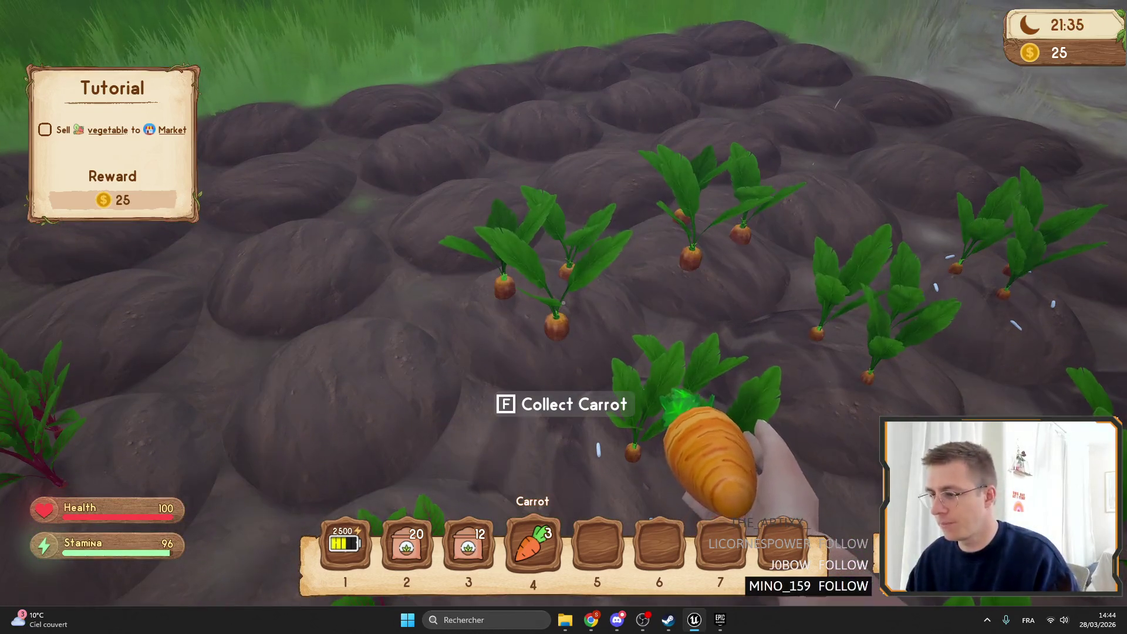
{"action": "key", "text": "3"}
{"action": "key", "text": "f"}
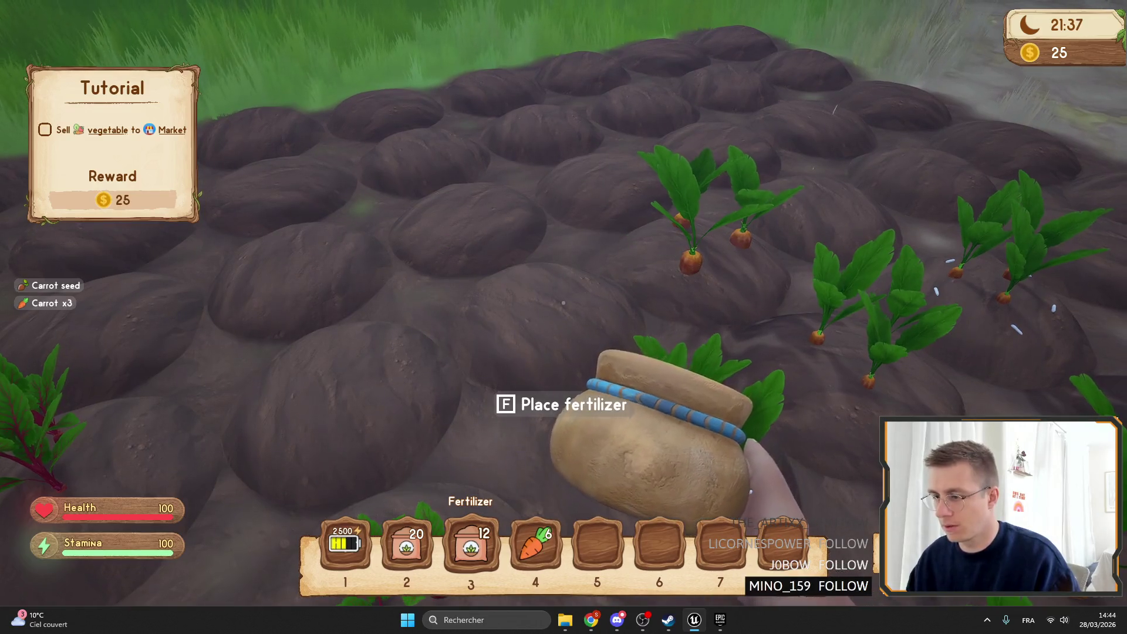
{"action": "key", "text": "f"}
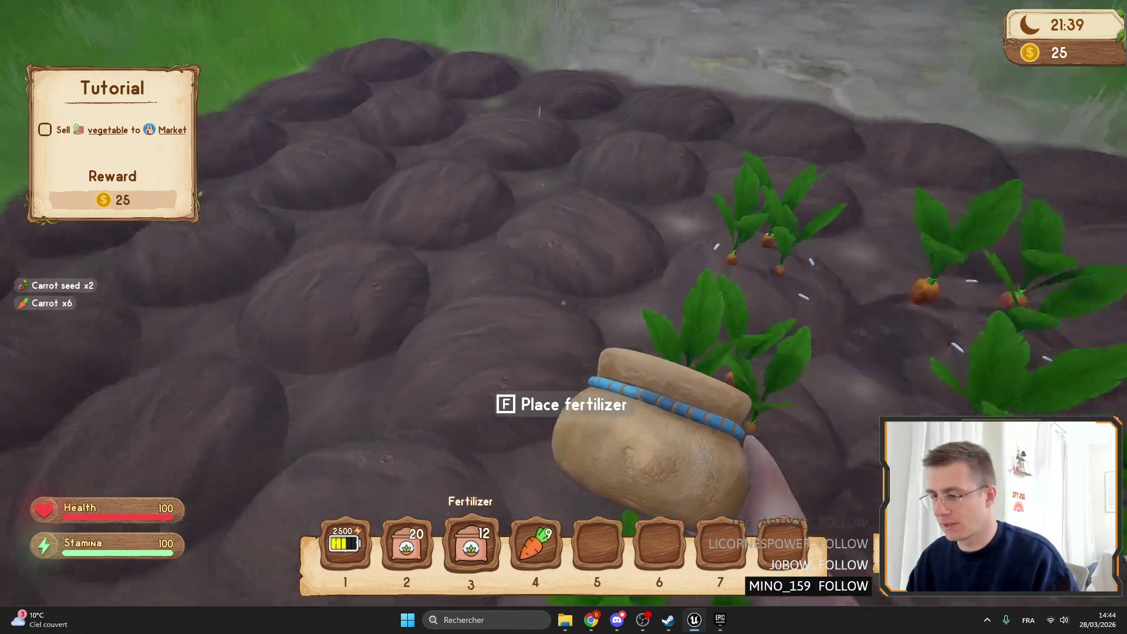
{"action": "key", "text": "4"}
{"action": "key", "text": "3"}
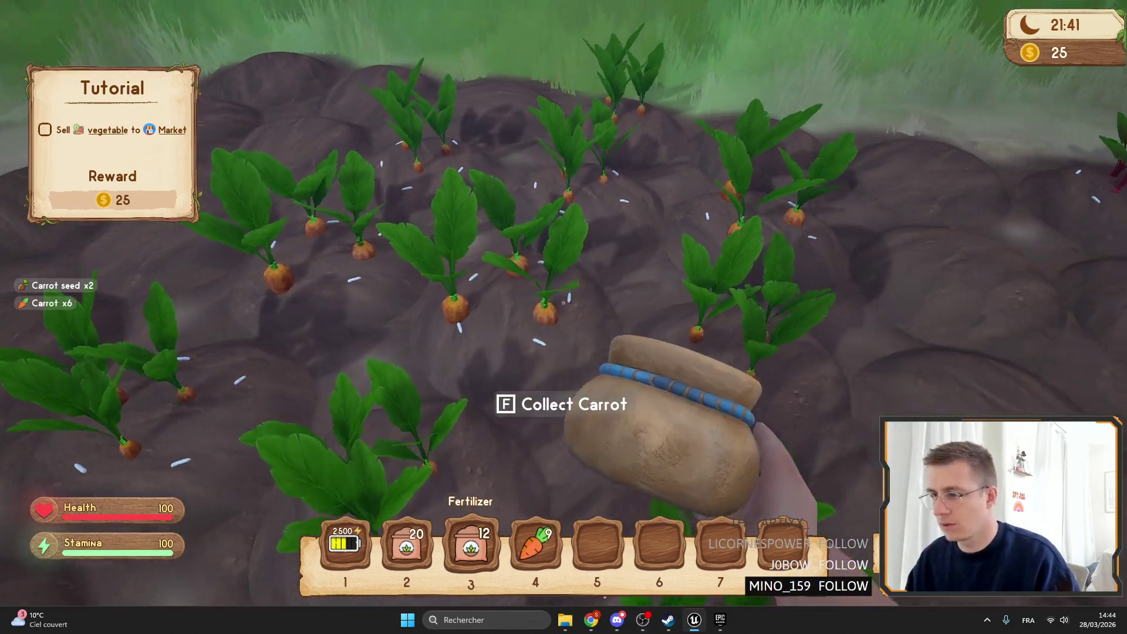
{"action": "key", "text": "4"}
{"action": "key", "text": "5"}
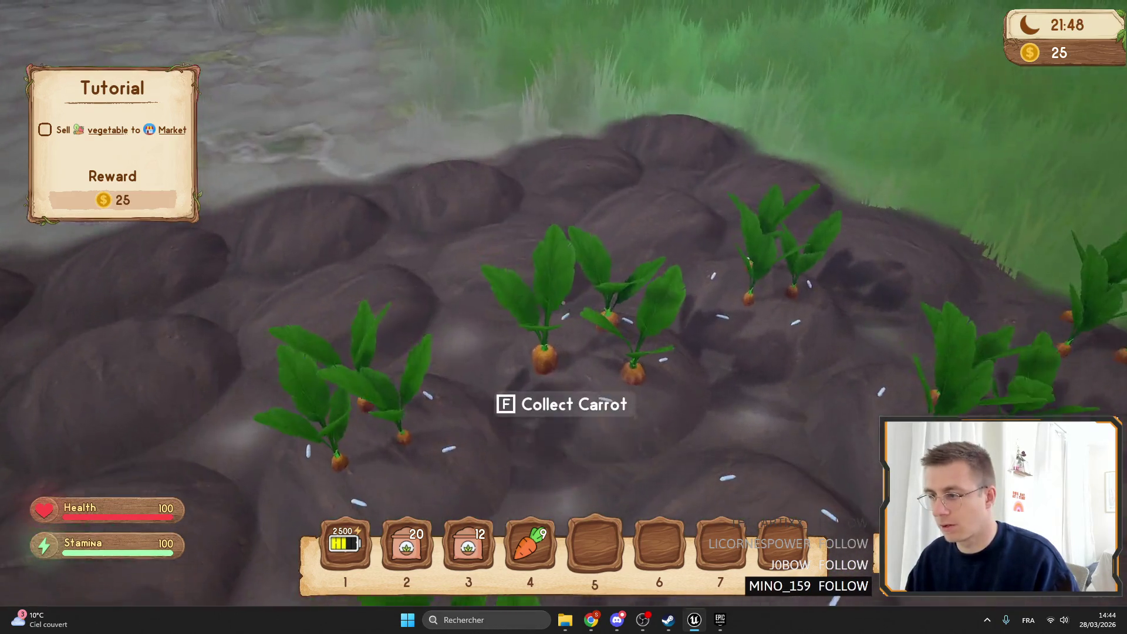
{"action": "key", "text": "Escape"}
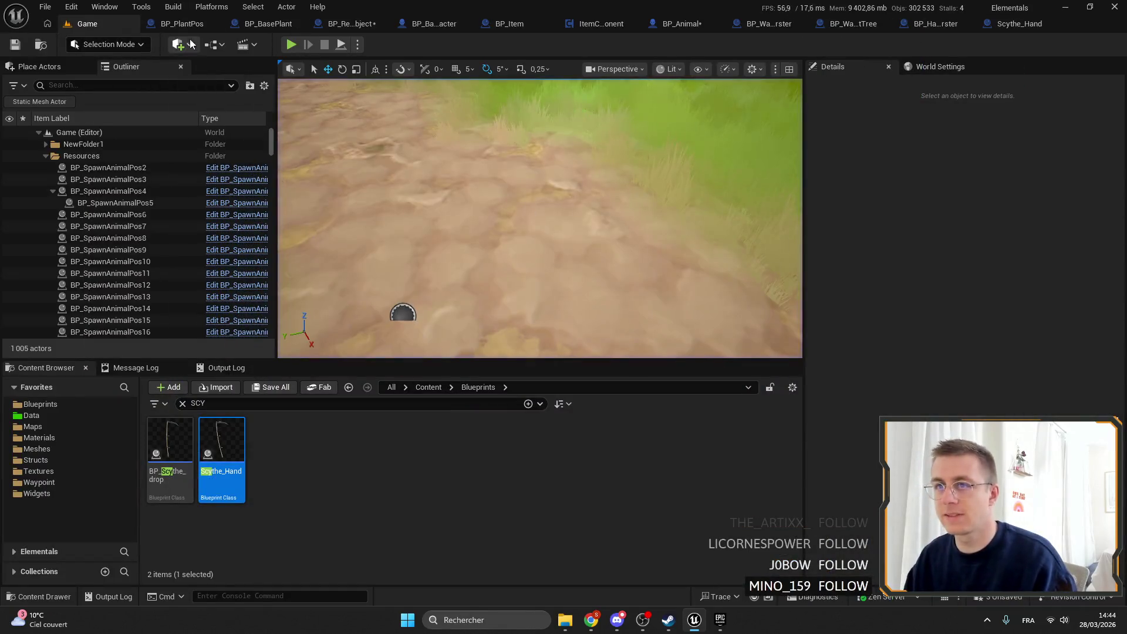
Step: Add a breakpoint on Generate Resources and Drop in BP_BasePlant's event graph
{"action": "left_click", "coordinate": [196, 27]}
{"action": "left_click", "coordinate": [329, 25]}
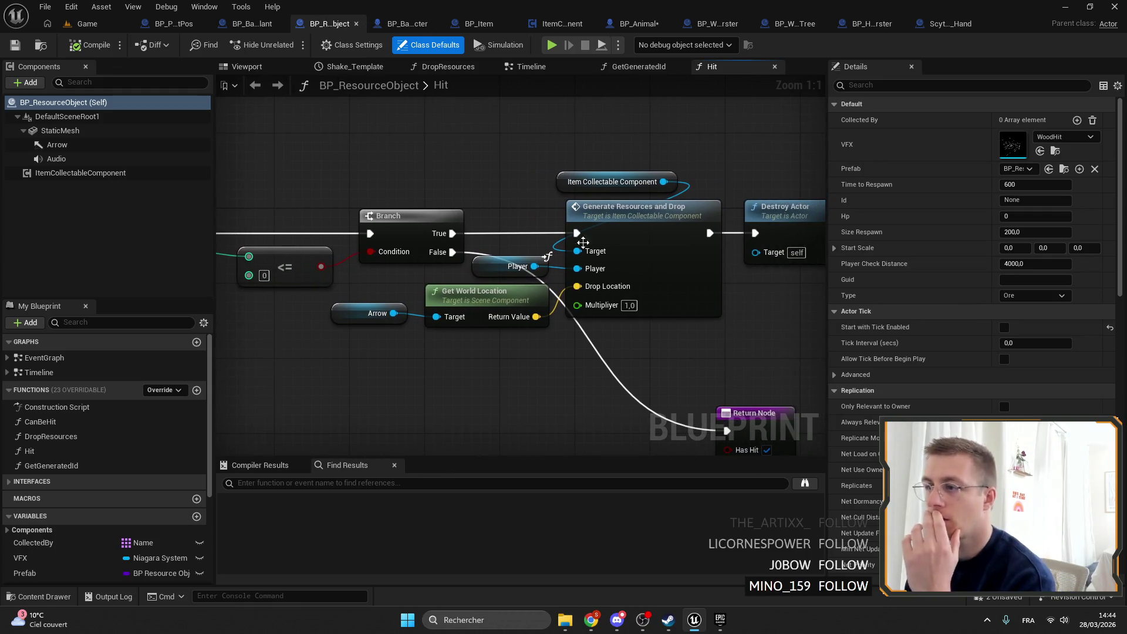
{"action": "scroll", "coordinate": [730, 170], "scroll_direction": "down", "scroll_amount": 2}
{"action": "left_click", "coordinate": [634, 24]}
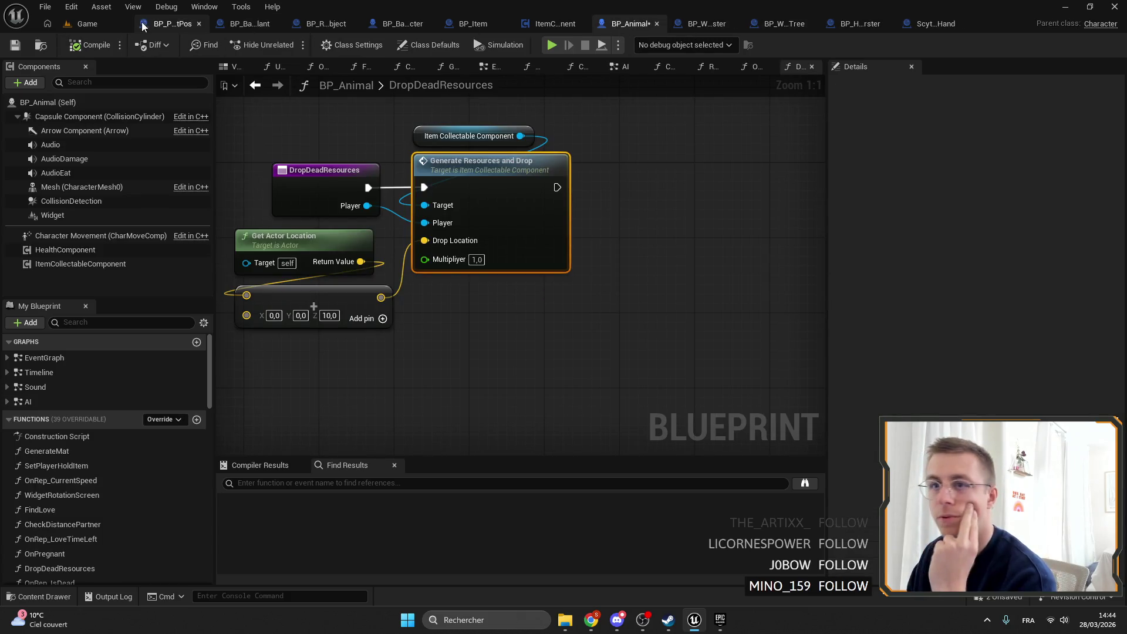
{"action": "left_click", "coordinate": [262, 24]}
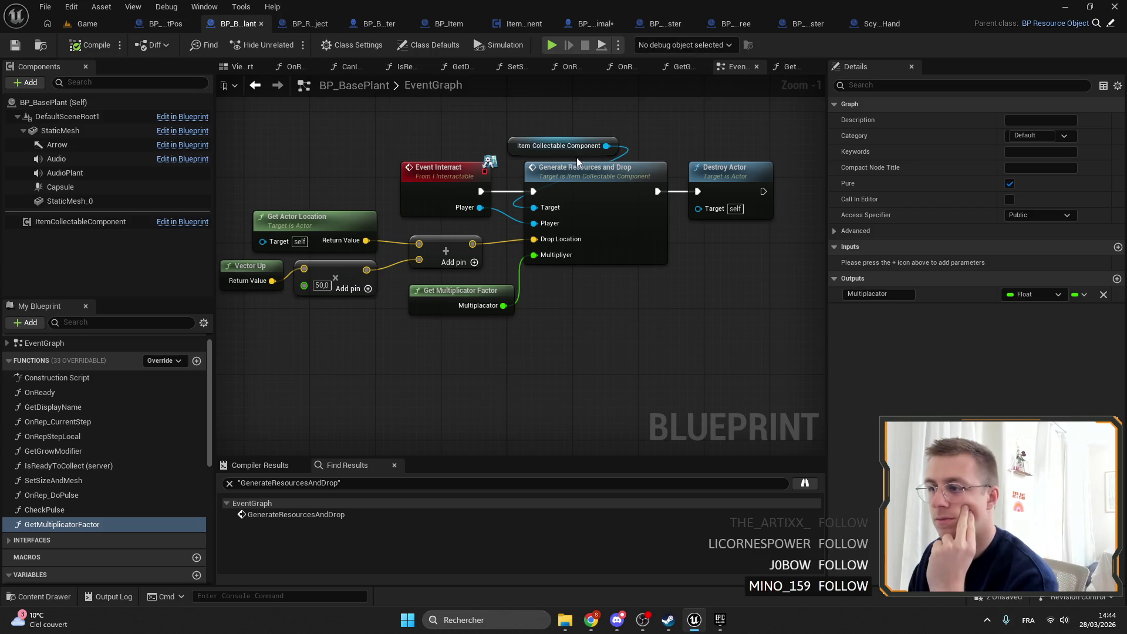
{"action": "right_click", "coordinate": [579, 238]}
{"action": "left_click", "coordinate": [608, 503]}
Step: In GenerateDrop, duplicate the Return Node, wire Branch True to it, then compile and save
{"action": "double_click", "coordinate": [576, 228]}
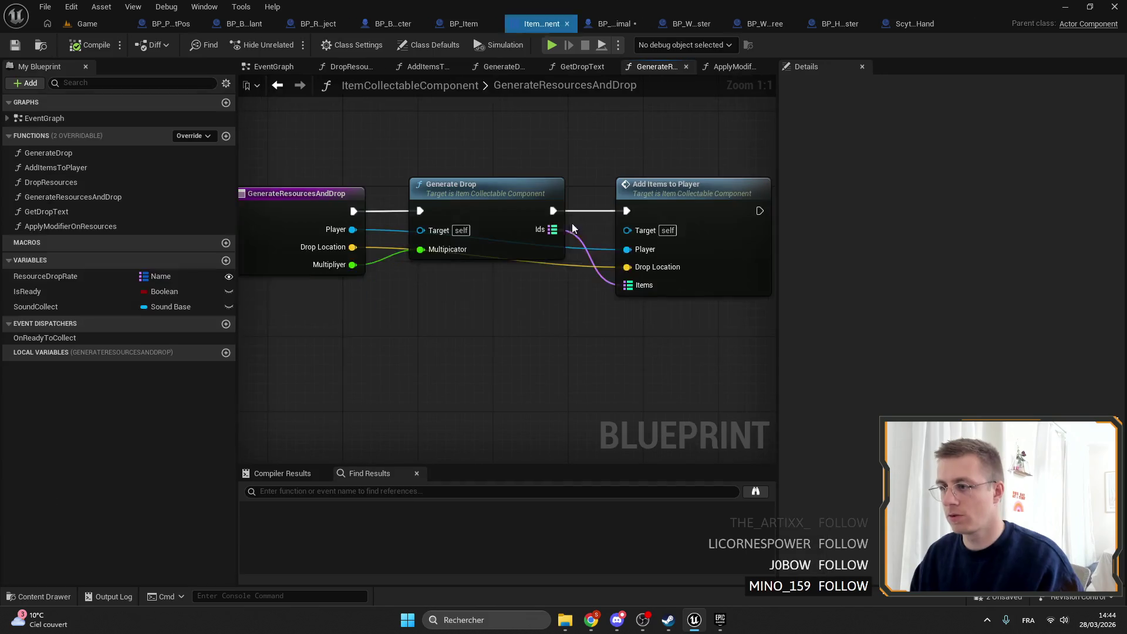
{"action": "right_click", "coordinate": [487, 187]}
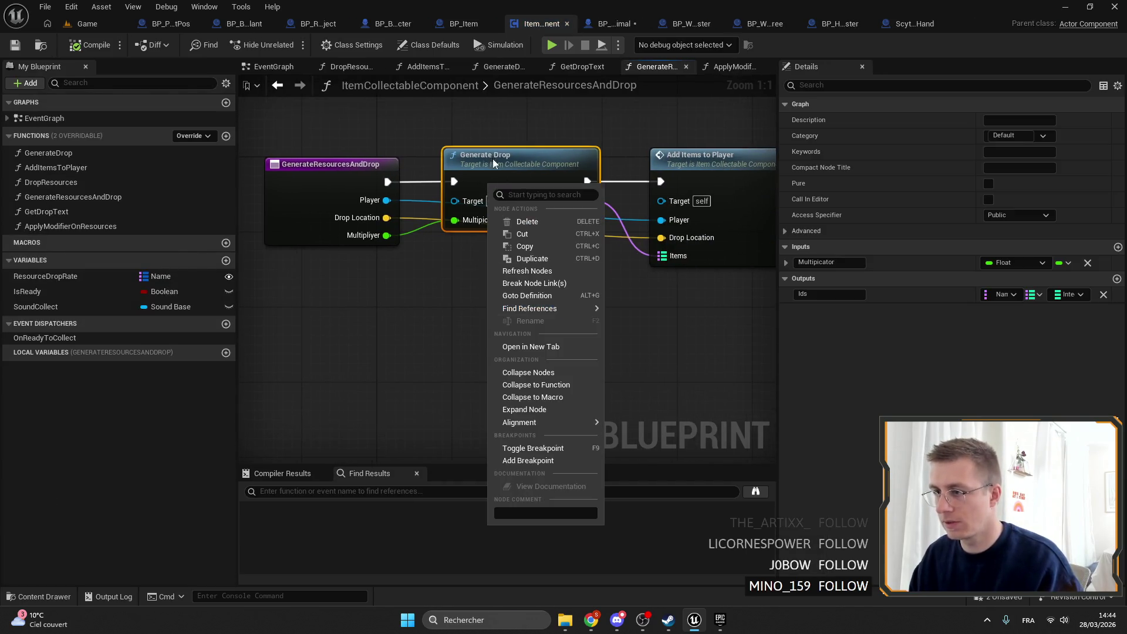
{"action": "left_click", "coordinate": [517, 234]}
{"action": "scroll", "coordinate": [657, 292], "scroll_direction": "up", "scroll_amount": 3}
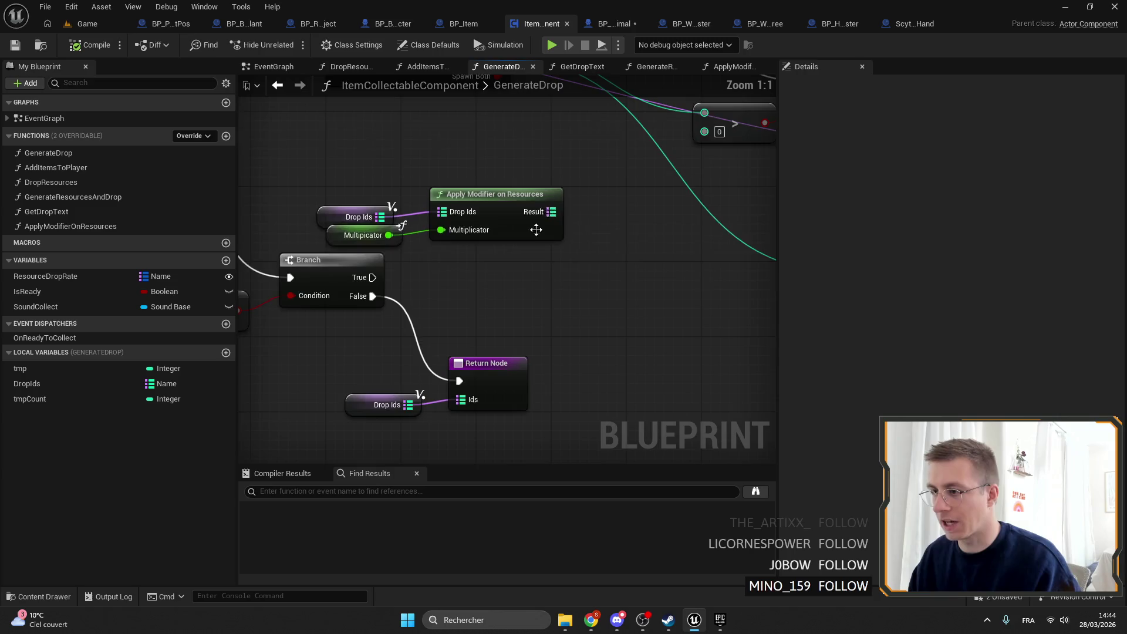
{"action": "left_click", "coordinate": [516, 374]}
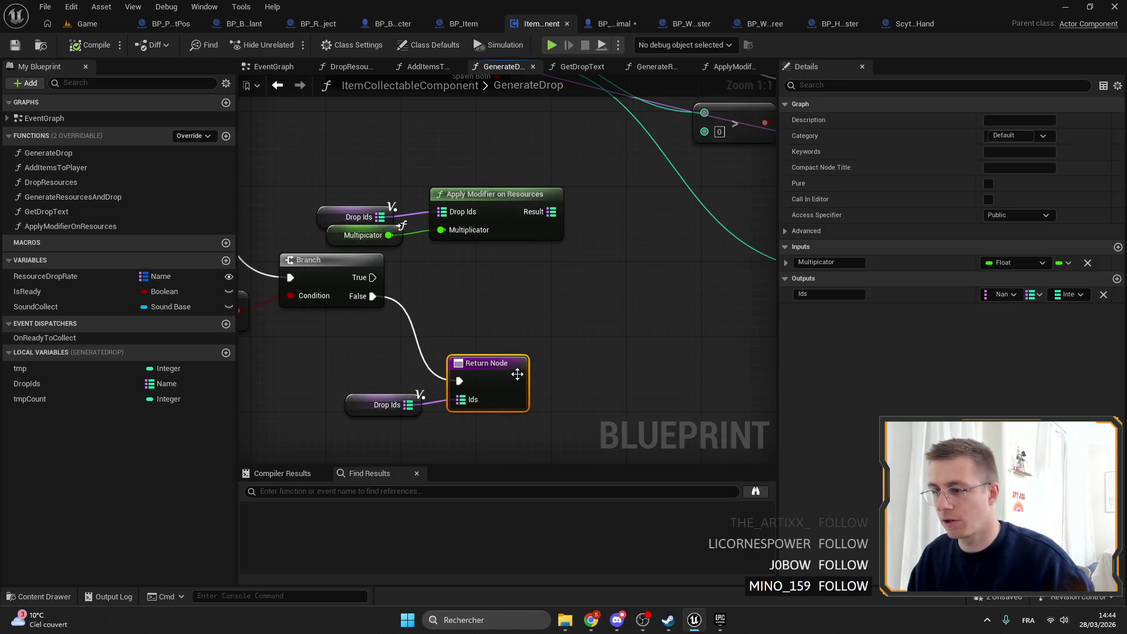
{"action": "key", "text": "ctrl+c"}
{"action": "key", "text": "ctrl+v"}
{"action": "mouse_move", "coordinate": [373, 277]}
{"action": "left_mouse_down"}
{"action": "mouse_move", "coordinate": [380, 293]}
{"action": "mouse_move", "coordinate": [649, 224]}
{"action": "mouse_move", "coordinate": [473, 282]}
{"action": "left_mouse_up"}
{"action": "left_click", "coordinate": [331, 159]}
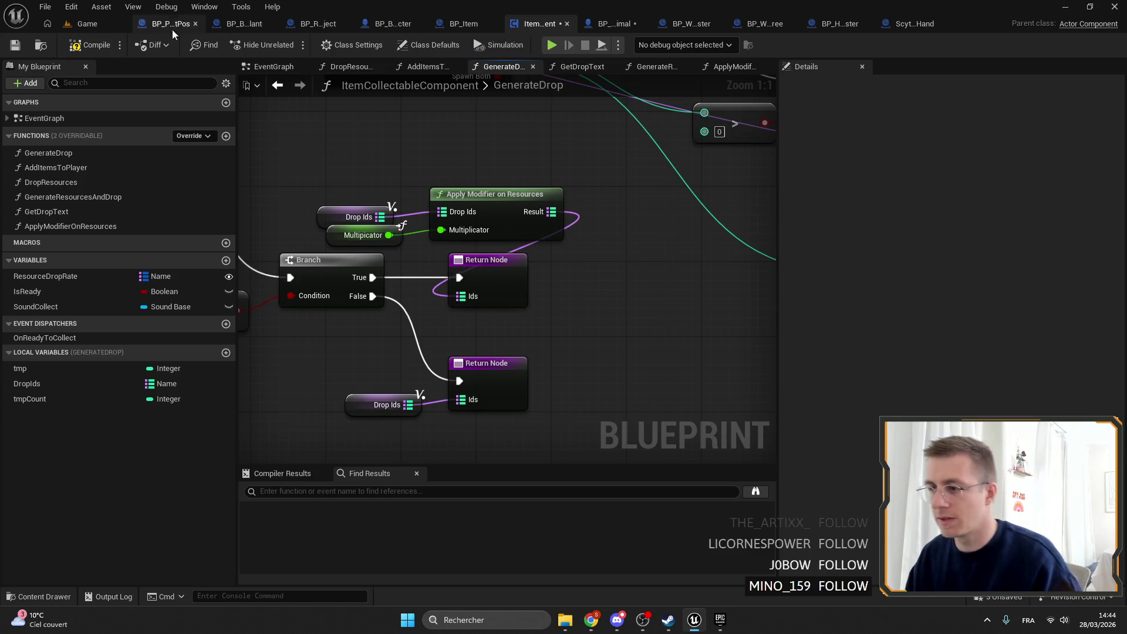
{"action": "left_click", "coordinate": [9, 42]}
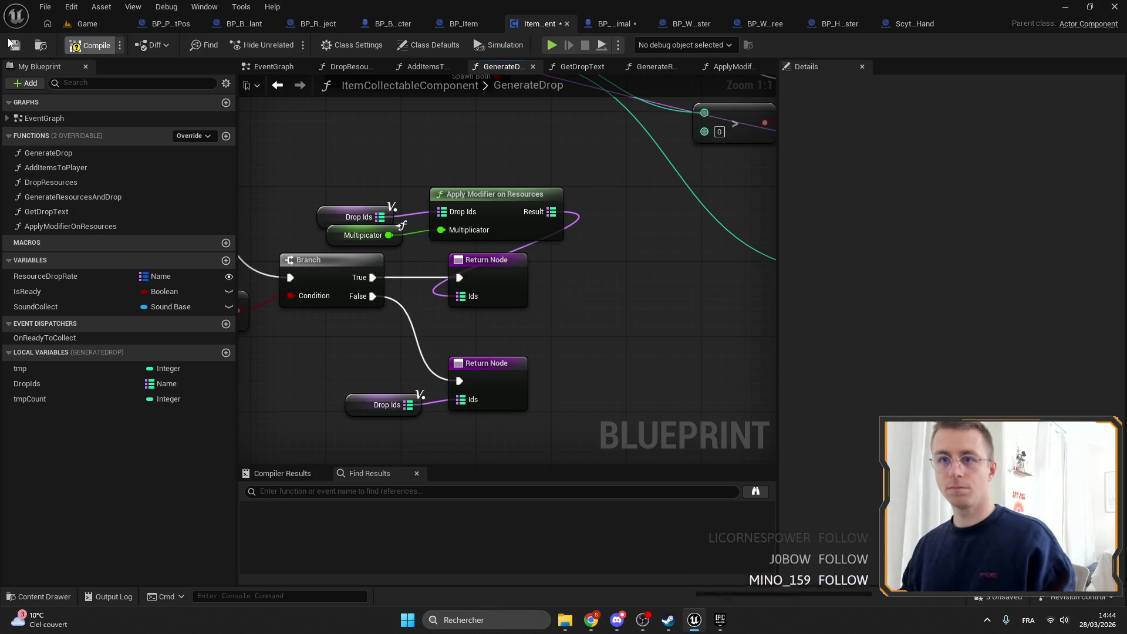
{"action": "left_click", "coordinate": [99, 23]}
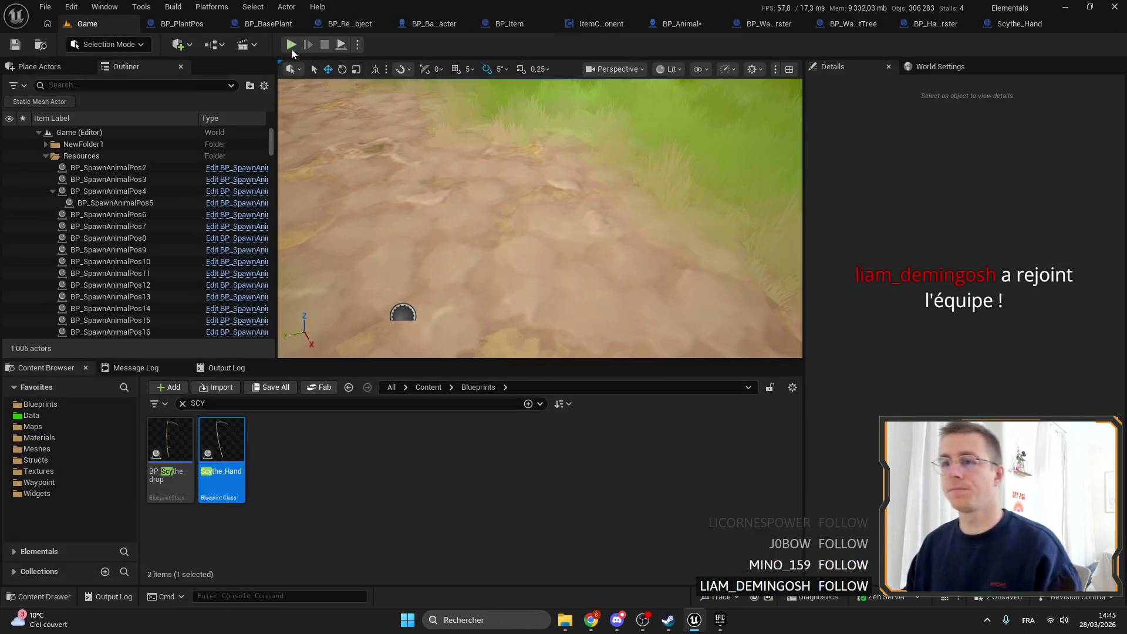
Step: Play, harvest a carrot to hit the breakpoint, then remove that breakpoint and resume
{"action": "key", "text": "alt+p"}
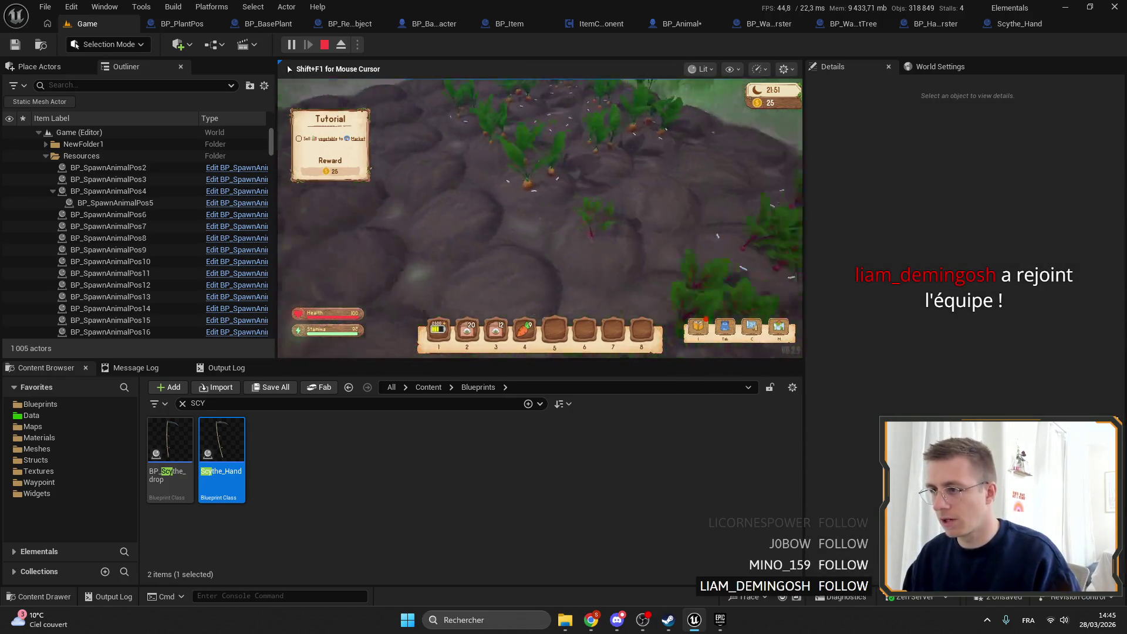
{"action": "key", "text": "f"}
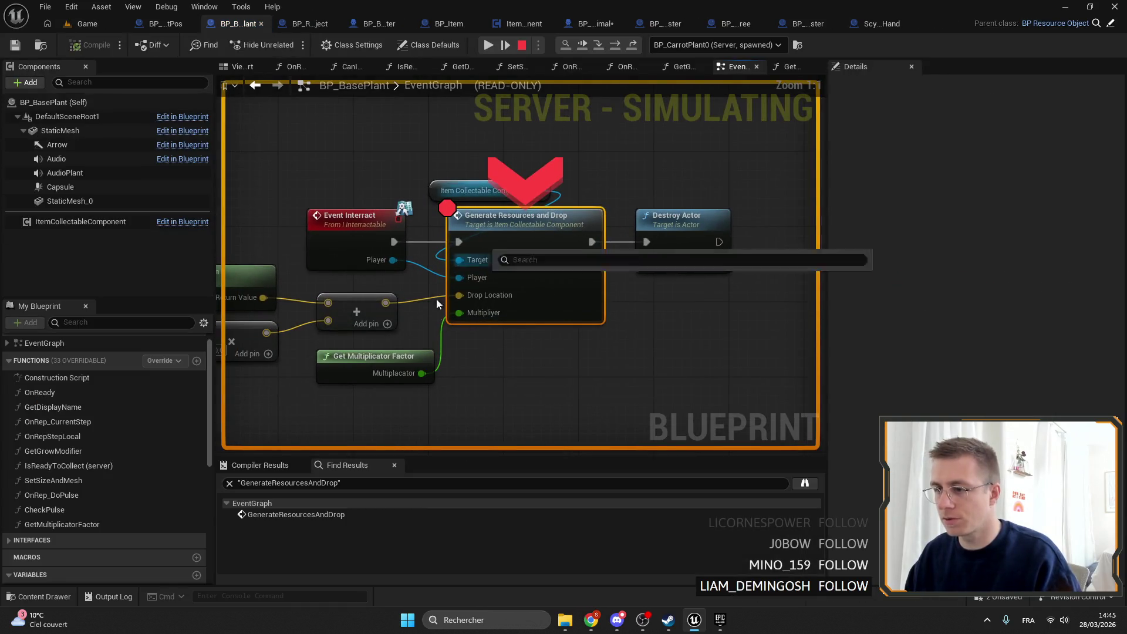
{"action": "mouse_move", "coordinate": [563, 351]}
{"action": "left_click_drag", "start_coordinate": [584, 344], "coordinate": [421, 313]}
{"action": "right_click", "coordinate": [528, 152]}
{"action": "left_click", "coordinate": [607, 295]}
{"action": "left_click", "coordinate": [490, 44]}
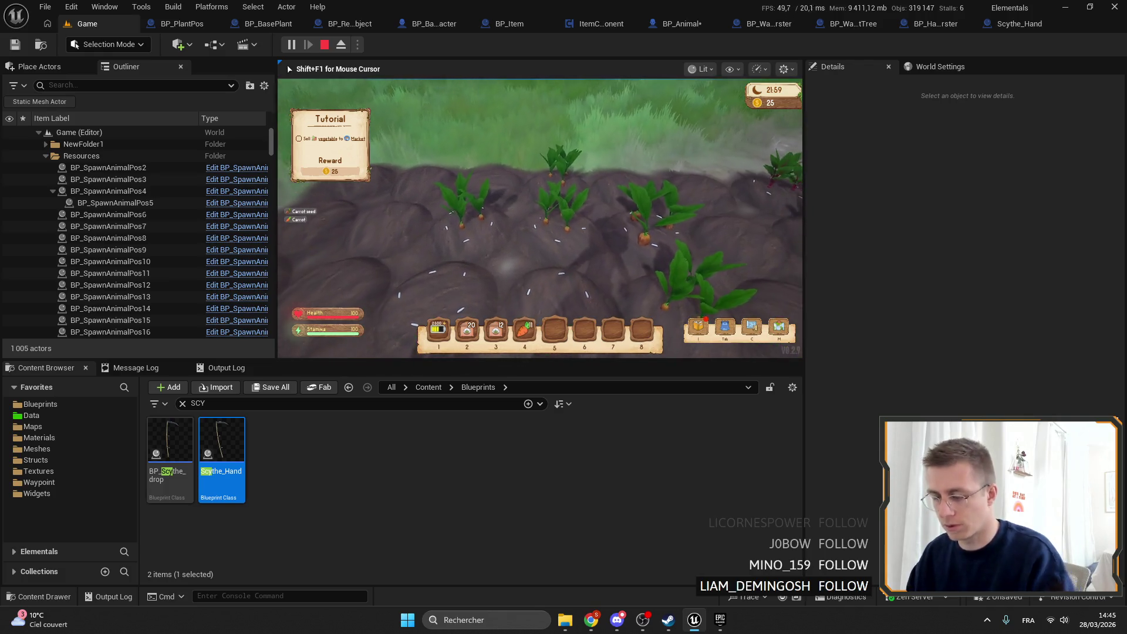
Step: Drill into ApplyModifierOnResources and add a breakpoint on its For Each Loop (Map) node
{"action": "key", "text": "alt+Tab"}
{"action": "key", "text": "alt+Tab"}
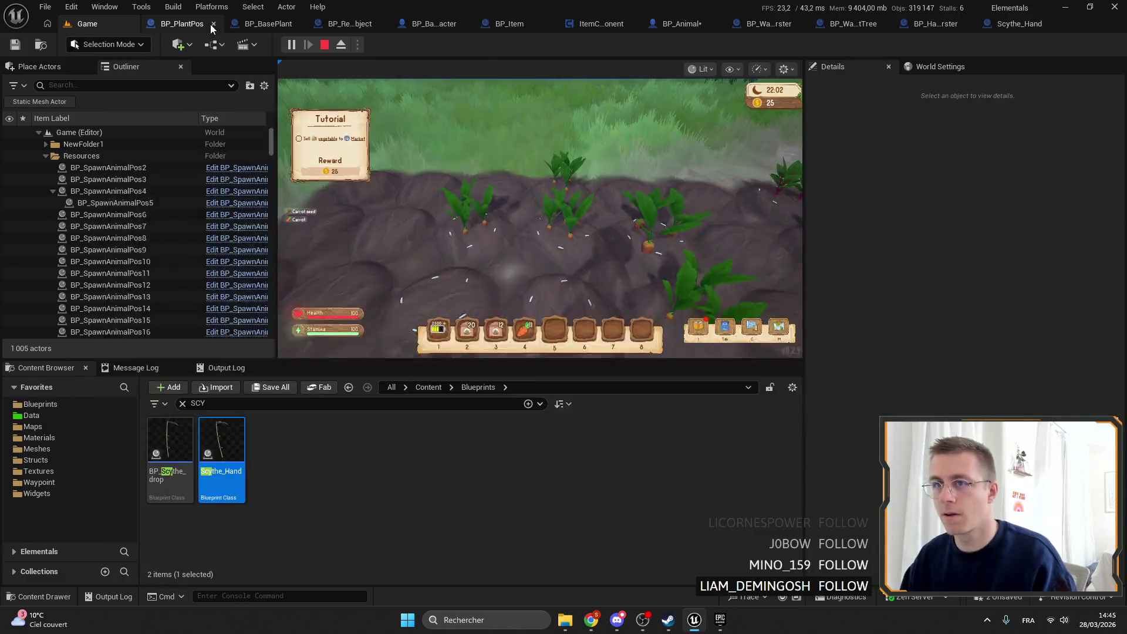
{"action": "left_click", "coordinate": [182, 23]}
{"action": "left_click", "coordinate": [951, 25]}
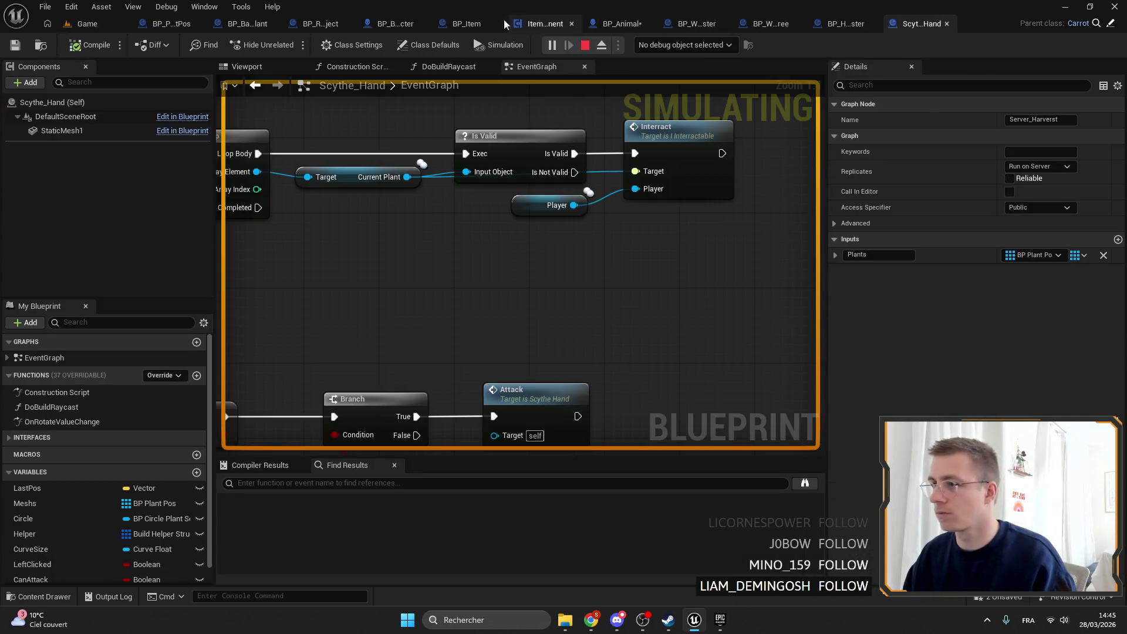
{"action": "left_click", "coordinate": [320, 23]}
{"action": "left_click", "coordinate": [241, 23]}
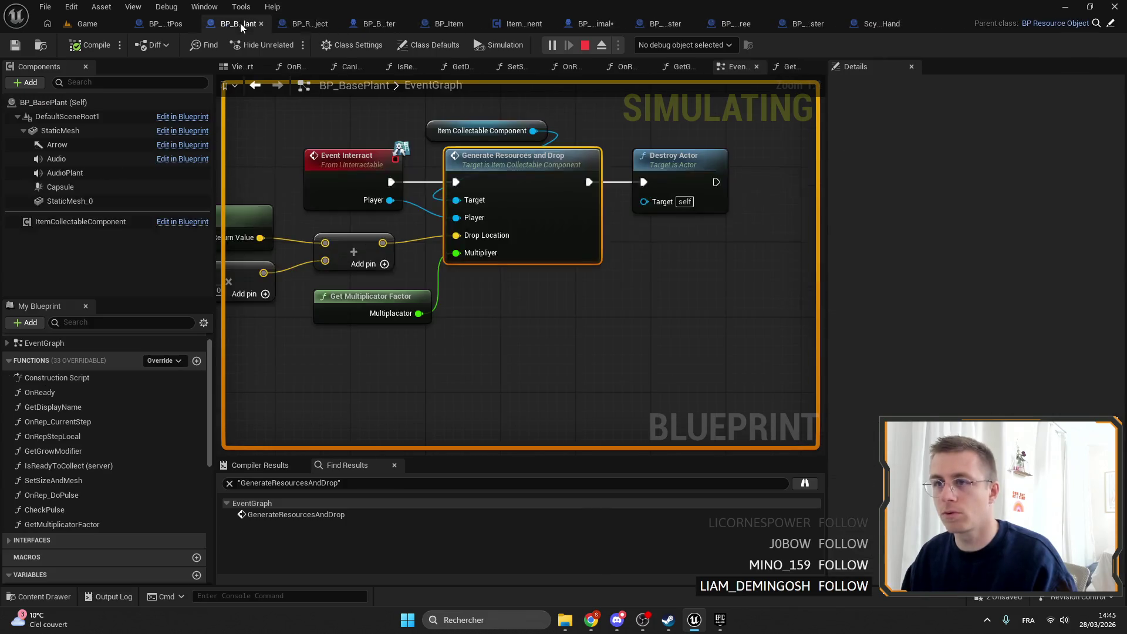
{"action": "double_click", "coordinate": [558, 180]}
{"action": "double_click", "coordinate": [534, 176]}
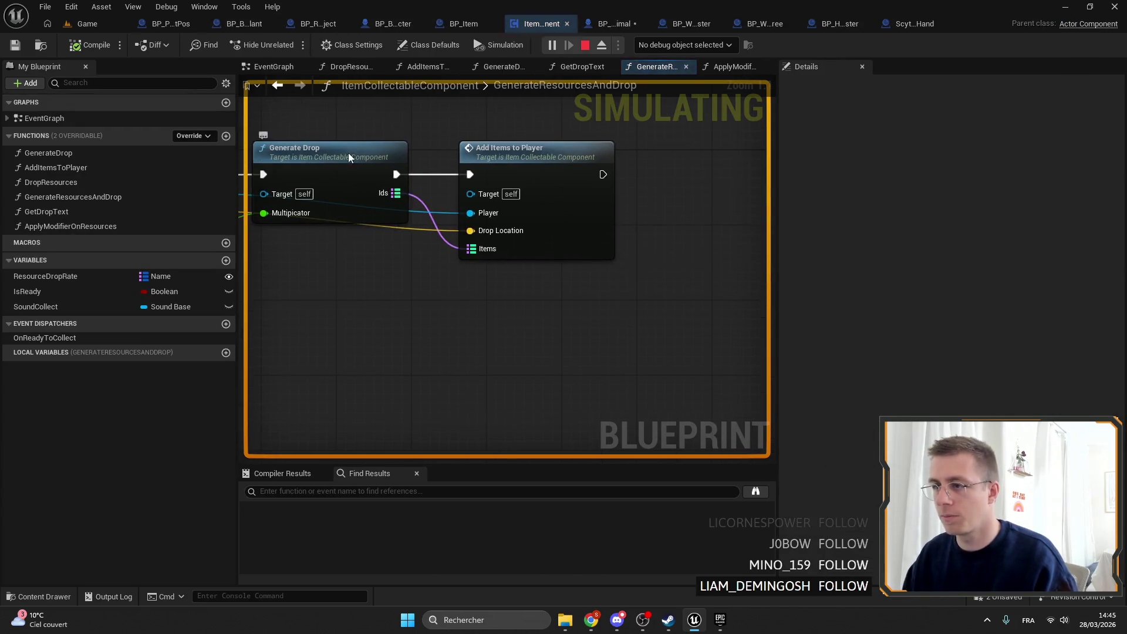
{"action": "double_click", "coordinate": [534, 176]}
{"action": "double_click", "coordinate": [645, 223]}
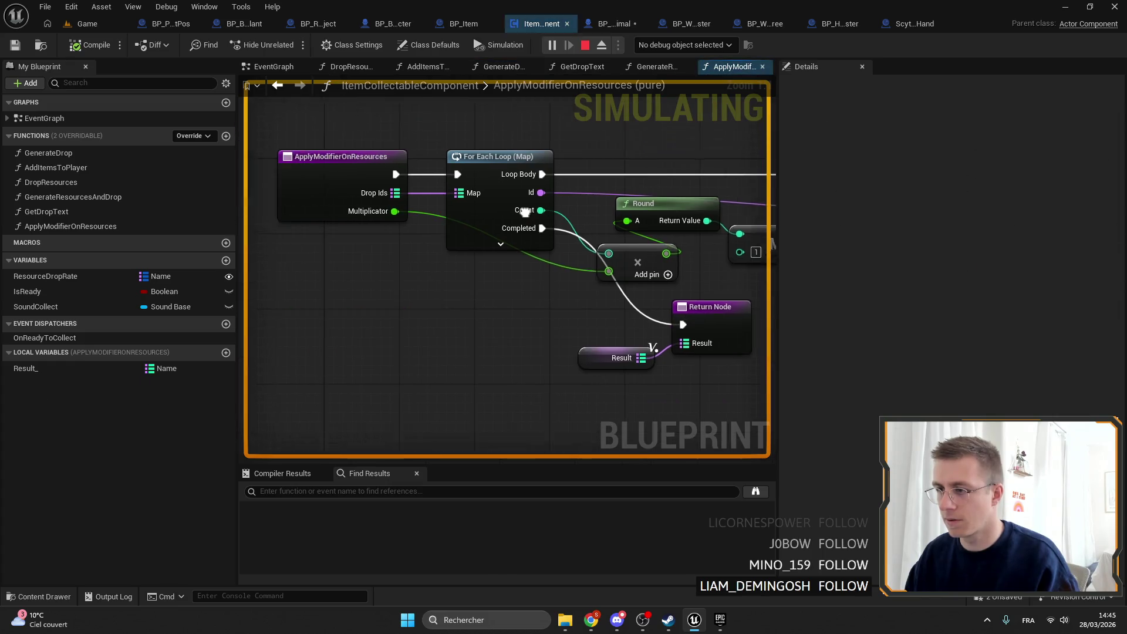
{"action": "right_click", "coordinate": [578, 176]}
{"action": "left_click", "coordinate": [616, 427]}
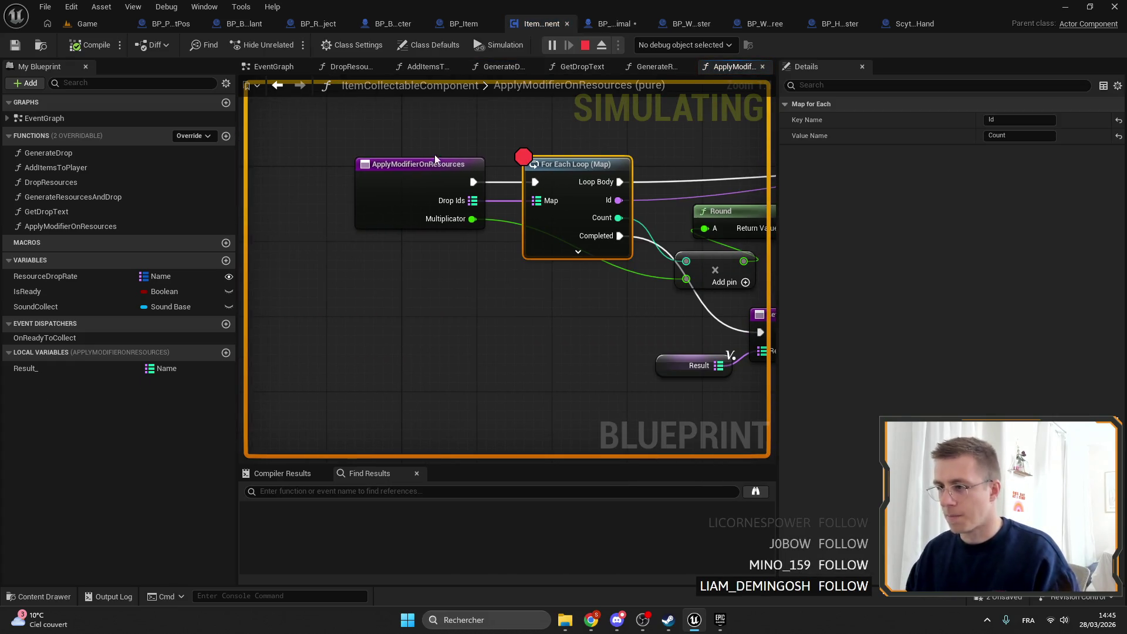
Step: Close all blueprint tabs except ItemCollectableComponent and return to the Game level
{"action": "right_click", "coordinate": [531, 26]}
{"action": "key", "text": "Escape"}
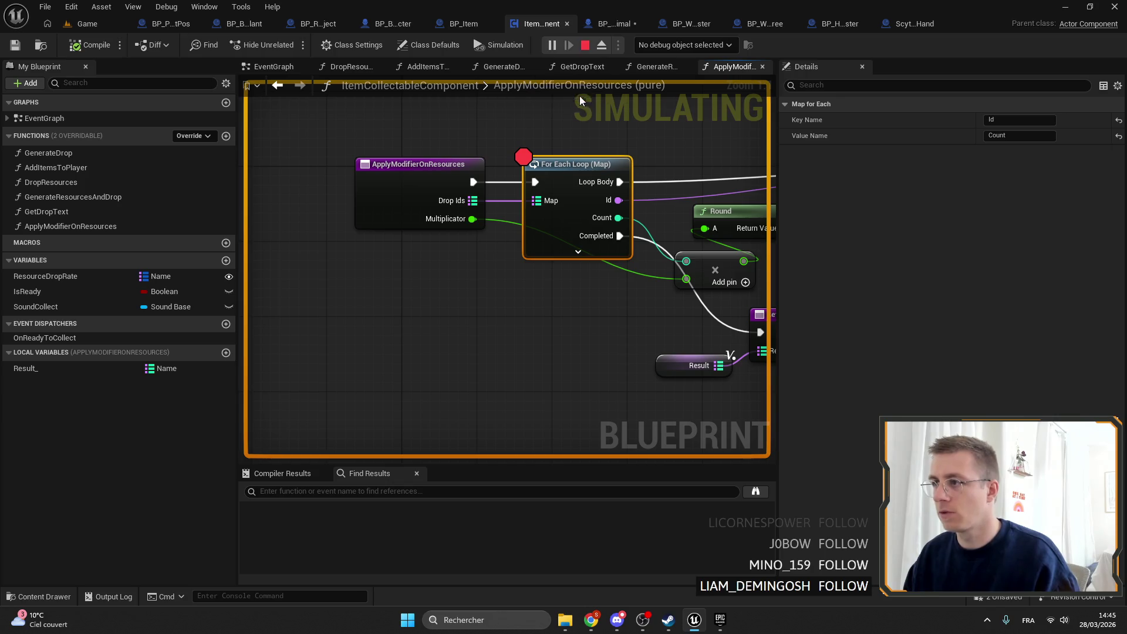
{"action": "right_click", "coordinate": [830, 25]}
{"action": "left_click", "coordinate": [871, 95]}
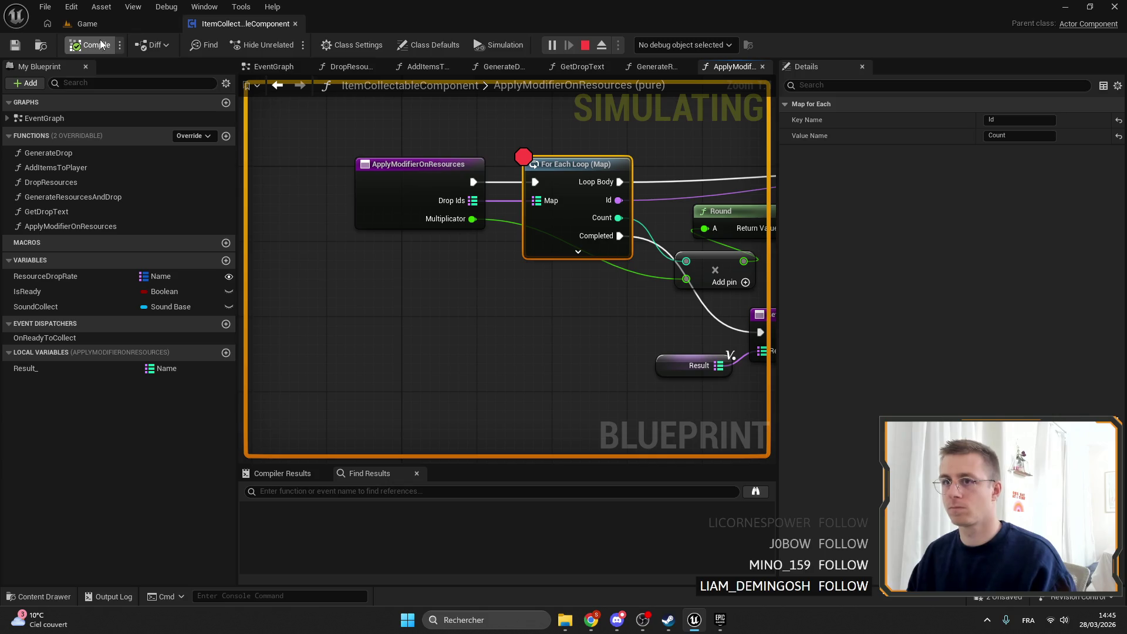
{"action": "left_click", "coordinate": [87, 24]}
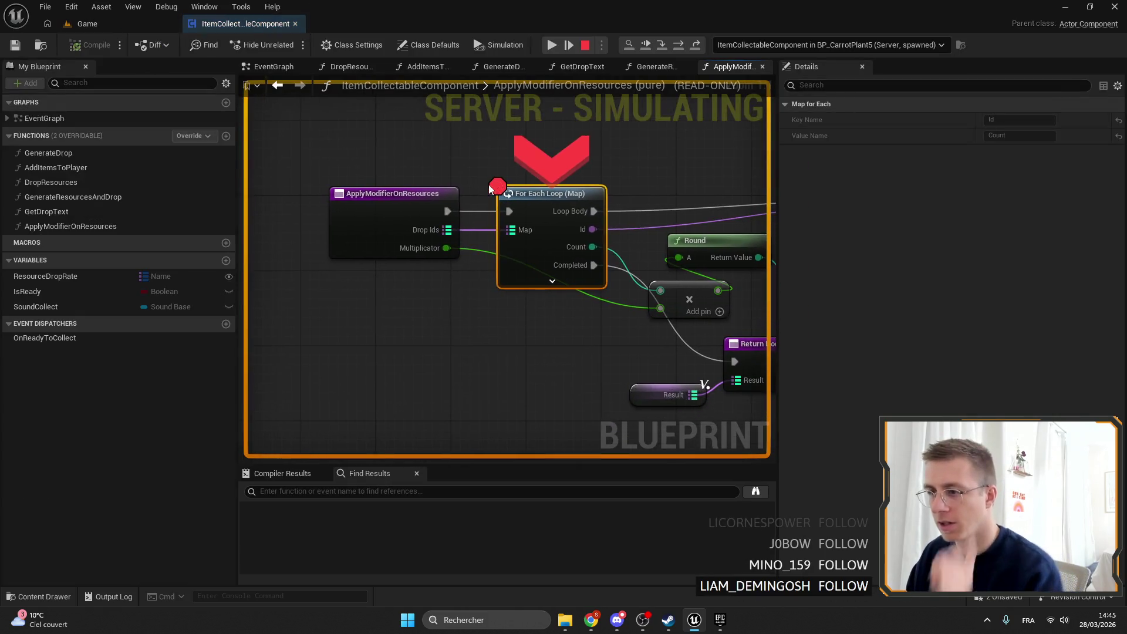
Step: Inspect the paused debug values for Drop Ids, the MIN node and Round's output
{"action": "mouse_move", "coordinate": [436, 233]}
{"action": "left_click", "coordinate": [467, 243]}
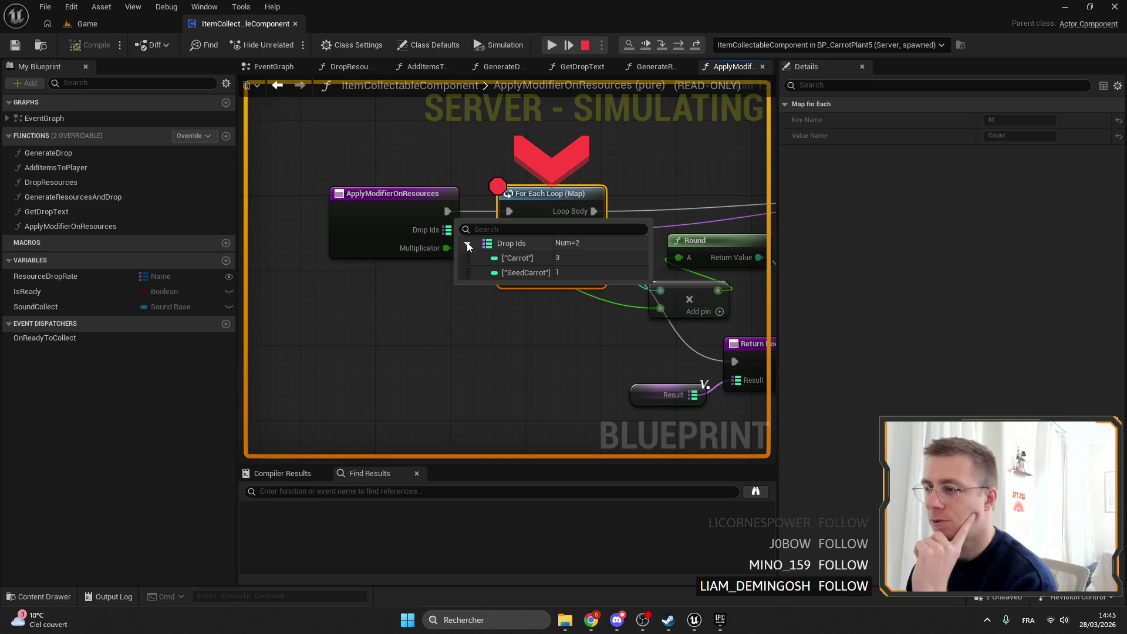
{"action": "left_click", "coordinate": [467, 243]}
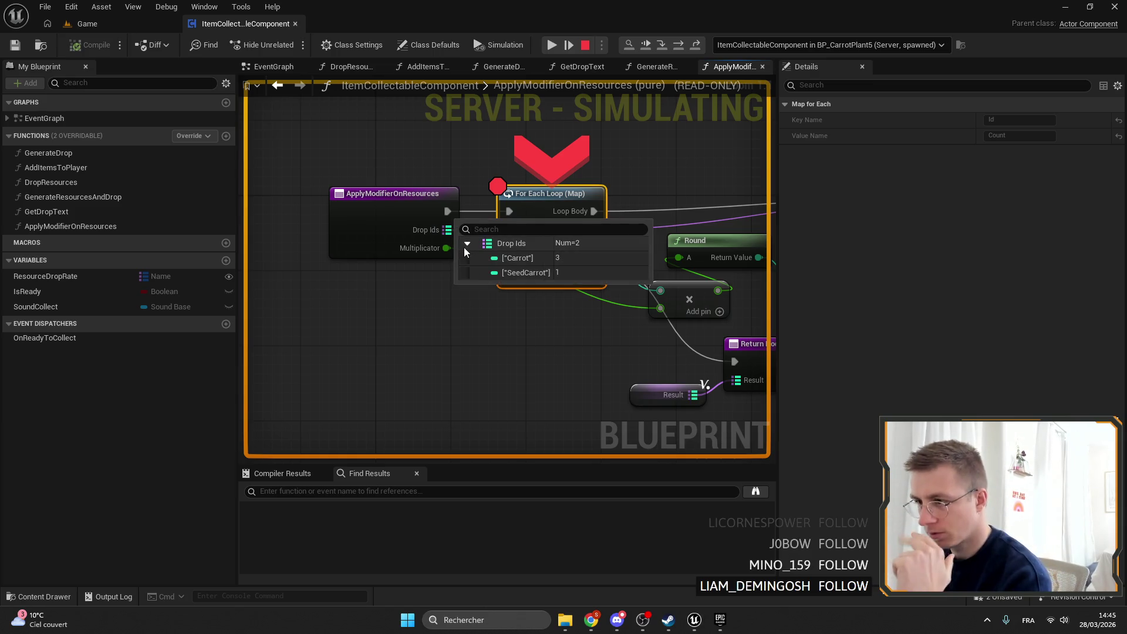
{"action": "mouse_move", "coordinate": [443, 253]}
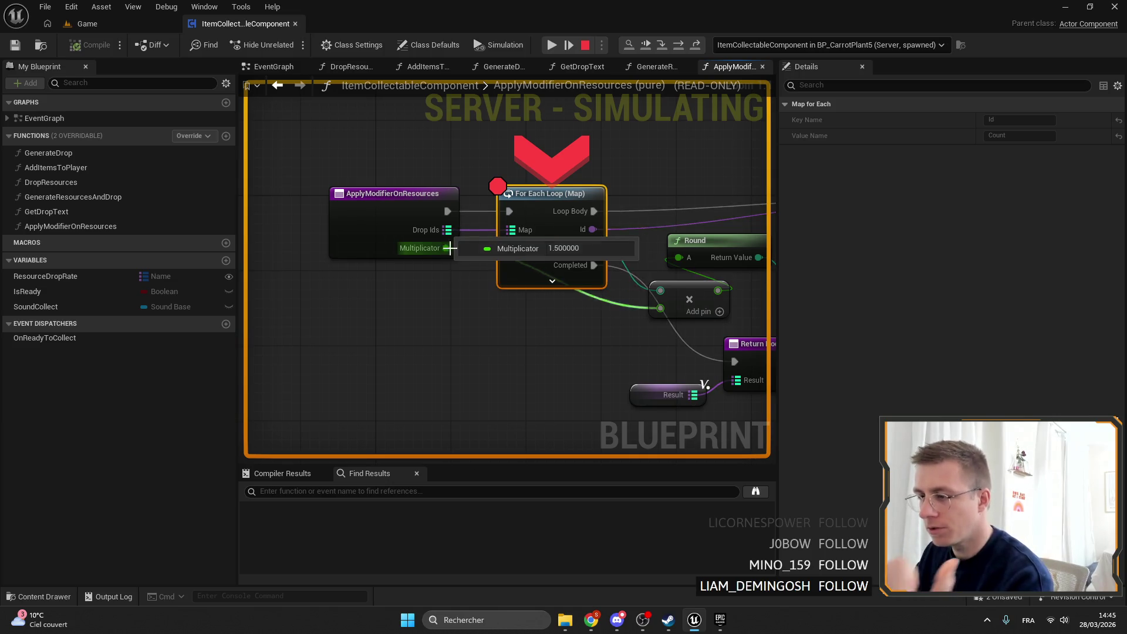
{"action": "left_click_drag", "start_coordinate": [547, 215], "coordinate": [427, 228]}
{"action": "mouse_move", "coordinate": [632, 268]}
{"action": "left_mouse_down"}
{"action": "mouse_move", "coordinate": [292, 287]}
{"action": "mouse_move", "coordinate": [545, 232]}
{"action": "left_mouse_up"}
{"action": "mouse_move", "coordinate": [544, 233]}
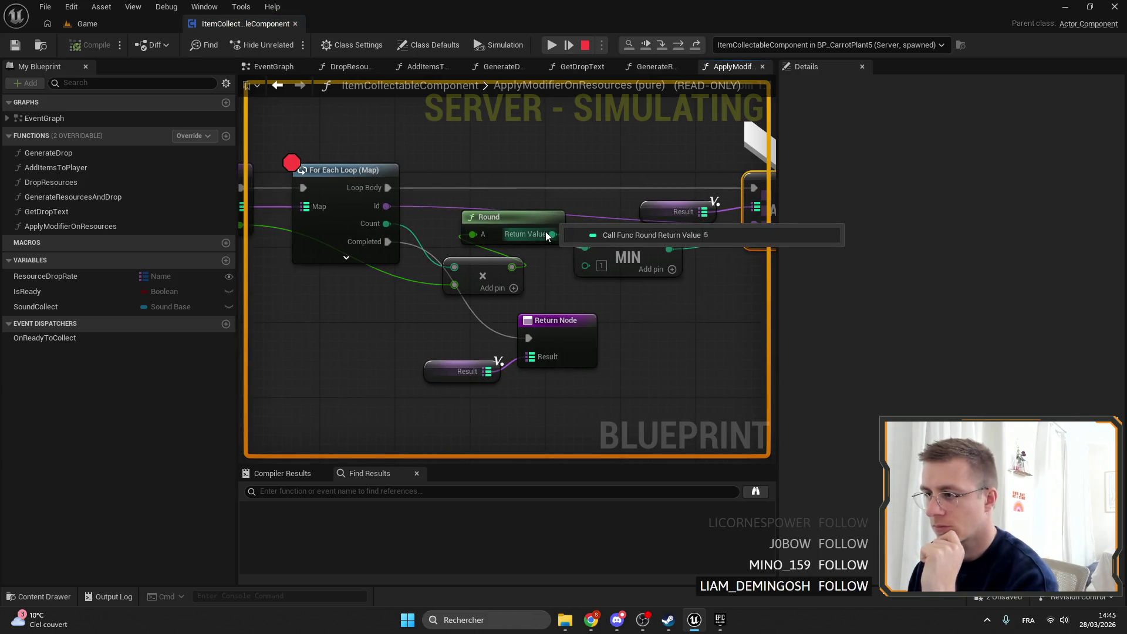
{"action": "mouse_move", "coordinate": [668, 256]}
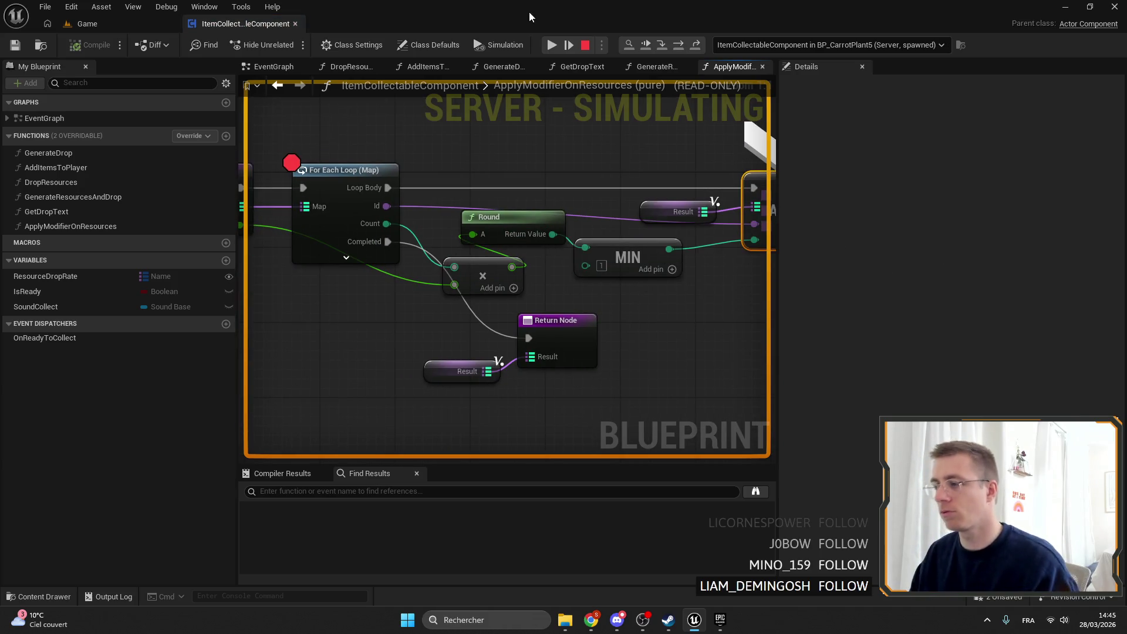
Step: Stop the play session and delete the MIN node
{"action": "key", "text": "Escape"}
{"action": "left_click", "coordinate": [642, 273]}
{"action": "key", "text": "Delete"}
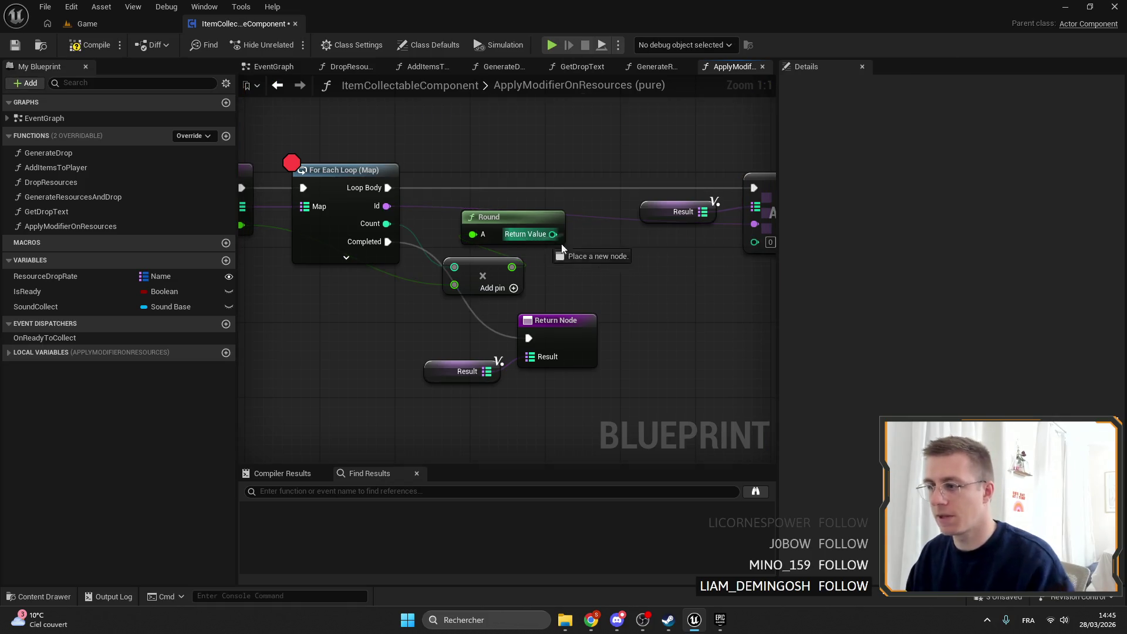
Step: Add a MAX (Integer) node from Round's Return Value and wire its output onward
{"action": "left_click_drag", "start_coordinate": [552, 235], "coordinate": [635, 265]}
{"action": "type", "text": "MAX"}
{"action": "key", "text": "Return"}
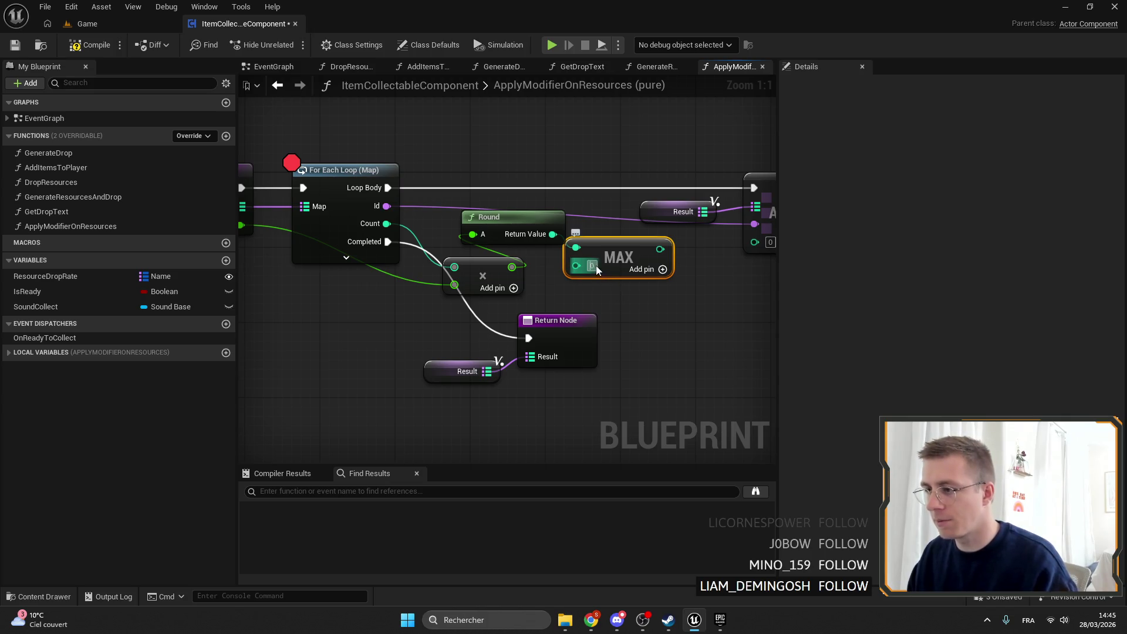
{"action": "mouse_move", "coordinate": [631, 260]}
{"action": "left_mouse_down"}
{"action": "mouse_move", "coordinate": [639, 269]}
{"action": "mouse_move", "coordinate": [775, 261]}
{"action": "mouse_move", "coordinate": [705, 241]}
{"action": "left_mouse_up"}
{"action": "left_click_drag", "start_coordinate": [303, 195], "coordinate": [426, 199]}
Step: Remove the breakpoint from the For Each Loop node
{"action": "right_click", "coordinate": [387, 179]}
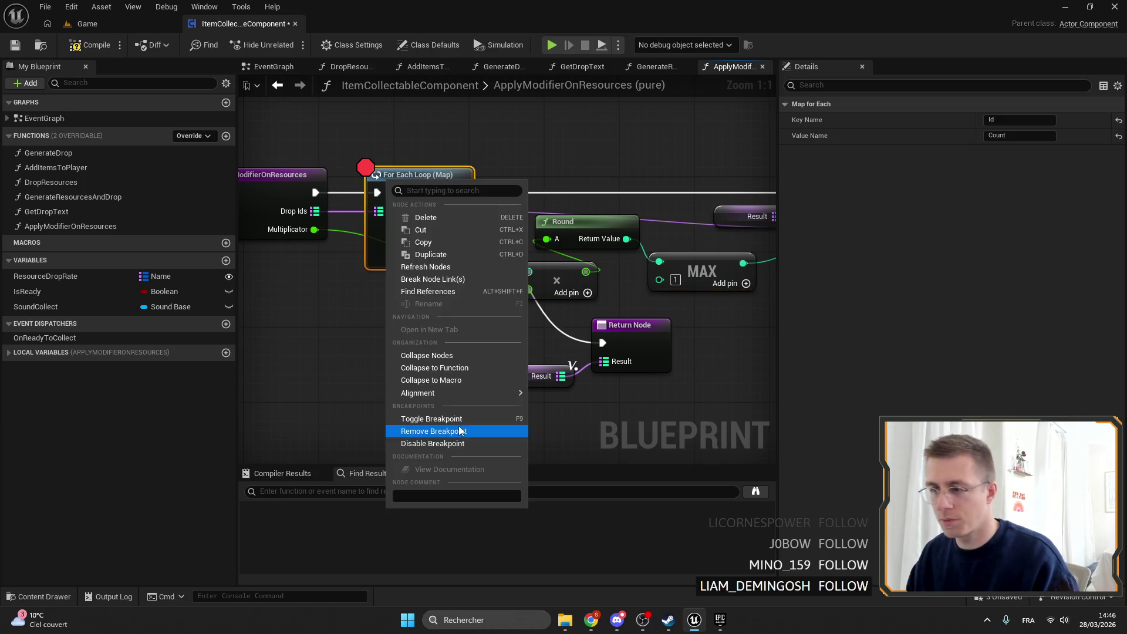
{"action": "left_click", "coordinate": [422, 430]}
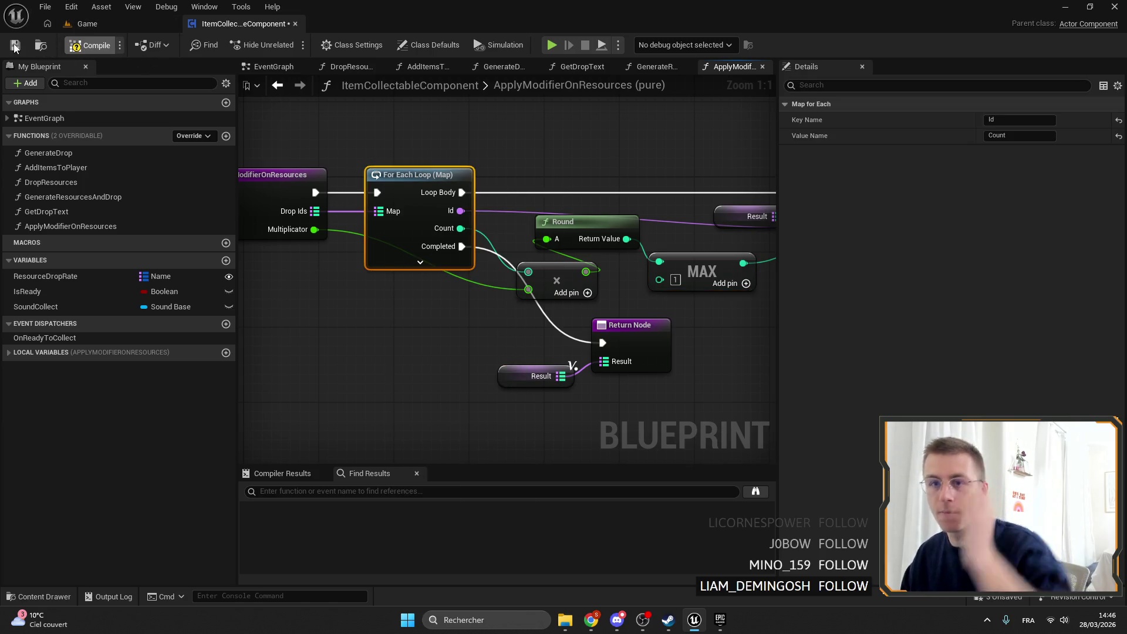
{"action": "left_click", "coordinate": [132, 24]}
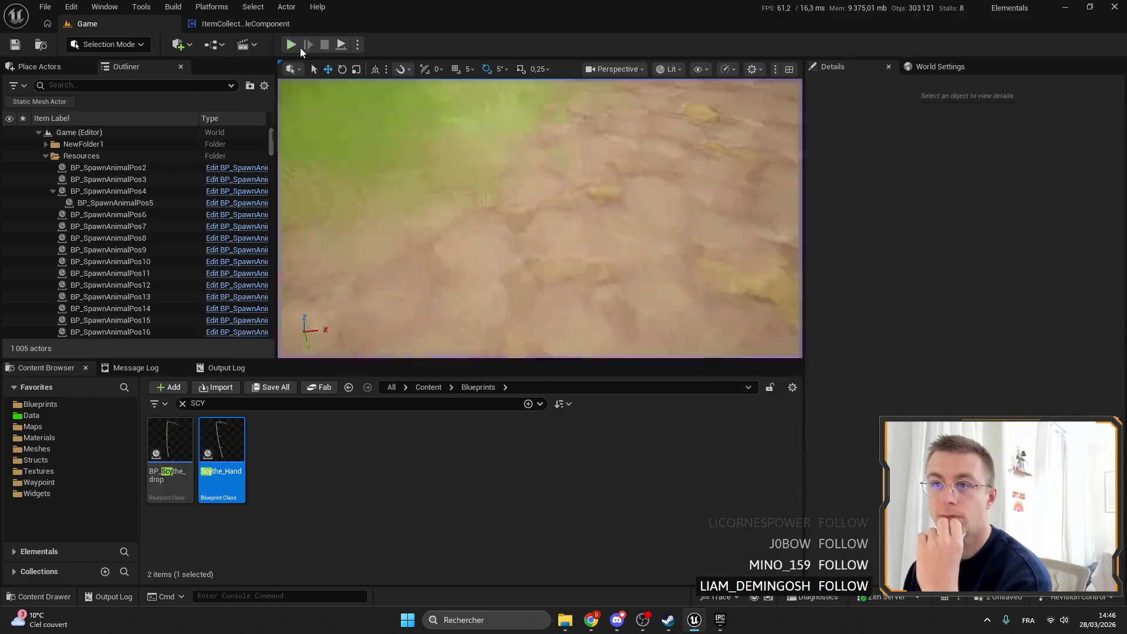
Step: Start play, equip the fertilizer from slot 2, and fertilize four plots
{"action": "key", "text": "alt+p"}
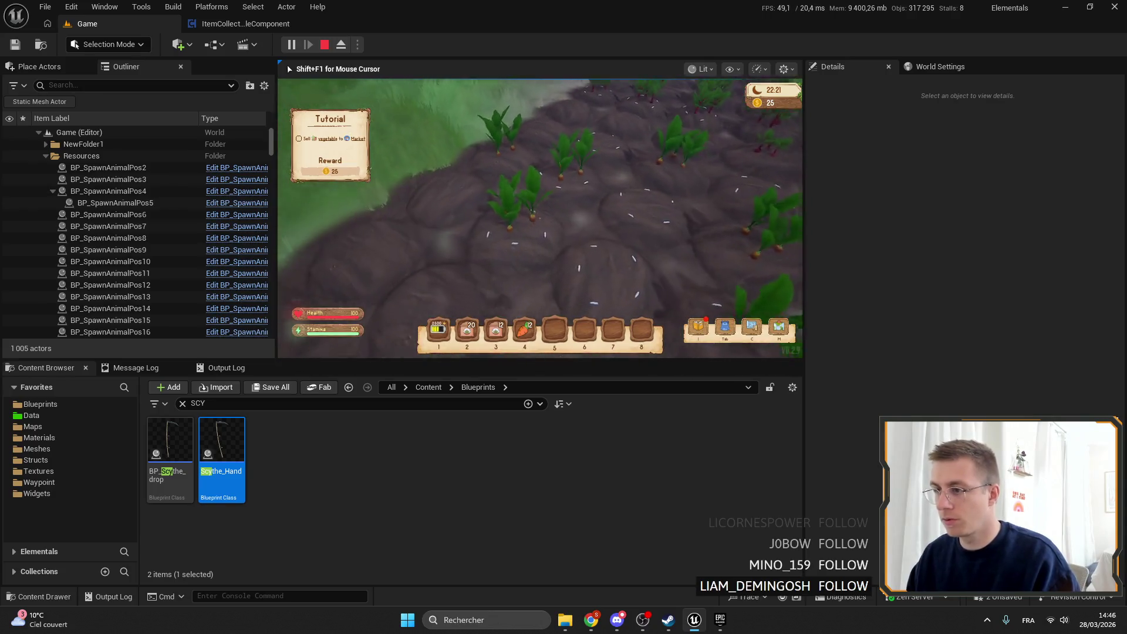
{"action": "key", "text": "2"}
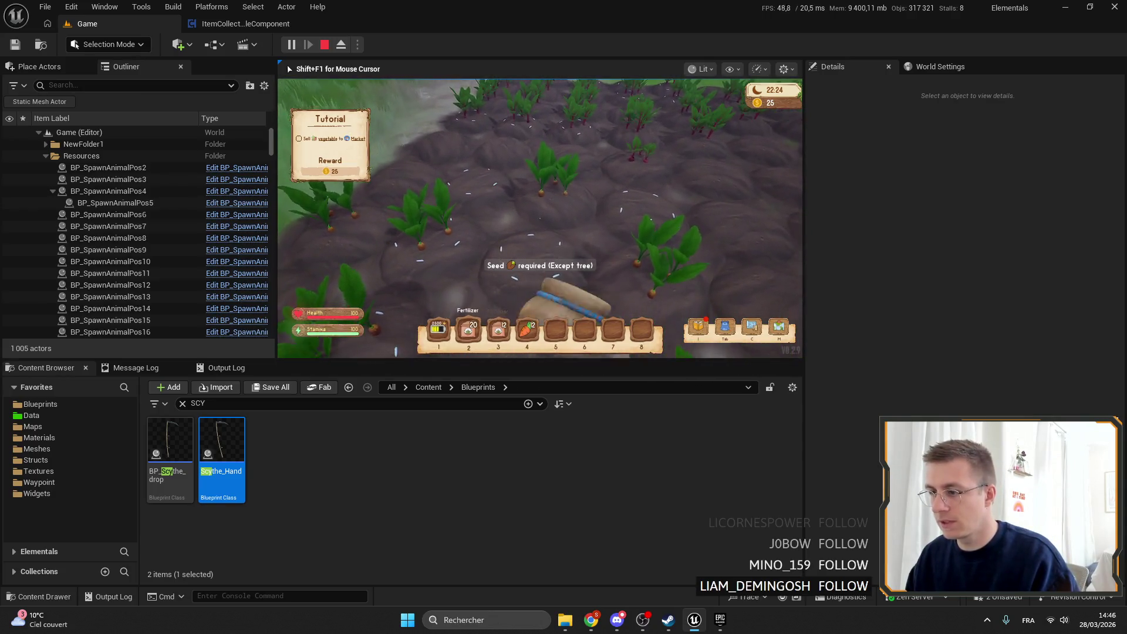
{"action": "left_click", "coordinate": [540, 217]}
{"action": "left_click", "coordinate": [540, 217]}
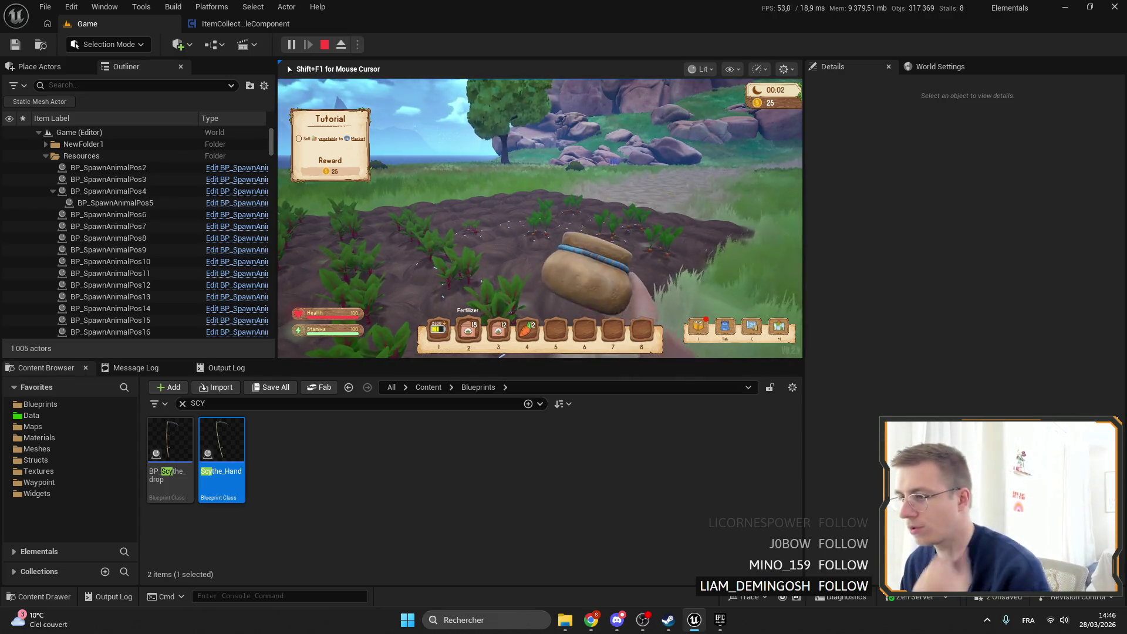
{"action": "key", "text": "Tab"}
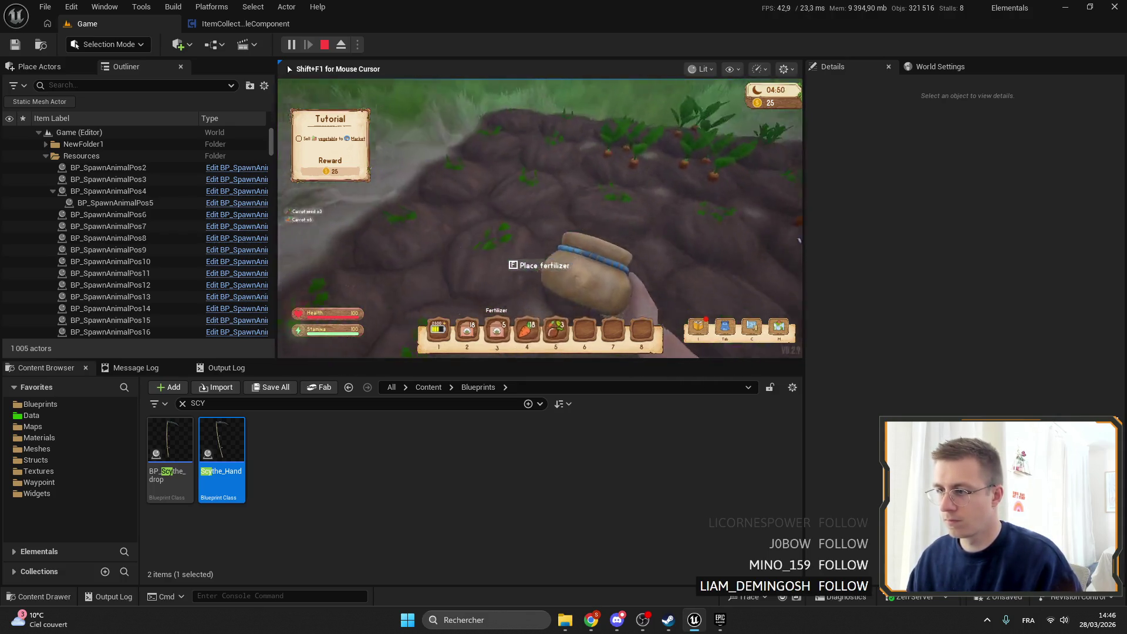
{"action": "left_click", "coordinate": [540, 218]}
{"action": "left_click", "coordinate": [540, 218]}
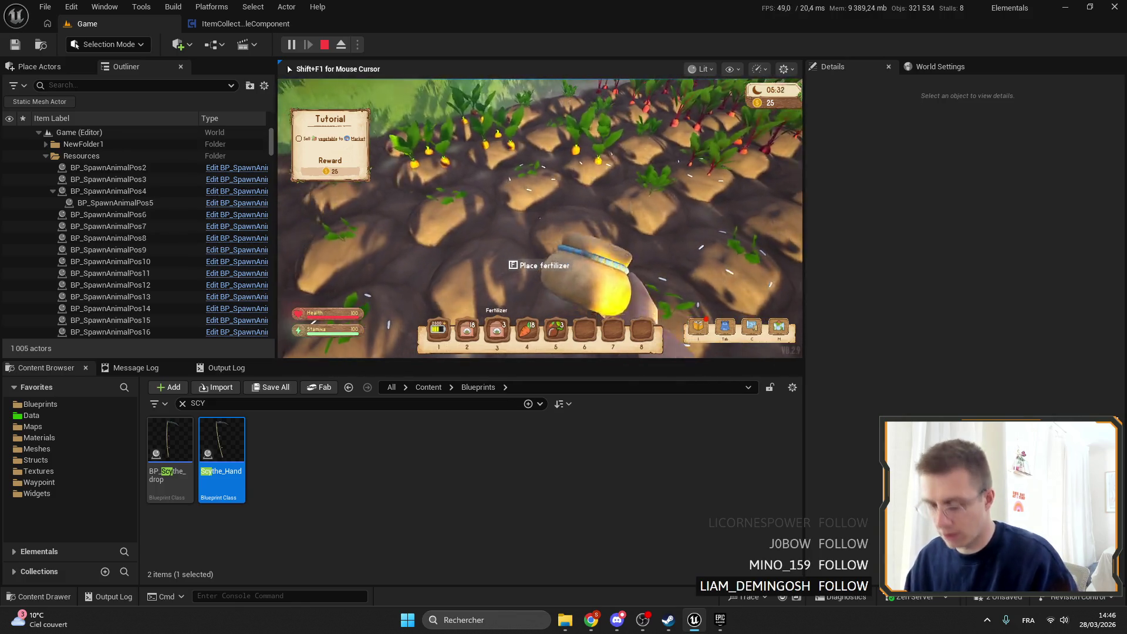
Step: Harvest carrots from the field and plant three carrot seeds in empty plots
{"action": "key", "text": "6"}
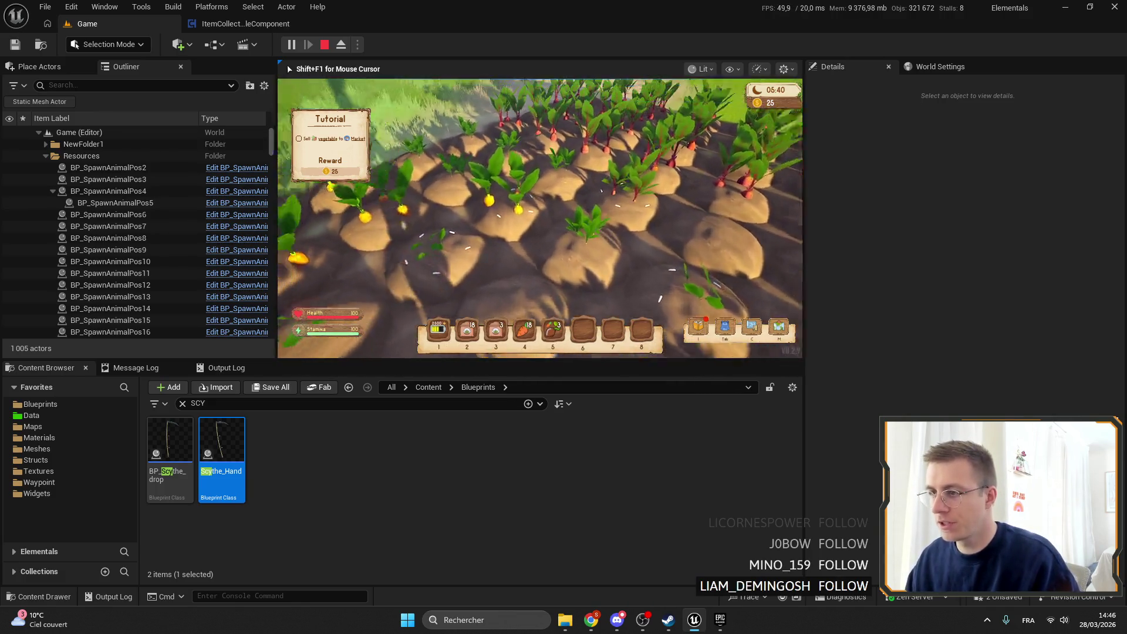
{"action": "left_click", "coordinate": [540, 218]}
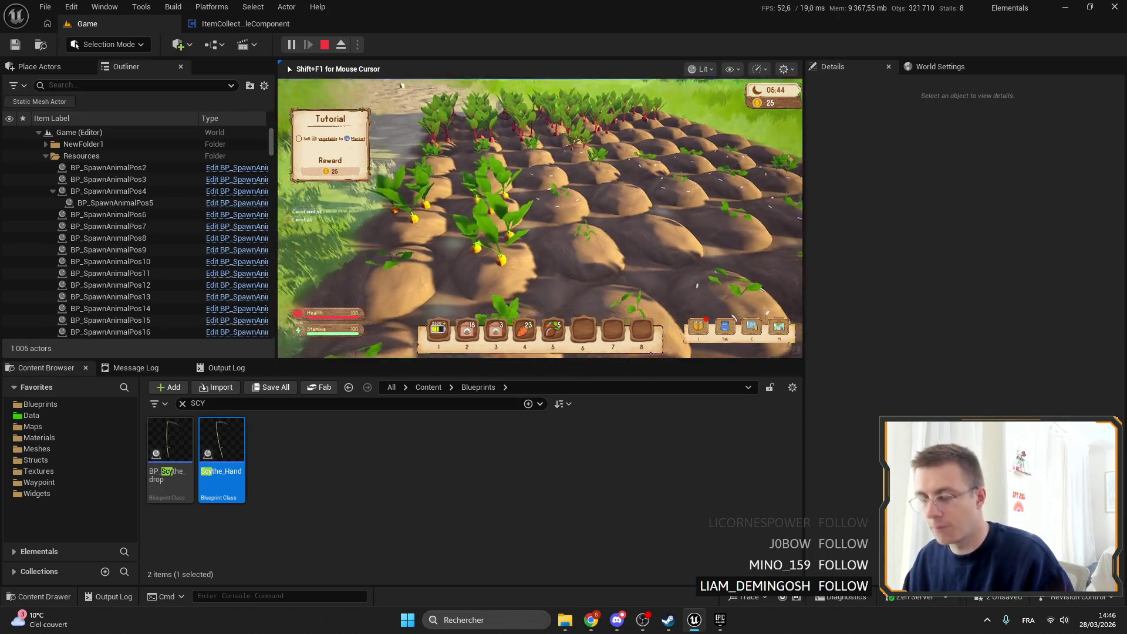
{"action": "left_click", "coordinate": [540, 218]}
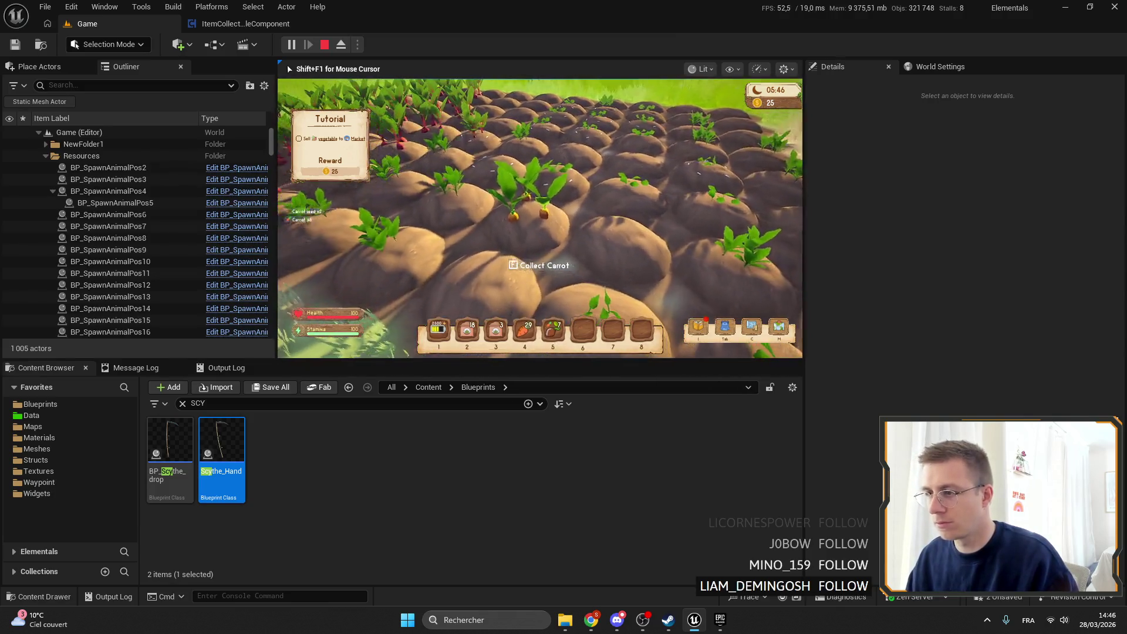
{"action": "left_click", "coordinate": [540, 218]}
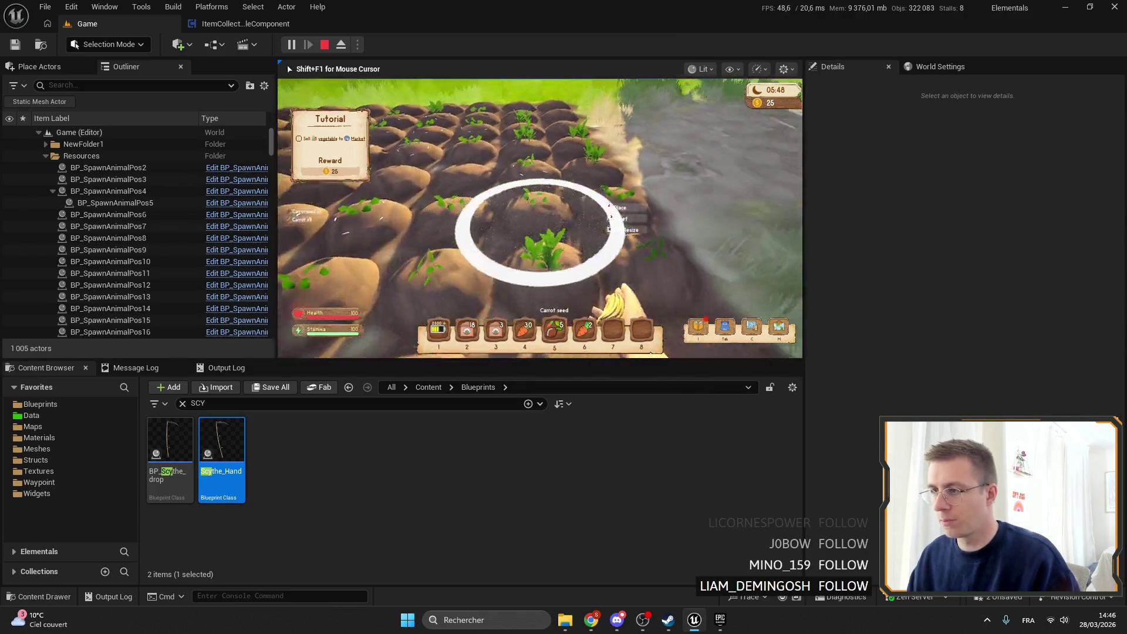
{"action": "left_click", "coordinate": [539, 218]}
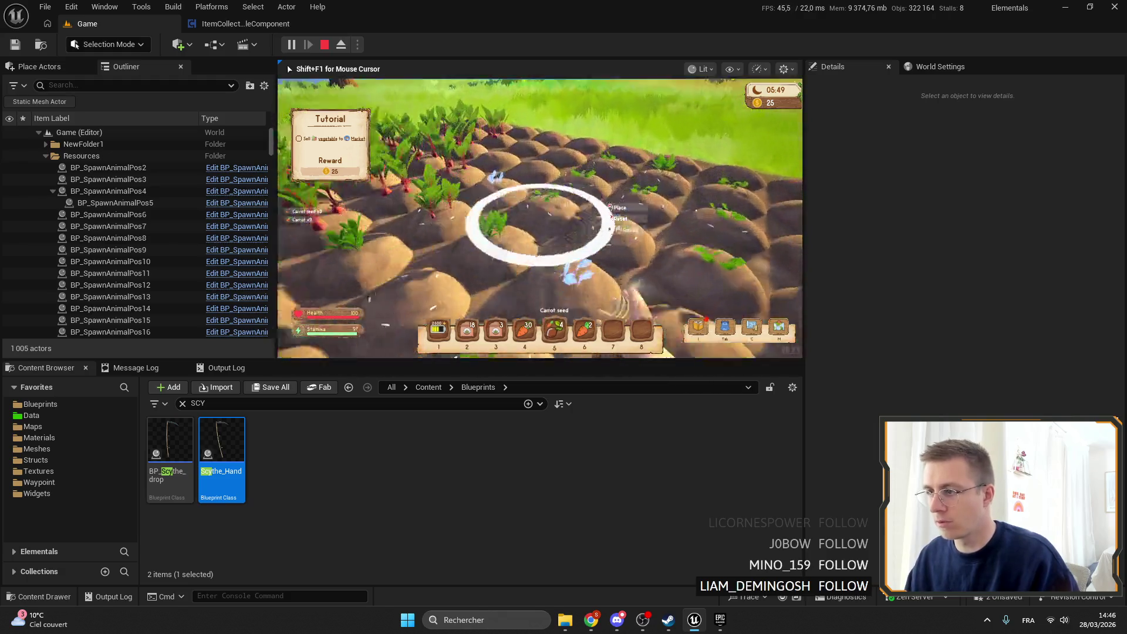
{"action": "left_click", "coordinate": [540, 218]}
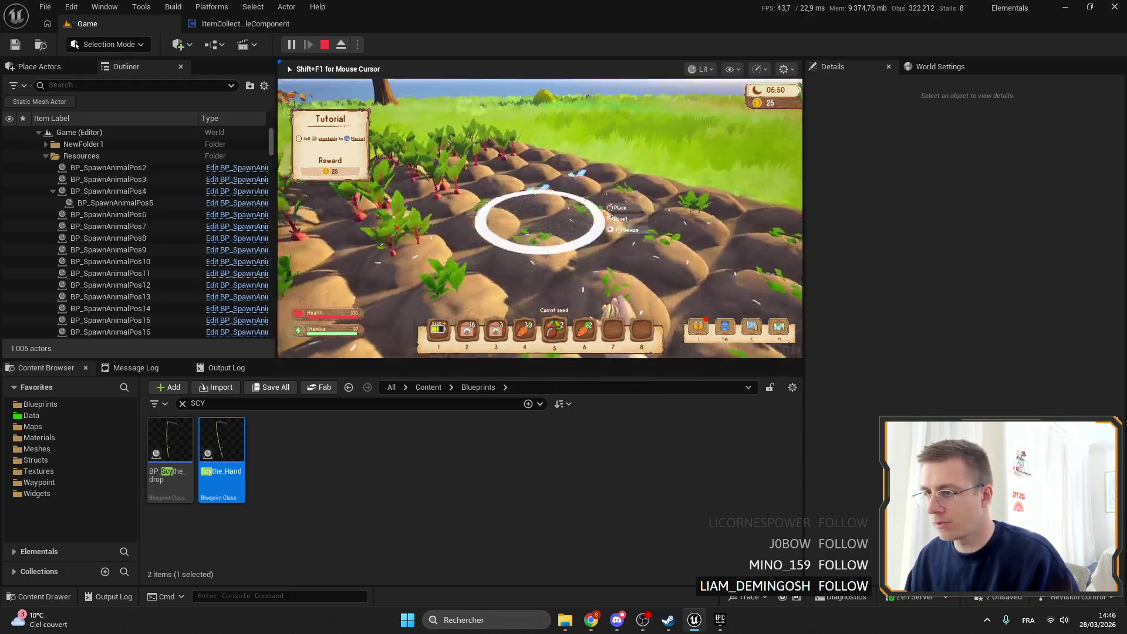
{"action": "left_click", "coordinate": [540, 219]}
Step: Move the beetroot seeds into hotbar slot 7 and plant two of them
{"action": "key", "text": "3"}
{"action": "key", "text": "i"}
{"action": "left_click_drag", "start_coordinate": [533, 212], "coordinate": [612, 330]}
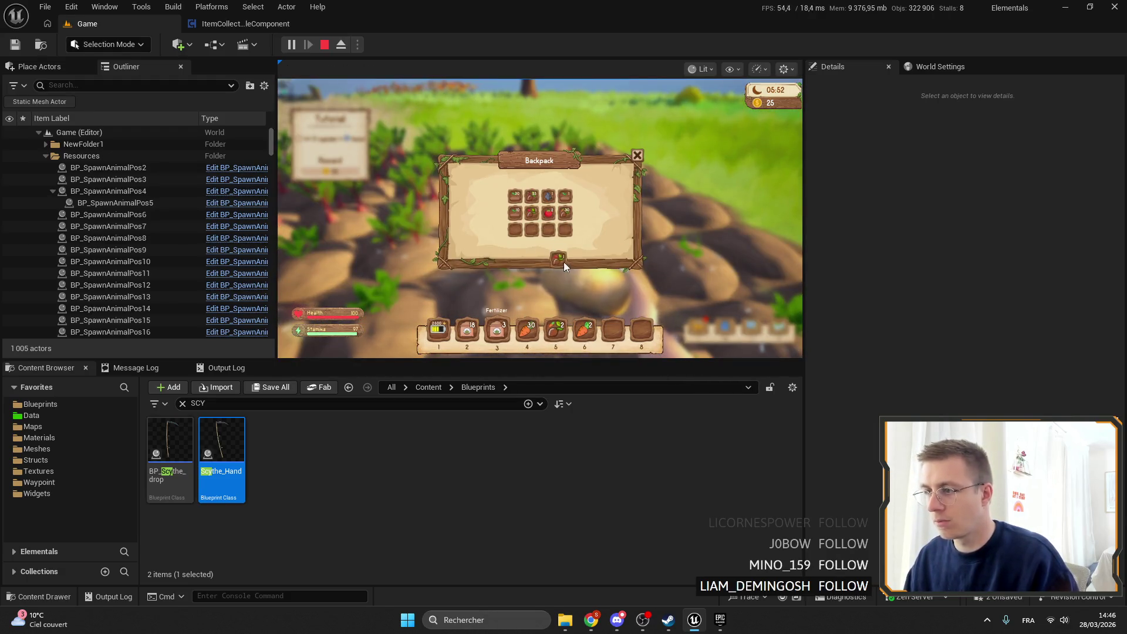
{"action": "key", "text": "i"}
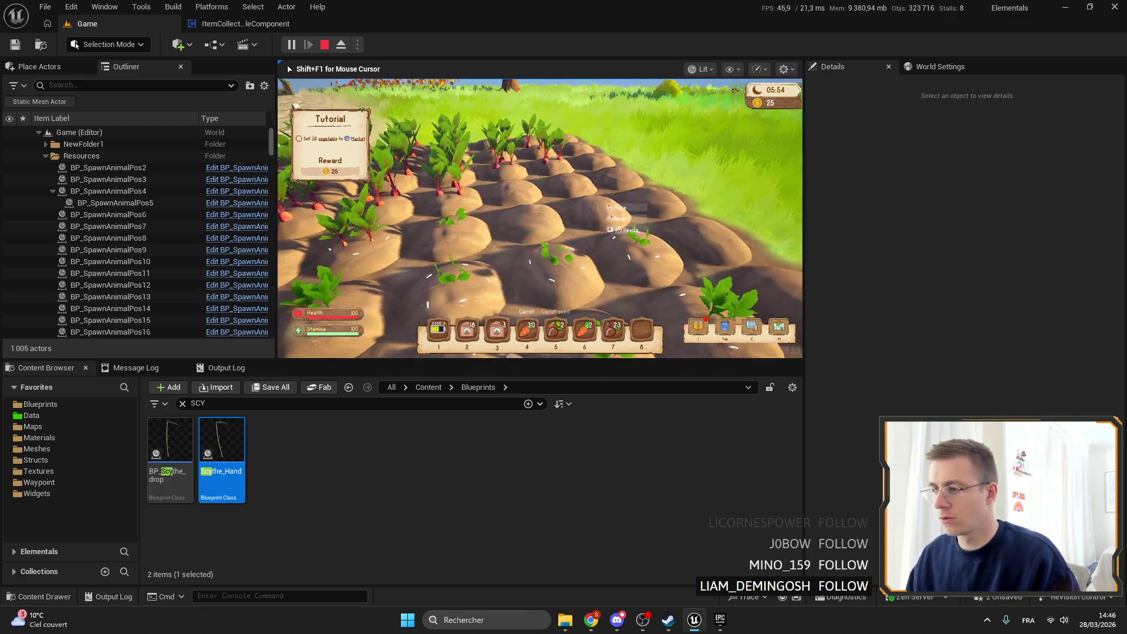
{"action": "key", "text": "7"}
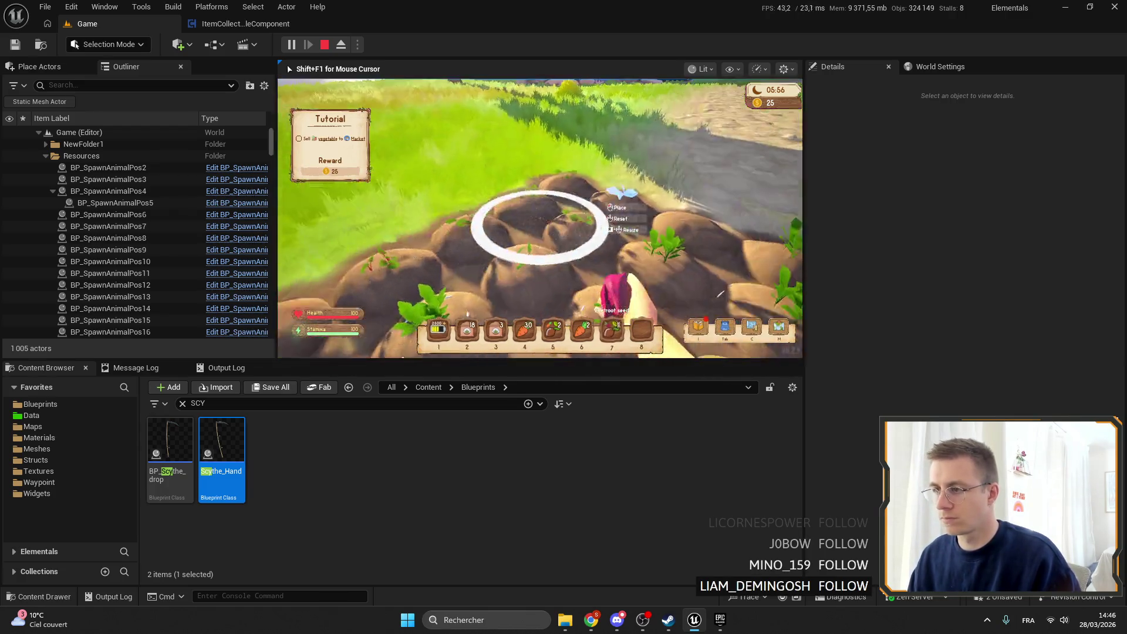
{"action": "left_click", "coordinate": [539, 218]}
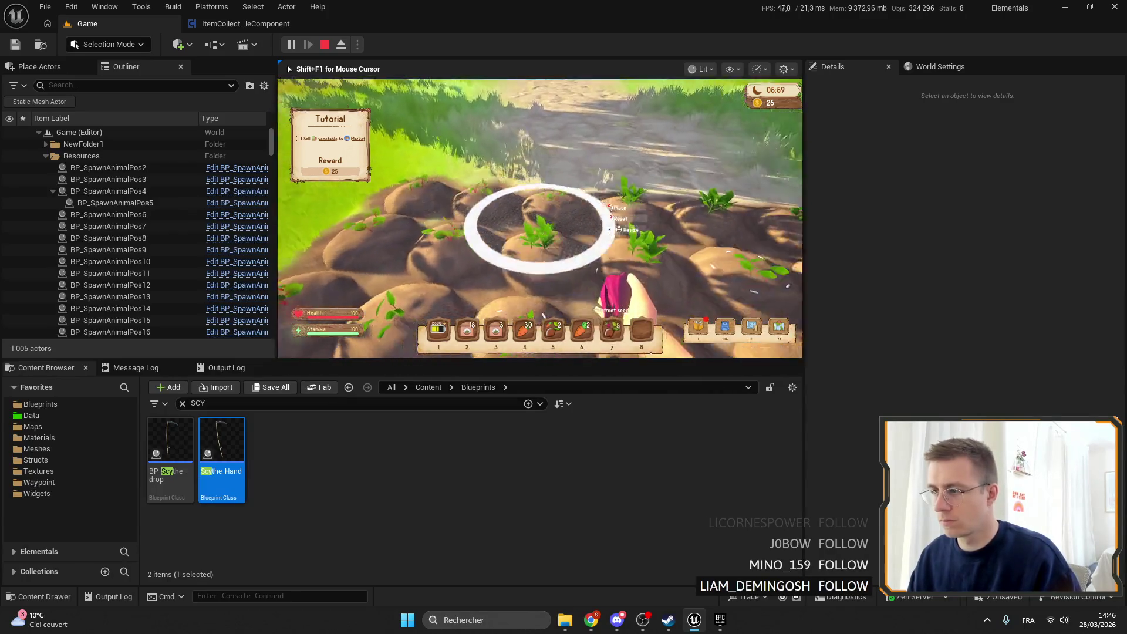
{"action": "left_click", "coordinate": [538, 218]}
Step: Switch hotbar slots and harvest two beetroots from the field
{"action": "key", "text": "3"}
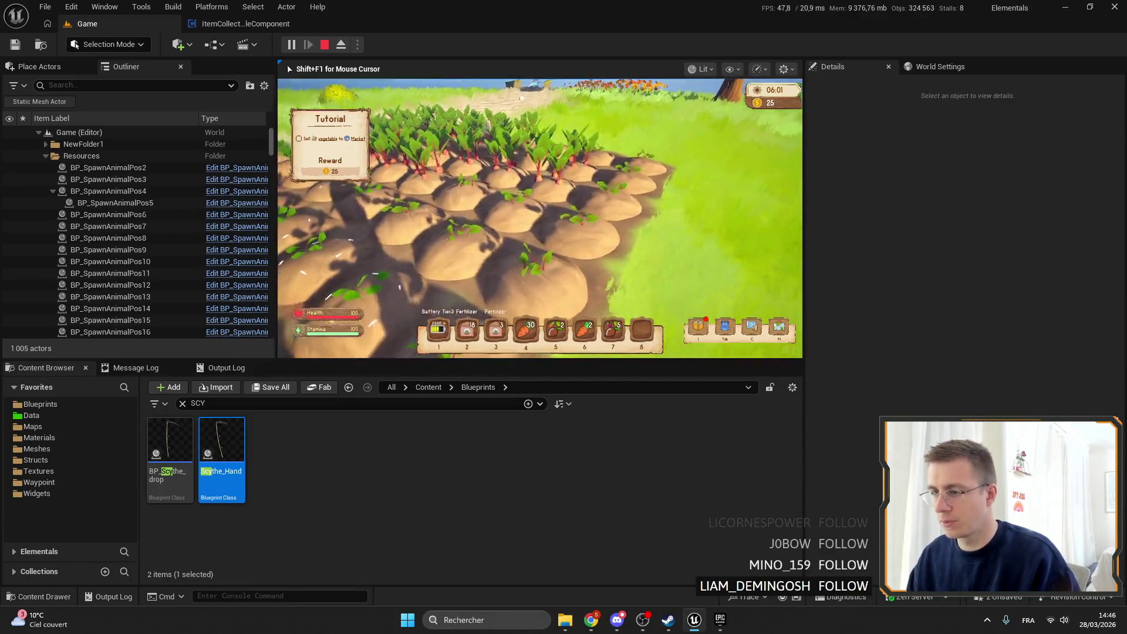
{"action": "key", "text": "4"}
{"action": "left_click", "coordinate": [538, 218]}
{"action": "left_click", "coordinate": [538, 218]}
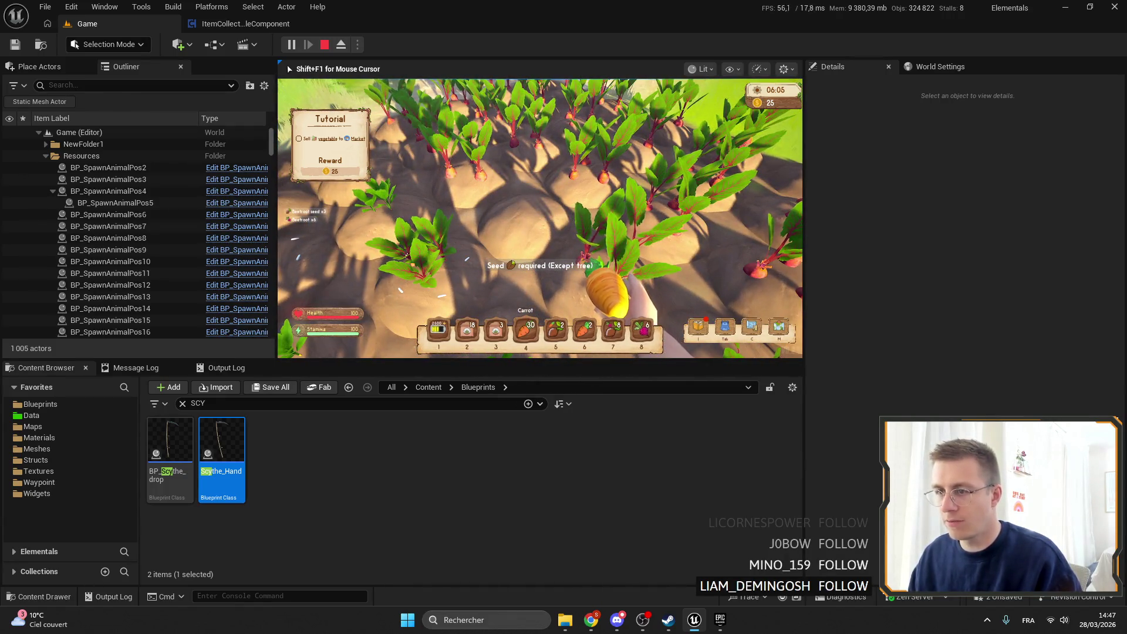
Step: Fertilize two planted beets, harvest the grown beetroot with E, then stop play and exit fullscreen
{"action": "key", "text": "i"}
{"action": "key", "text": "i"}
{"action": "key", "text": "i"}
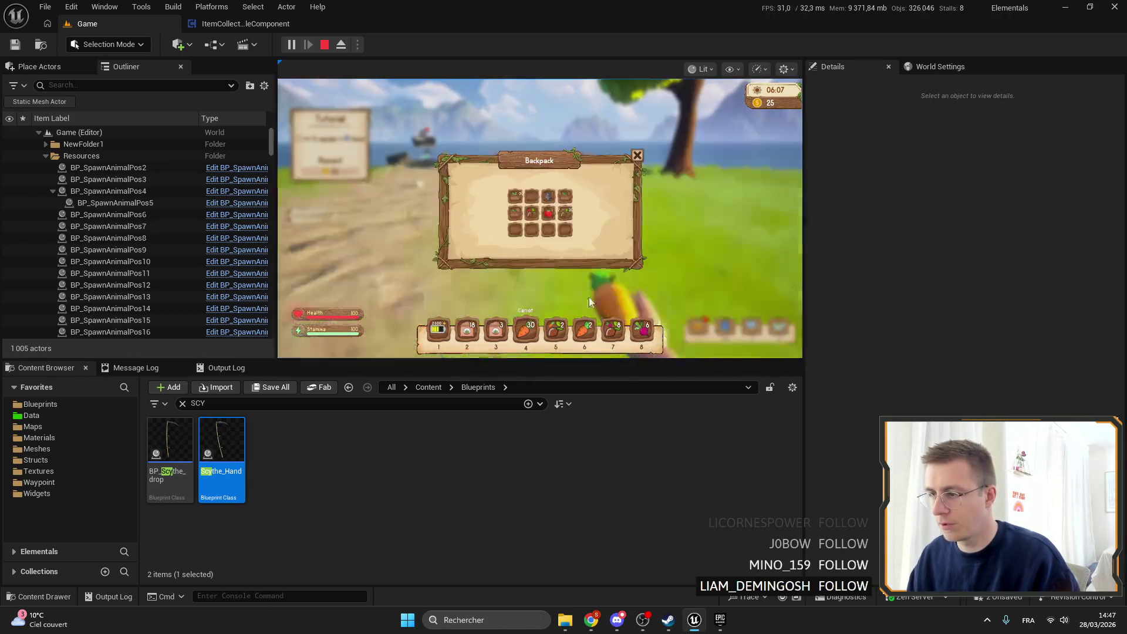
{"action": "key", "text": "i"}
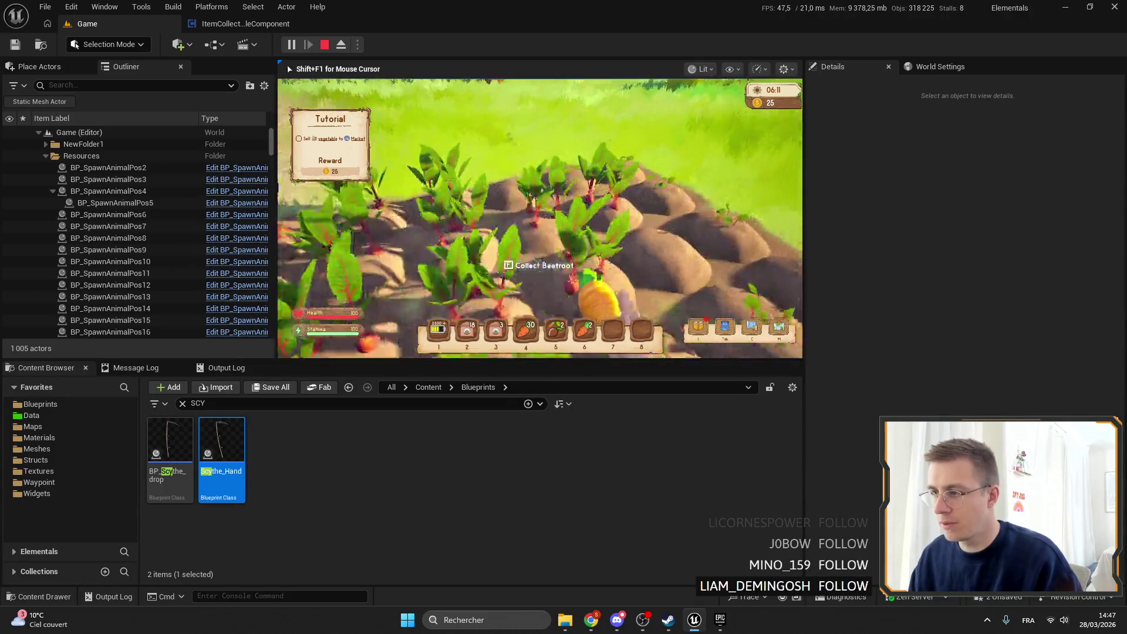
{"action": "scroll", "coordinate": [539, 217], "scroll_direction": "up", "scroll_amount": 2}
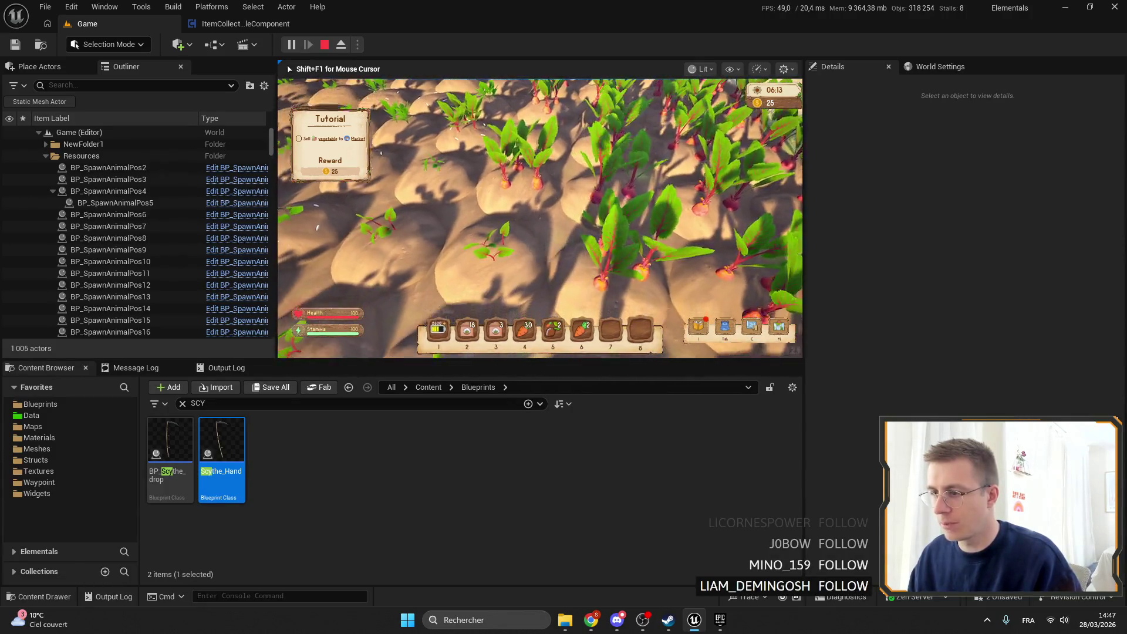
{"action": "left_click", "coordinate": [540, 219]}
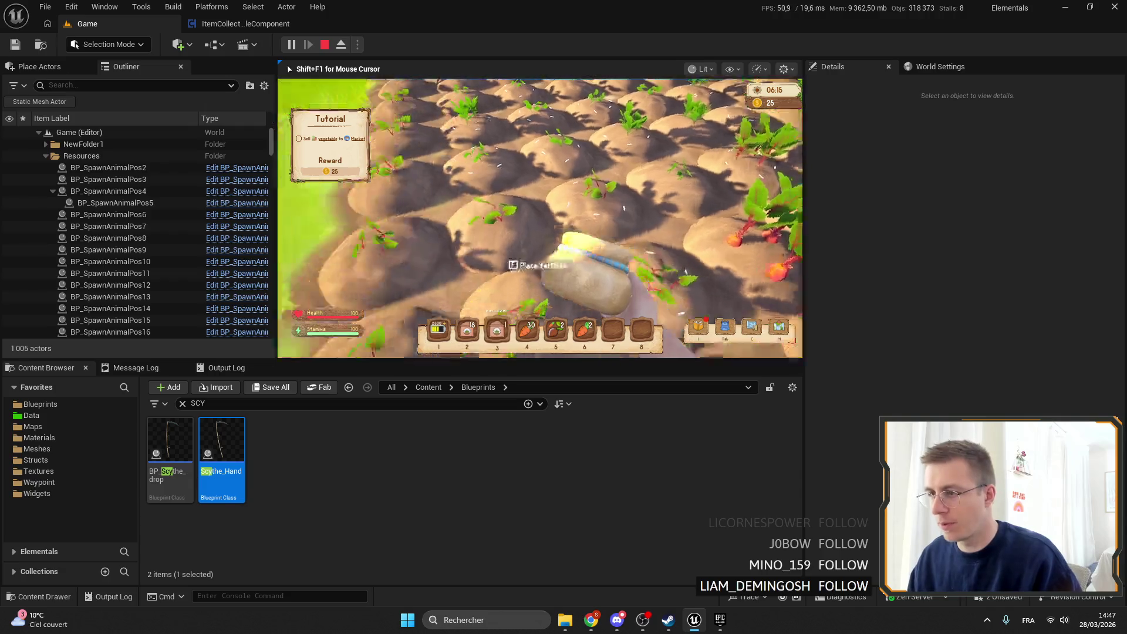
{"action": "left_click", "coordinate": [540, 218]}
{"action": "key", "text": "e"}
{"action": "key", "text": "e"}
{"action": "key", "text": "e"}
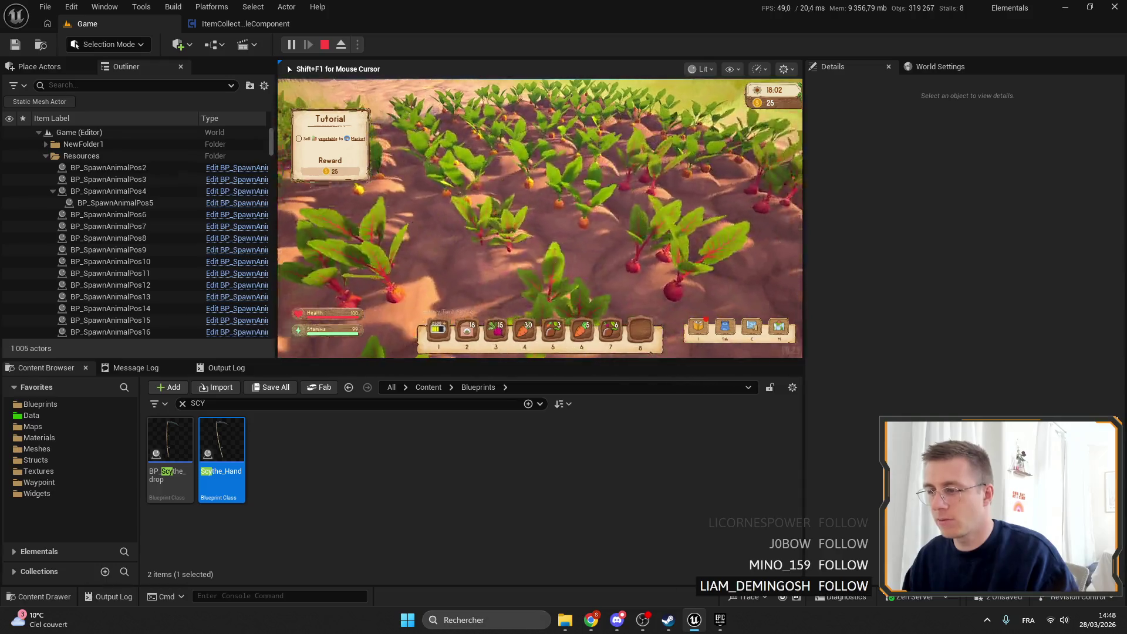
{"action": "scroll", "coordinate": [540, 217], "scroll_direction": "down", "scroll_amount": 5}
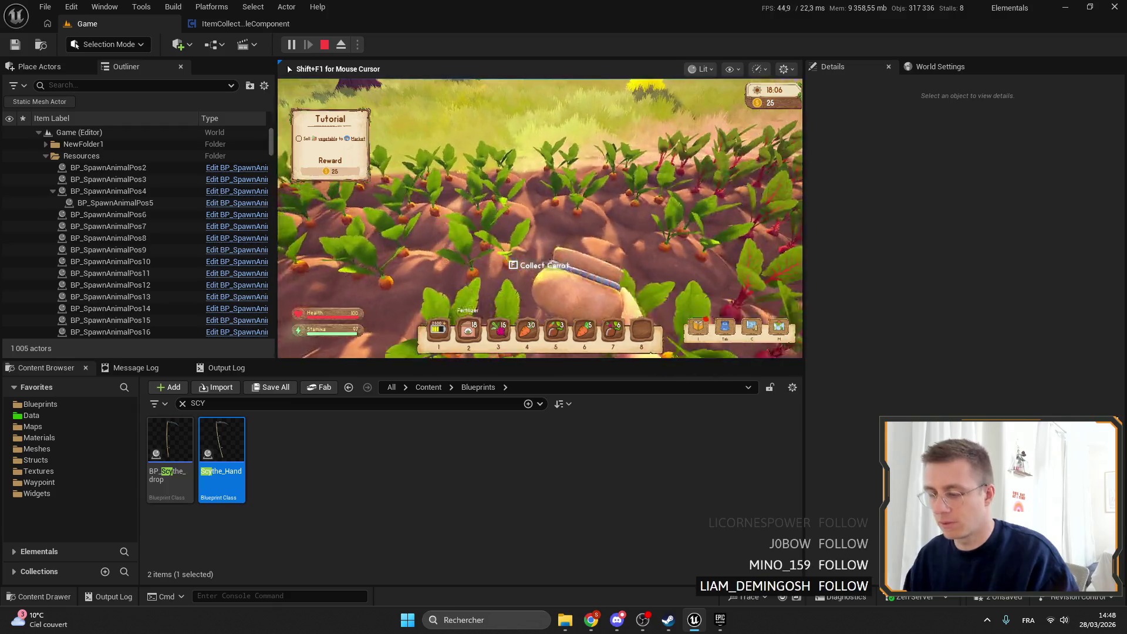
{"action": "key", "text": "Escape"}
{"action": "key", "text": "F11"}
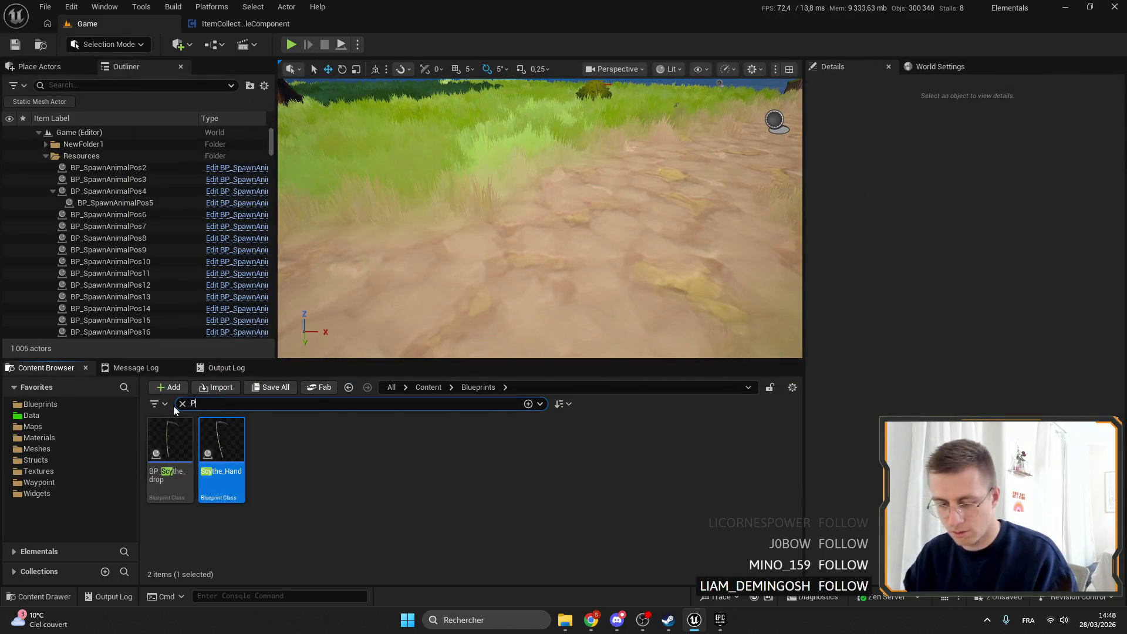
Step: Search 'Plant pos', open BP_PlantPos, and select its FertilizerMax variable (default 10)
{"action": "type", "text": "Plant pos"}
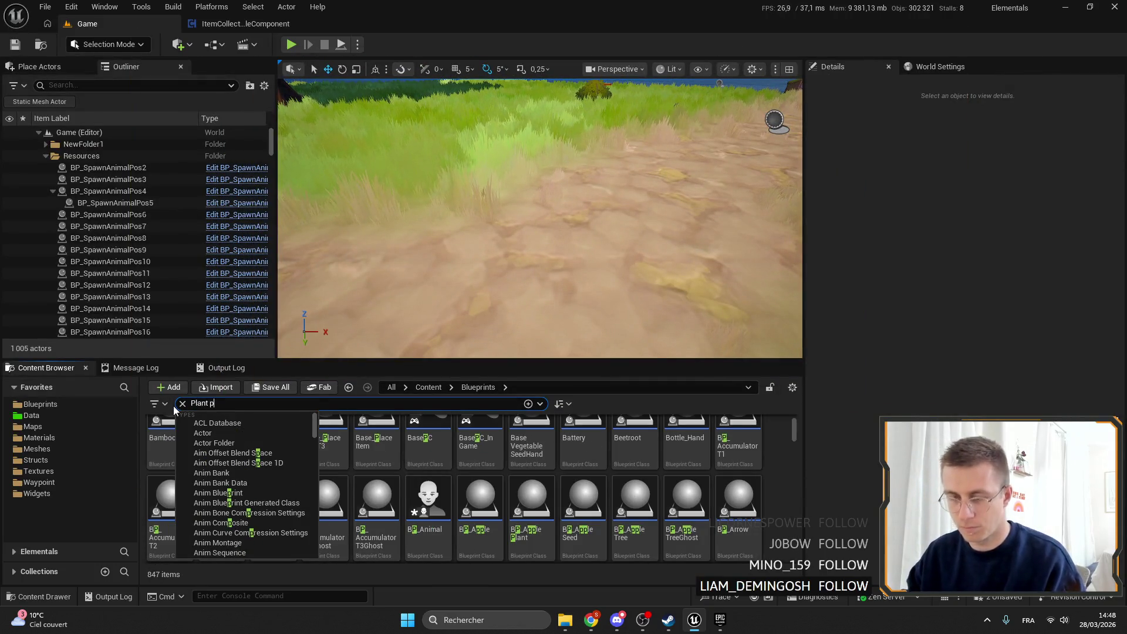
{"action": "left_click", "coordinate": [165, 443]}
{"action": "double_click", "coordinate": [166, 443]}
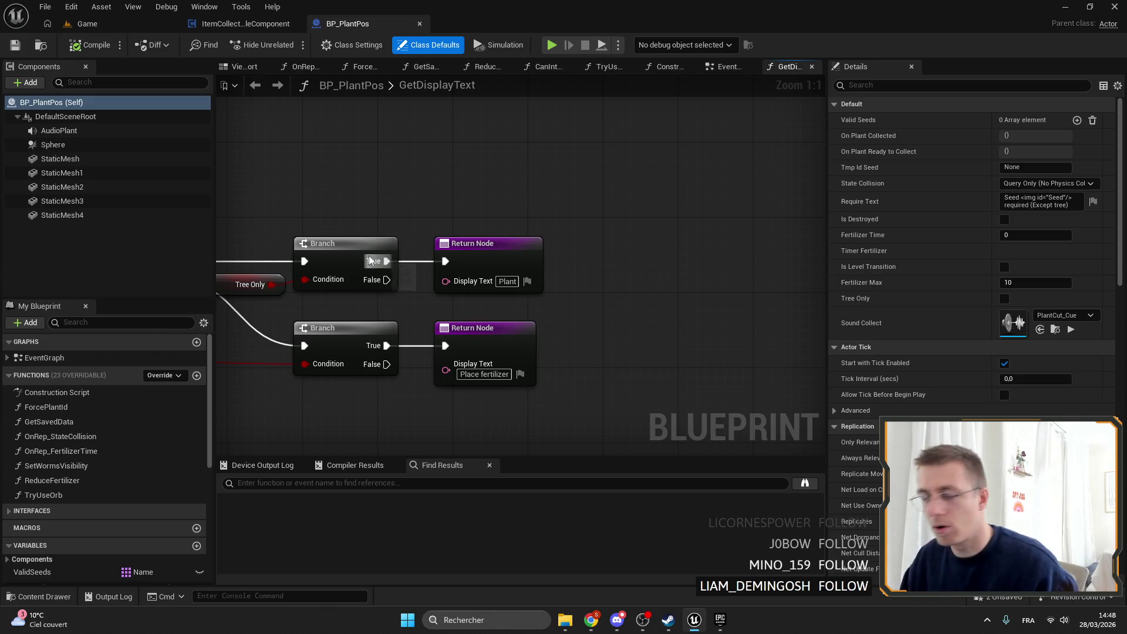
{"action": "scroll", "coordinate": [374, 137], "scroll_direction": "down", "scroll_amount": 3}
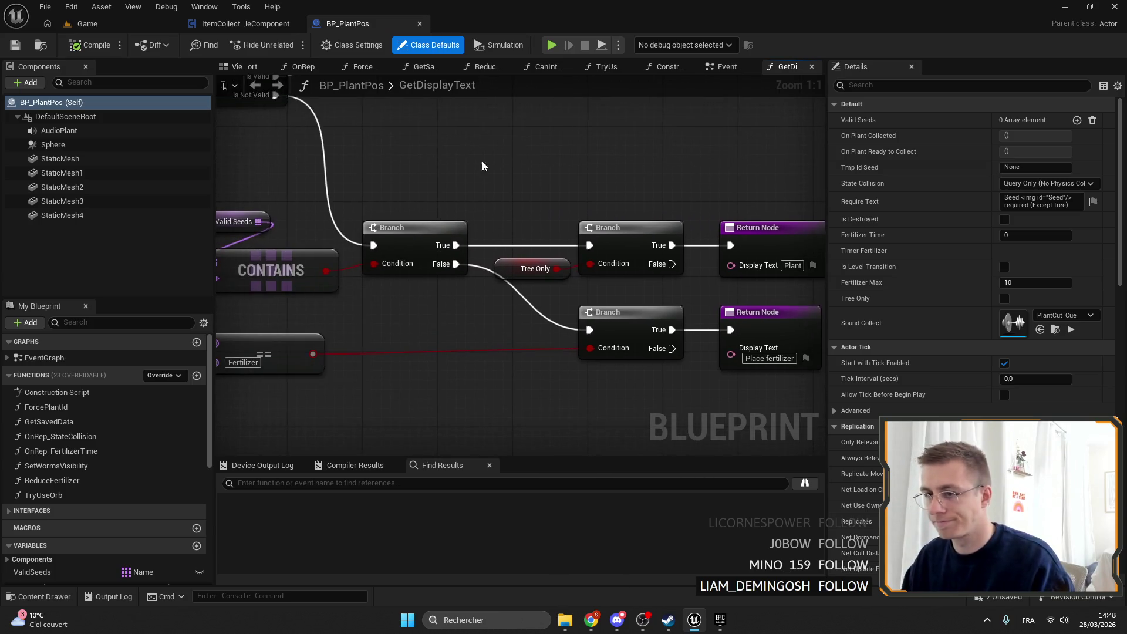
{"action": "scroll", "coordinate": [131, 506], "scroll_direction": "down", "scroll_amount": 5}
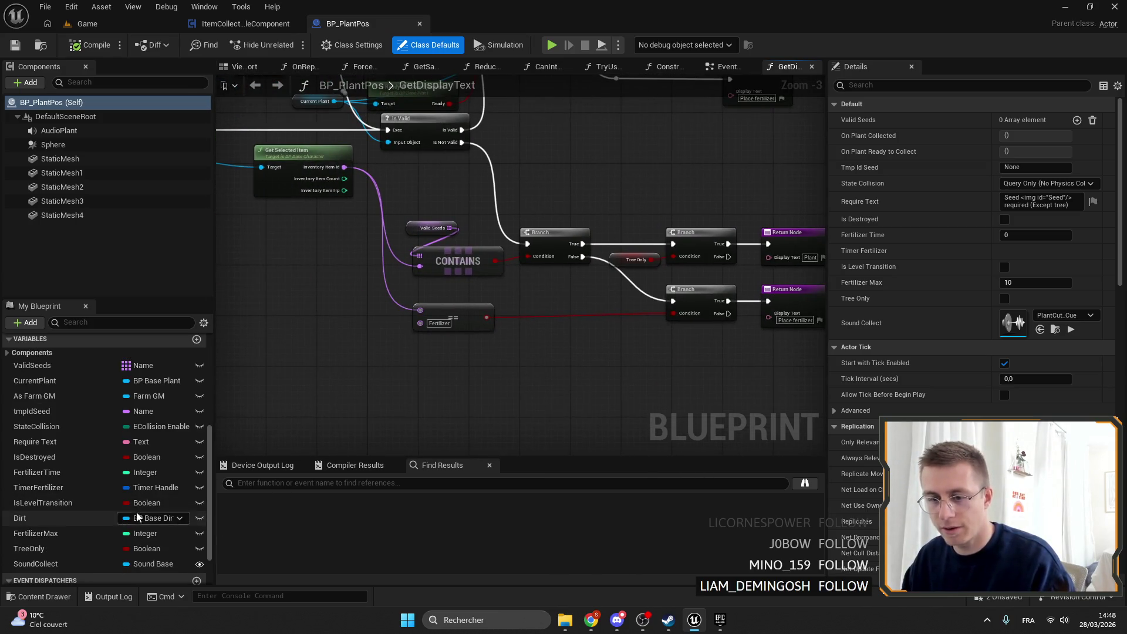
{"action": "left_click", "coordinate": [44, 533]}
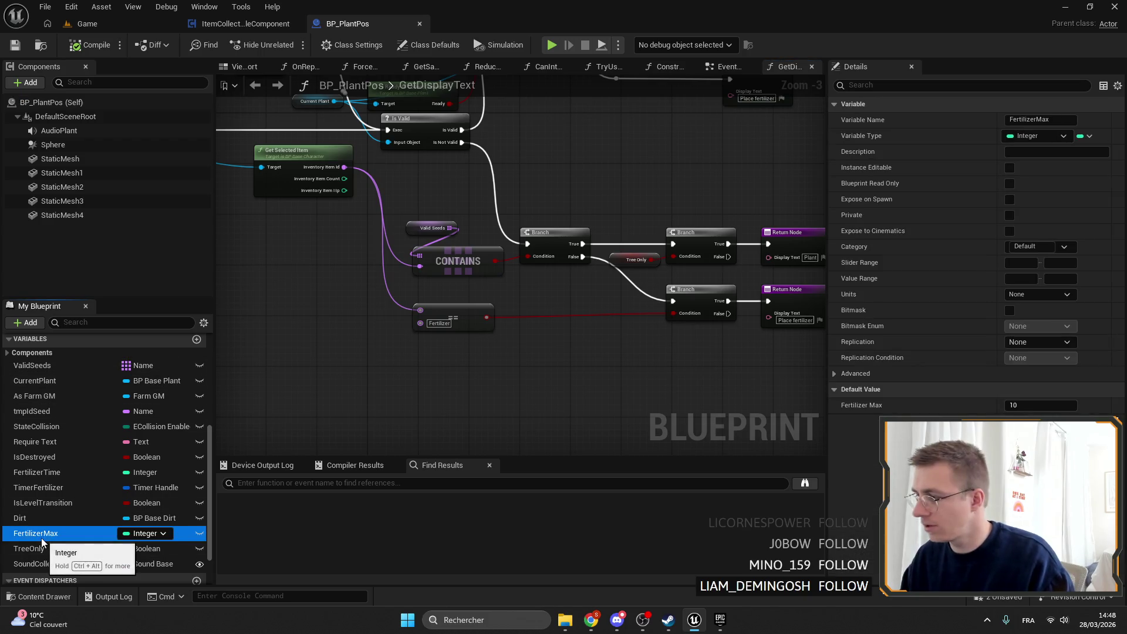
{"action": "right_click", "coordinate": [45, 533]}
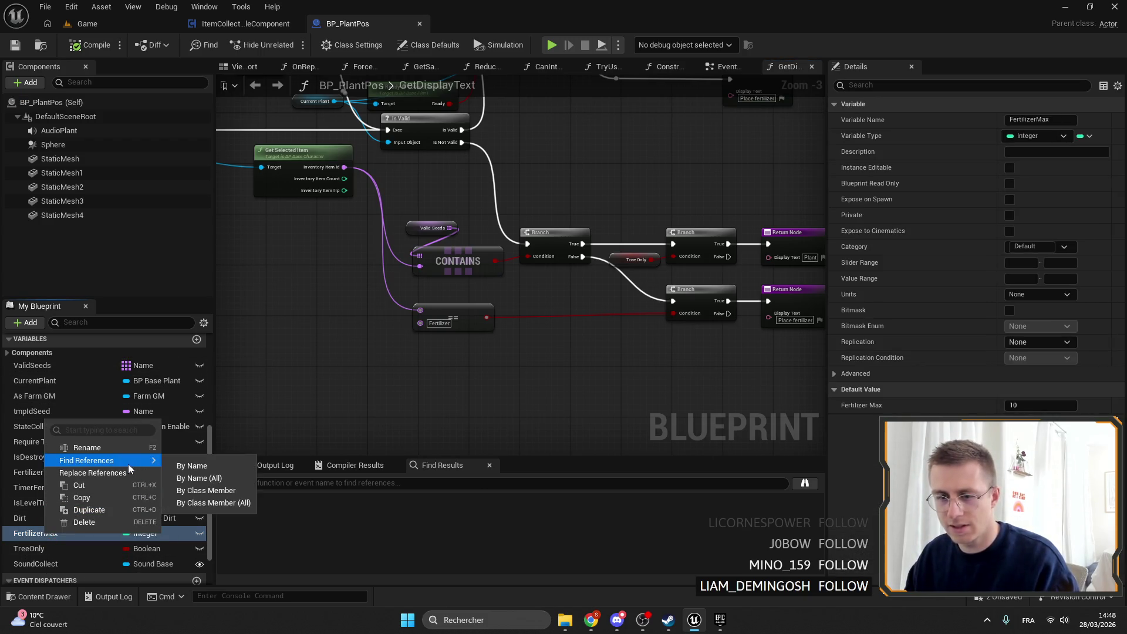
Step: Find references to FertilizerMax by name and jump to the Get FertilizerMax node in the EventGraph
{"action": "left_click", "coordinate": [181, 471]}
{"action": "left_click", "coordinate": [276, 525]}
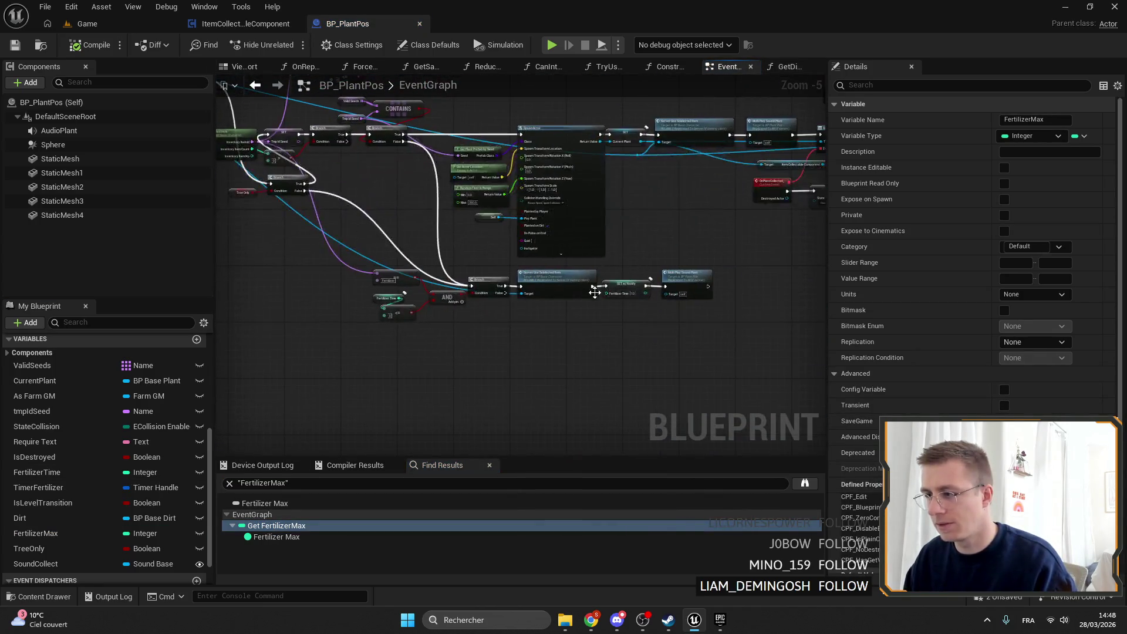
{"action": "mouse_move", "coordinate": [534, 265]}
{"action": "left_mouse_down"}
{"action": "mouse_move", "coordinate": [669, 276]}
{"action": "mouse_move", "coordinate": [587, 338]}
{"action": "mouse_move", "coordinate": [714, 327]}
{"action": "mouse_move", "coordinate": [579, 328]}
{"action": "mouse_move", "coordinate": [557, 304]}
{"action": "mouse_move", "coordinate": [563, 282]}
{"action": "mouse_move", "coordinate": [504, 180]}
{"action": "mouse_move", "coordinate": [530, 264]}
{"action": "mouse_move", "coordinate": [411, 193]}
{"action": "mouse_move", "coordinate": [640, 250]}
{"action": "mouse_move", "coordinate": [459, 246]}
{"action": "left_mouse_up"}
{"action": "scroll", "coordinate": [669, 276], "scroll_direction": "down", "scroll_amount": 3}
{"action": "scroll", "coordinate": [504, 180], "scroll_direction": "up", "scroll_amount": 2}
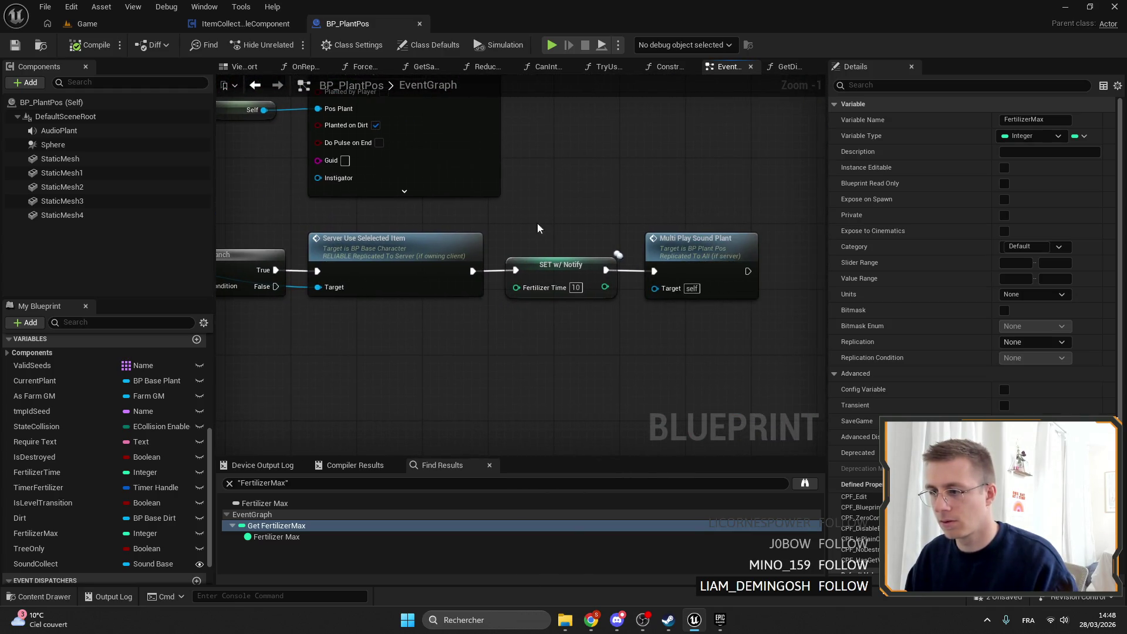
{"action": "left_click", "coordinate": [327, 536]}
{"action": "left_click", "coordinate": [282, 526]}
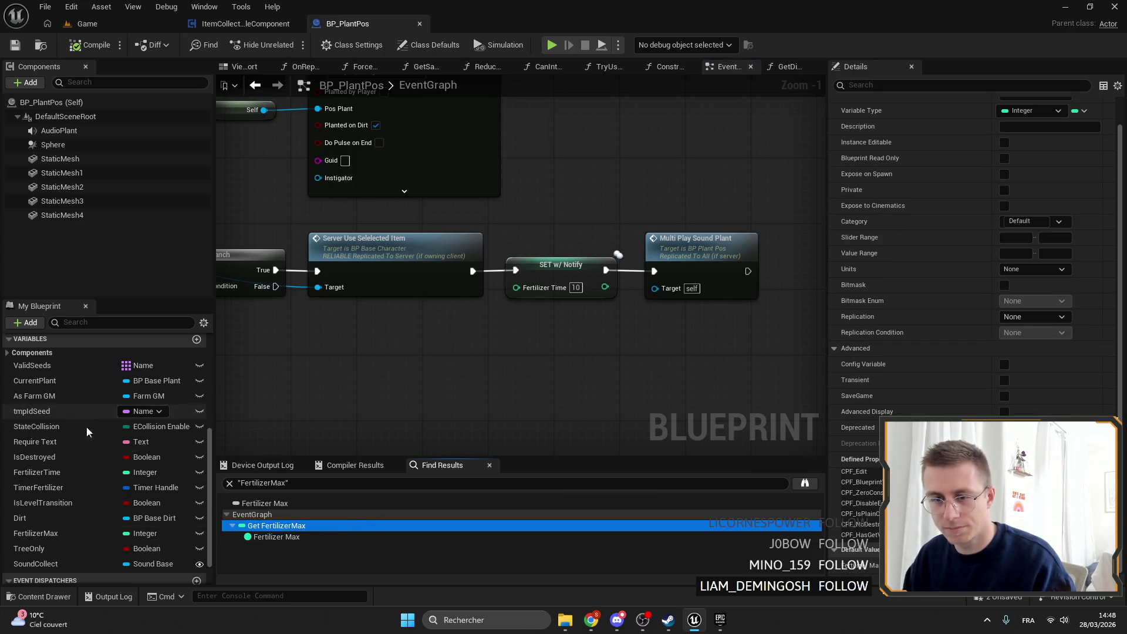
{"action": "scroll", "coordinate": [88, 464], "scroll_direction": "up", "scroll_amount": 2}
{"action": "mouse_move", "coordinate": [221, 229]}
{"action": "left_mouse_down"}
{"action": "mouse_move", "coordinate": [567, 316]}
{"action": "mouse_move", "coordinate": [564, 293]}
{"action": "mouse_move", "coordinate": [666, 245]}
{"action": "mouse_move", "coordinate": [528, 276]}
{"action": "mouse_move", "coordinate": [597, 213]}
{"action": "mouse_move", "coordinate": [503, 297]}
{"action": "mouse_move", "coordinate": [490, 206]}
{"action": "mouse_move", "coordinate": [747, 283]}
{"action": "mouse_move", "coordinate": [491, 244]}
{"action": "left_mouse_up"}
{"action": "scroll", "coordinate": [564, 294], "scroll_direction": "down", "scroll_amount": 1}
{"action": "scroll", "coordinate": [597, 213], "scroll_direction": "down", "scroll_amount": 2}
{"action": "left_click", "coordinate": [528, 173]}
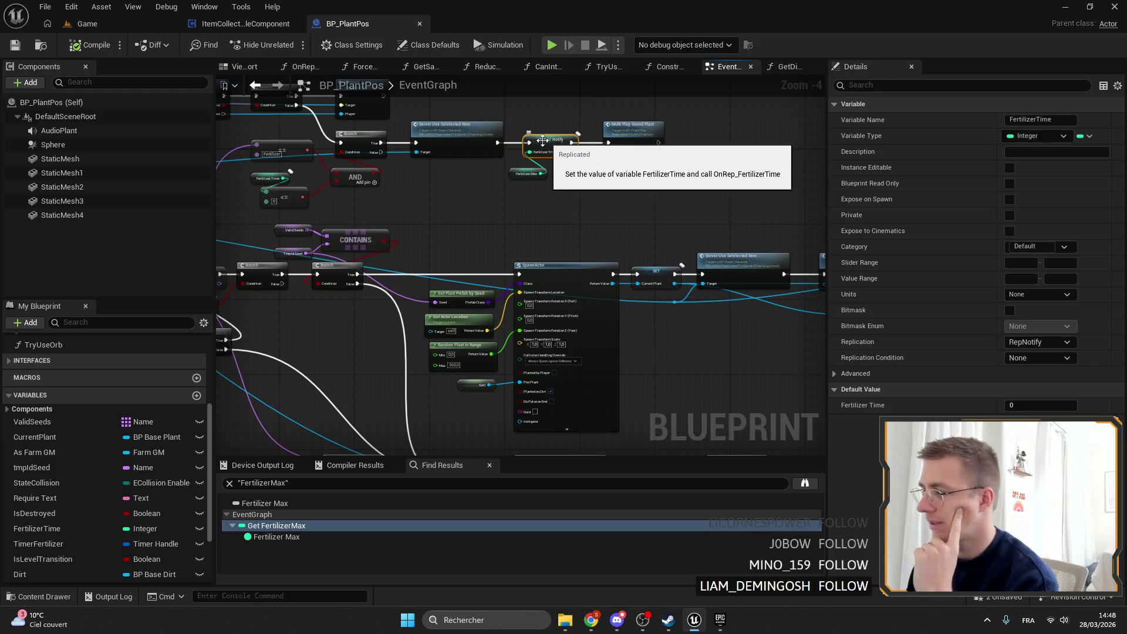
Step: Feed a copied Fertilizer Max getter into SET w/ Notify's Fertilizer Time pin and save BP_PlantPos
{"action": "scroll", "coordinate": [549, 155], "scroll_direction": "up", "scroll_amount": 2}
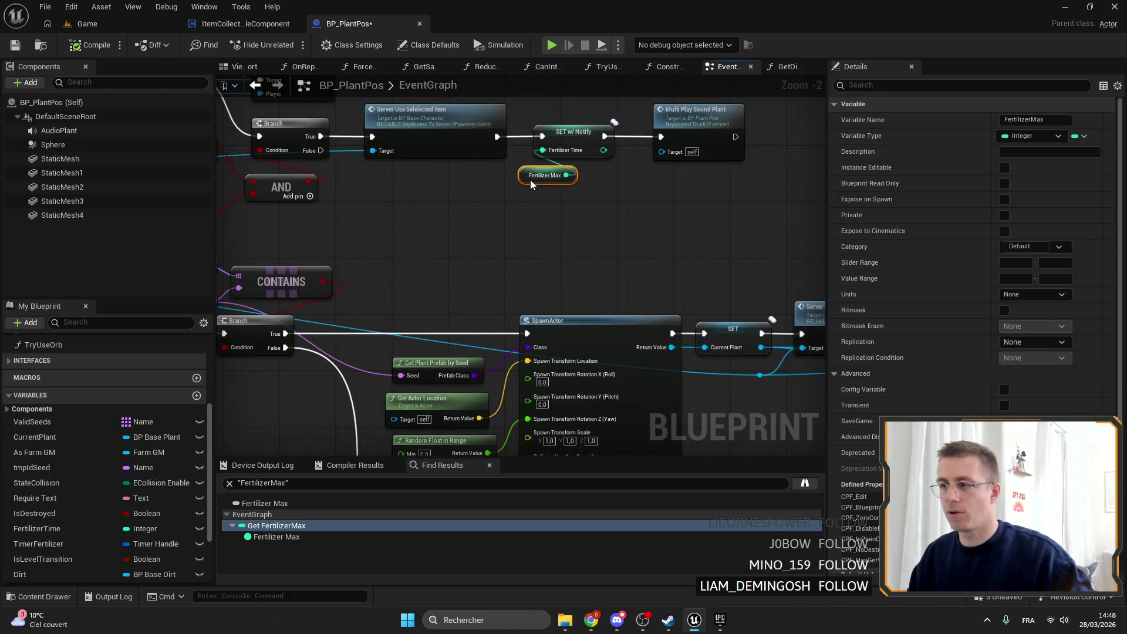
{"action": "key", "text": "ctrl+v"}
{"action": "mouse_move", "coordinate": [578, 264]}
{"action": "left_mouse_down"}
{"action": "mouse_move", "coordinate": [587, 411]}
{"action": "mouse_move", "coordinate": [641, 457]}
{"action": "mouse_move", "coordinate": [603, 415]}
{"action": "mouse_move", "coordinate": [642, 261]}
{"action": "mouse_move", "coordinate": [681, 220]}
{"action": "mouse_move", "coordinate": [699, 178]}
{"action": "left_mouse_up"}
{"action": "scroll", "coordinate": [669, 236], "scroll_direction": "up", "scroll_amount": 1}
{"action": "scroll", "coordinate": [519, 275], "scroll_direction": "up", "scroll_amount": 2}
{"action": "left_click_drag", "start_coordinate": [520, 274], "coordinate": [529, 265]}
{"action": "left_click", "coordinate": [17, 42]}
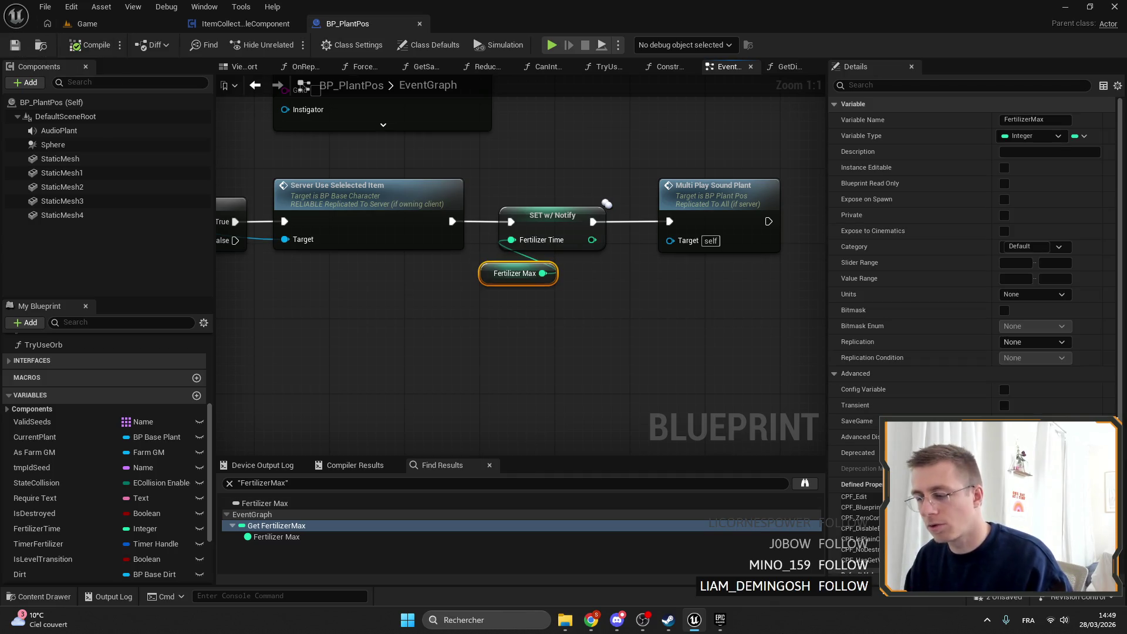
{"action": "left_click", "coordinate": [87, 24]}
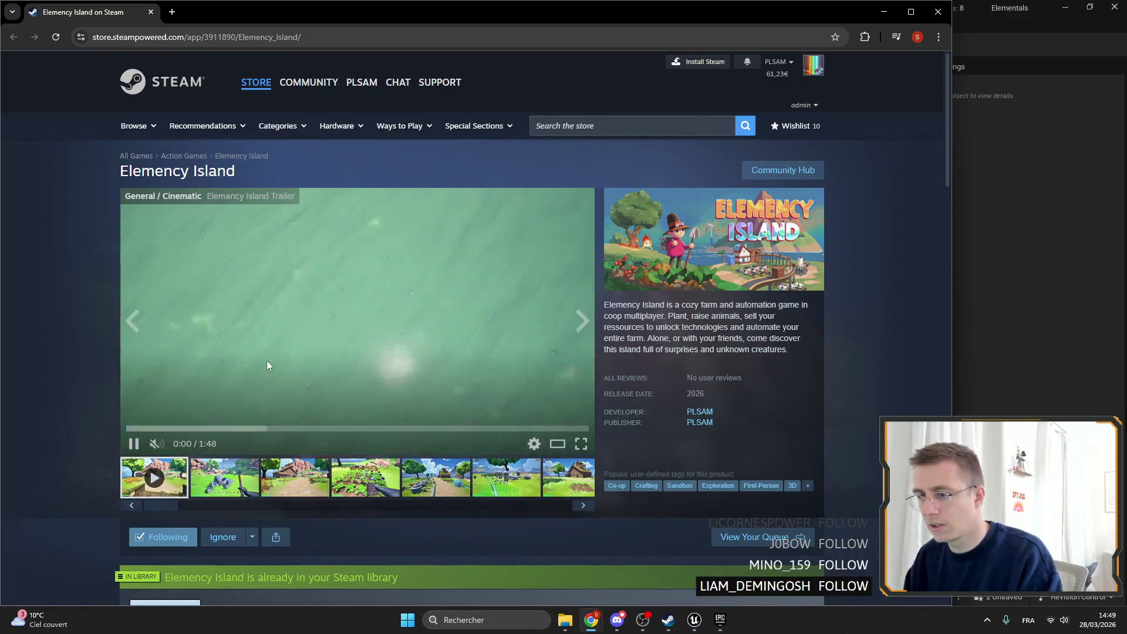
Step: View the third Elemency Island screenshot on the Steam page, then minimize the browser
{"action": "left_click", "coordinate": [315, 475]}
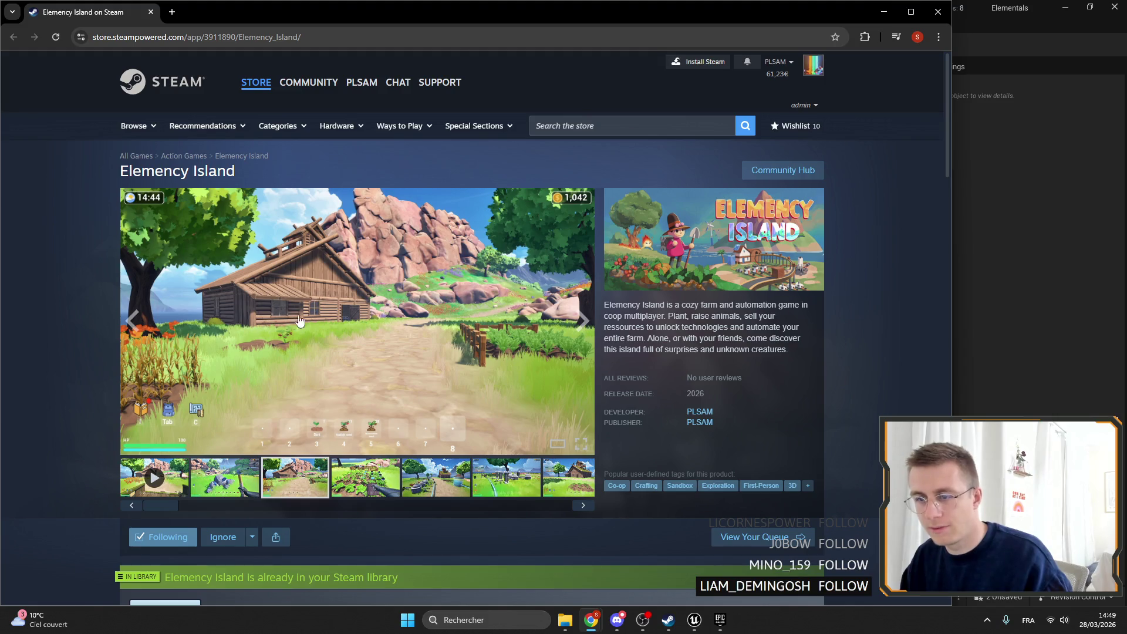
{"action": "left_click", "coordinate": [882, 11]}
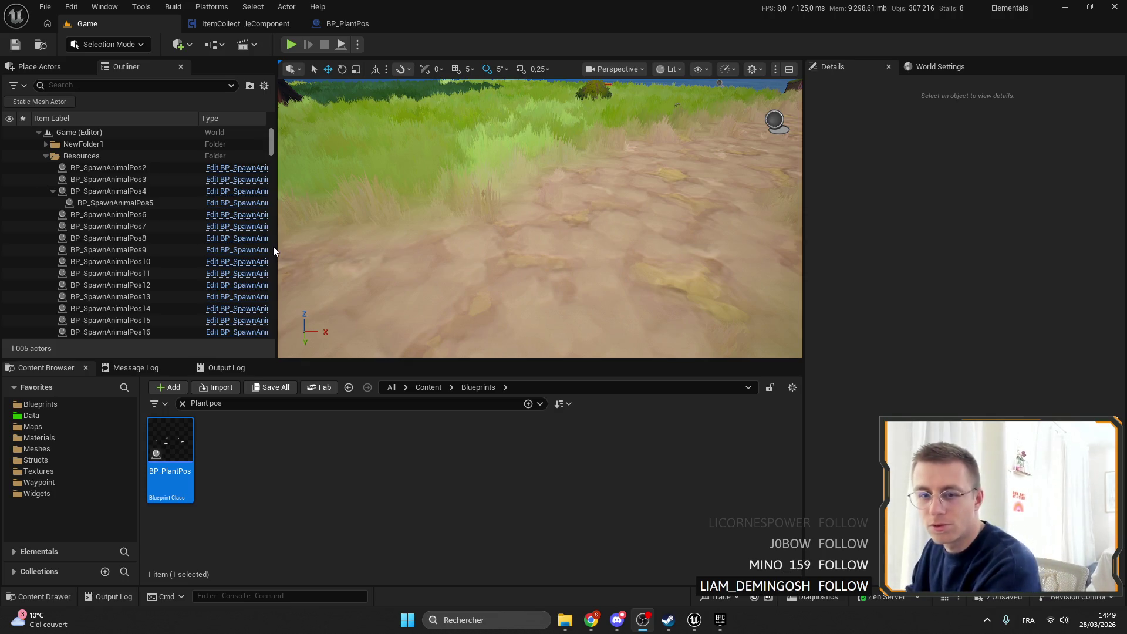
Step: Compile and save BP_PlantPos, then start a Play session from the Game level
{"action": "mouse_move", "coordinate": [478, 225]}
{"action": "left_mouse_down"}
{"action": "mouse_move", "coordinate": [477, 317]}
{"action": "mouse_move", "coordinate": [478, 276]}
{"action": "mouse_move", "coordinate": [511, 249]}
{"action": "mouse_move", "coordinate": [390, 241]}
{"action": "left_mouse_up"}
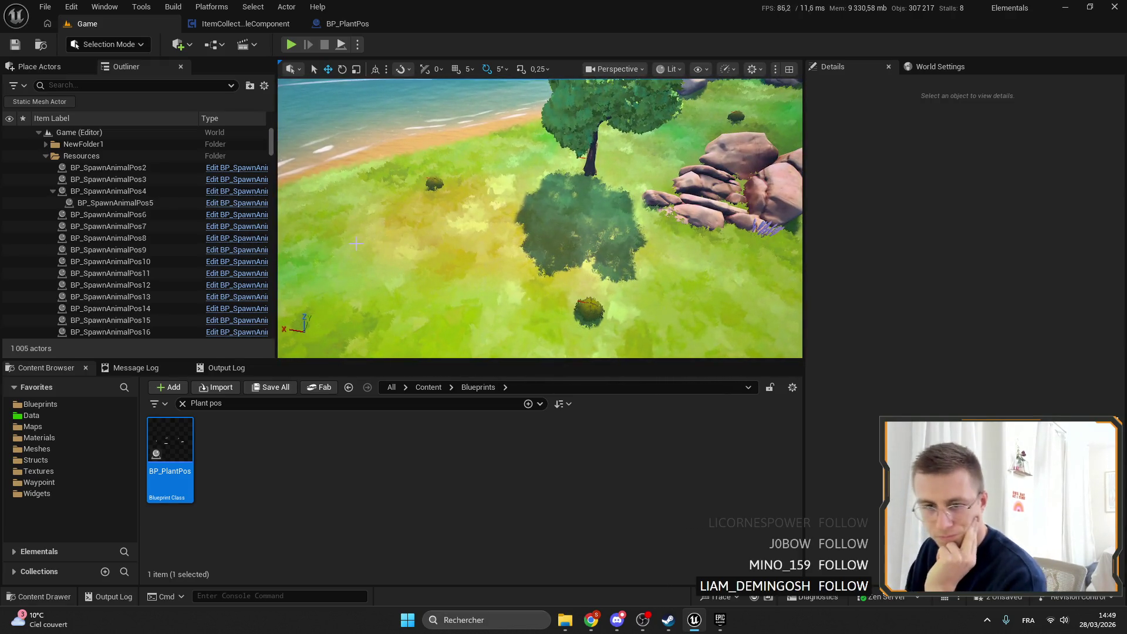
{"action": "left_click_drag", "start_coordinate": [498, 192], "coordinate": [363, 96]}
{"action": "left_click", "coordinate": [250, 22]}
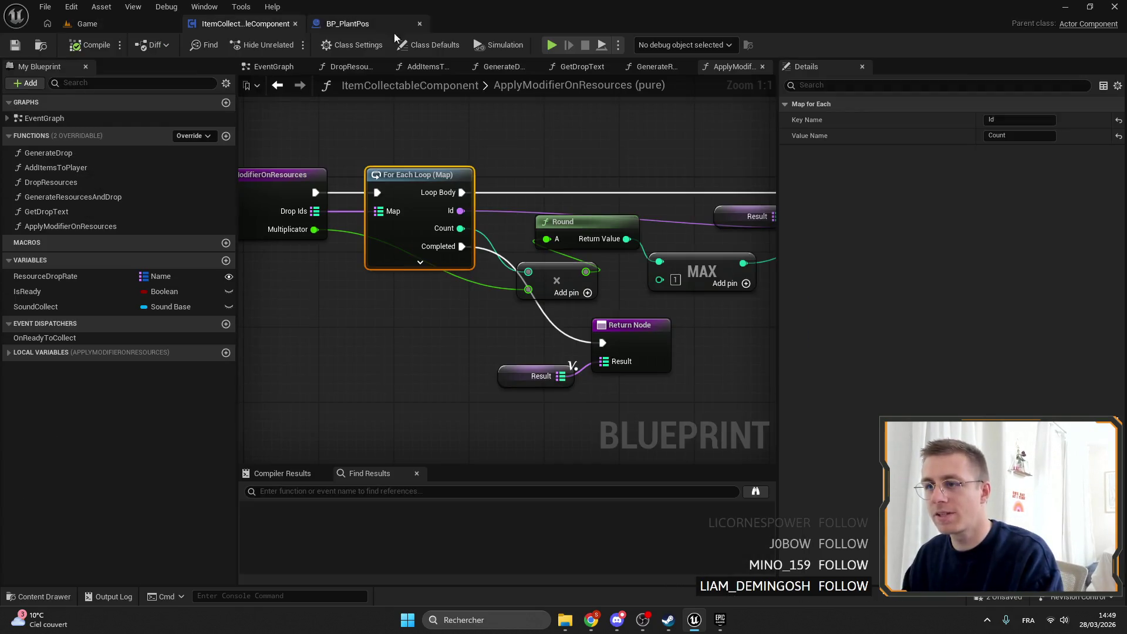
{"action": "left_click", "coordinate": [400, 23]}
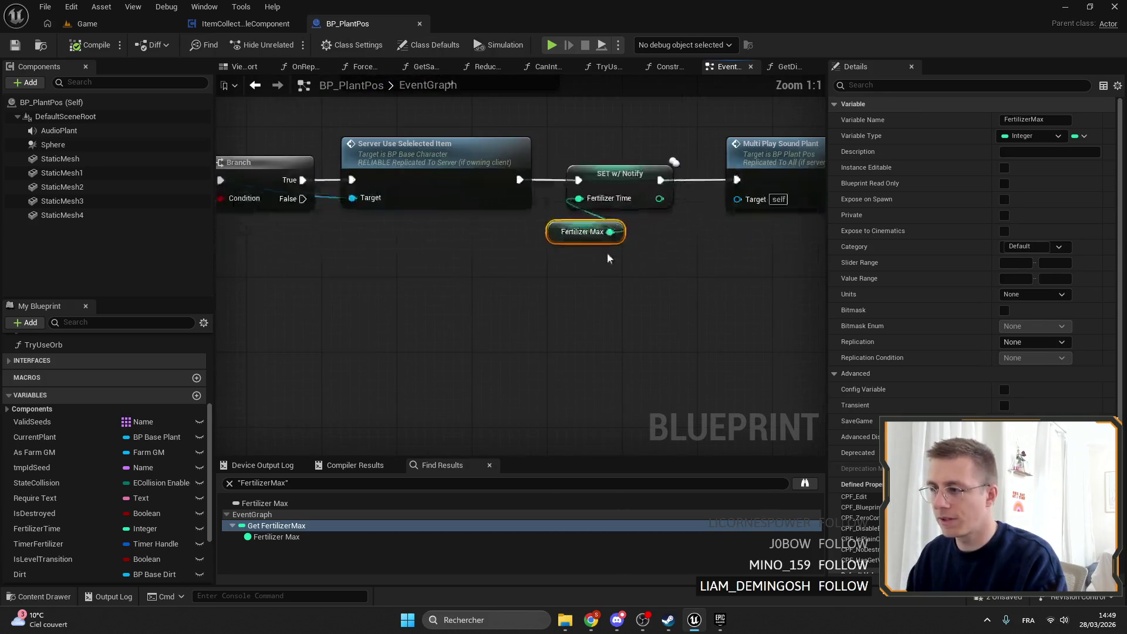
{"action": "scroll", "coordinate": [1034, 361], "scroll_direction": "down", "scroll_amount": 1}
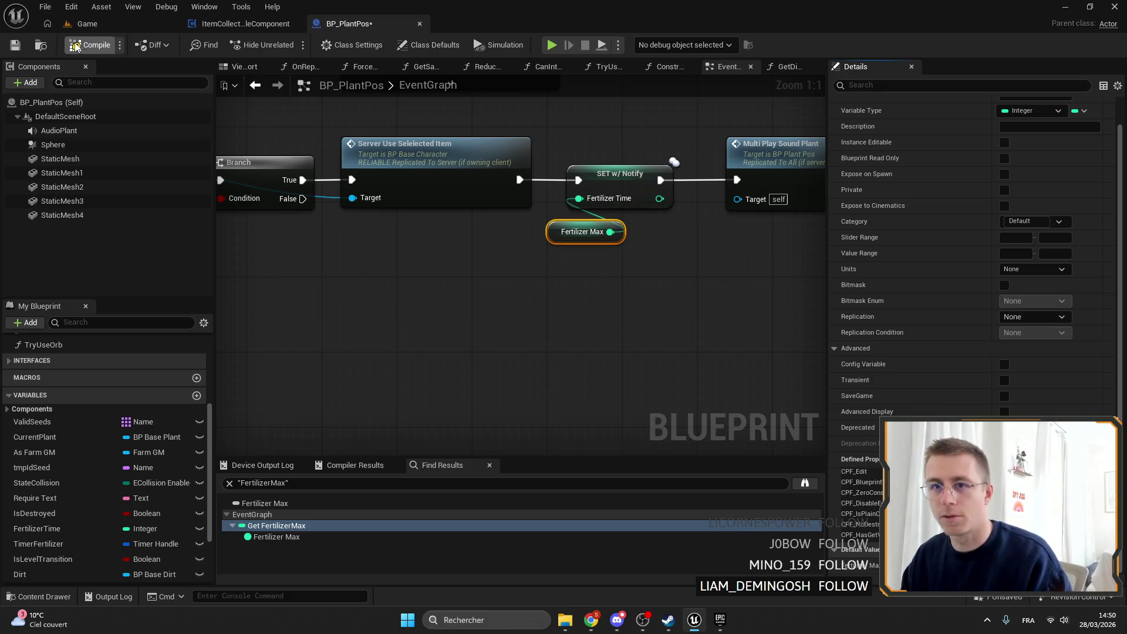
{"action": "left_click", "coordinate": [14, 46]}
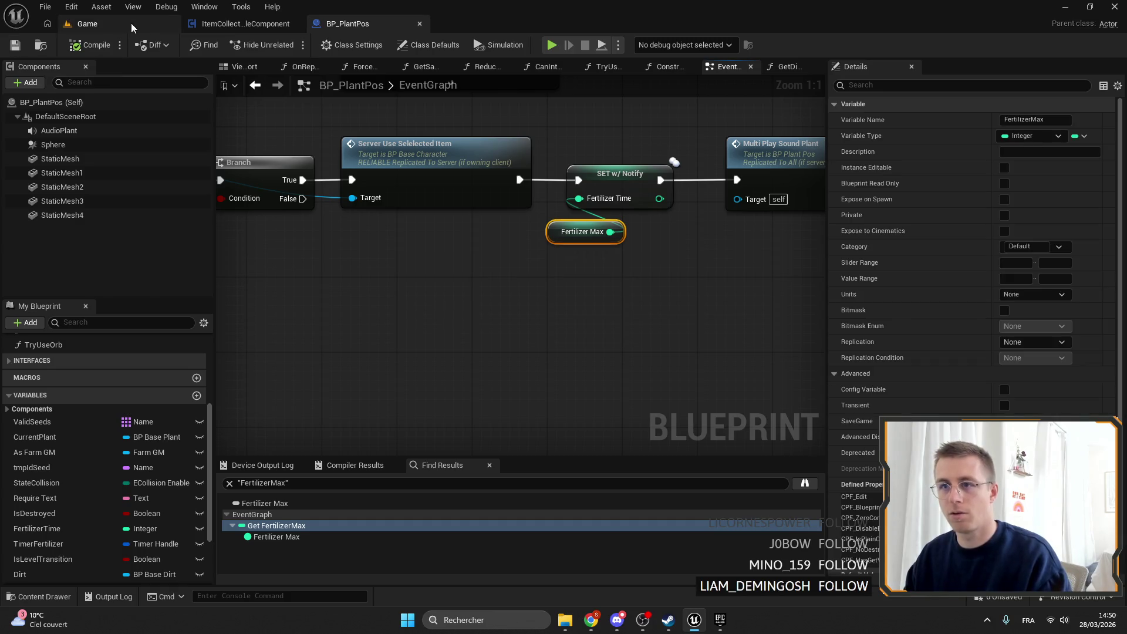
{"action": "left_click", "coordinate": [86, 24]}
{"action": "left_click", "coordinate": [290, 44]}
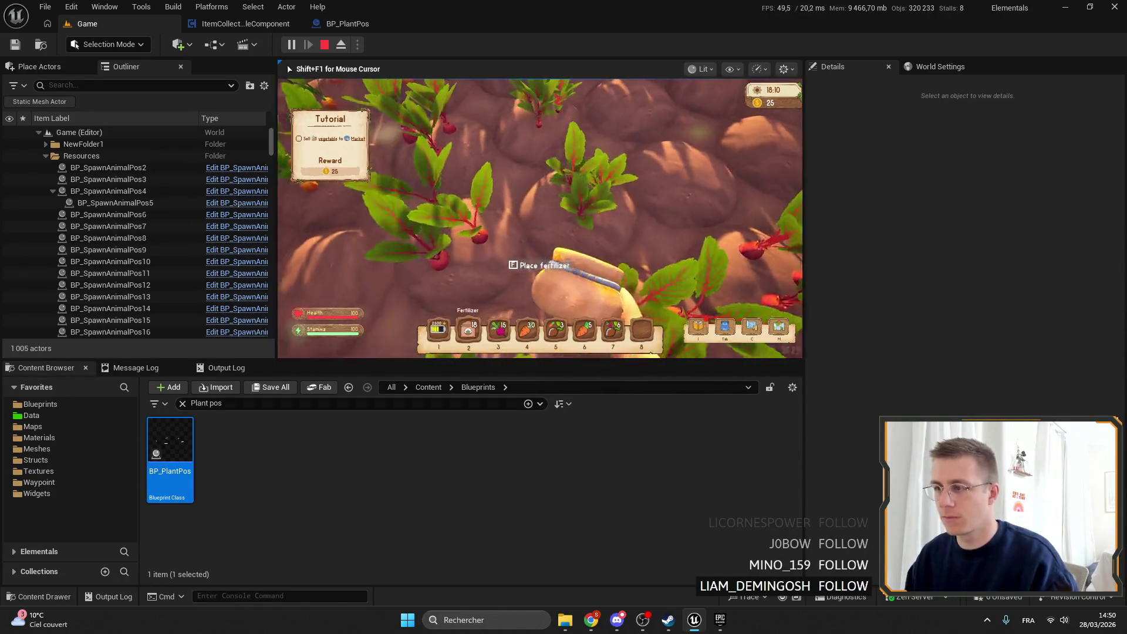
Step: Apply fertilizer to the beet rows in play and harvest the grown beetroots
{"action": "key", "text": "e"}
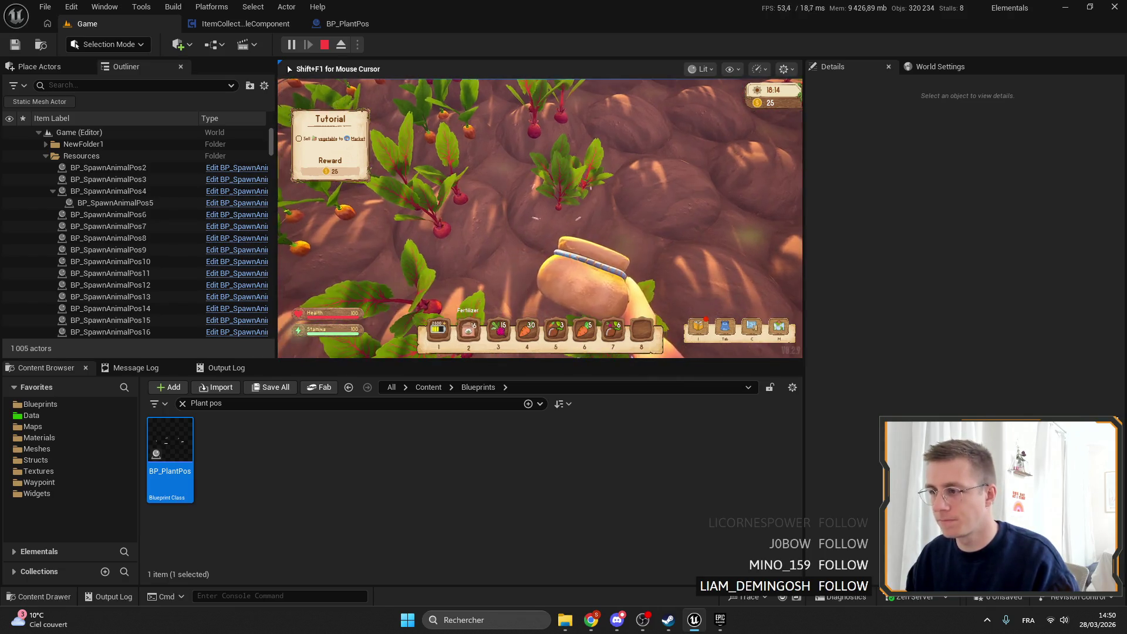
{"action": "key", "text": "e"}
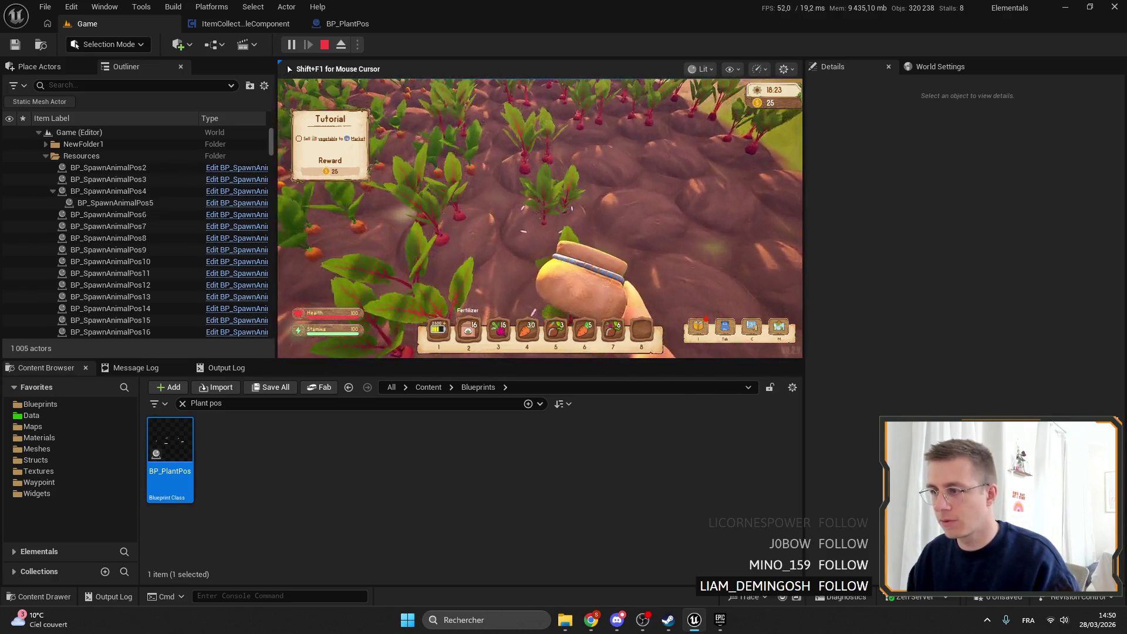
{"action": "key", "text": "e"}
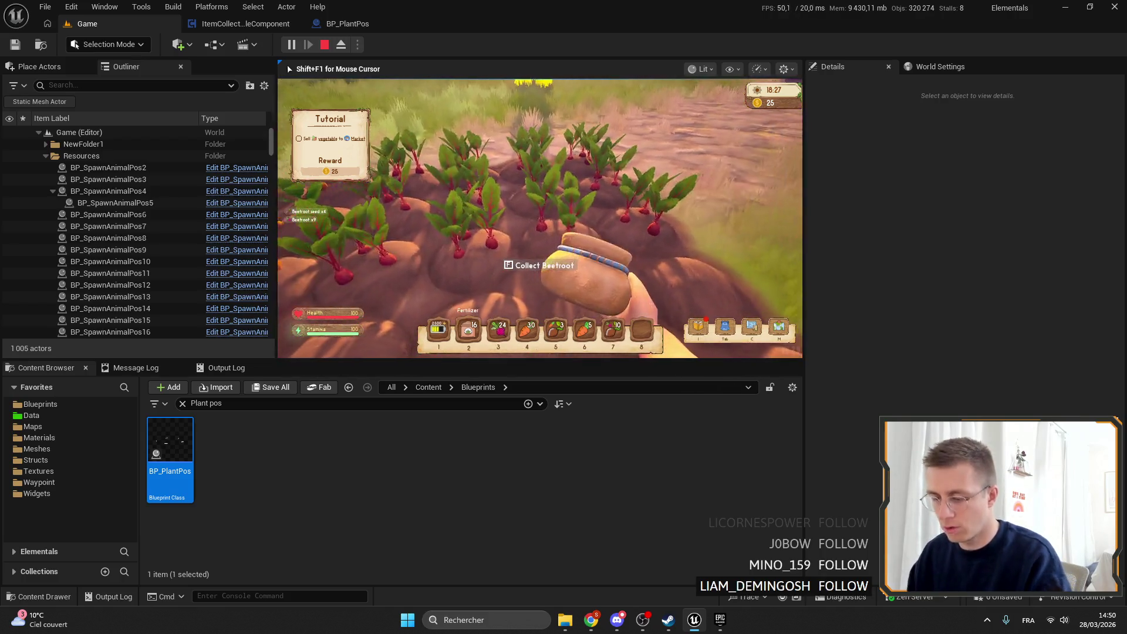
Step: Stop the play session and return to the BP_PlantPos event graph
{"action": "key", "text": "Escape"}
{"action": "left_click", "coordinate": [347, 23]}
{"action": "scroll", "coordinate": [593, 302], "scroll_direction": "down", "scroll_amount": 5}
{"action": "scroll", "coordinate": [444, 244], "scroll_direction": "up", "scroll_amount": 3}
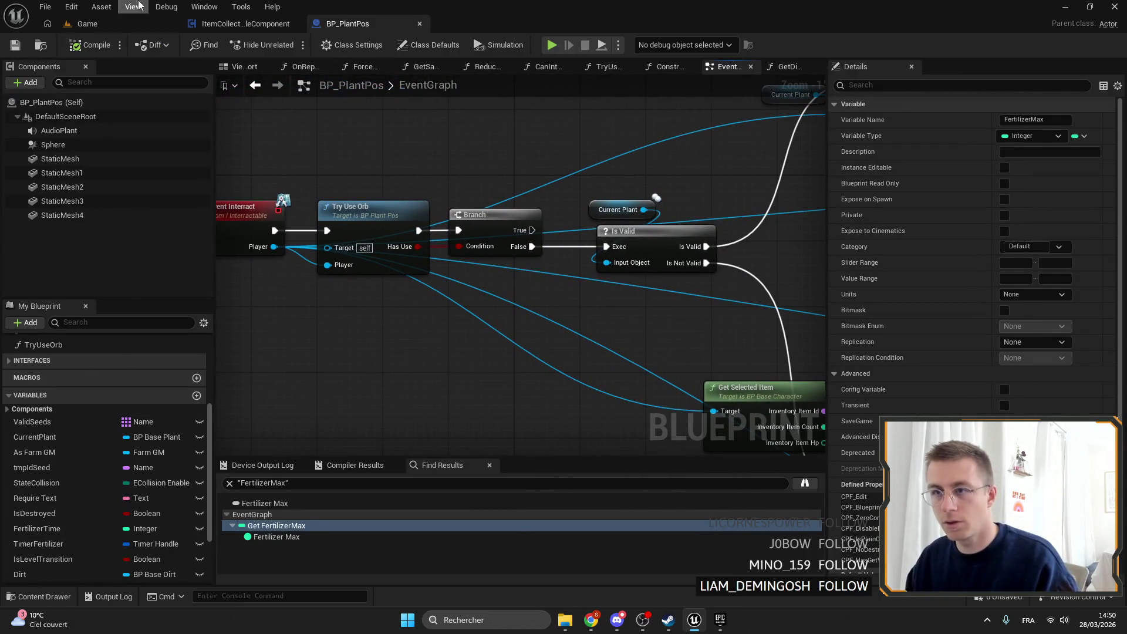
Step: Find 'Base plant' in the Content Browser, open BP_BasePlant and jump to its Interact event
{"action": "left_click", "coordinate": [87, 23]}
{"action": "type", "text": "Base "}
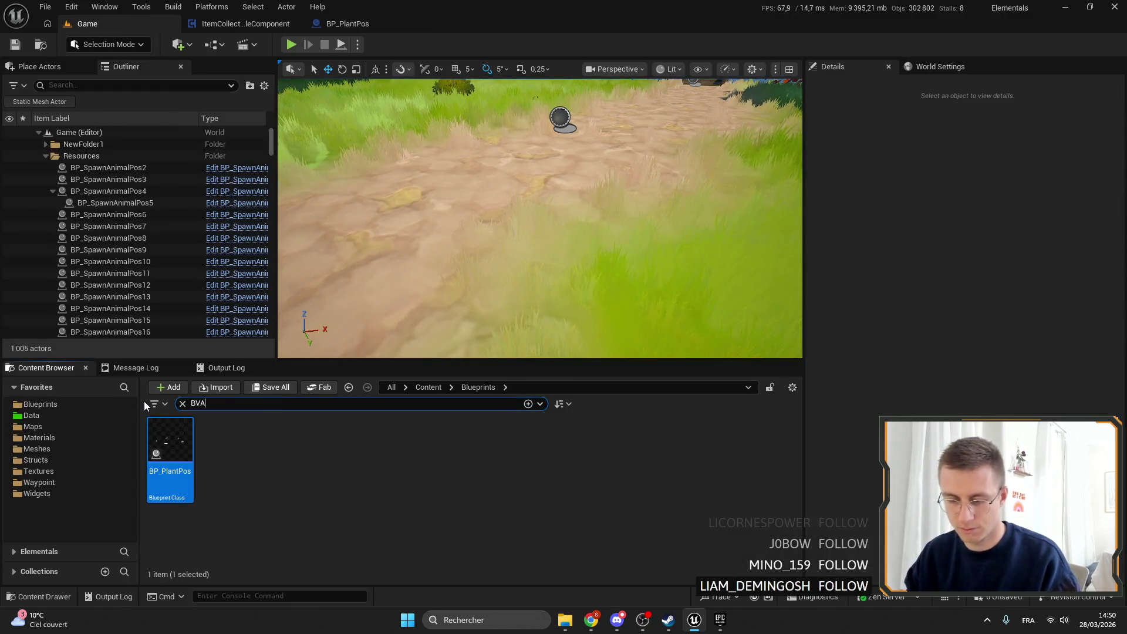
{"action": "type", "text": "plant"}
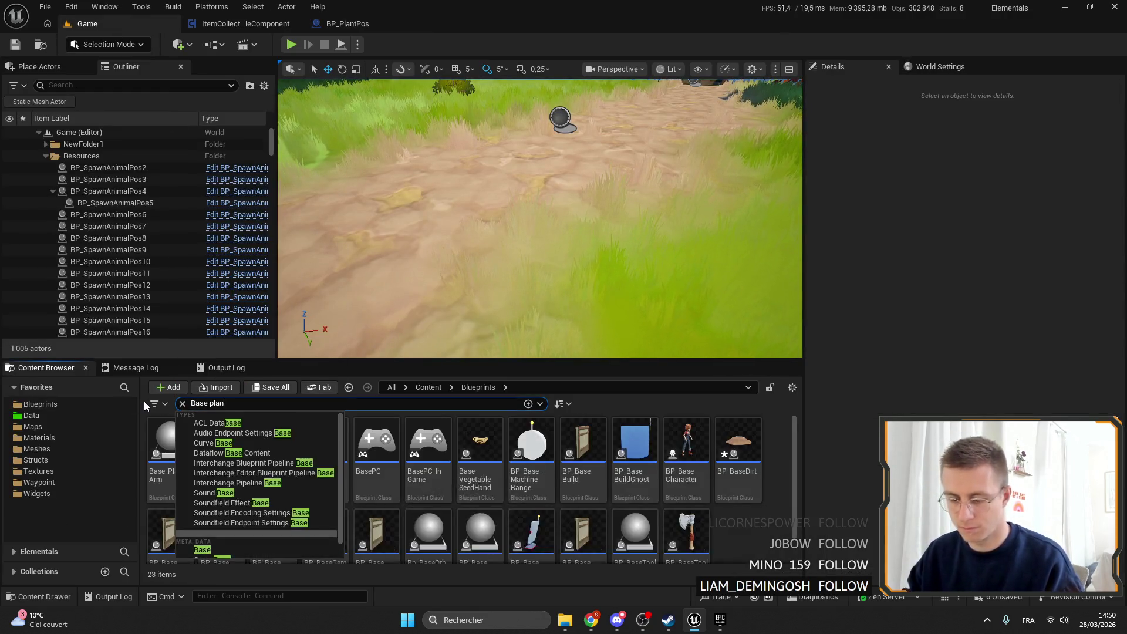
{"action": "double_click", "coordinate": [171, 431]}
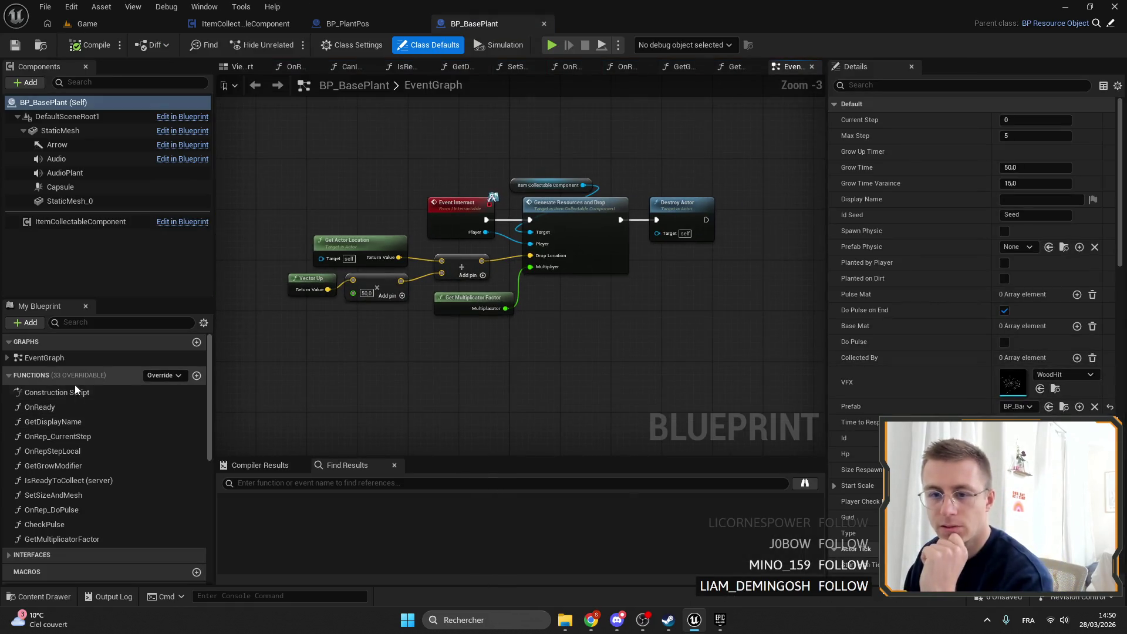
{"action": "scroll", "coordinate": [98, 501], "scroll_direction": "down", "scroll_amount": 3}
{"action": "left_click", "coordinate": [25, 445]}
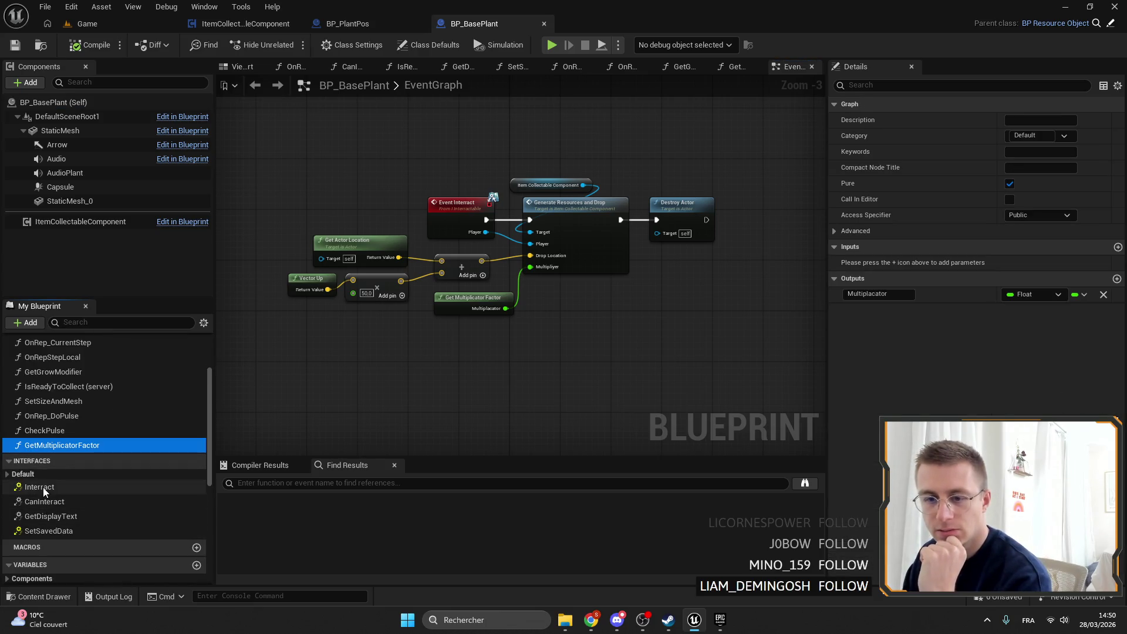
{"action": "double_click", "coordinate": [43, 487]}
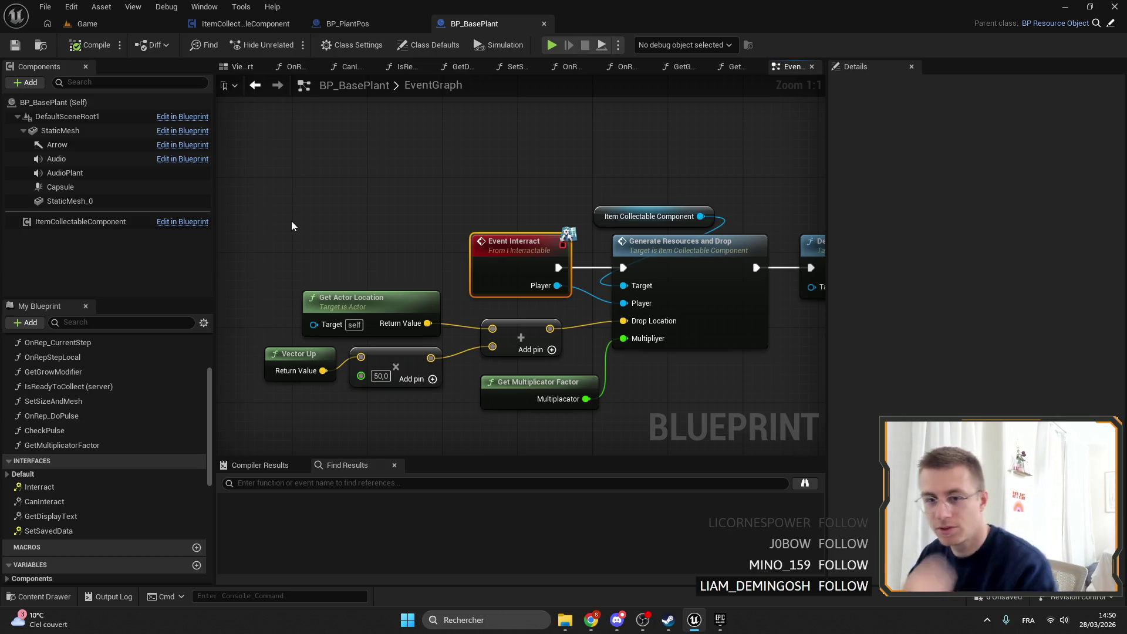
Step: Pan and zoom around BP_BasePlant's Interact event nodes, including Destroy Actor, to review the logic
{"action": "mouse_move", "coordinate": [432, 143]}
{"action": "left_mouse_down"}
{"action": "mouse_move", "coordinate": [409, 141]}
{"action": "mouse_move", "coordinate": [417, 150]}
{"action": "left_mouse_up"}
{"action": "mouse_move", "coordinate": [331, 131]}
{"action": "left_mouse_down"}
{"action": "mouse_move", "coordinate": [405, 170]}
{"action": "mouse_move", "coordinate": [428, 152]}
{"action": "left_mouse_up"}
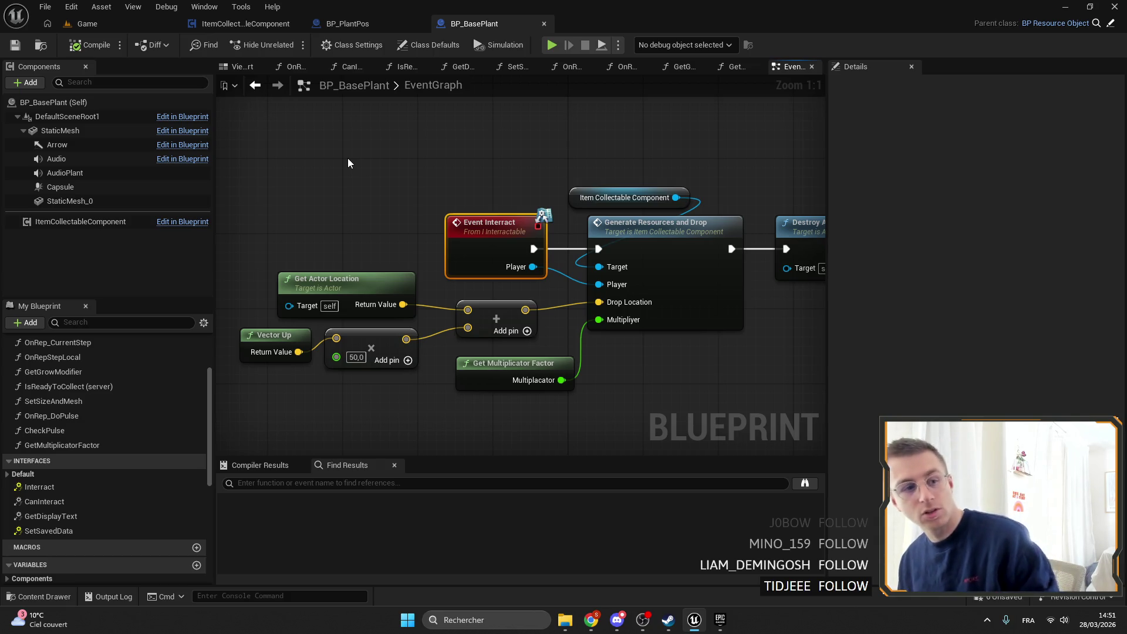
{"action": "scroll", "coordinate": [460, 138], "scroll_direction": "down", "scroll_amount": 2}
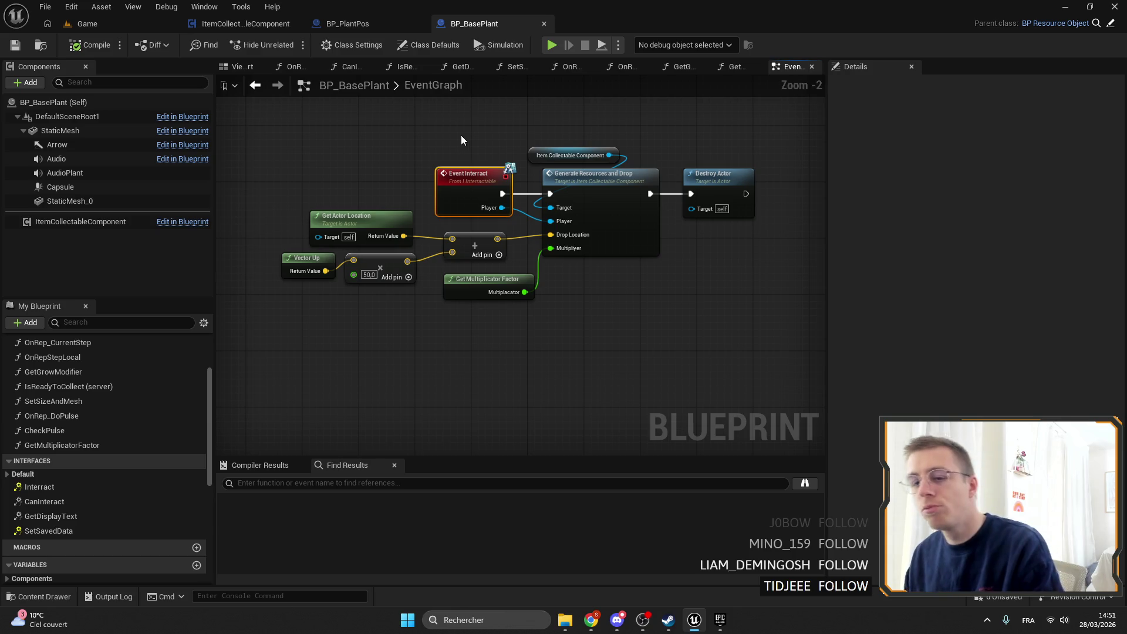
{"action": "mouse_move", "coordinate": [440, 179]}
{"action": "left_mouse_down"}
{"action": "mouse_move", "coordinate": [384, 163]}
{"action": "mouse_move", "coordinate": [572, 195]}
{"action": "left_mouse_up"}
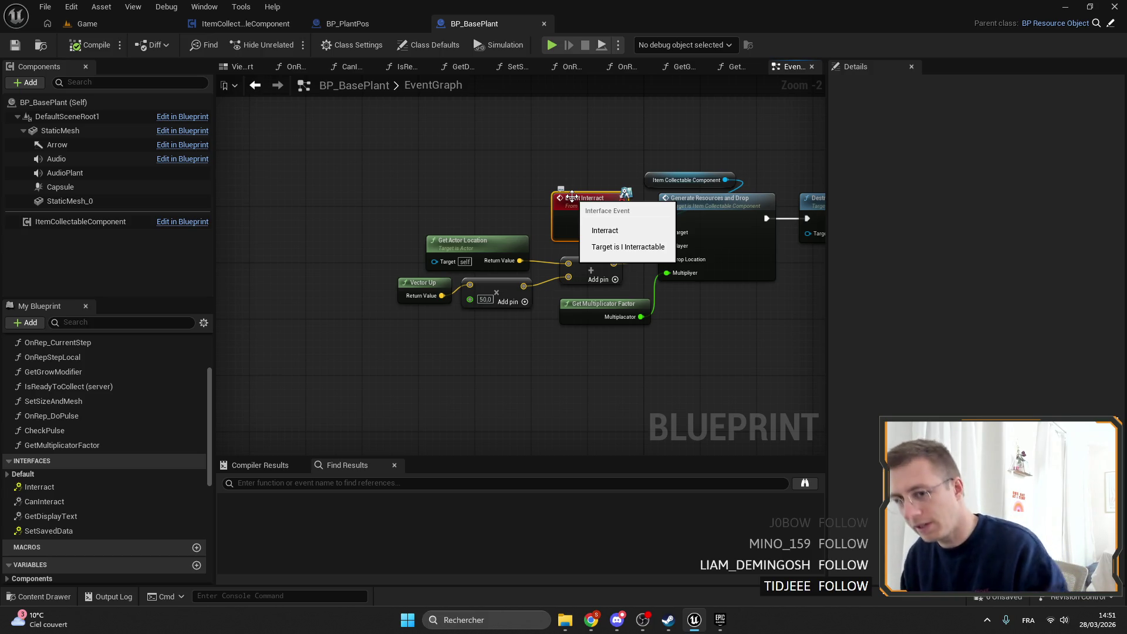
{"action": "scroll", "coordinate": [468, 282], "scroll_direction": "down", "scroll_amount": 3}
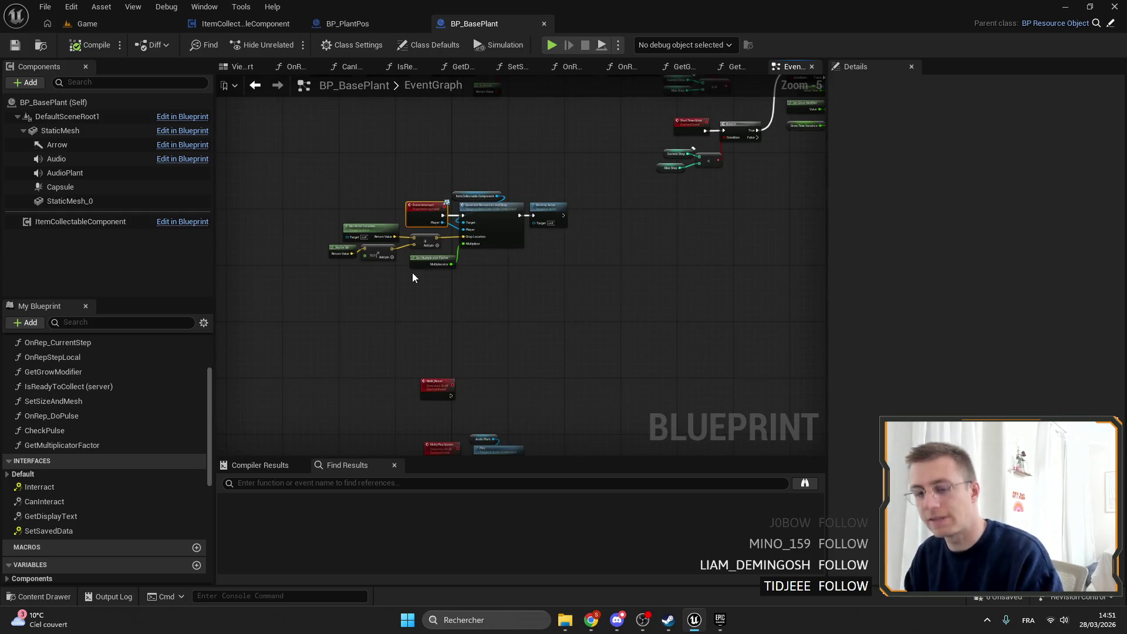
{"action": "left_click_drag", "start_coordinate": [502, 249], "coordinate": [544, 238]}
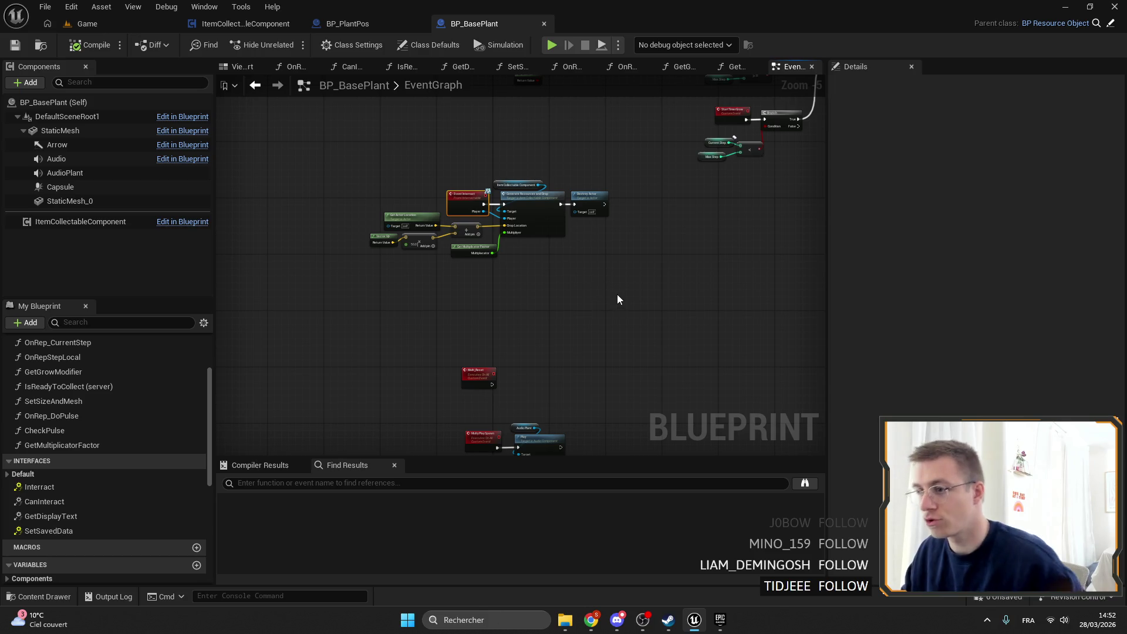
{"action": "left_click", "coordinate": [349, 22]}
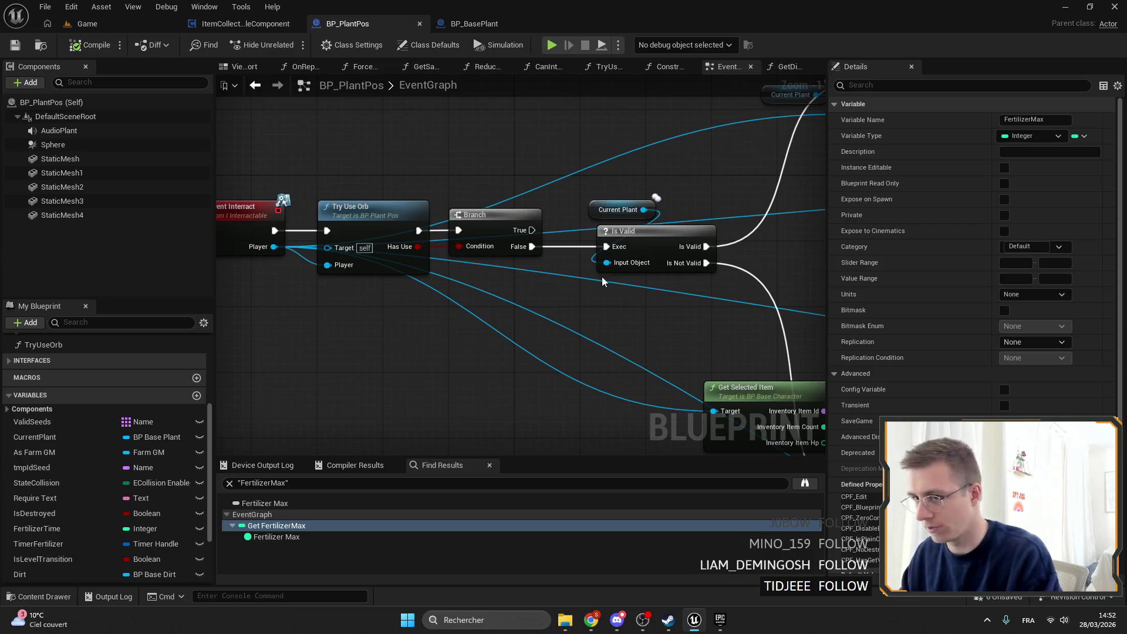
{"action": "scroll", "coordinate": [600, 277], "scroll_direction": "down", "scroll_amount": 6}
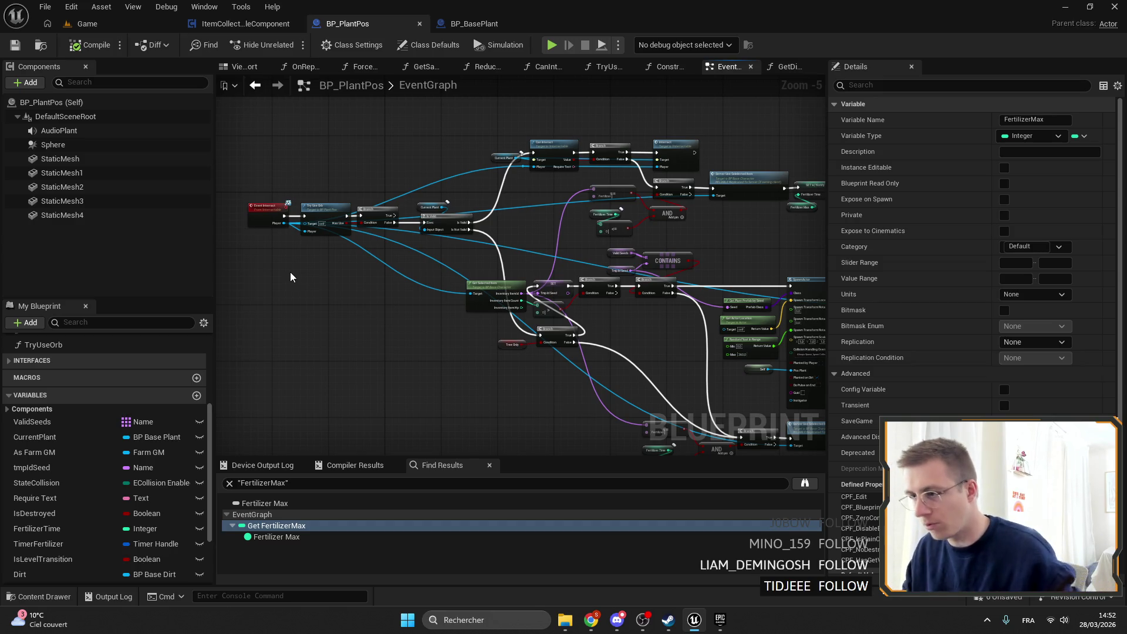
{"action": "scroll", "coordinate": [402, 235], "scroll_direction": "up", "scroll_amount": 3}
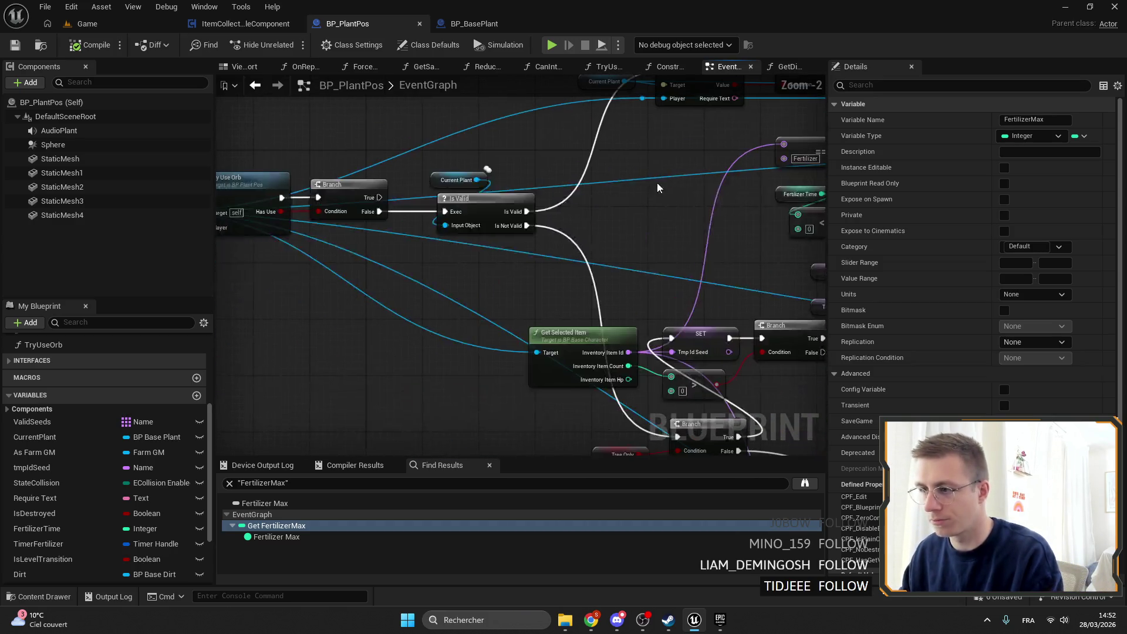
{"action": "mouse_move", "coordinate": [487, 132]}
{"action": "left_mouse_down"}
{"action": "mouse_move", "coordinate": [405, 228]}
{"action": "mouse_move", "coordinate": [595, 232]}
{"action": "mouse_move", "coordinate": [636, 249]}
{"action": "mouse_move", "coordinate": [467, 297]}
{"action": "left_mouse_up"}
{"action": "mouse_move", "coordinate": [488, 203]}
{"action": "left_mouse_down"}
{"action": "mouse_move", "coordinate": [484, 220]}
{"action": "mouse_move", "coordinate": [364, 208]}
{"action": "mouse_move", "coordinate": [600, 242]}
{"action": "mouse_move", "coordinate": [602, 262]}
{"action": "mouse_move", "coordinate": [739, 284]}
{"action": "mouse_move", "coordinate": [499, 211]}
{"action": "mouse_move", "coordinate": [515, 190]}
{"action": "left_mouse_up"}
{"action": "mouse_move", "coordinate": [470, 254]}
{"action": "left_mouse_down"}
{"action": "mouse_move", "coordinate": [428, 226]}
{"action": "mouse_move", "coordinate": [528, 194]}
{"action": "mouse_move", "coordinate": [657, 245]}
{"action": "mouse_move", "coordinate": [599, 376]}
{"action": "mouse_move", "coordinate": [541, 265]}
{"action": "mouse_move", "coordinate": [442, 178]}
{"action": "mouse_move", "coordinate": [407, 178]}
{"action": "mouse_move", "coordinate": [587, 283]}
{"action": "mouse_move", "coordinate": [644, 286]}
{"action": "left_mouse_up"}
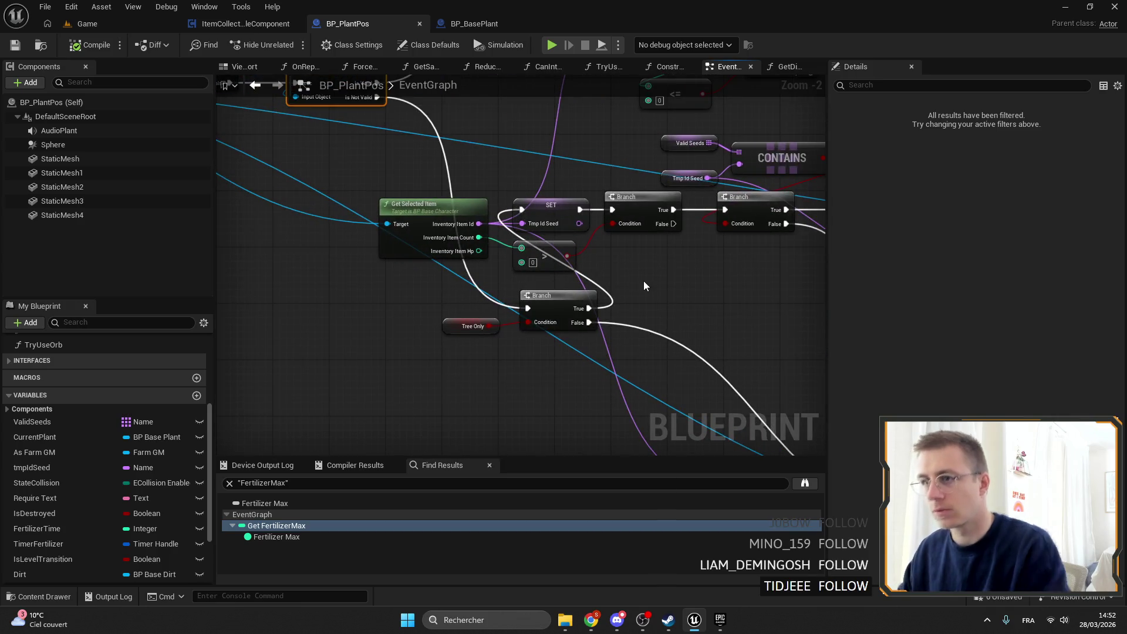
{"action": "left_click", "coordinate": [455, 25]}
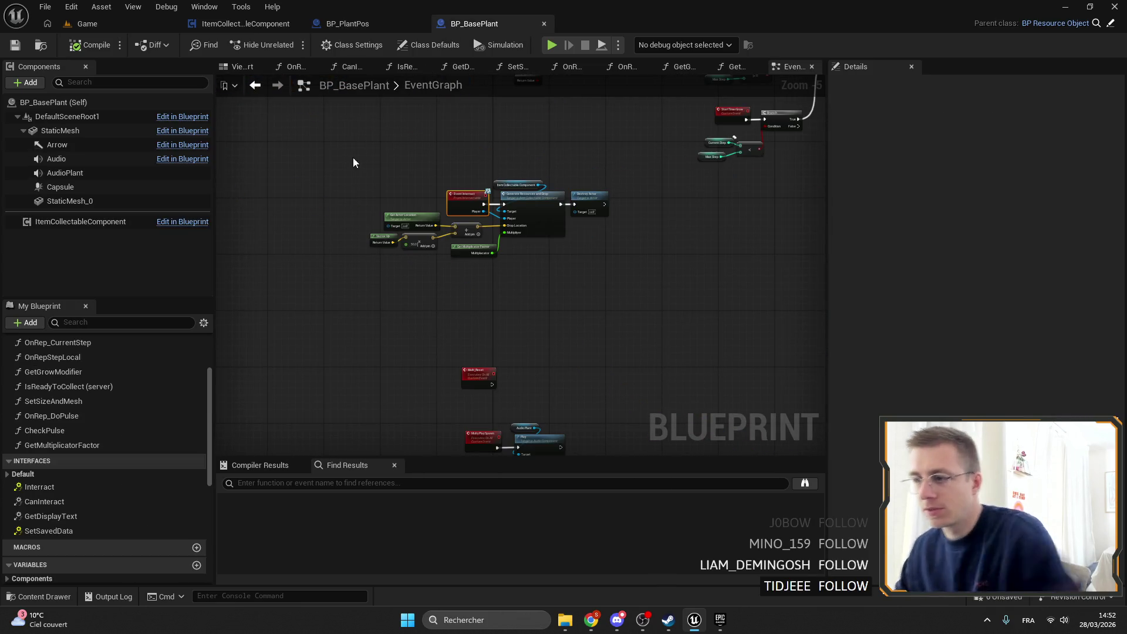
Step: Open the CanInteract function and move the Current Step ≥ Max Step nodes aside
{"action": "double_click", "coordinate": [80, 484]}
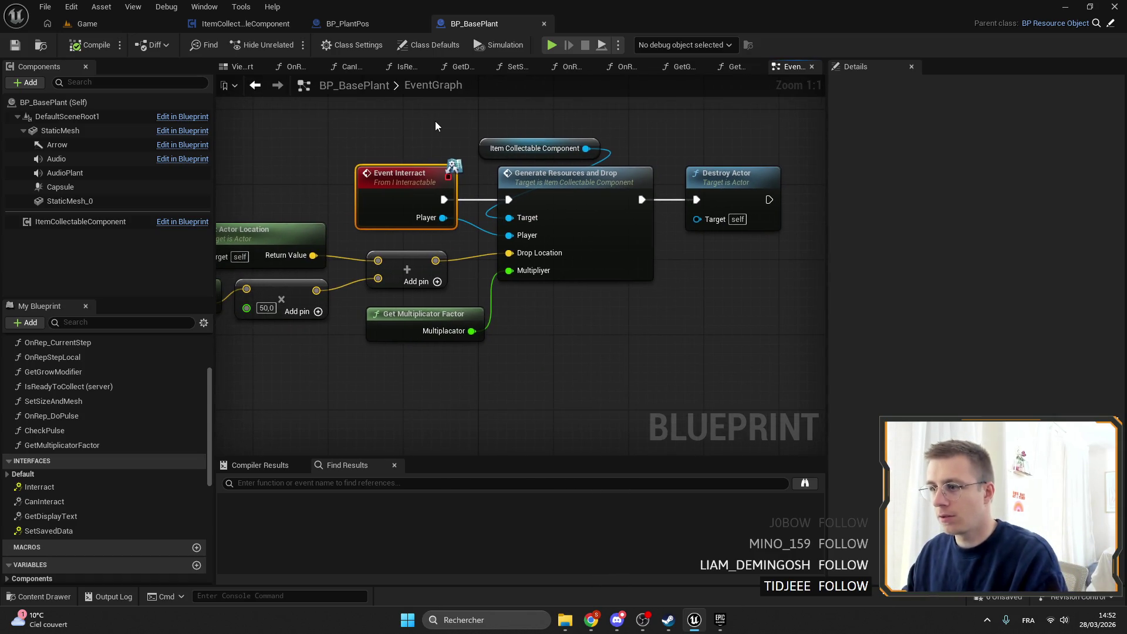
{"action": "scroll", "coordinate": [438, 124], "scroll_direction": "down", "scroll_amount": 4}
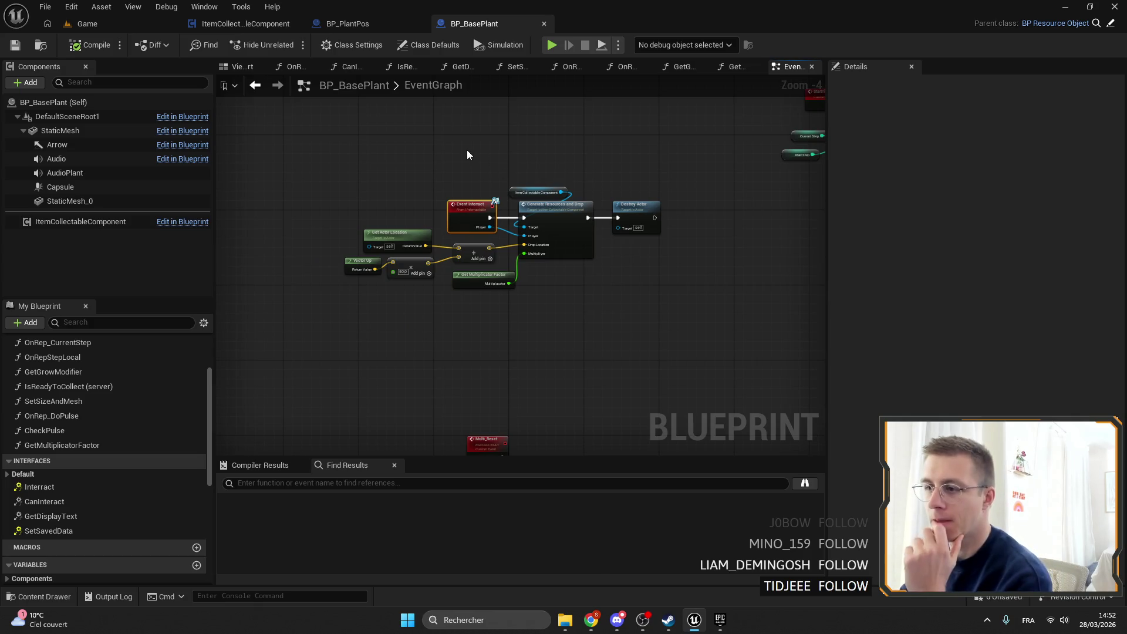
{"action": "double_click", "coordinate": [63, 500]}
{"action": "left_click_drag", "start_coordinate": [475, 285], "coordinate": [410, 287]}
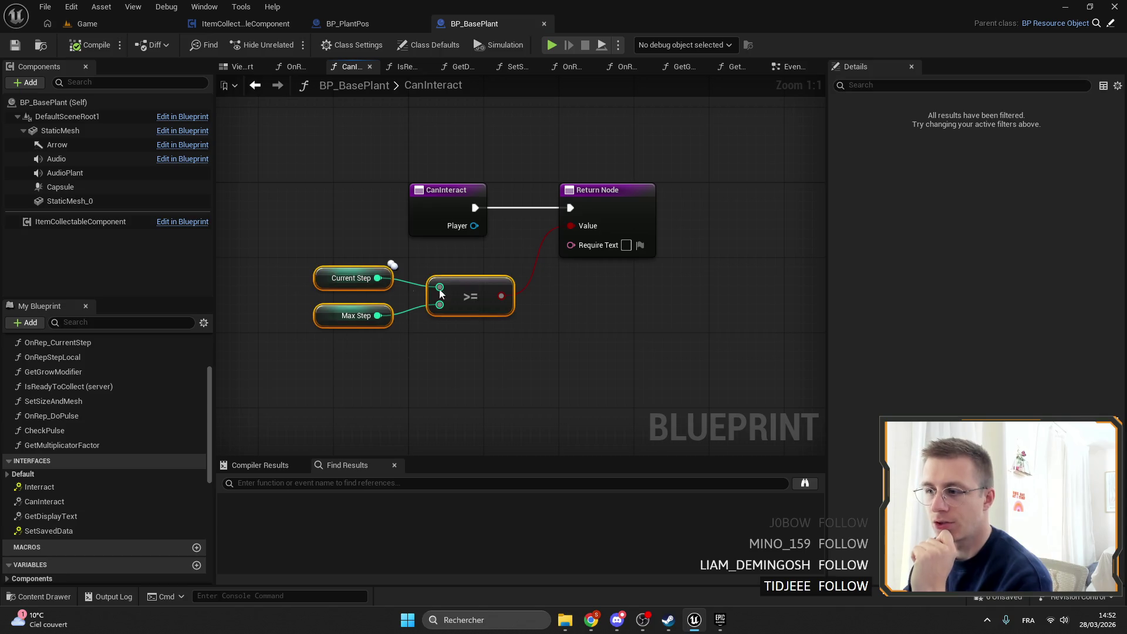
{"action": "left_click", "coordinate": [452, 327]}
{"action": "left_click_drag", "start_coordinate": [452, 327], "coordinate": [294, 258]}
{"action": "left_click_drag", "start_coordinate": [451, 282], "coordinate": [423, 255]}
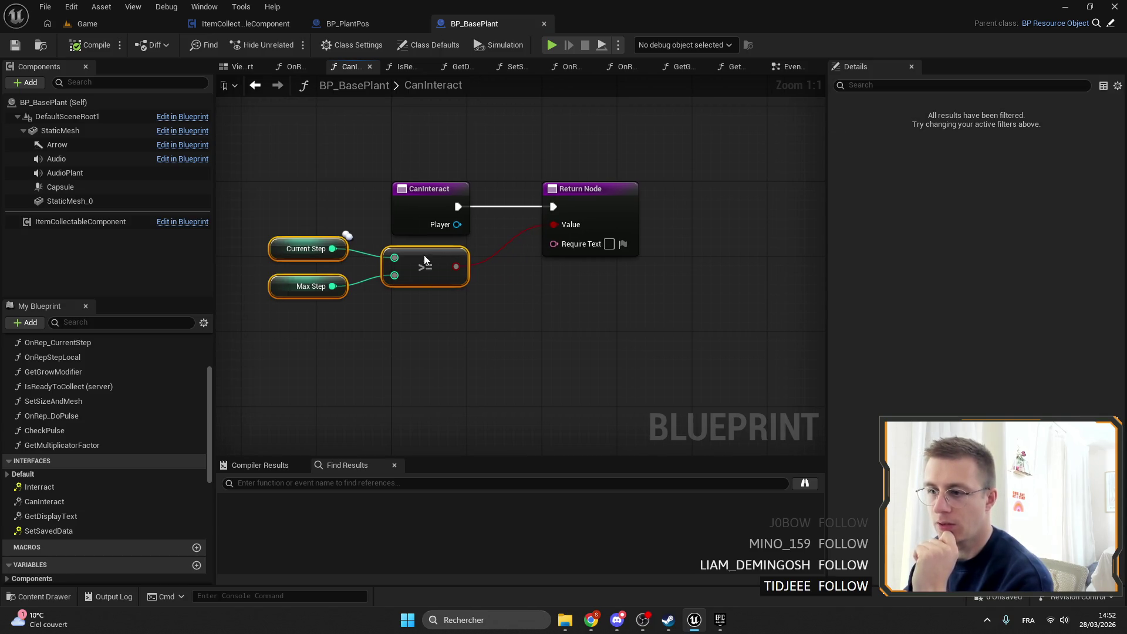
{"action": "scroll", "coordinate": [146, 439], "scroll_direction": "down", "scroll_amount": 8}
Step: Add a Pos Plant getter and an Is Valid check on it
{"action": "left_click_drag", "start_coordinate": [35, 519], "coordinate": [573, 332]}
{"action": "left_click", "coordinate": [516, 357]}
{"action": "type", "text": "u"}
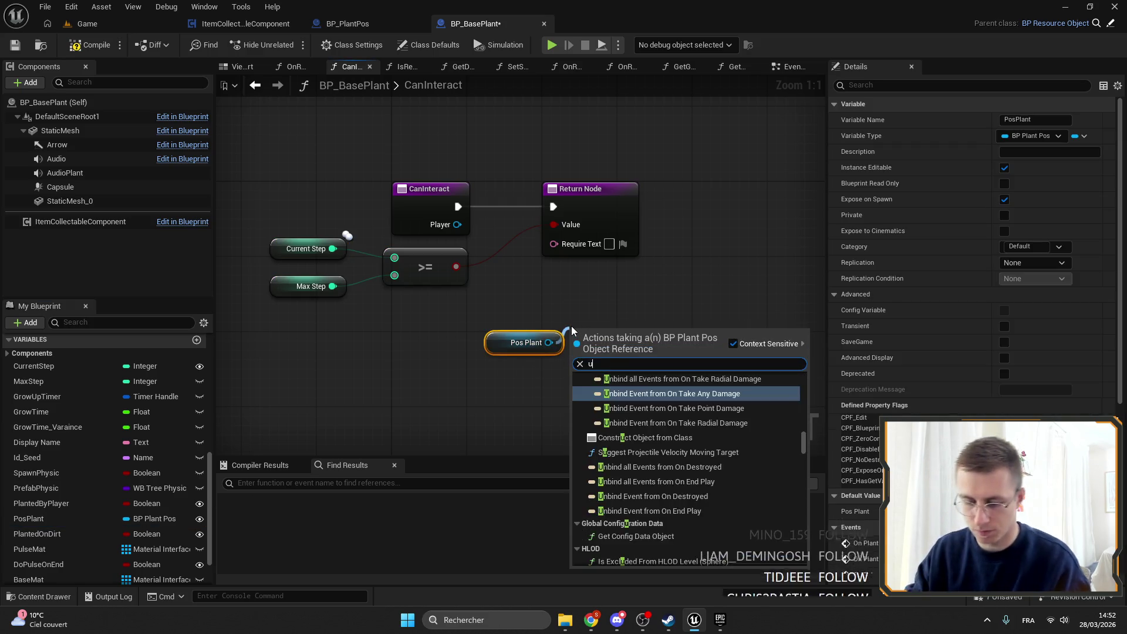
{"action": "key", "text": "BackSpace"}
{"action": "type", "text": "is valid"}
{"action": "key", "text": "Return"}
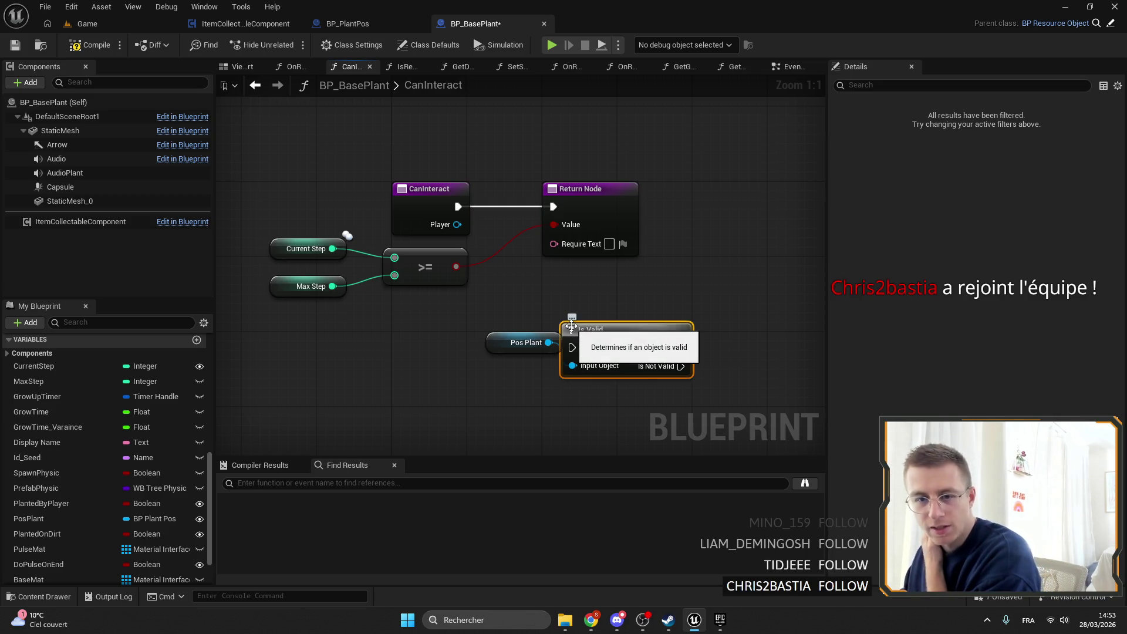
Step: Place Is Valid between CanInteract's entry and the Return Node, routing execution through it
{"action": "left_click_drag", "start_coordinate": [618, 192], "coordinate": [786, 191]}
{"action": "mouse_move", "coordinate": [621, 344]}
{"action": "left_mouse_down"}
{"action": "mouse_move", "coordinate": [565, 173]}
{"action": "mouse_move", "coordinate": [458, 206]}
{"action": "left_mouse_up"}
{"action": "left_click_drag", "start_coordinate": [531, 160], "coordinate": [532, 188]}
{"action": "mouse_move", "coordinate": [496, 346]}
{"action": "left_mouse_down"}
{"action": "mouse_move", "coordinate": [515, 327]}
{"action": "mouse_move", "coordinate": [532, 163]}
{"action": "left_mouse_up"}
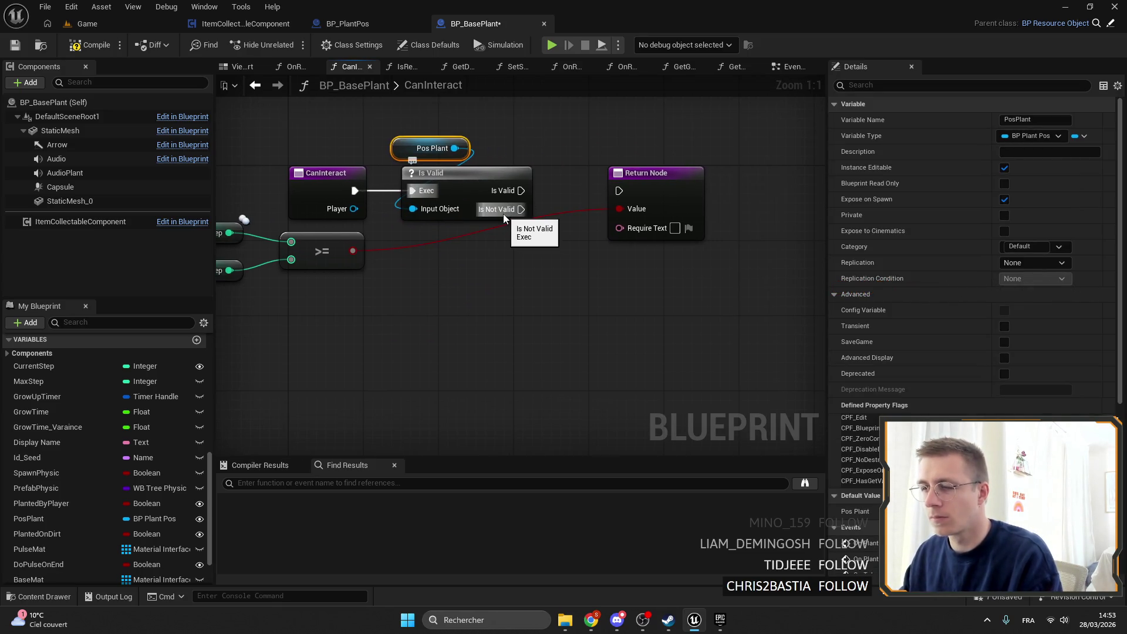